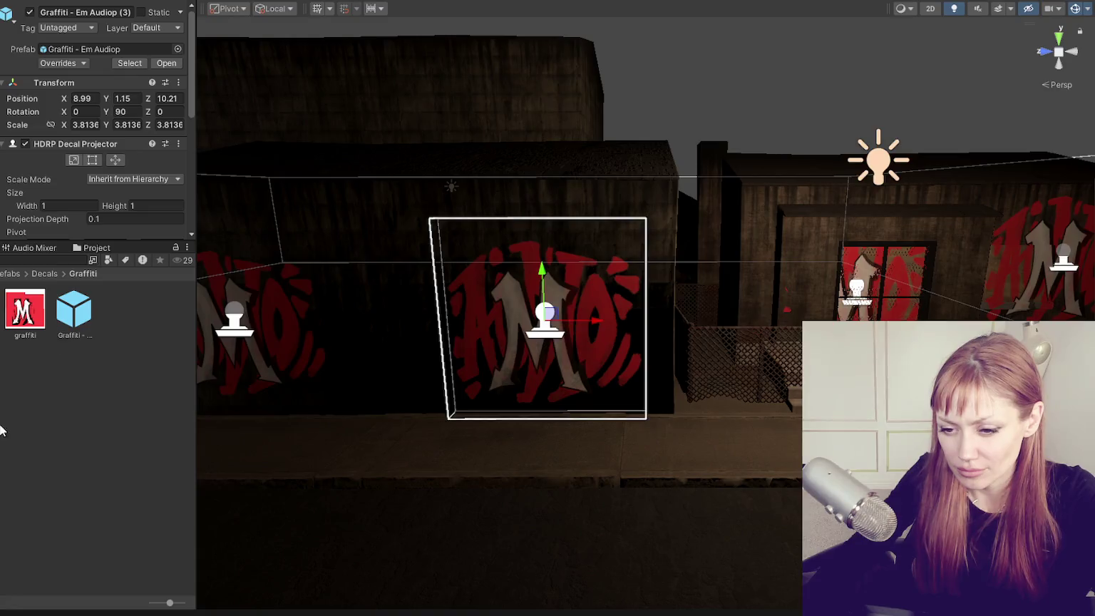
# Create the EmAudio decal material and duplicate it.
pyautogui.rightClick(30, 429)
pyautogui.click(325, 15)
pyautogui.write('EmAudio')
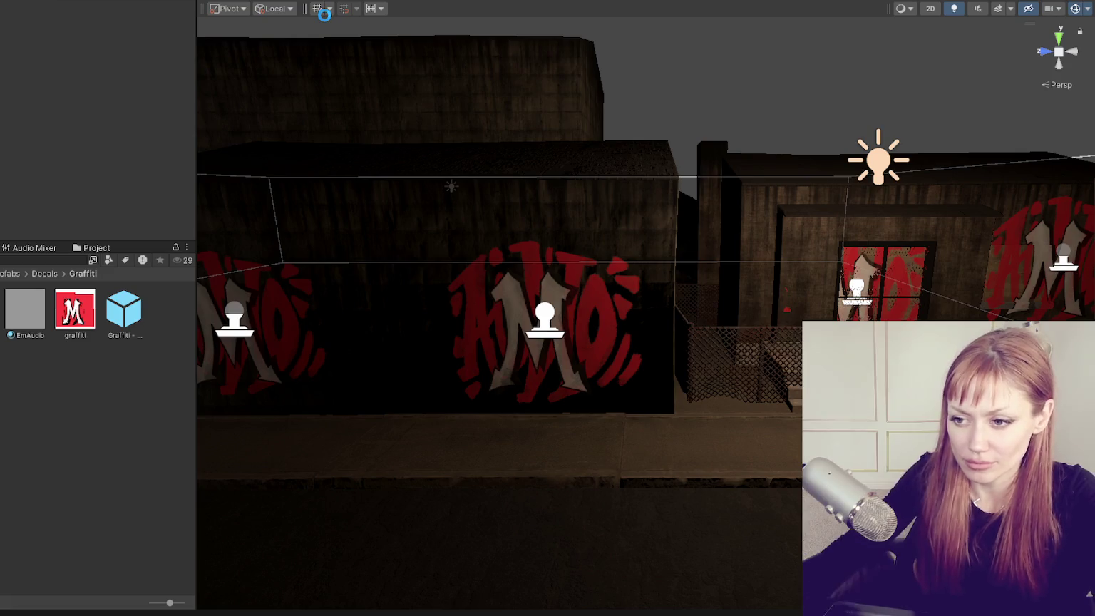
pyautogui.click(115, 315)
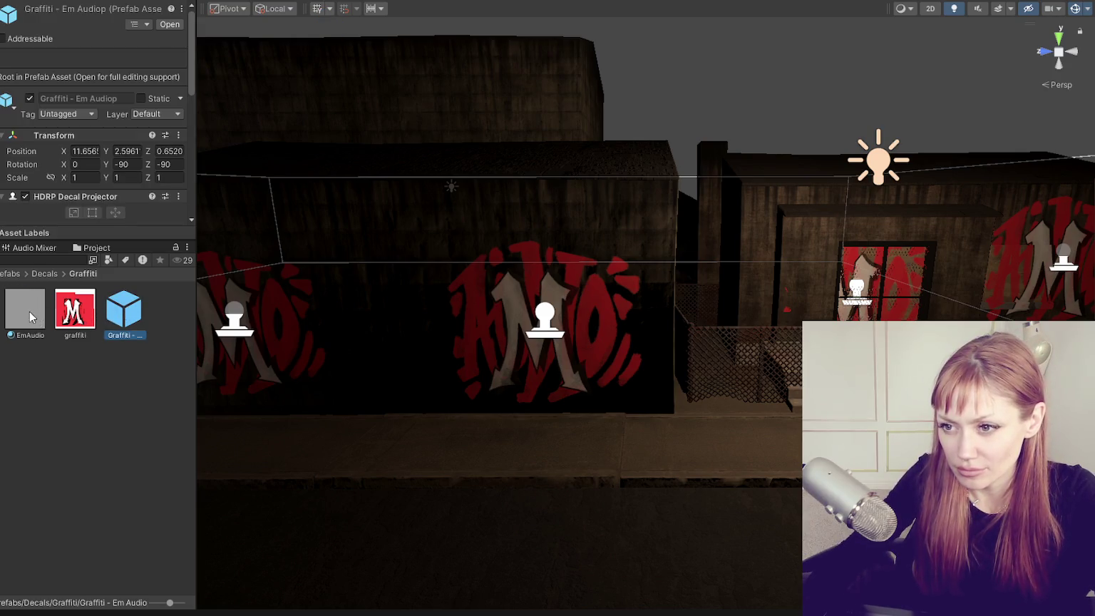
pyautogui.click(66, 313)
pyautogui.click(25, 310)
pyautogui.keyDown('ctrl'); pyautogui.click(132, 316); pyautogui.keyUp('ctrl')
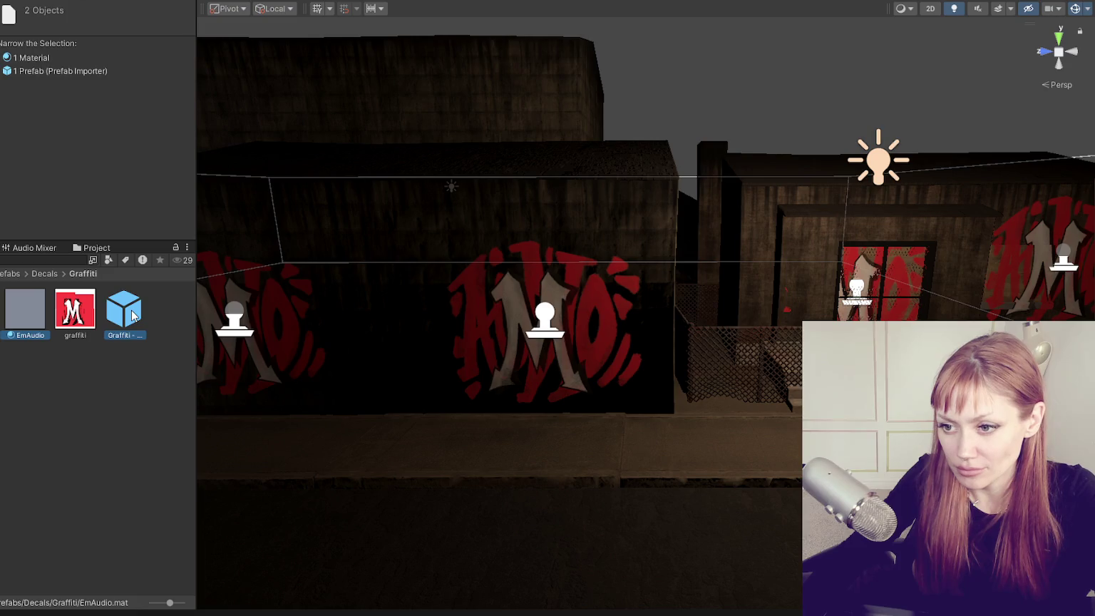
pyautogui.hotkey('ctrl', 'd')
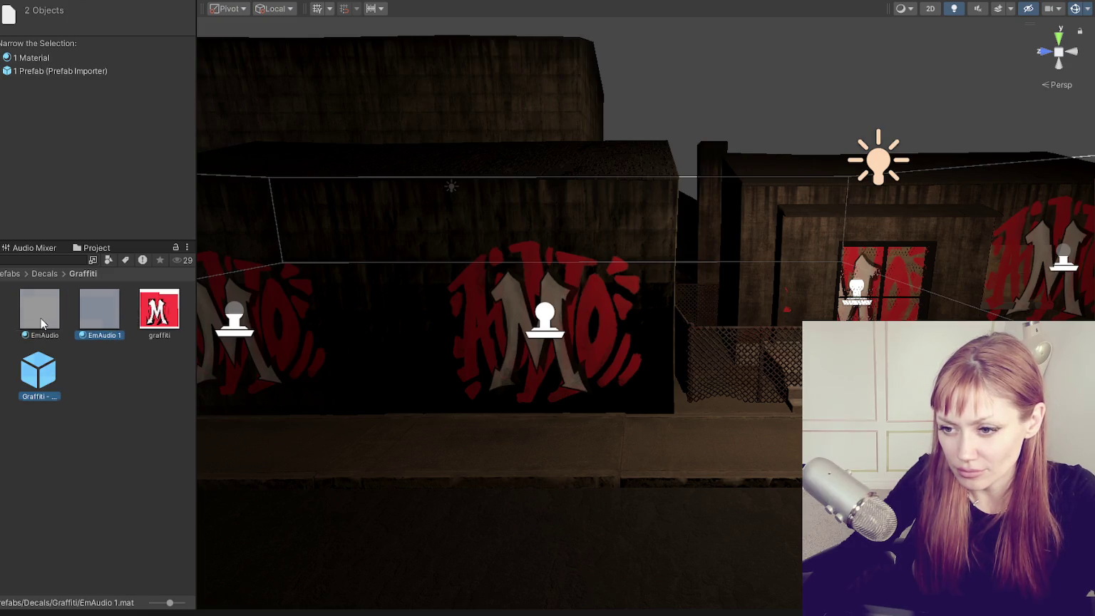
# Create a new Scott folder for the original EmAudio material and graffiti texture.
pyautogui.click(41, 323)
pyautogui.keyDown('ctrl'); pyautogui.click(137, 321); pyautogui.keyUp('ctrl')
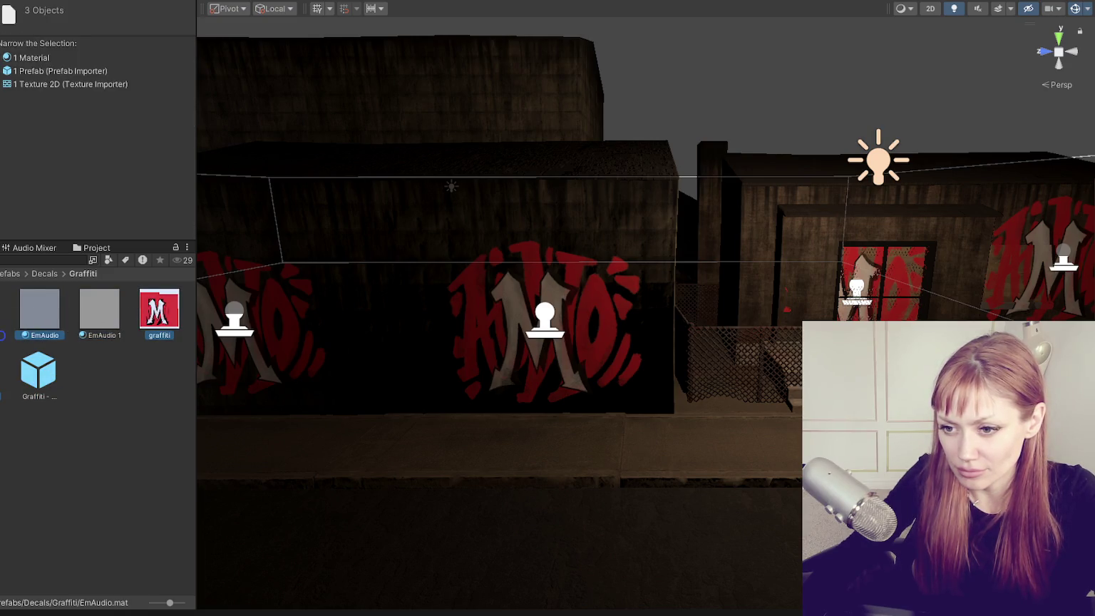
pyautogui.press('Delete')
pyautogui.rightClick(116, 378)
pyautogui.click(371, 12)
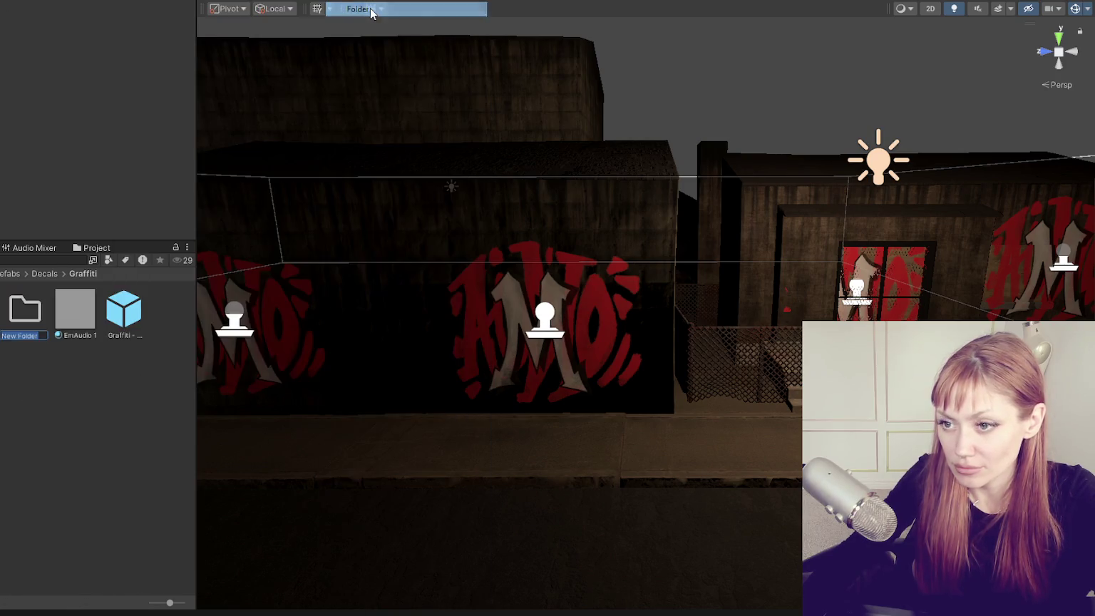
pyautogui.write('Scott')
pyautogui.press('Return')
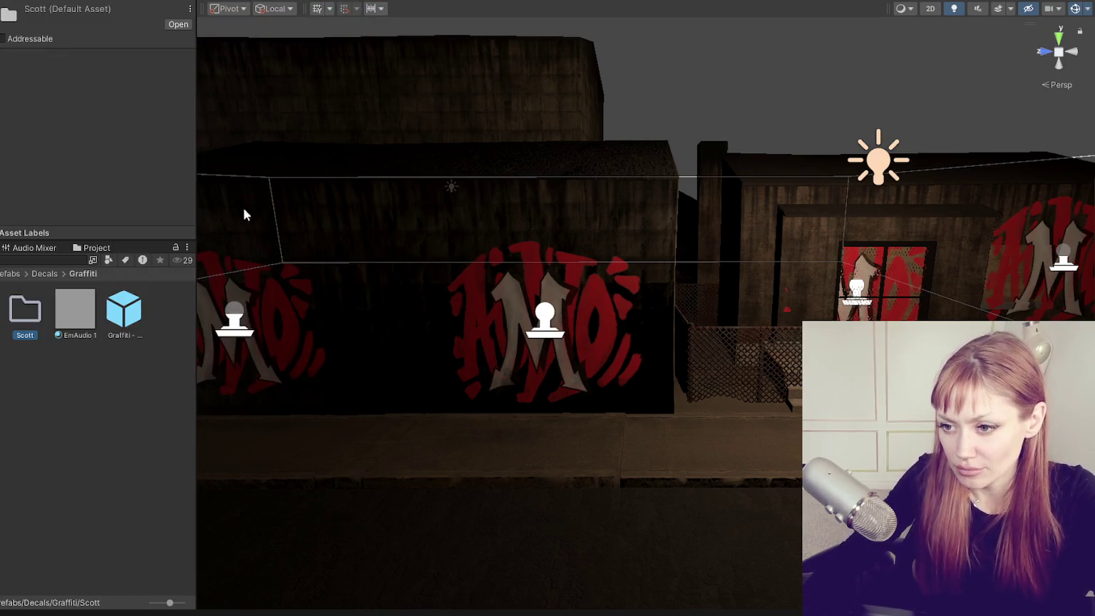
pyautogui.click(121, 331)
pyautogui.hotkey('ctrl', 'z')
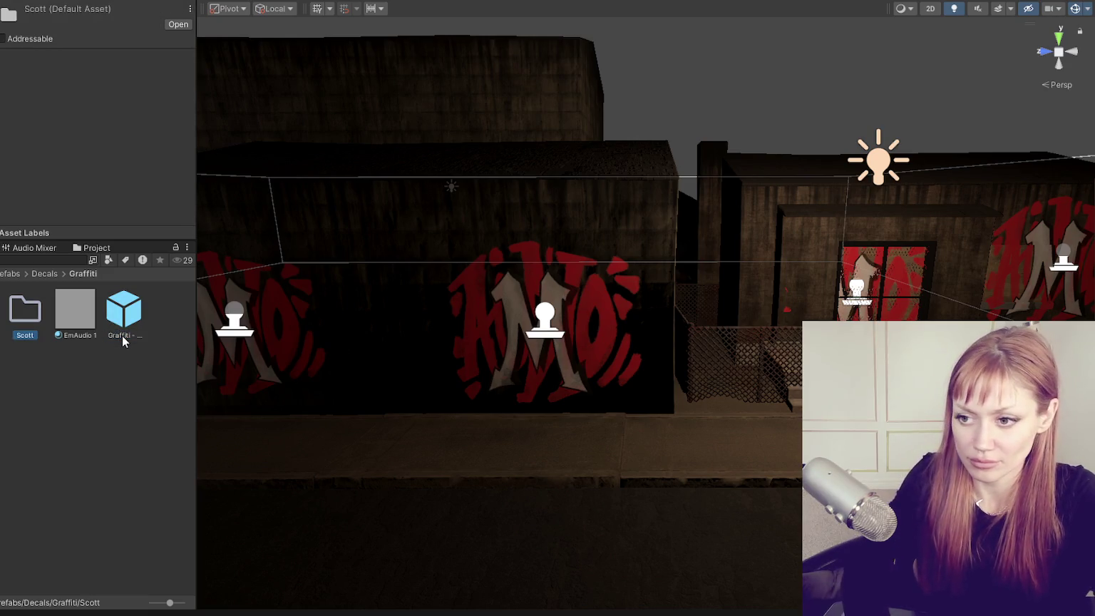
# Rename the Graffiti prefab to 'Scott graffiti decal' and place it on the centre wall.
pyautogui.click(127, 326)
pyautogui.click(112, 336)
pyautogui.write('Scott')
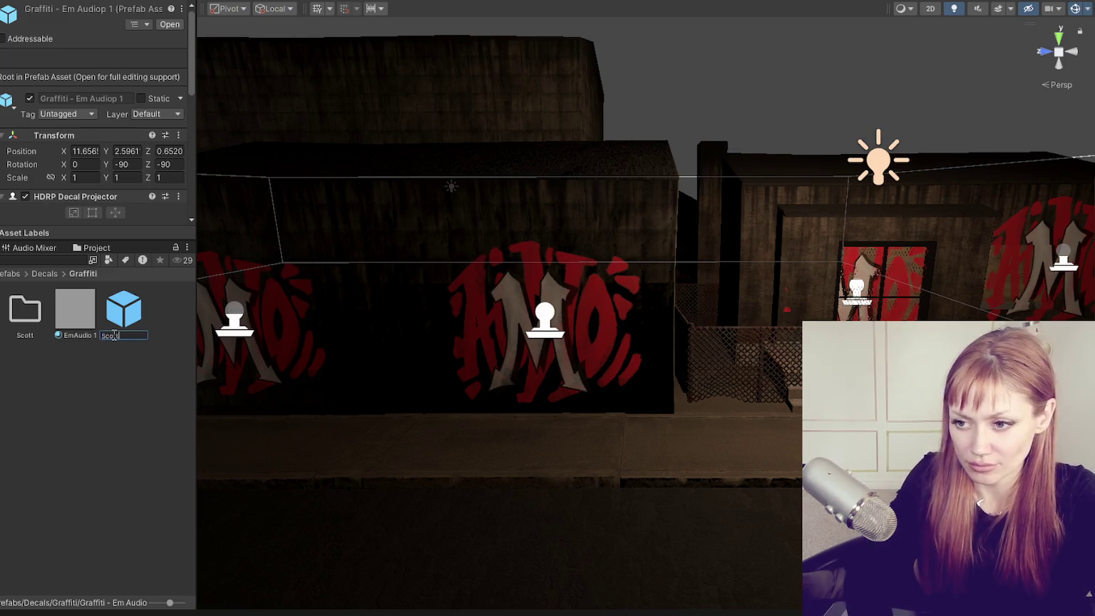
pyautogui.write(' graffi')
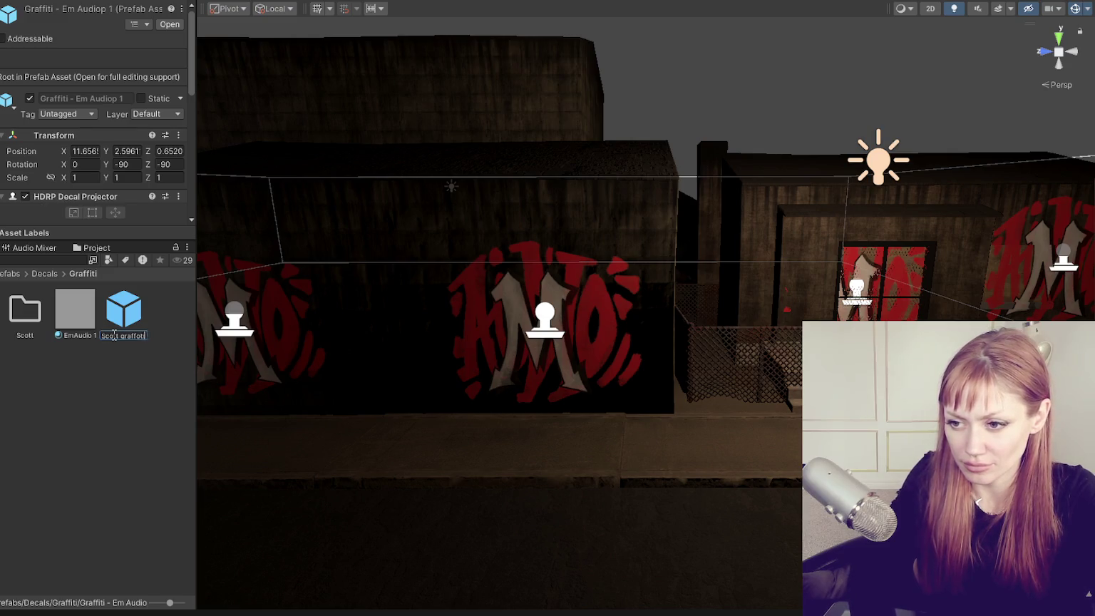
pyautogui.write('ti')
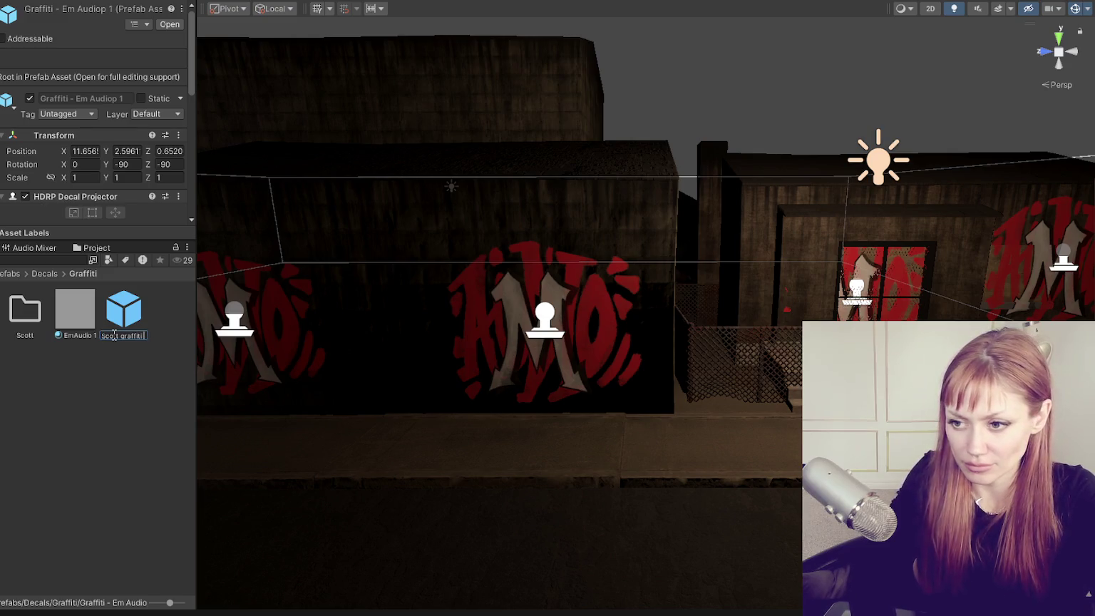
pyautogui.press('Return')
pyautogui.moveTo(133, 329); pyautogui.dragTo(482, 353)
pyautogui.click(546, 335)
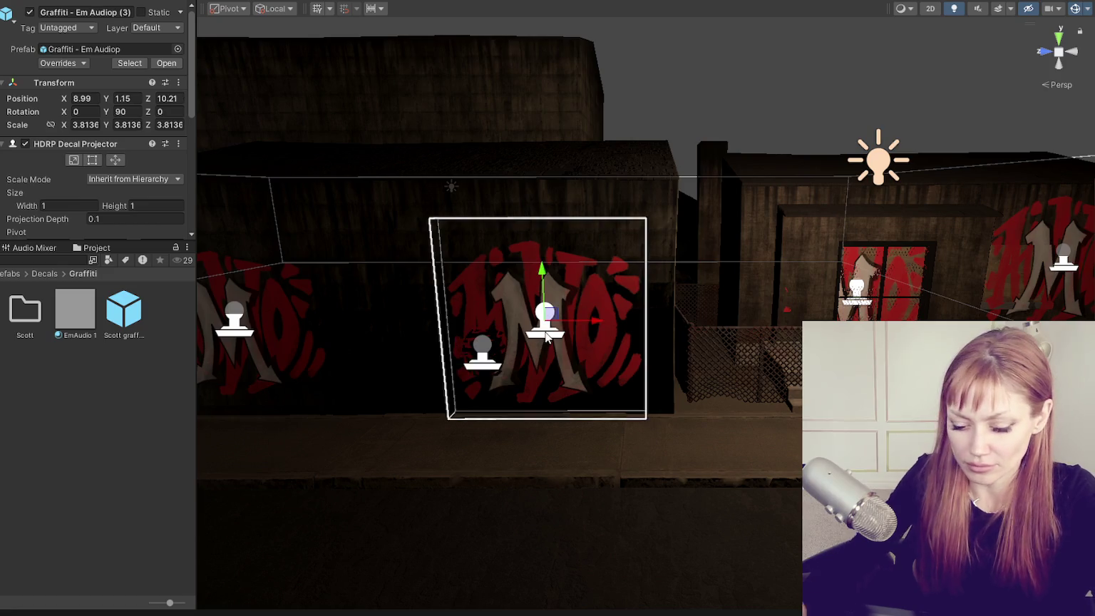
# Delete the old centre graffiti decal and reposition the new Scott decal.
pyautogui.press('Delete')
pyautogui.click(485, 363)
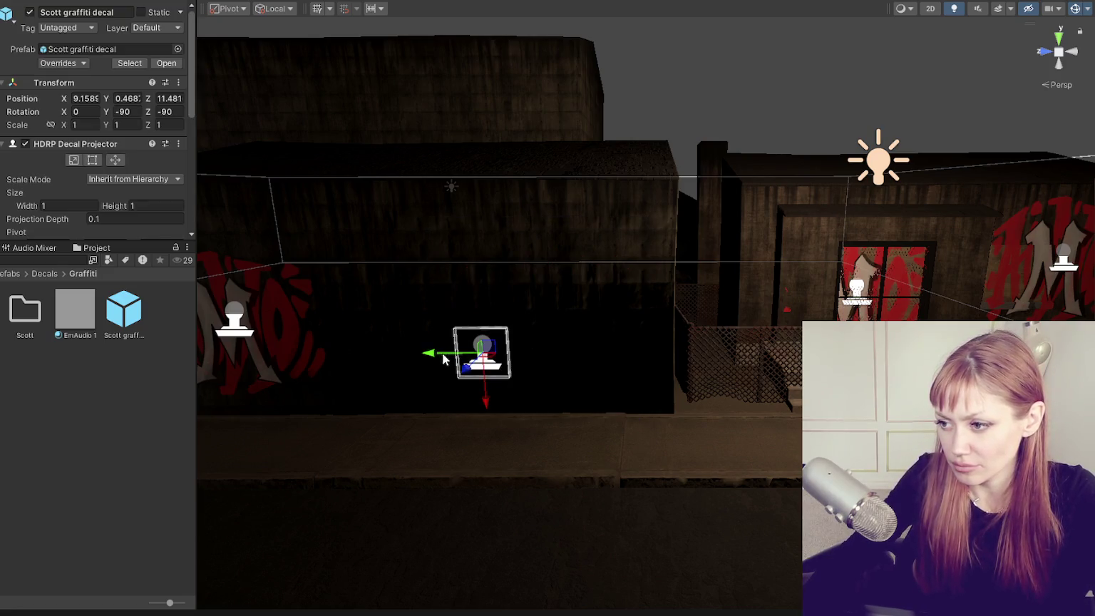
pyautogui.moveTo(443, 358); pyautogui.dragTo(474, 279)
pyautogui.scroll(-2, 81, 140)
pyautogui.scroll(-5, 81, 140)
pyautogui.scroll(-2, 81, 156)
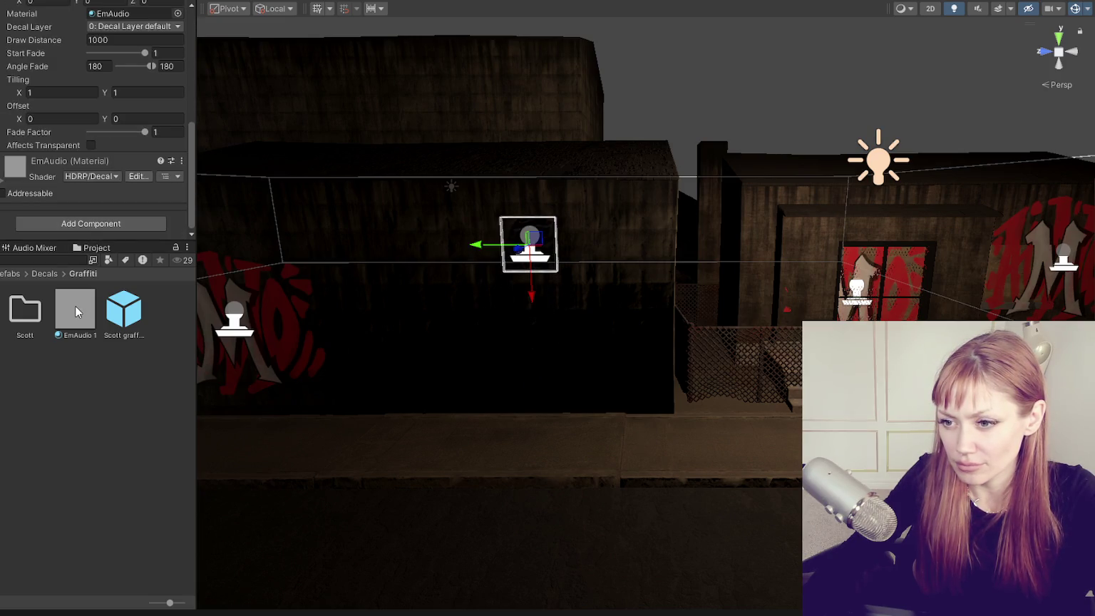
# Rename the copied EmAudio 1 material to 'scott' and check the Scott graffiti decal prefab.
pyautogui.click(75, 307)
pyautogui.click(81, 335)
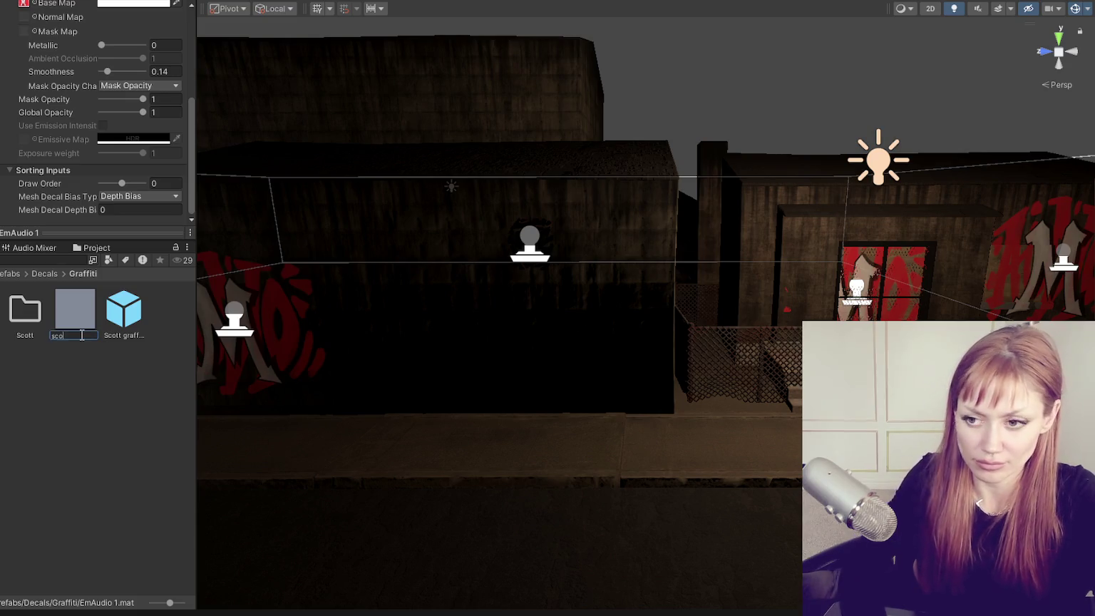
pyautogui.write('scott')
pyautogui.press('Return')
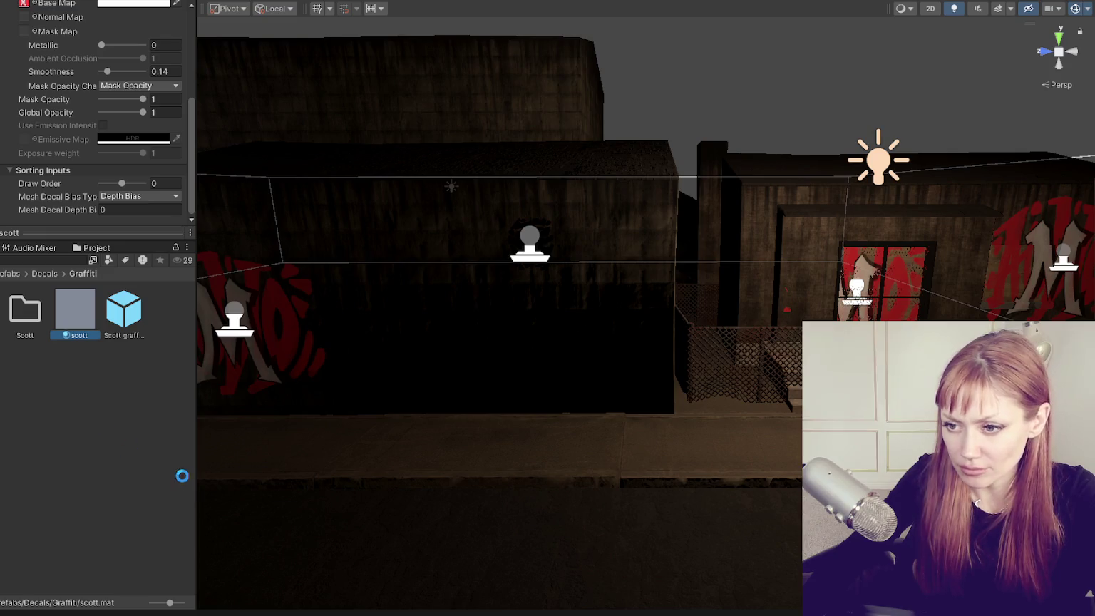
pyautogui.scroll(3, 27, 48)
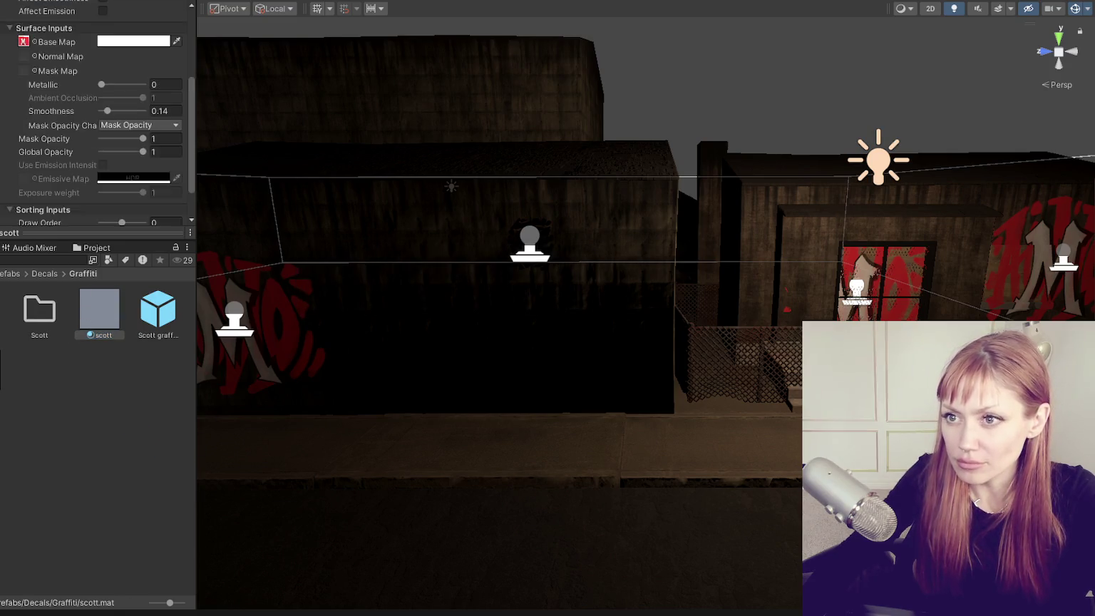
pyautogui.scroll(3, 26, 48)
pyautogui.click(174, 330)
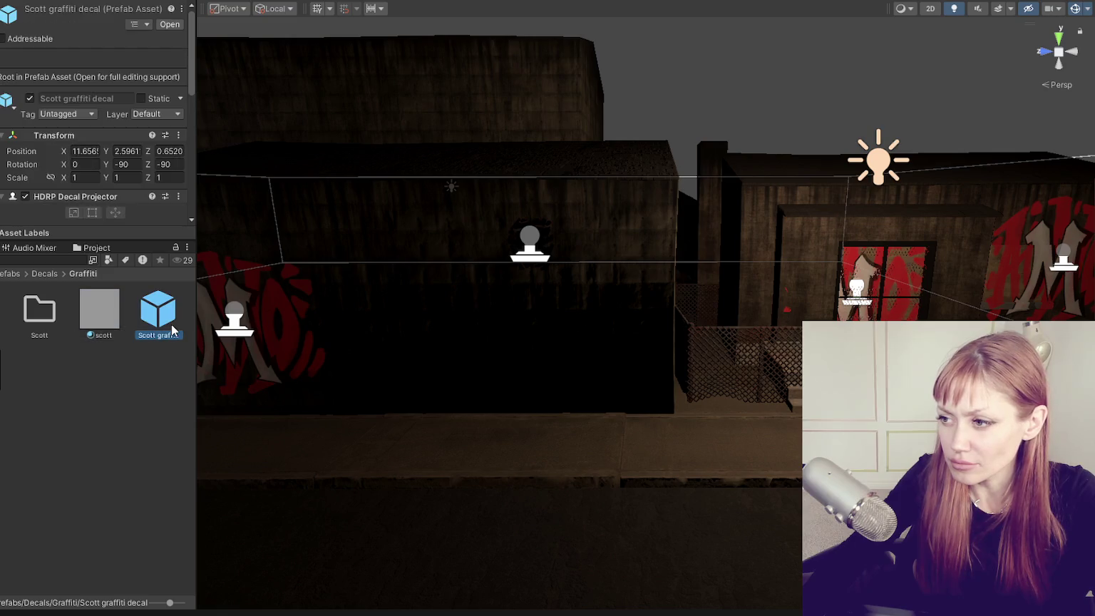
pyautogui.scroll(-2, 143, 142)
pyautogui.scroll(-3, 122, 107)
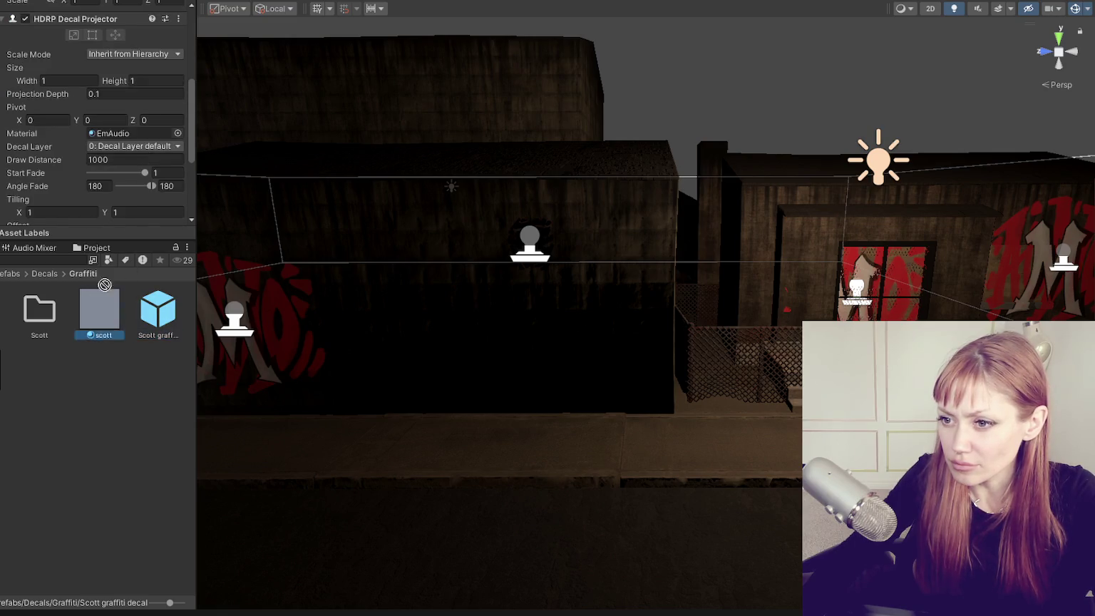
pyautogui.scroll(-3, 116, 75)
# Move the new decal projector closer to the camera and duplicate it for the door wall.
pyautogui.click(530, 246)
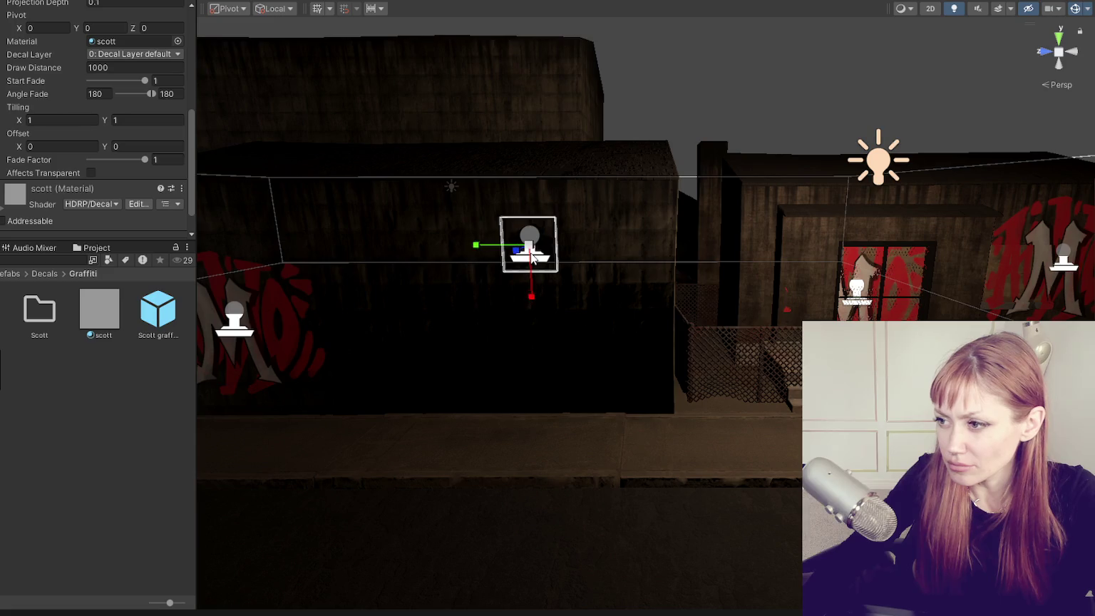
pyautogui.press('w')
pyautogui.moveTo(529, 246)
pyautogui.mouseDown()
pyautogui.moveTo(518, 299)
pyautogui.moveTo(788, 280)
pyautogui.mouseUp()
pyautogui.hotkey('ctrl', 'd')
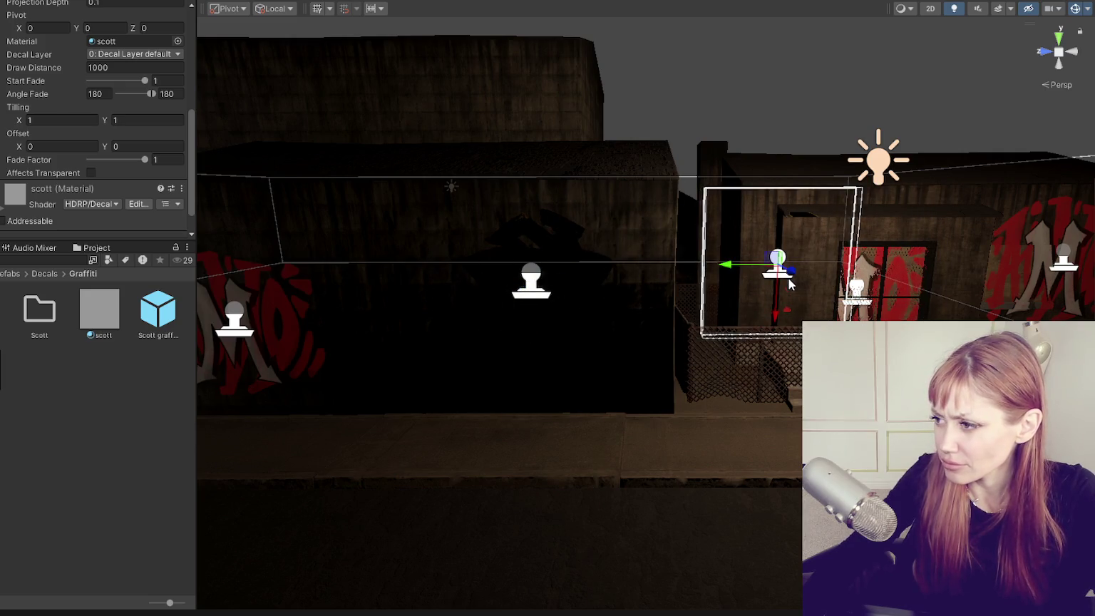
pyautogui.click(950, 265)
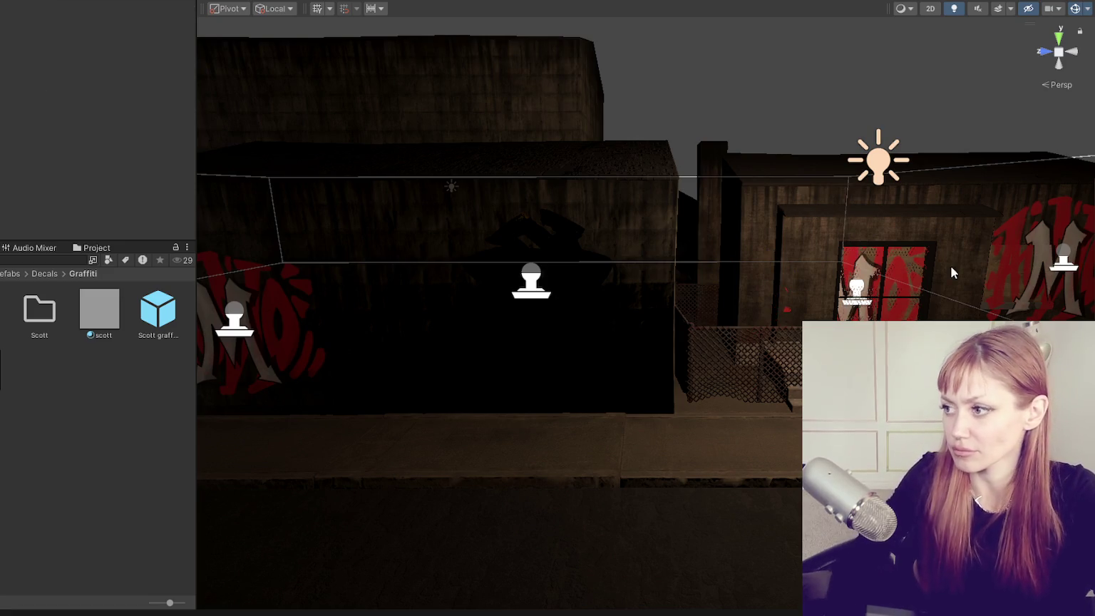
# Move the left decal onto the centre wall, fully unpack it, and rename it 'Graffiti - Scott'.
pyautogui.click(272, 330)
pyautogui.moveTo(273, 330); pyautogui.dragTo(536, 333)
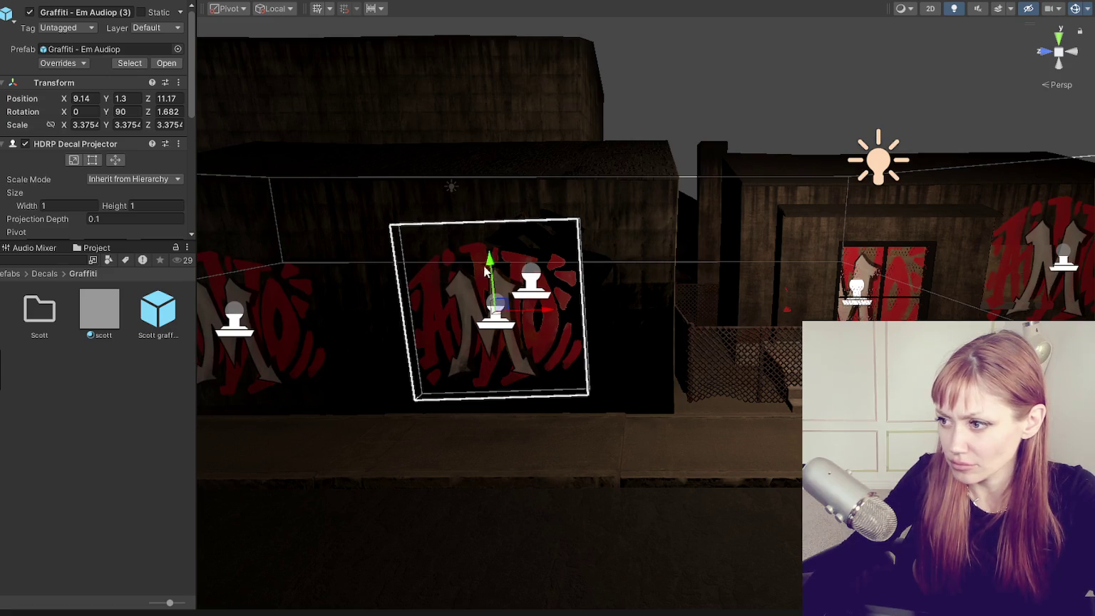
pyautogui.rightClick(1, 83)
pyautogui.moveTo(51, 257)
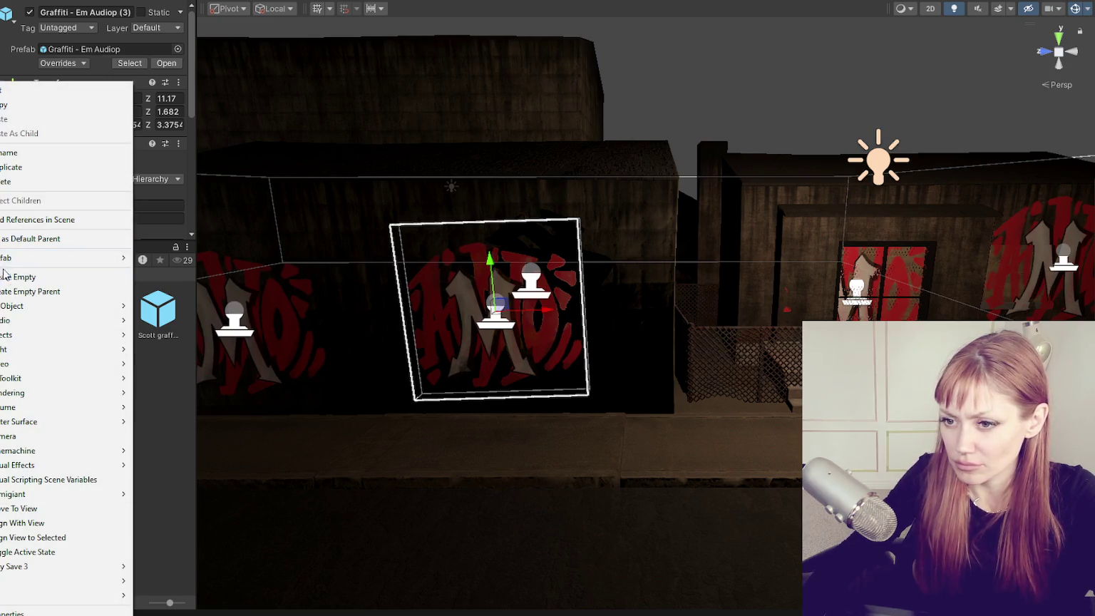
pyautogui.click(206, 373)
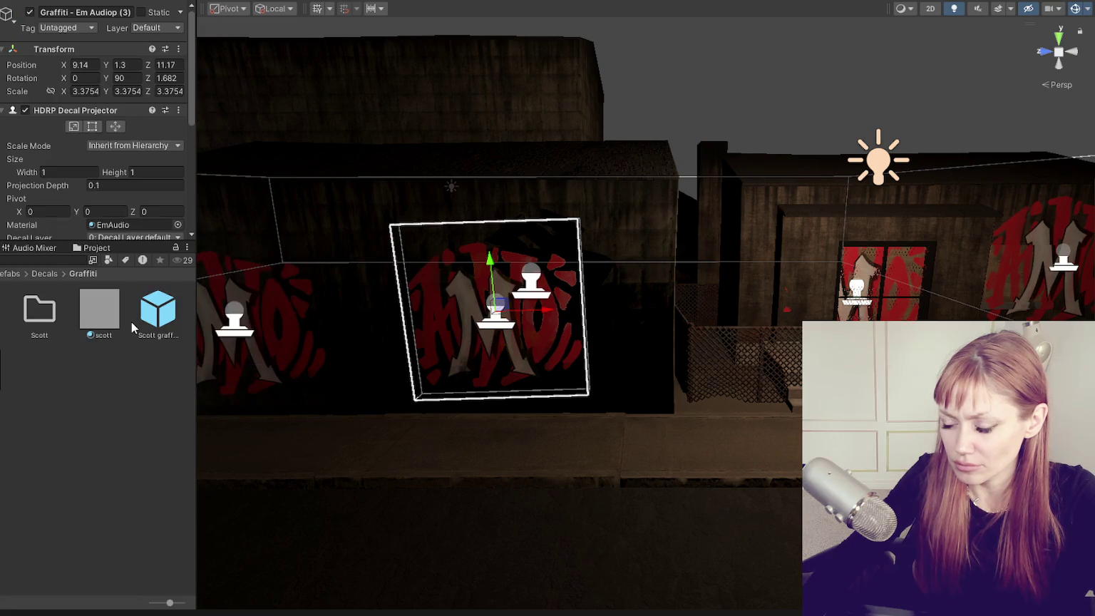
pyautogui.click(72, 10)
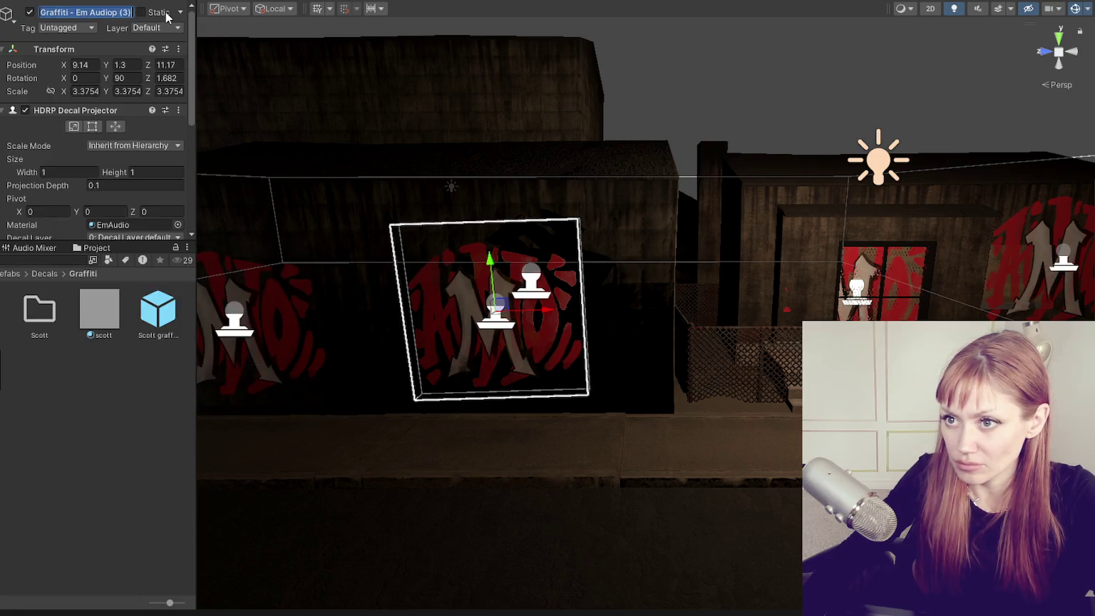
pyautogui.press('Home')
pyautogui.write('t')
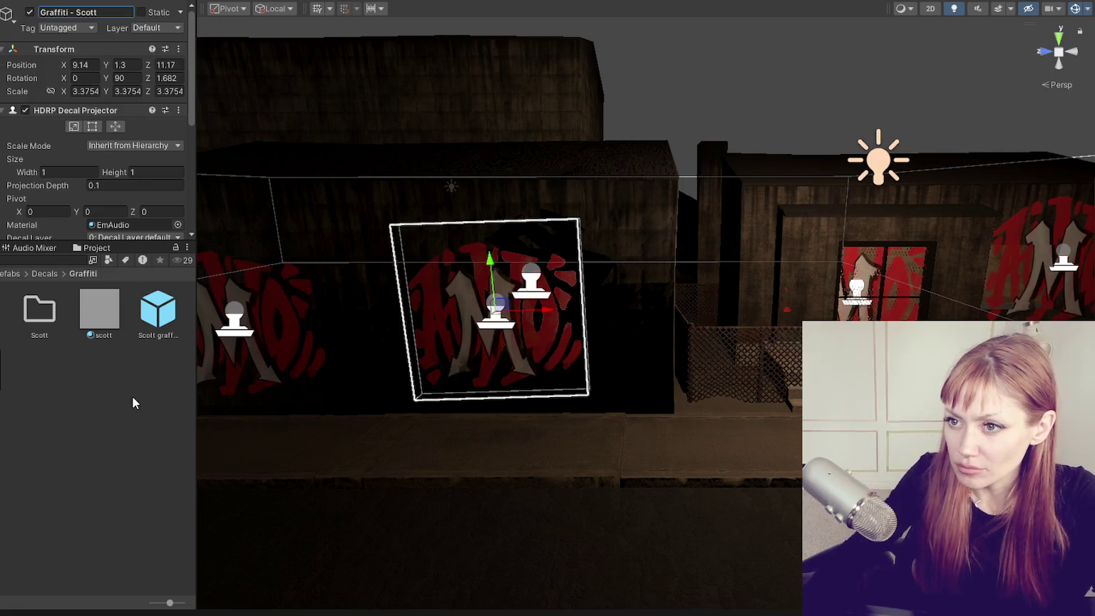
# Assign the scott material to the decal and gather scott and the Scott graffiti prefab.
pyautogui.scroll(-5, 126, 154)
pyautogui.moveTo(99, 310); pyautogui.dragTo(132, 14)
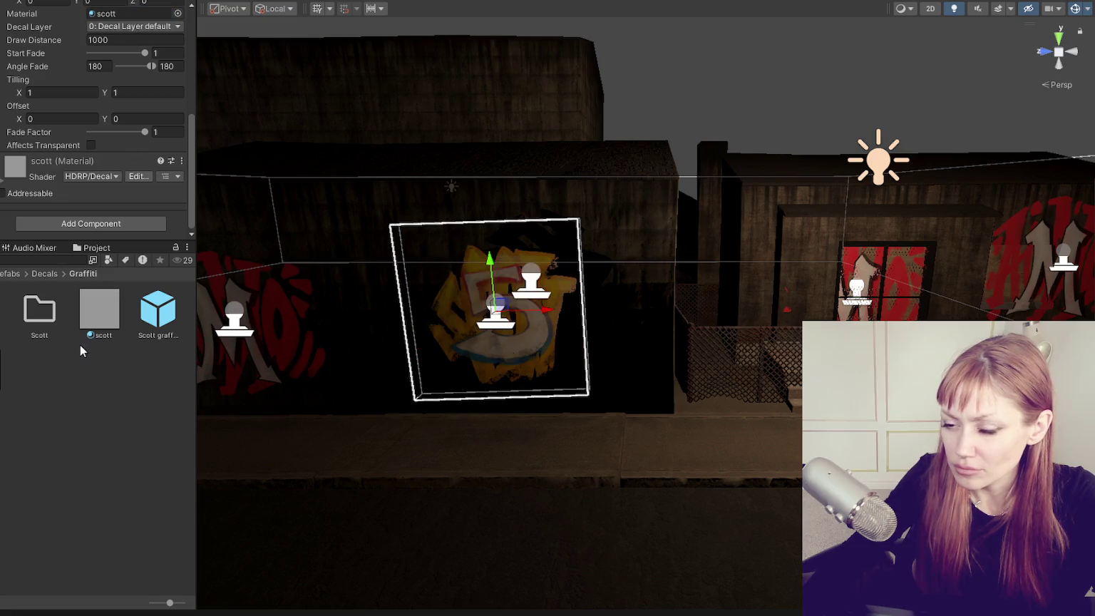
pyautogui.click(158, 310)
pyautogui.keyDown('ctrl'); pyautogui.click(114, 326); pyautogui.keyUp('ctrl')
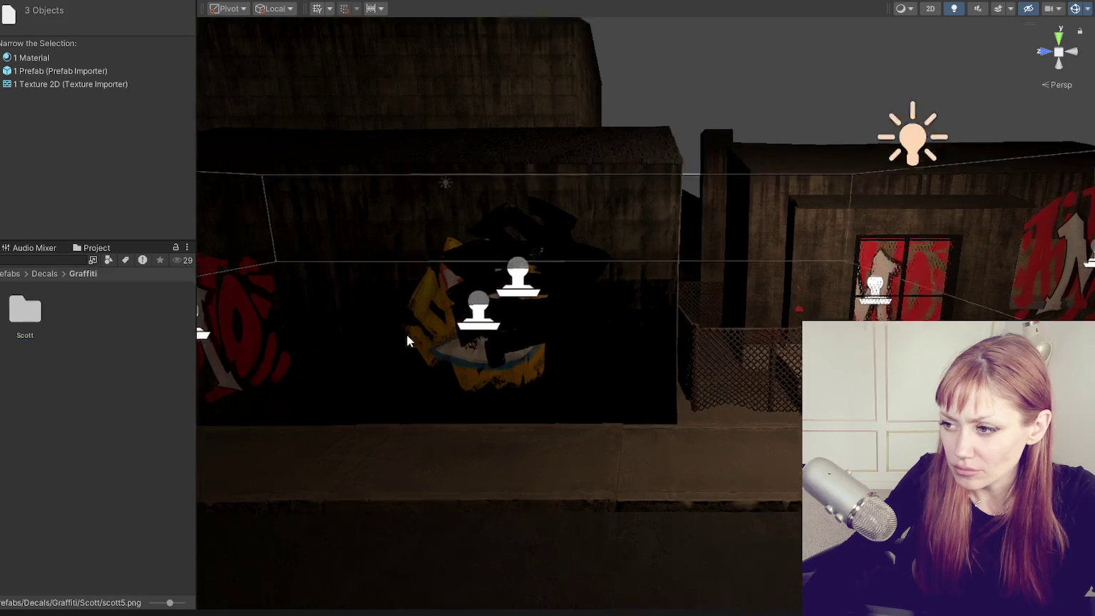
pyautogui.scroll(3, 407, 333)
pyautogui.click(453, 264)
# Delete a decal and raise the yellow 5 graffiti higher on the wall.
pyautogui.press('Delete')
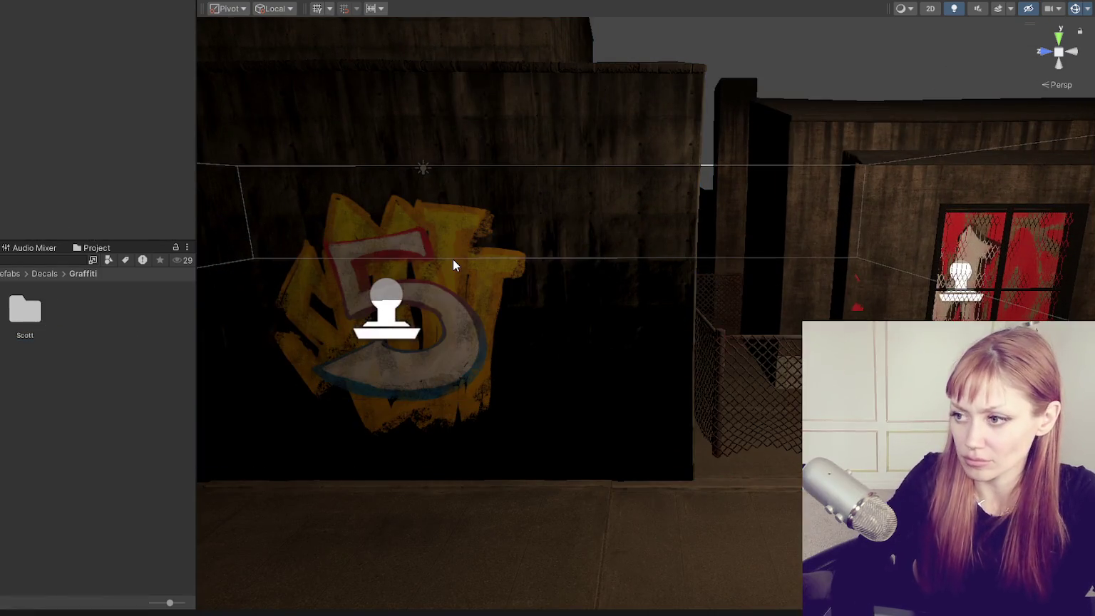
pyautogui.click(379, 300)
pyautogui.moveTo(483, 304); pyautogui.dragTo(504, 306)
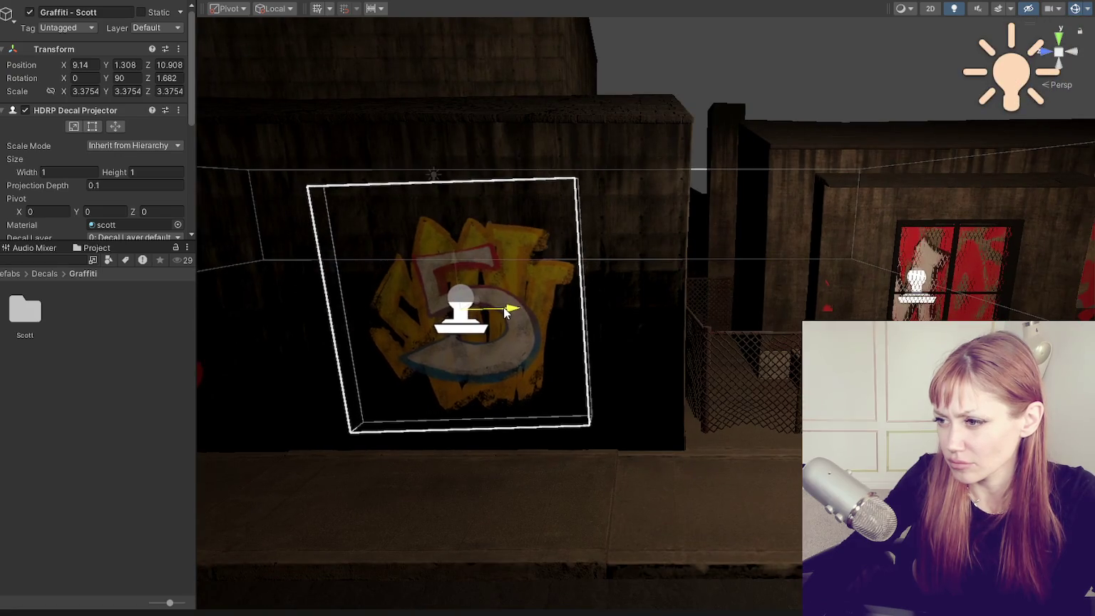
pyautogui.moveTo(476, 260); pyautogui.dragTo(476, 227)
pyautogui.scroll(-3, 456, 299)
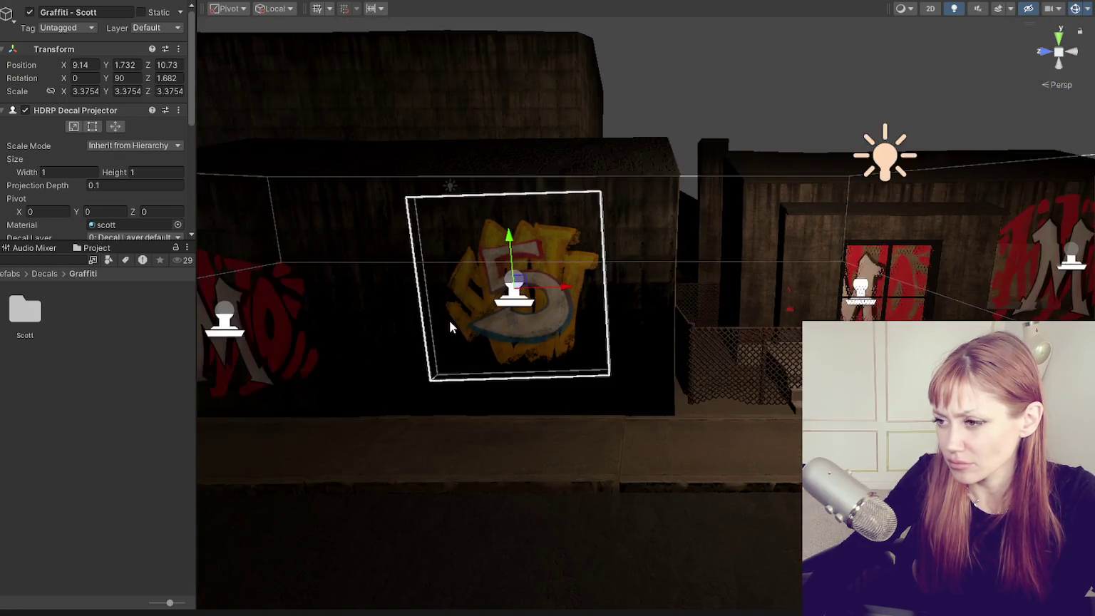
pyautogui.scroll(-2, 469, 337)
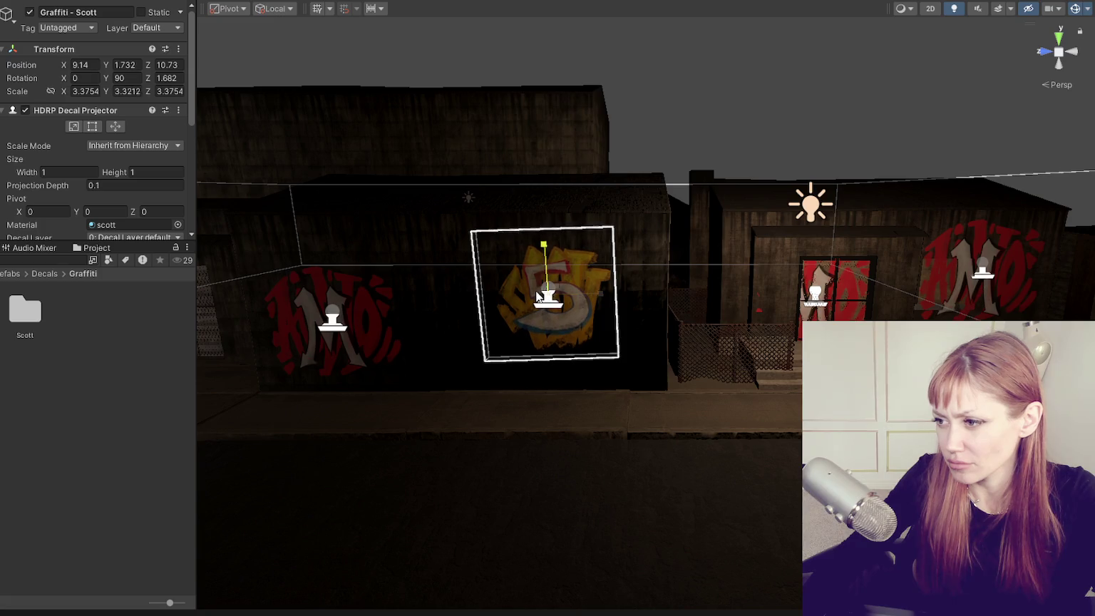
# Shrink the far-right building's red graffiti and lower it along the wall.
pyautogui.click(335, 325)
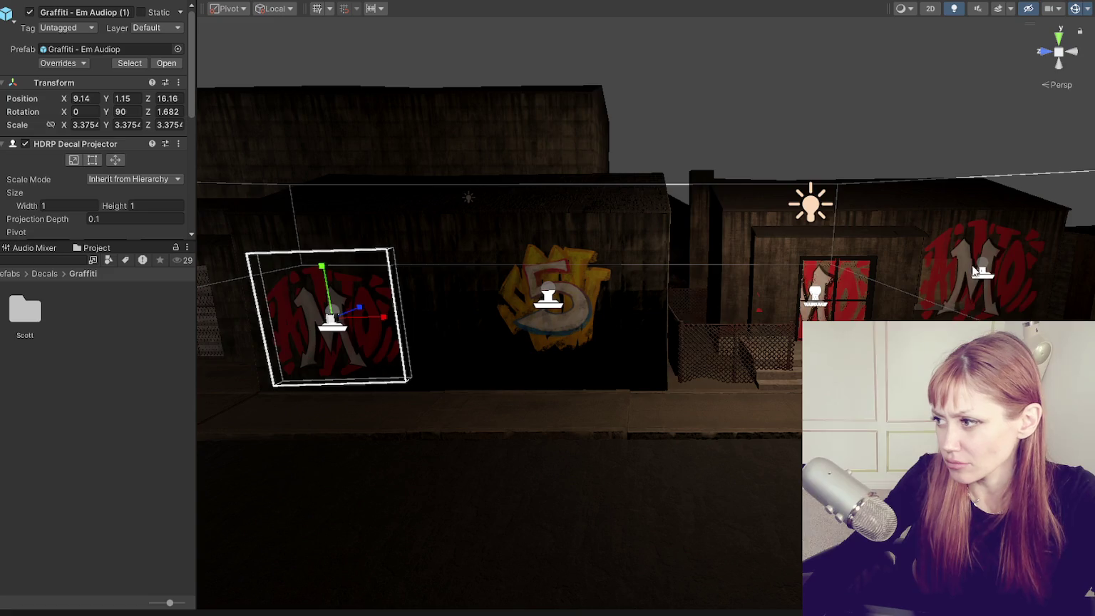
pyautogui.click(983, 273)
pyautogui.moveTo(983, 273); pyautogui.dragTo(962, 281)
pyautogui.press('w')
pyautogui.moveTo(1031, 272); pyautogui.dragTo(1064, 267)
pyautogui.moveTo(1027, 218)
pyautogui.mouseDown()
pyautogui.moveTo(1033, 271)
pyautogui.moveTo(1039, 264)
pyautogui.mouseUp()
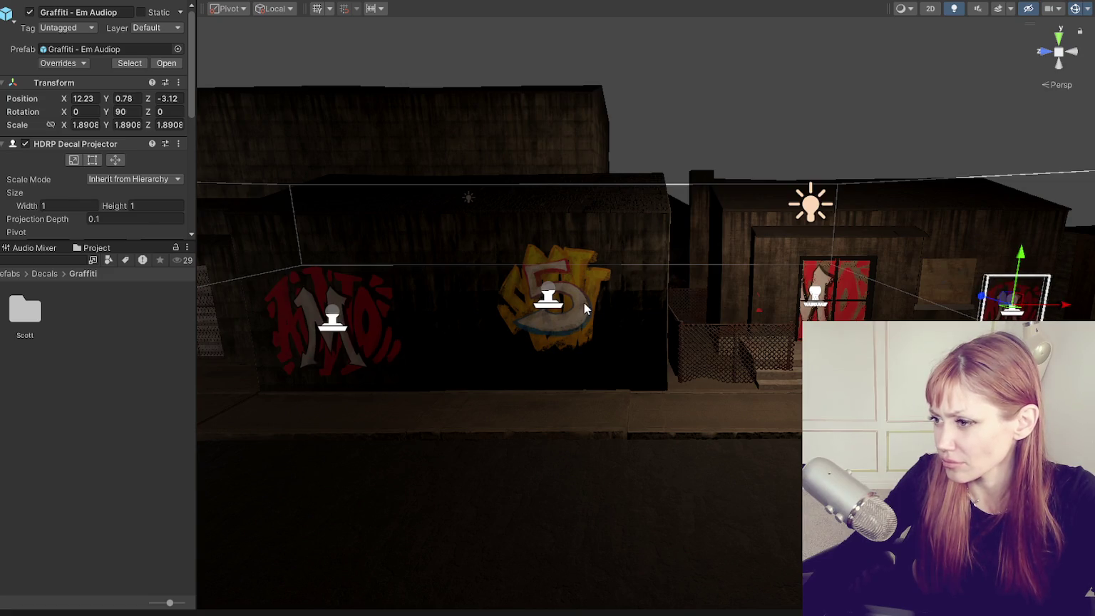
# Enlarge the yellow 5 graffiti decal, lower it, and tilt it.
pyautogui.click(574, 299)
pyautogui.click(553, 299)
pyautogui.moveTo(553, 299); pyautogui.dragTo(537, 295)
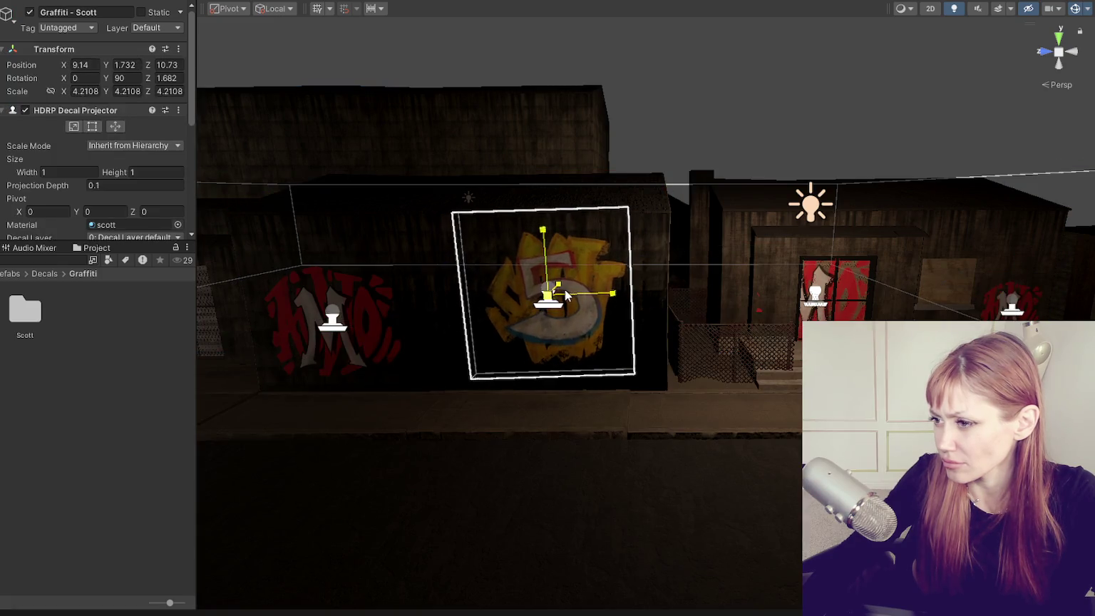
pyautogui.moveTo(604, 322)
pyautogui.mouseDown()
pyautogui.moveTo(633, 314)
pyautogui.moveTo(609, 285)
pyautogui.mouseUp()
pyautogui.press('e')
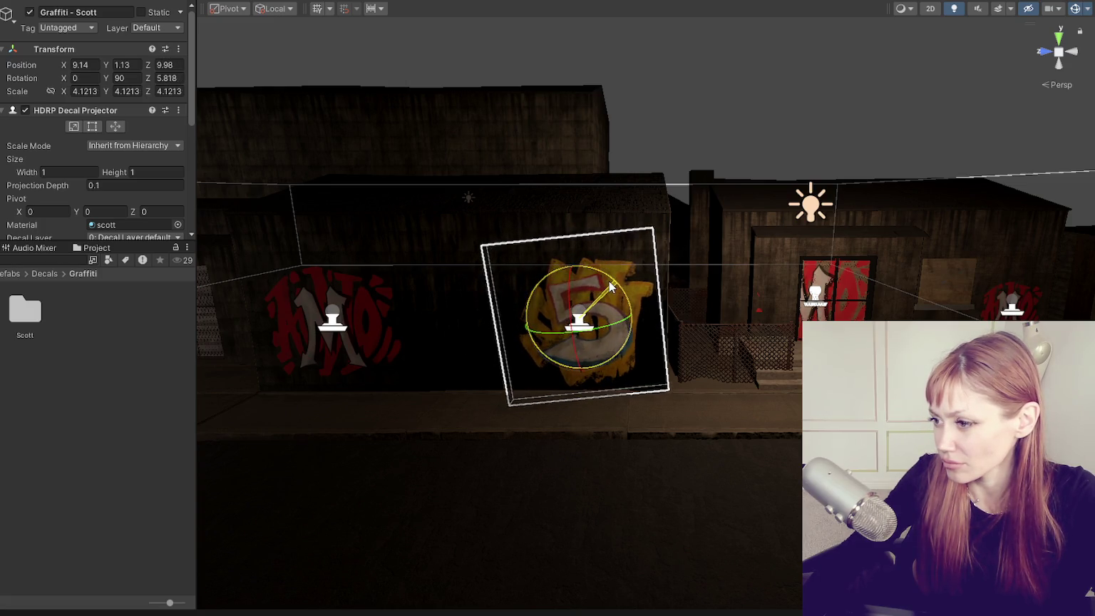
# Orbit out over the whole street, then bring up the 5 graffiti painting enlarged.
pyautogui.click(744, 323)
pyautogui.moveTo(745, 322)
pyautogui.mouseDown()
pyautogui.moveTo(536, 250)
pyautogui.moveTo(264, 543)
pyautogui.mouseUp()
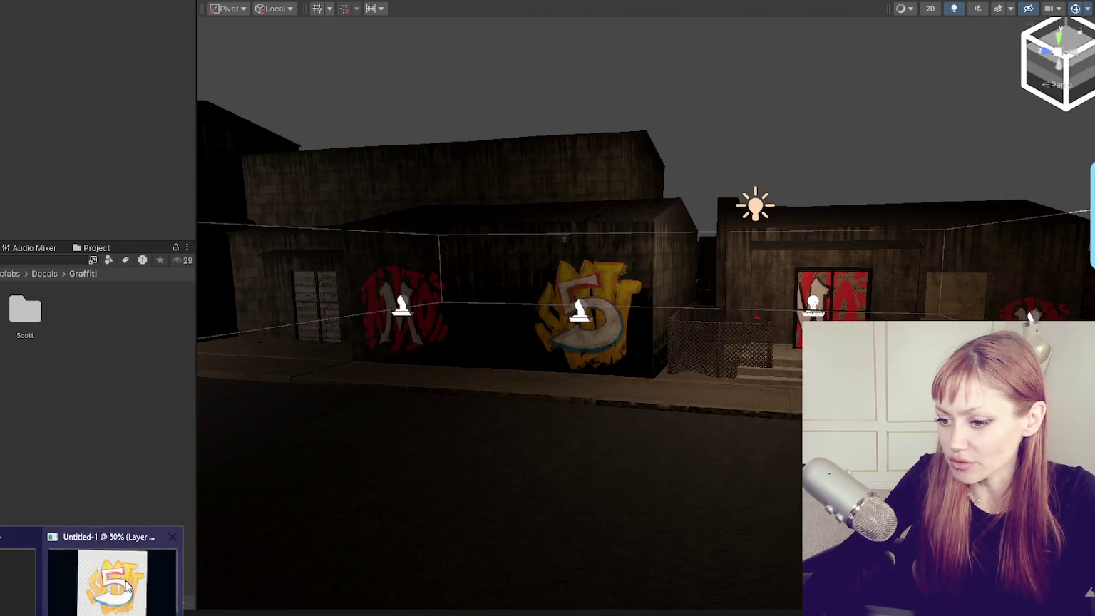
pyautogui.click(129, 581)
pyautogui.hotkey('ctrl', '+')
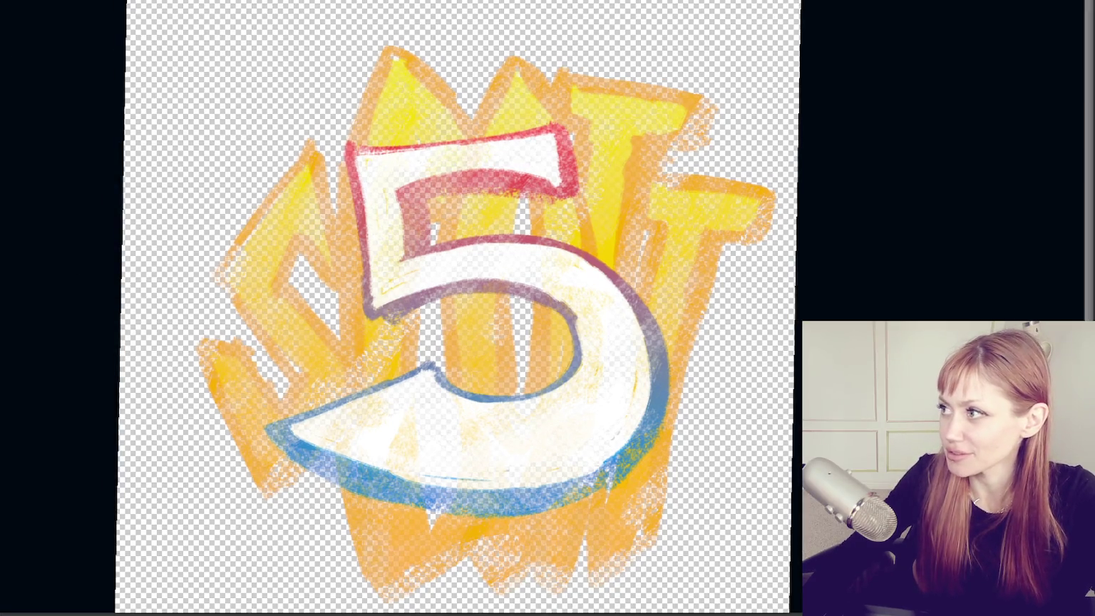
# Close Untitled-1, saving it as a Photoshop document with Maximize Compatibility kept on.
pyautogui.press('f')
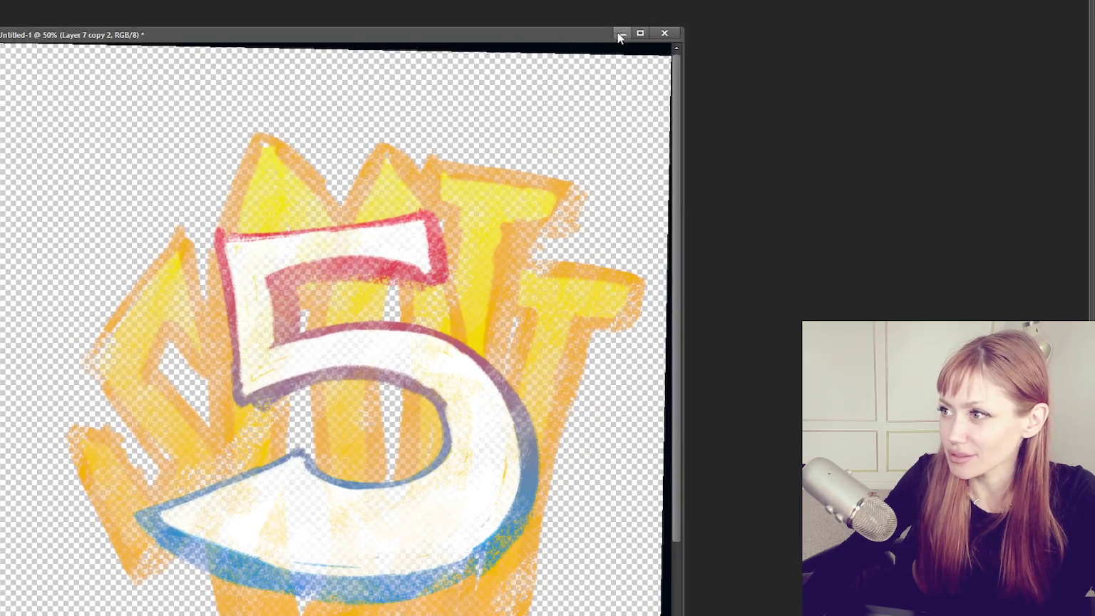
pyautogui.press('f')
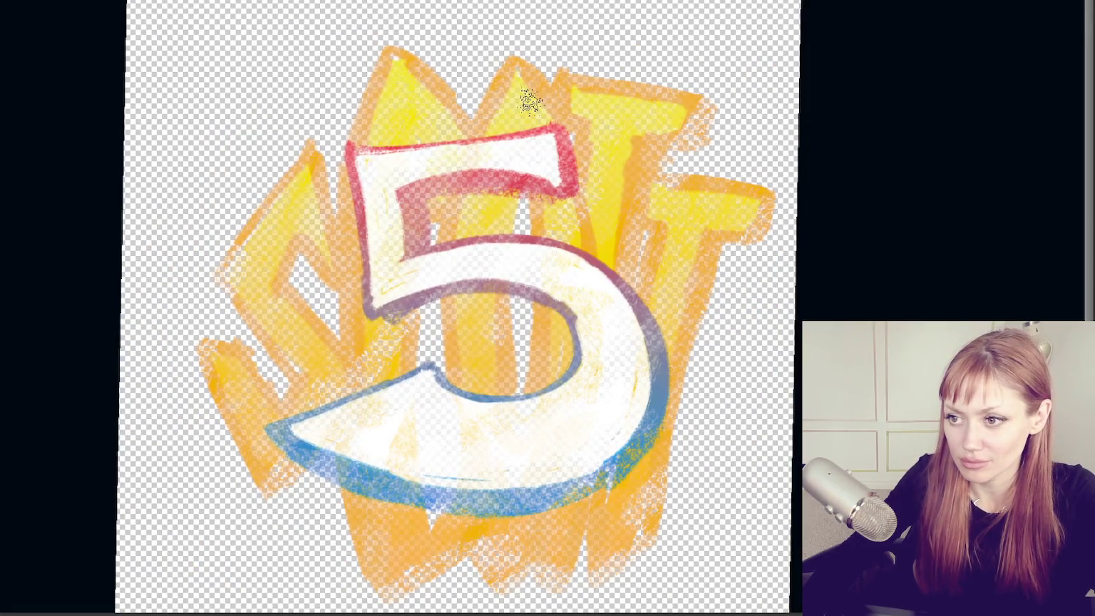
pyautogui.hotkey('ctrl', 'w')
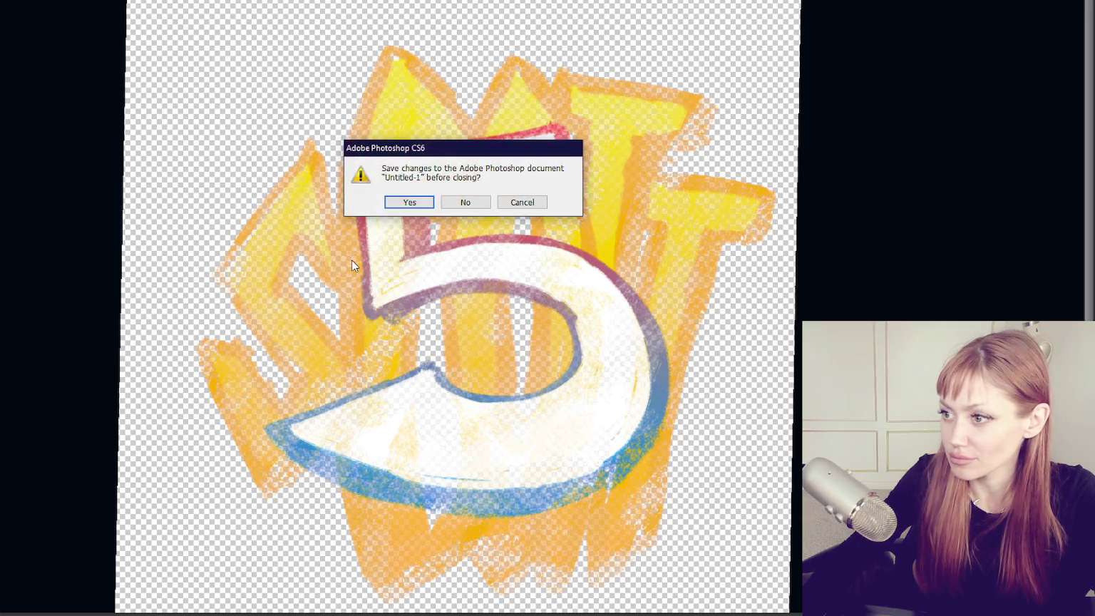
pyautogui.click(410, 203)
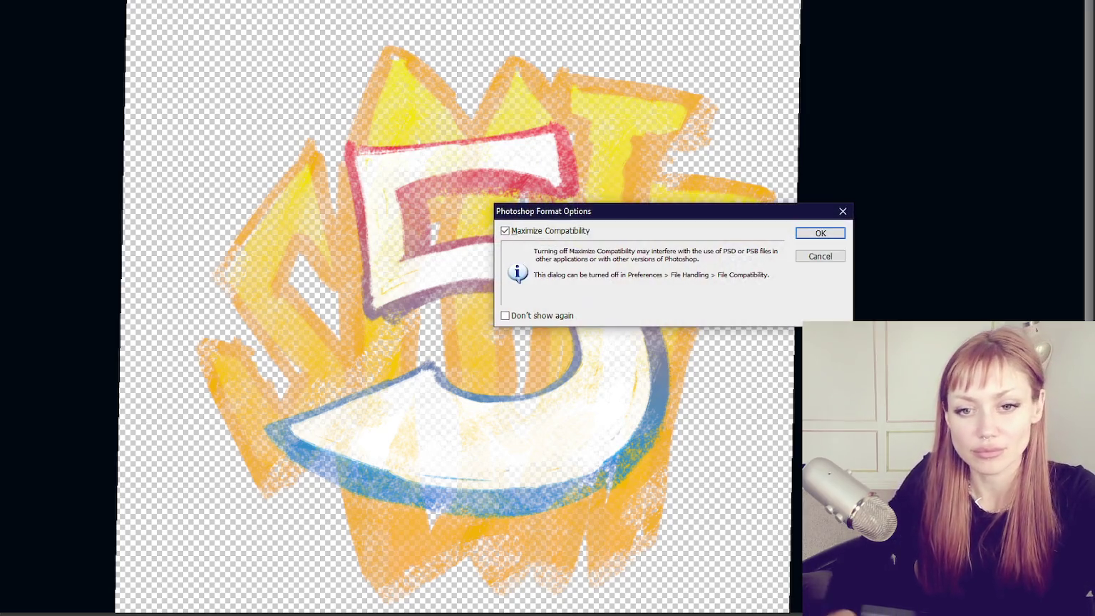
pyautogui.press('Return')
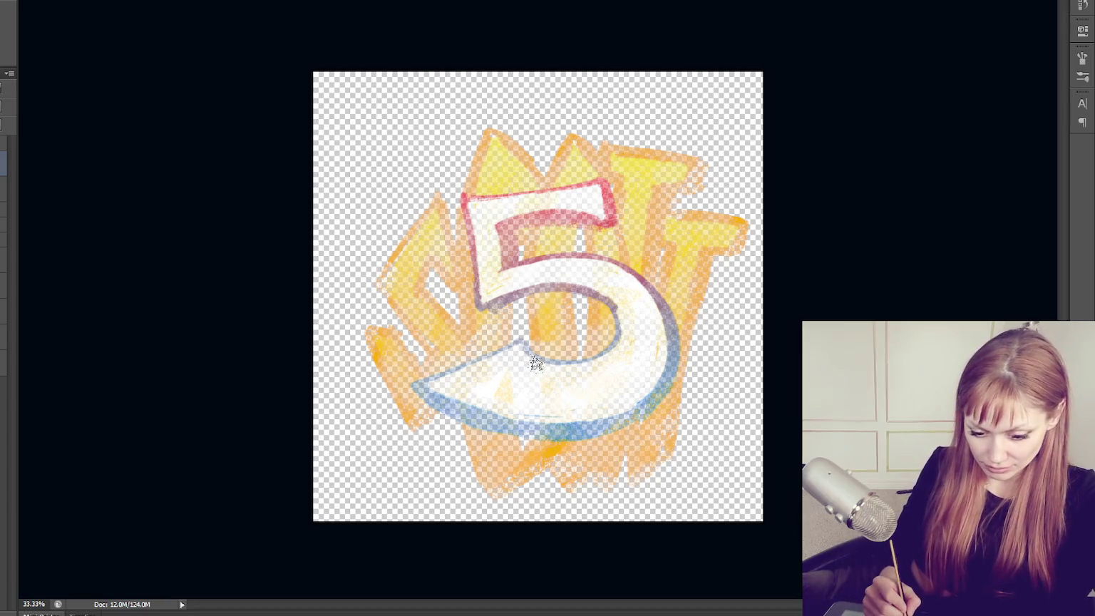
# Sample colour from the 5 and lighten its red top edge.
pyautogui.keyDown('alt'); pyautogui.click(537, 385); pyautogui.keyUp('alt')
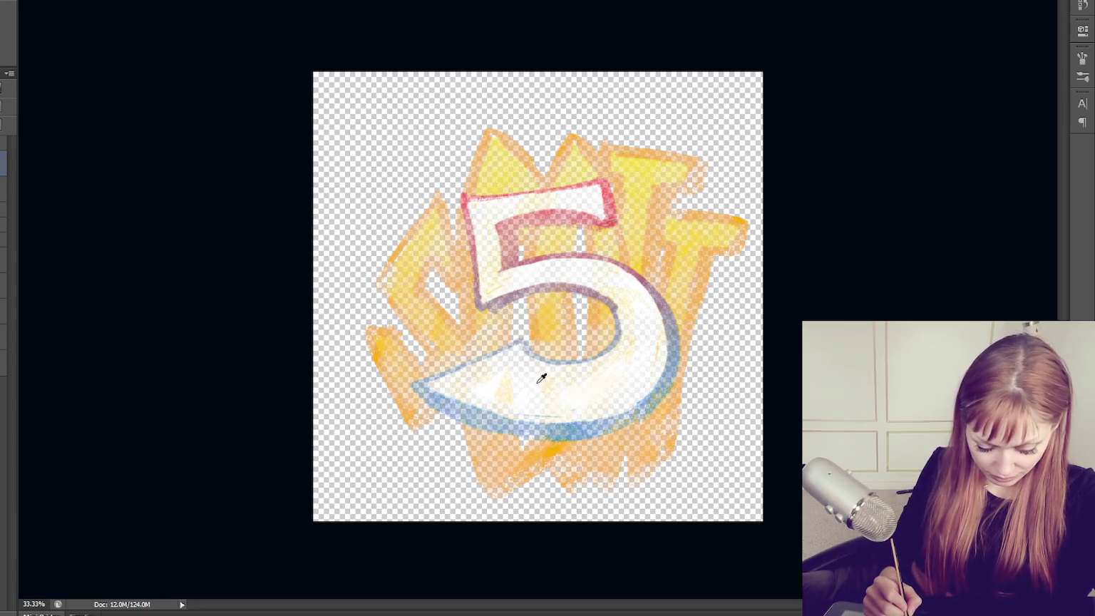
pyautogui.moveTo(436, 396); pyautogui.dragTo(486, 410)
pyautogui.hotkey('ctrl', 'z')
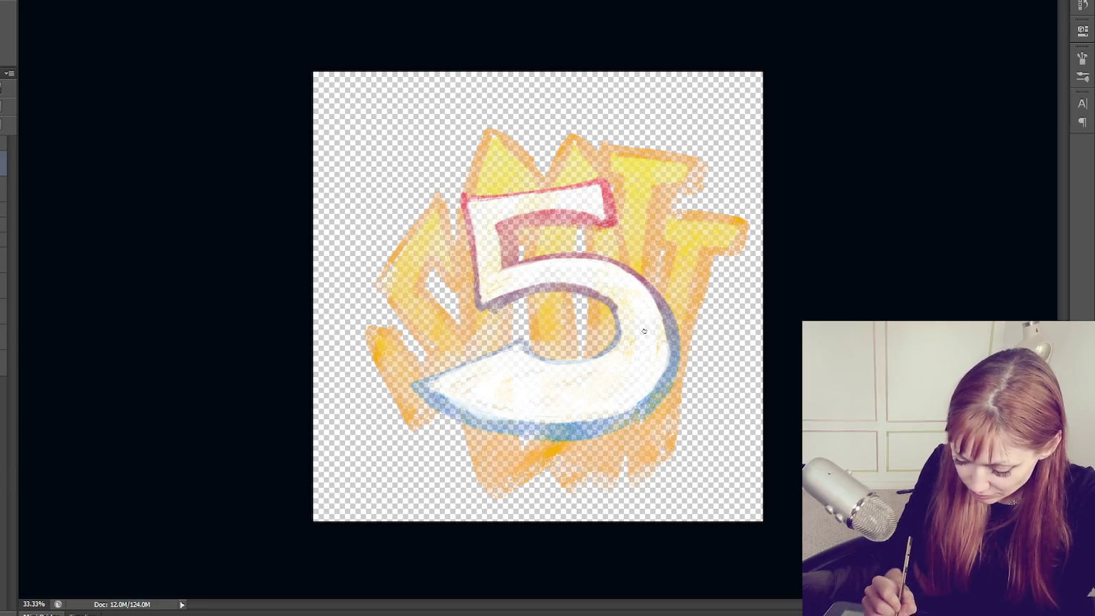
pyautogui.moveTo(486, 208); pyautogui.dragTo(549, 202)
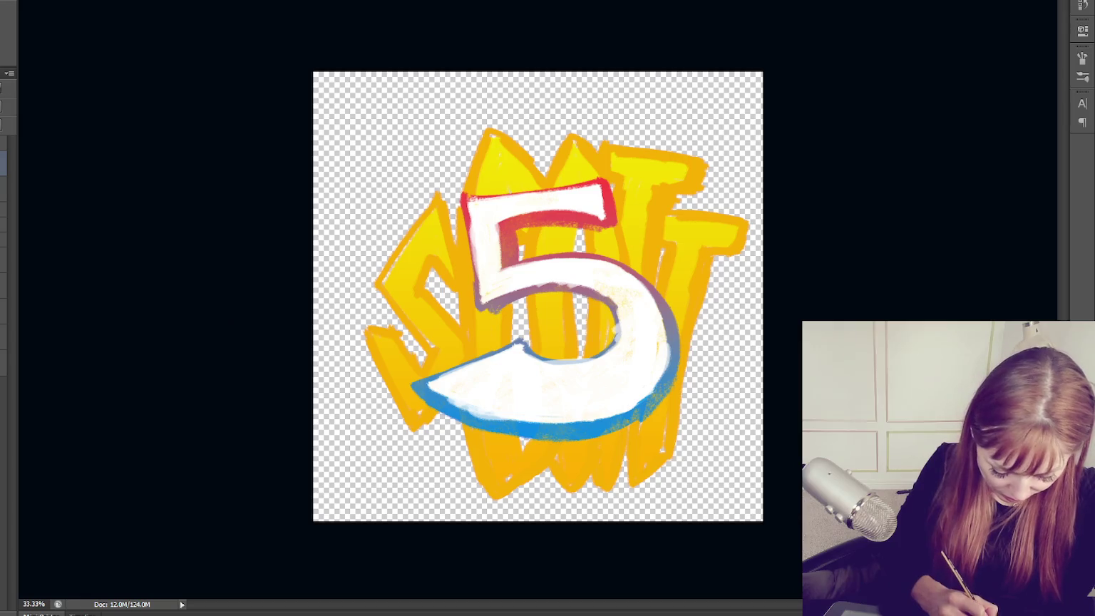
# Fill the background layer white, invert it to black, and compare painting layers.
pyautogui.click(4, 362)
pyautogui.hotkey('alt', 'BackSpace')
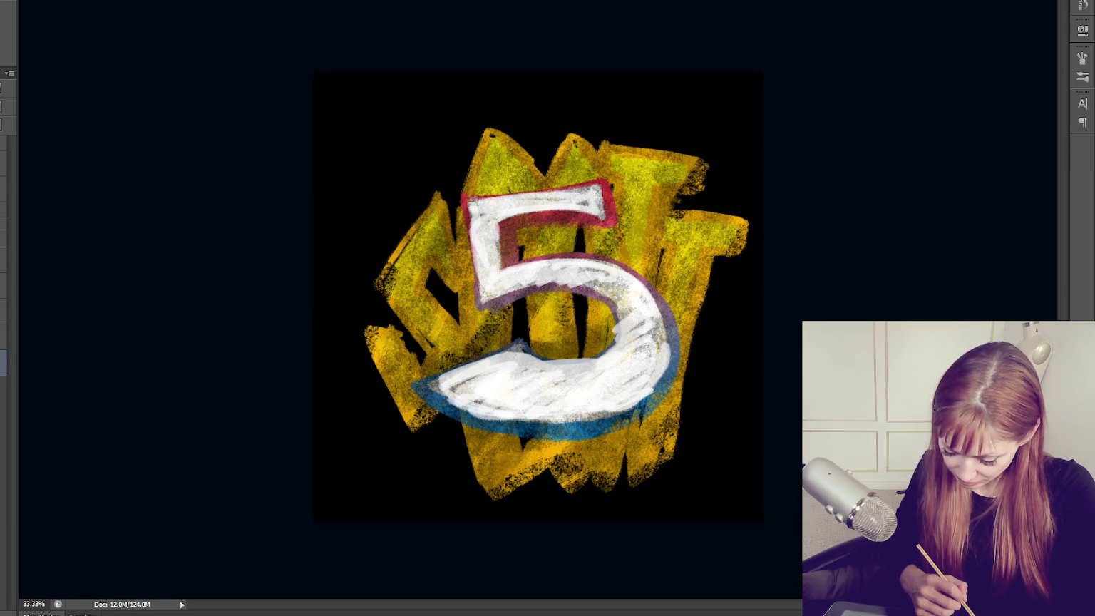
pyautogui.click(5, 164)
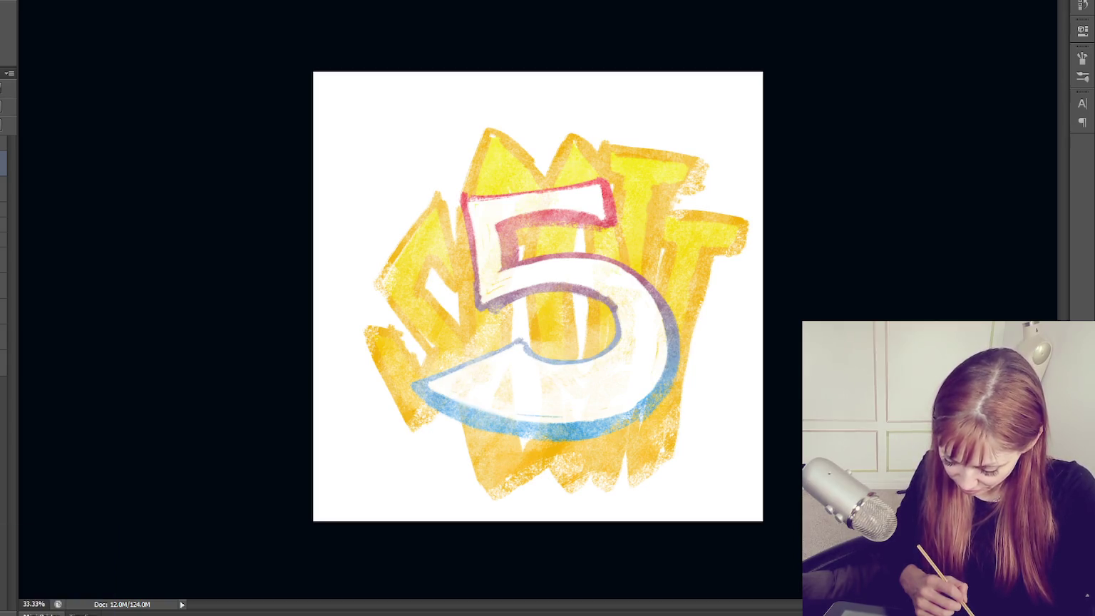
pyautogui.click(6, 363)
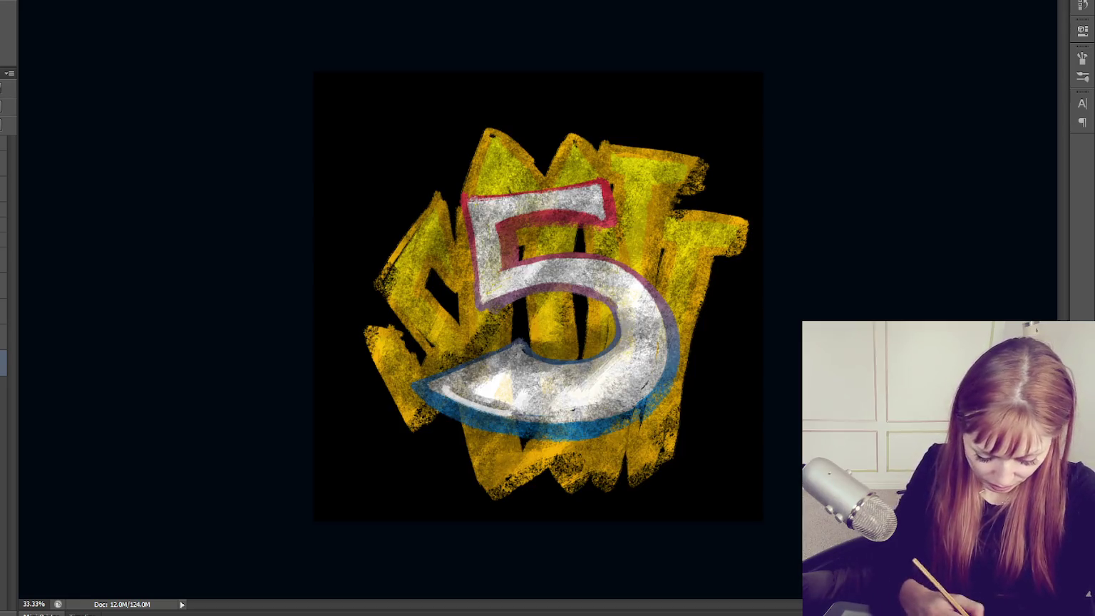
pyautogui.click(6, 164)
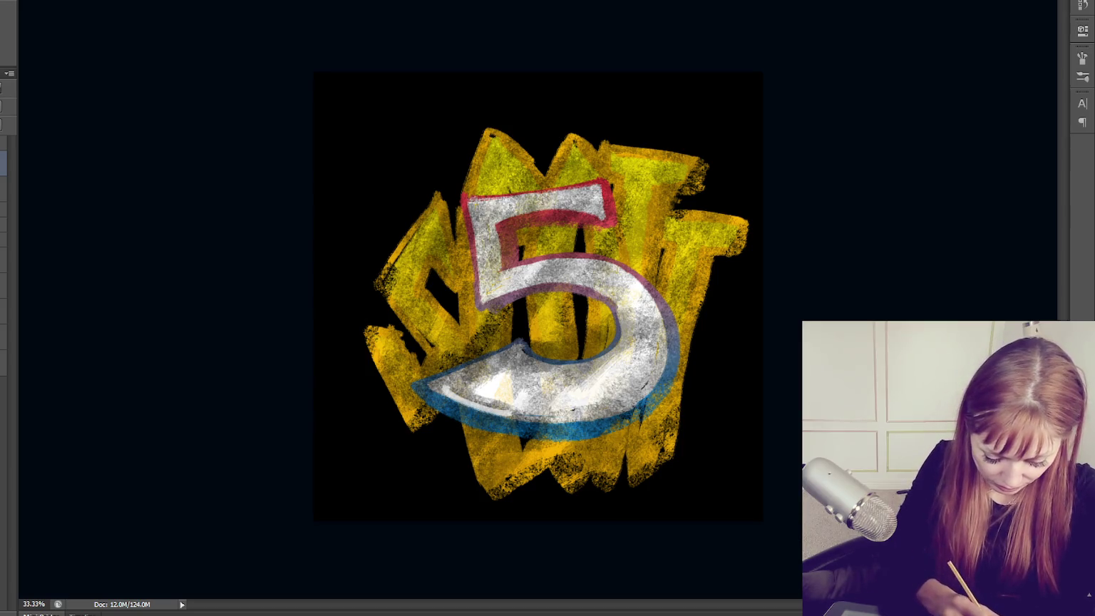
# Sample the 5's blue and repaint blue edges on its lower right and tail.
pyautogui.click(5, 164)
pyautogui.click(588, 416)
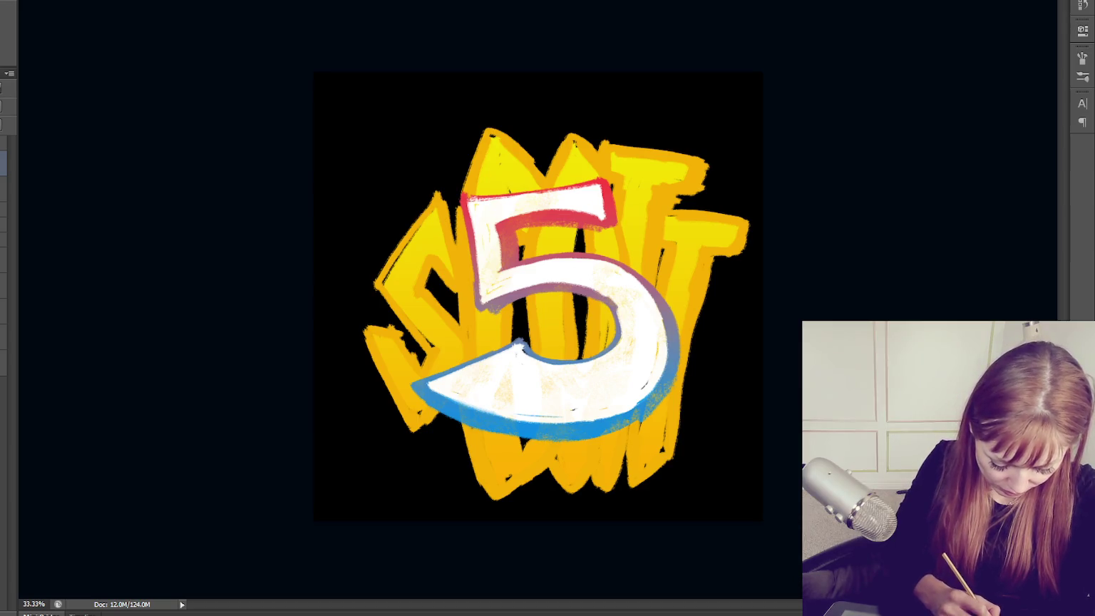
pyautogui.click(4, 164)
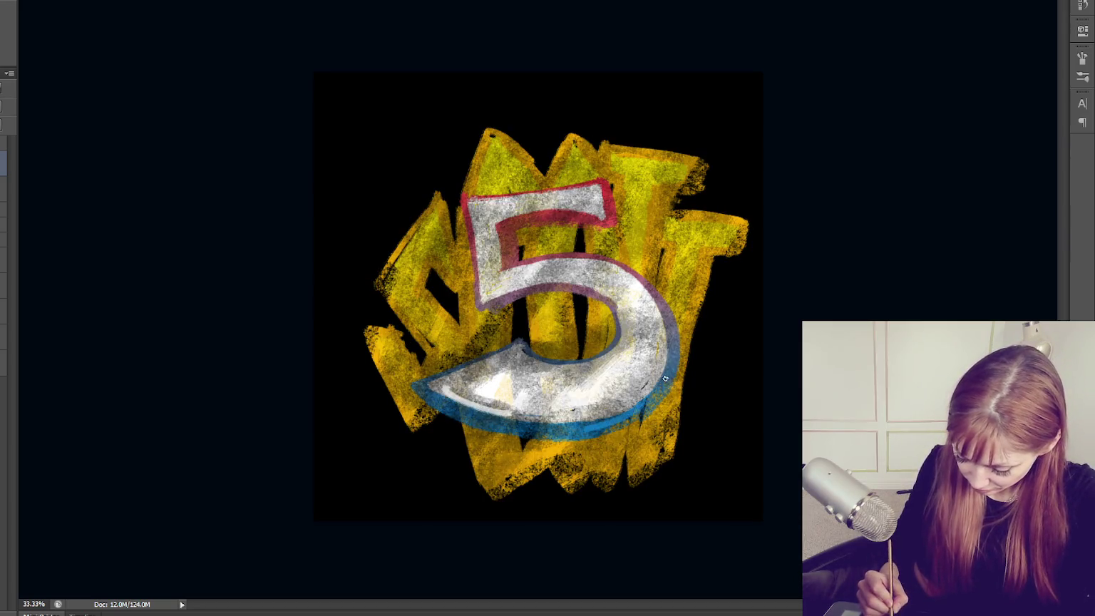
pyautogui.moveTo(590, 428)
pyautogui.mouseDown()
pyautogui.moveTo(664, 385)
pyautogui.moveTo(541, 432)
pyautogui.mouseUp()
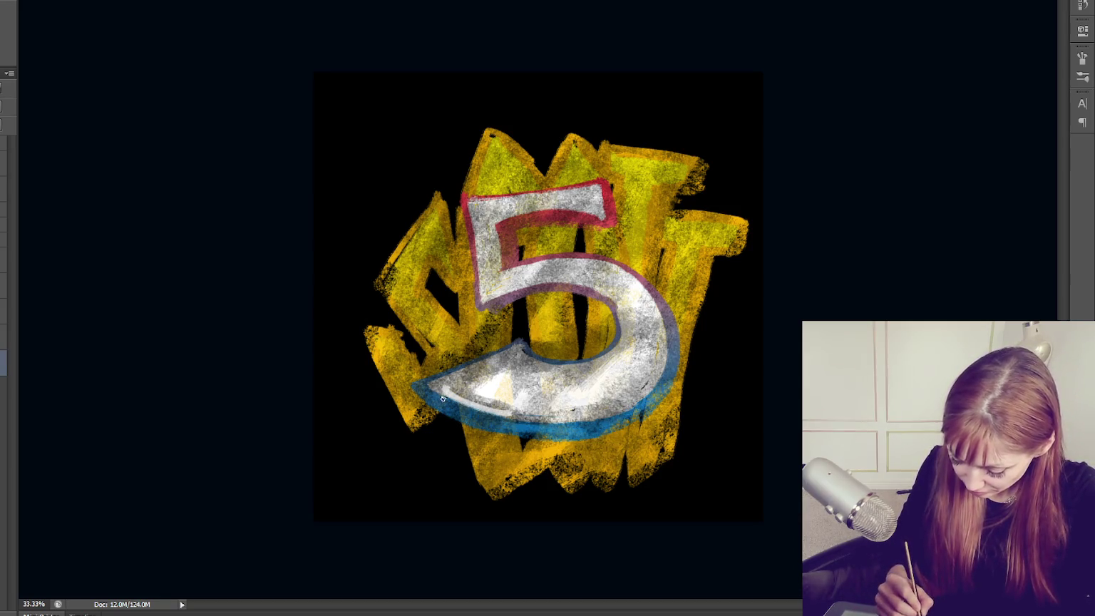
pyautogui.moveTo(420, 381); pyautogui.dragTo(524, 346)
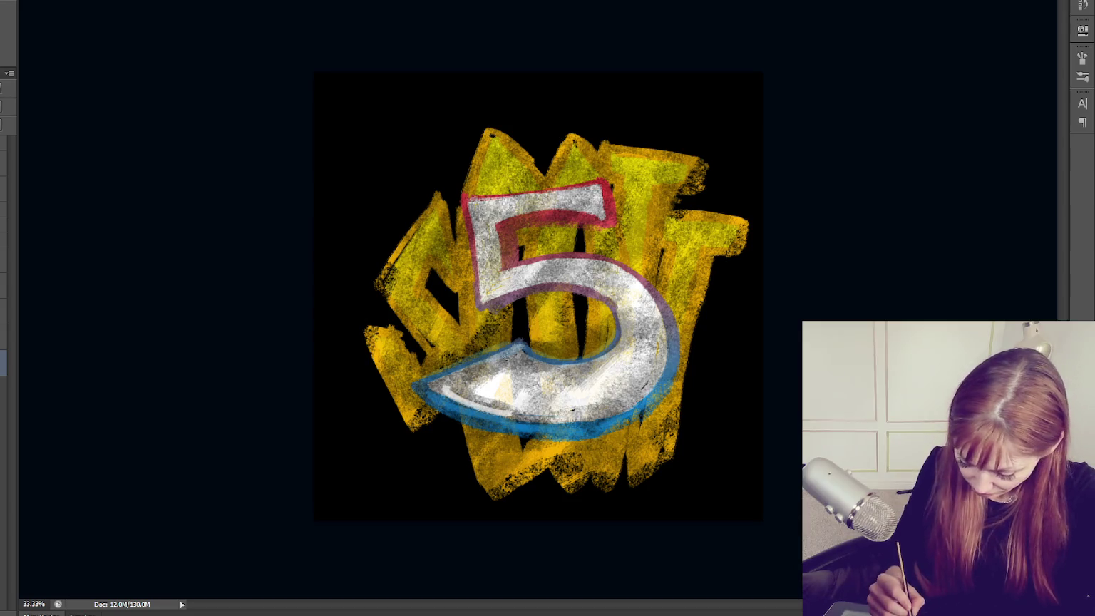
# Paint light highlights across the 5's lower part, bowl, top and left stem.
pyautogui.moveTo(453, 391)
pyautogui.mouseDown()
pyautogui.moveTo(542, 421)
pyautogui.moveTo(626, 404)
pyautogui.mouseUp()
pyautogui.moveTo(509, 356)
pyautogui.mouseDown()
pyautogui.moveTo(457, 385)
pyautogui.moveTo(527, 362)
pyautogui.moveTo(638, 392)
pyautogui.mouseUp()
pyautogui.moveTo(642, 329)
pyautogui.mouseDown()
pyautogui.moveTo(620, 392)
pyautogui.moveTo(659, 367)
pyautogui.mouseUp()
pyautogui.moveTo(632, 308); pyautogui.dragTo(625, 335)
pyautogui.moveTo(599, 272)
pyautogui.mouseDown()
pyautogui.moveTo(549, 277)
pyautogui.moveTo(479, 211)
pyautogui.mouseUp()
pyautogui.moveTo(478, 278)
pyautogui.mouseDown()
pyautogui.moveTo(485, 221)
pyautogui.moveTo(599, 200)
pyautogui.mouseUp()
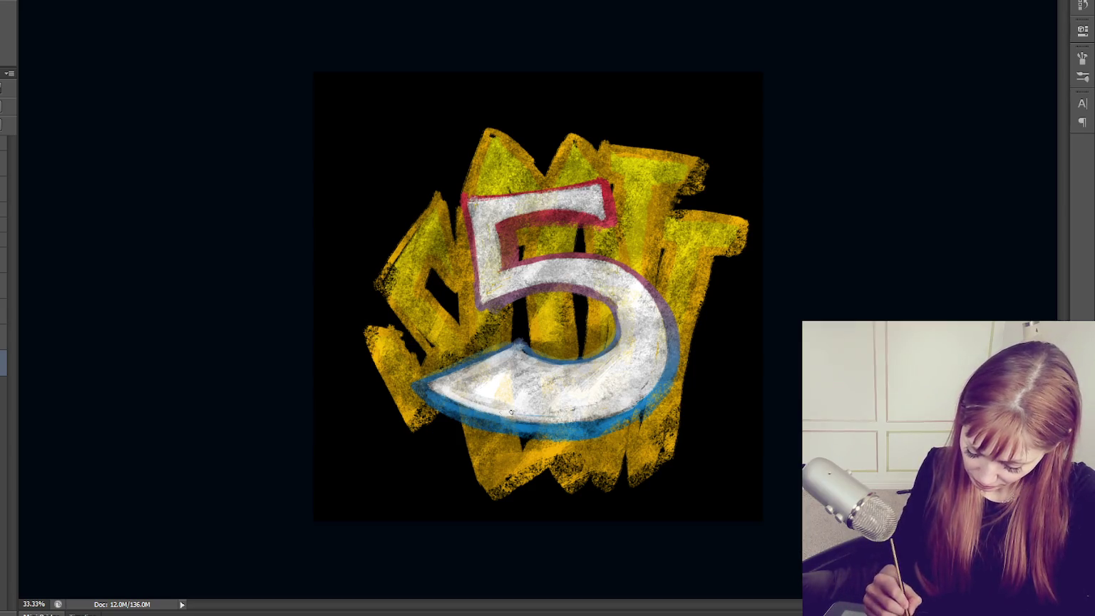
pyautogui.moveTo(504, 360); pyautogui.dragTo(645, 382)
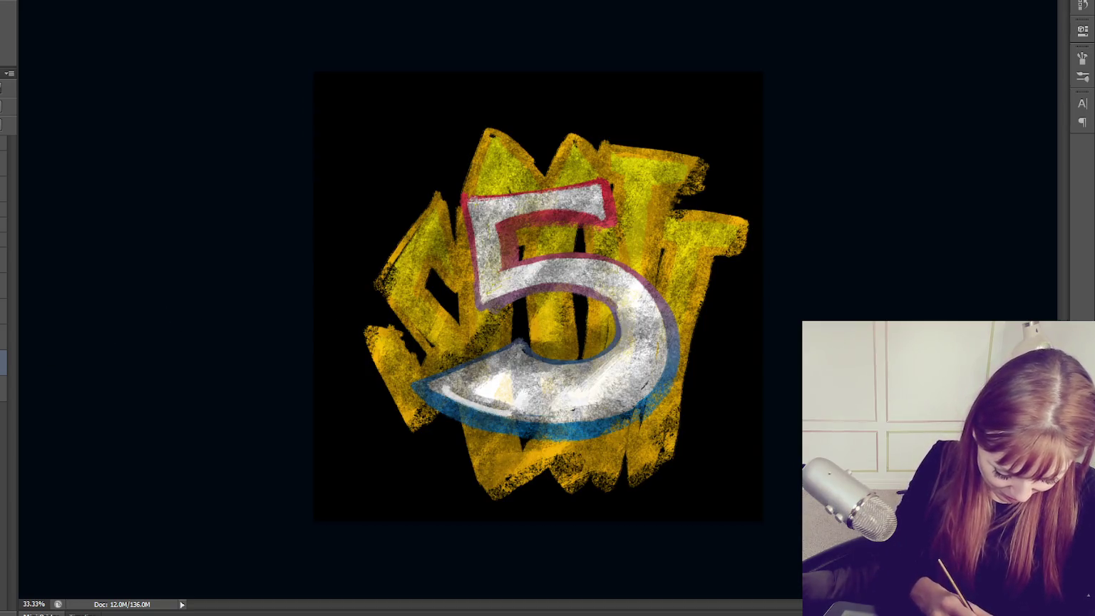
# On the upper layer, brighten the 5's lower silver curve and right side.
pyautogui.click(3, 164)
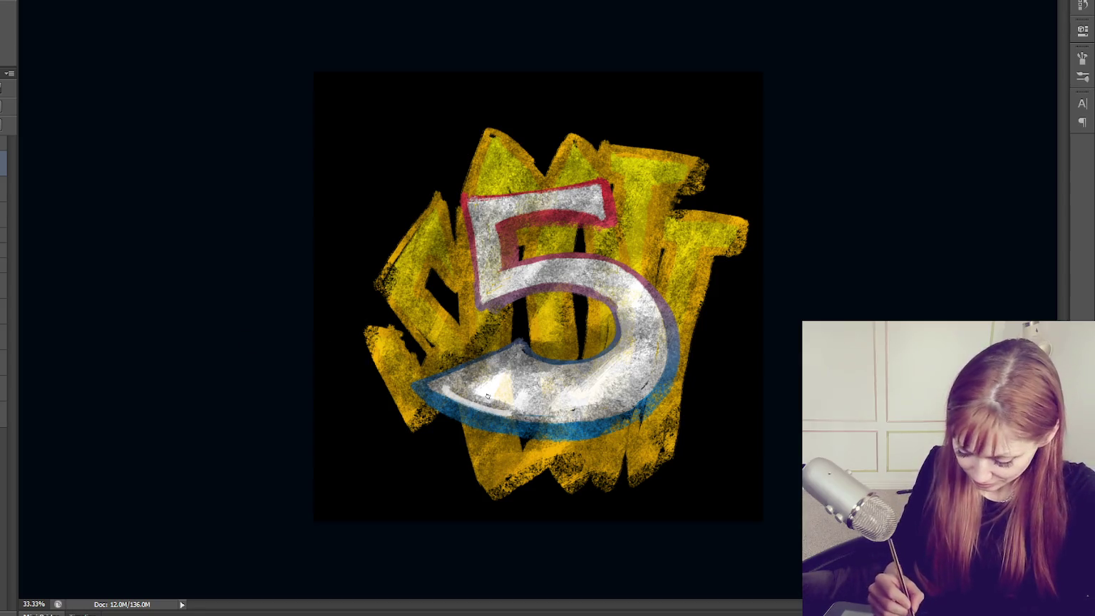
pyautogui.moveTo(446, 381)
pyautogui.mouseDown()
pyautogui.moveTo(499, 360)
pyautogui.moveTo(591, 366)
pyautogui.mouseUp()
pyautogui.moveTo(494, 371)
pyautogui.mouseDown()
pyautogui.moveTo(438, 390)
pyautogui.moveTo(552, 417)
pyautogui.moveTo(632, 397)
pyautogui.mouseUp()
pyautogui.moveTo(475, 397)
pyautogui.mouseDown()
pyautogui.moveTo(471, 370)
pyautogui.moveTo(570, 387)
pyautogui.mouseUp()
pyautogui.moveTo(632, 353)
pyautogui.mouseDown()
pyautogui.moveTo(644, 380)
pyautogui.moveTo(560, 387)
pyautogui.mouseUp()
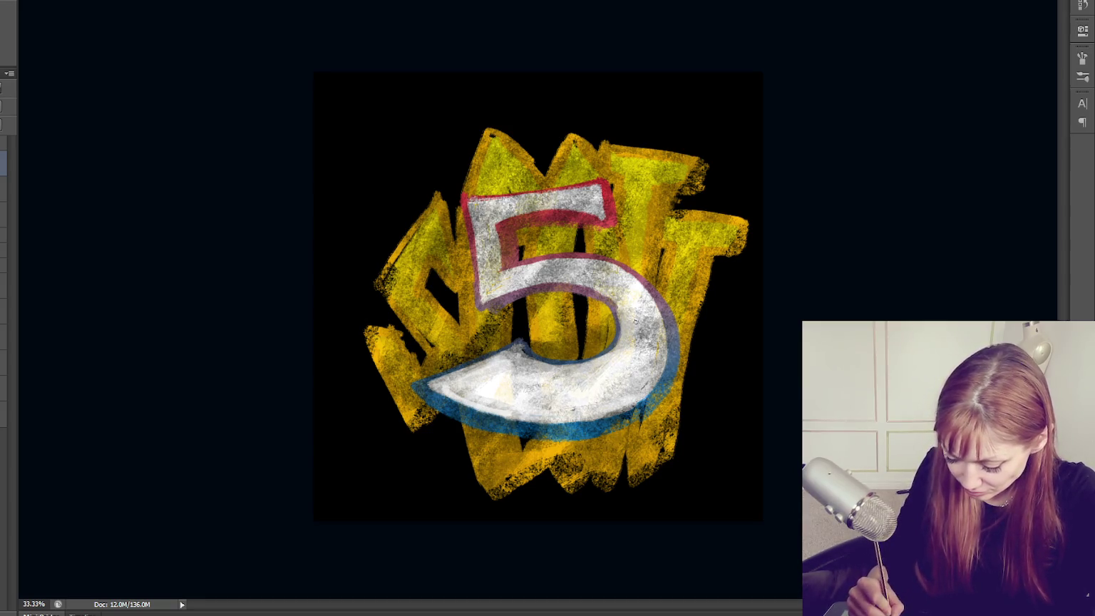
pyautogui.moveTo(660, 329)
pyautogui.mouseDown()
pyautogui.moveTo(628, 392)
pyautogui.moveTo(642, 335)
pyautogui.mouseUp()
pyautogui.moveTo(520, 279)
pyautogui.mouseDown()
pyautogui.moveTo(603, 278)
pyautogui.moveTo(571, 268)
pyautogui.moveTo(625, 292)
pyautogui.mouseUp()
# Brighten the 5's top bar, upper bar, lower curve, lower-left tip and bottom edge.
pyautogui.moveTo(492, 223); pyautogui.dragTo(497, 261)
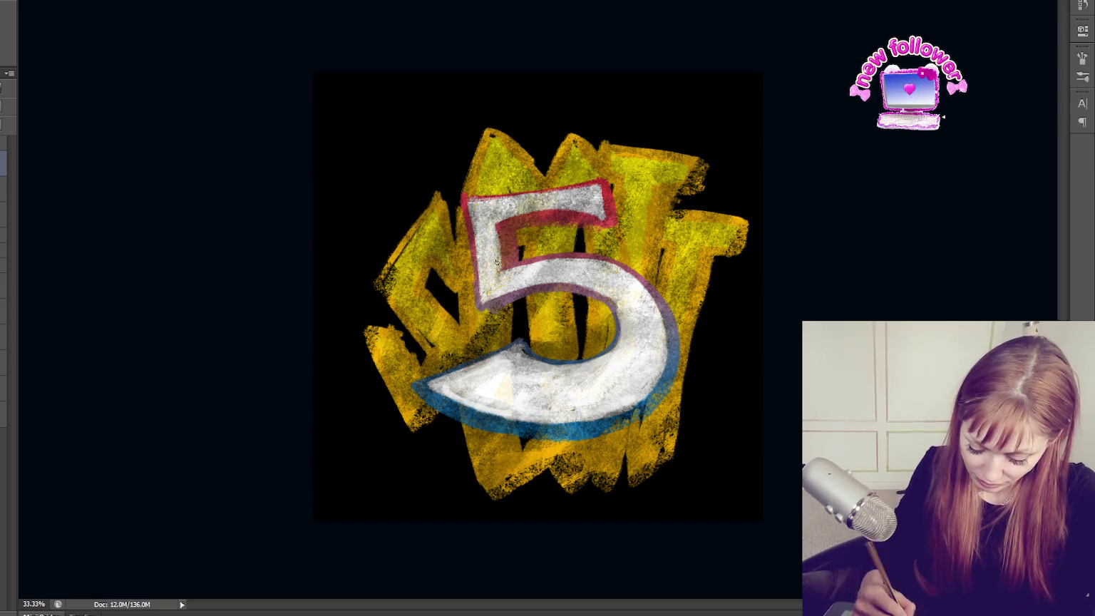
pyautogui.moveTo(477, 213); pyautogui.dragTo(584, 197)
pyautogui.moveTo(503, 283); pyautogui.dragTo(606, 271)
pyautogui.moveTo(511, 364); pyautogui.dragTo(545, 406)
pyautogui.moveTo(499, 364); pyautogui.dragTo(596, 368)
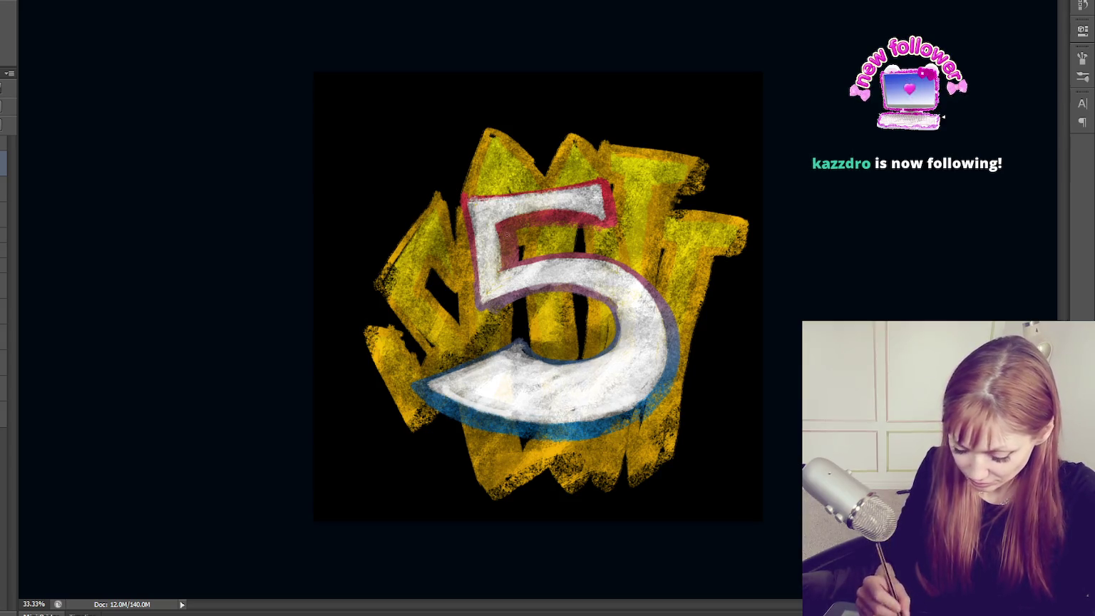
pyautogui.moveTo(509, 359)
pyautogui.mouseDown()
pyautogui.moveTo(459, 383)
pyautogui.moveTo(494, 365)
pyautogui.moveTo(508, 374)
pyautogui.mouseUp()
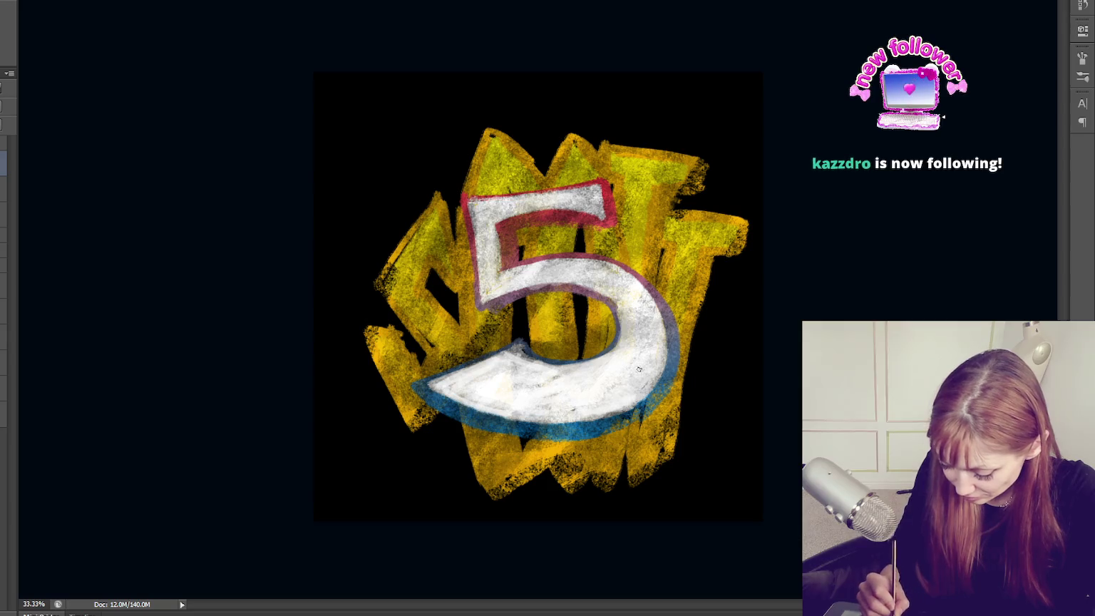
pyautogui.moveTo(633, 391); pyautogui.dragTo(584, 403)
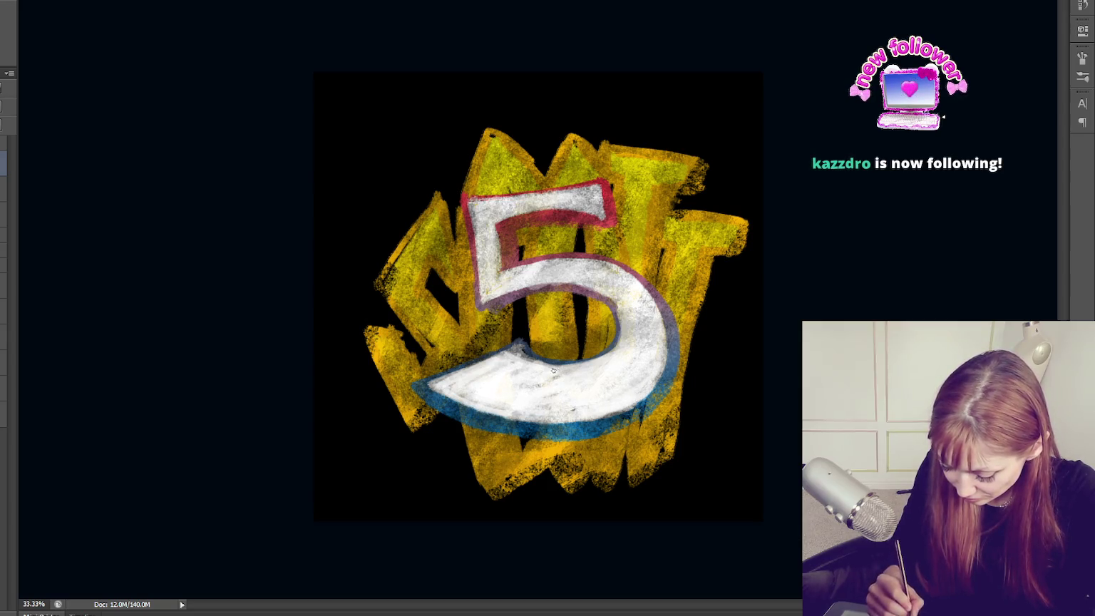
# Step through history to undo several brightening strokes on the bottom of the 5.
pyautogui.hotkey('ctrl', 'alt', 'z')
pyautogui.hotkey('ctrl', 'alt', 'z')
pyautogui.hotkey('ctrl', 'alt', 'z')
pyautogui.hotkey('ctrl', 'alt', 'z')
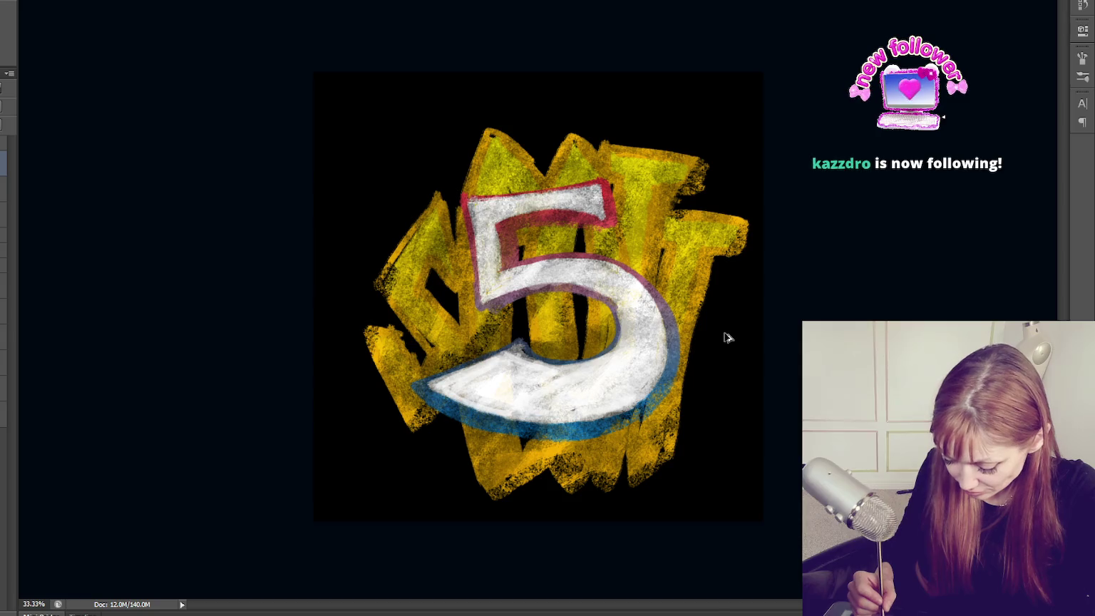
pyautogui.hotkey('ctrl', 'alt', 'z')
pyautogui.hotkey('ctrl', 'alt', 'z')
pyautogui.hotkey('ctrl', 'alt', 'z')
pyautogui.hotkey('ctrl', 'shift', 'z')
pyautogui.hotkey('ctrl', 'shift', 'z')
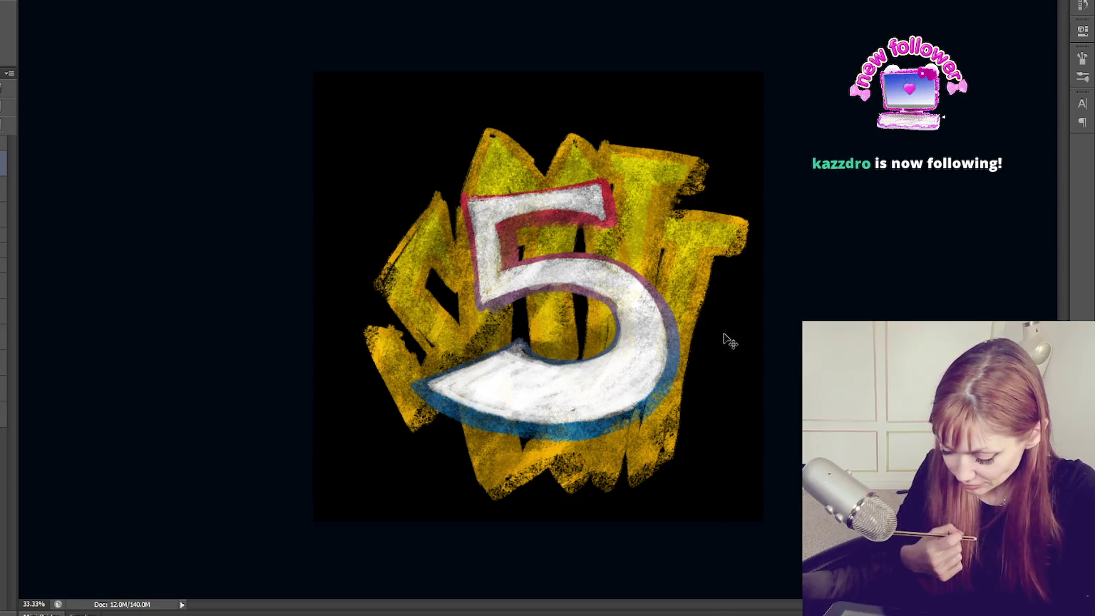
pyautogui.hotkey('ctrl', 'alt', 'z')
pyautogui.hotkey('ctrl', 'alt', 'z')
pyautogui.hotkey('ctrl', 'alt', 'z')
pyautogui.hotkey('ctrl', 'alt', 'z')
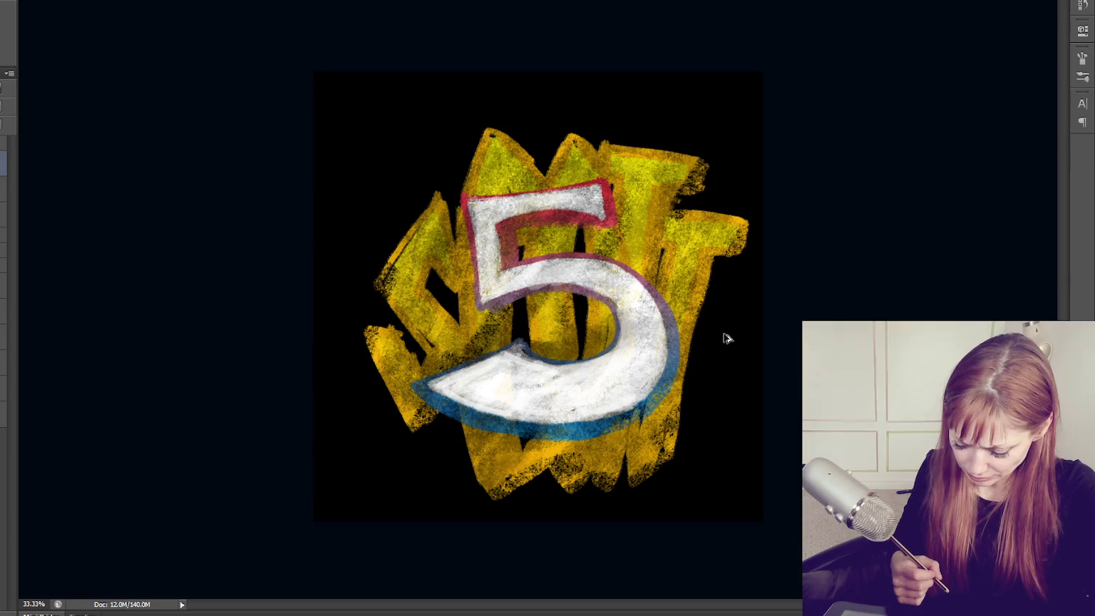
pyautogui.hotkey('ctrl', 'alt', 'z')
pyautogui.hotkey('ctrl', 'alt', 'z')
pyautogui.hotkey('ctrl', 'alt', 'z')
pyautogui.hotkey('ctrl', 'alt', 'z')
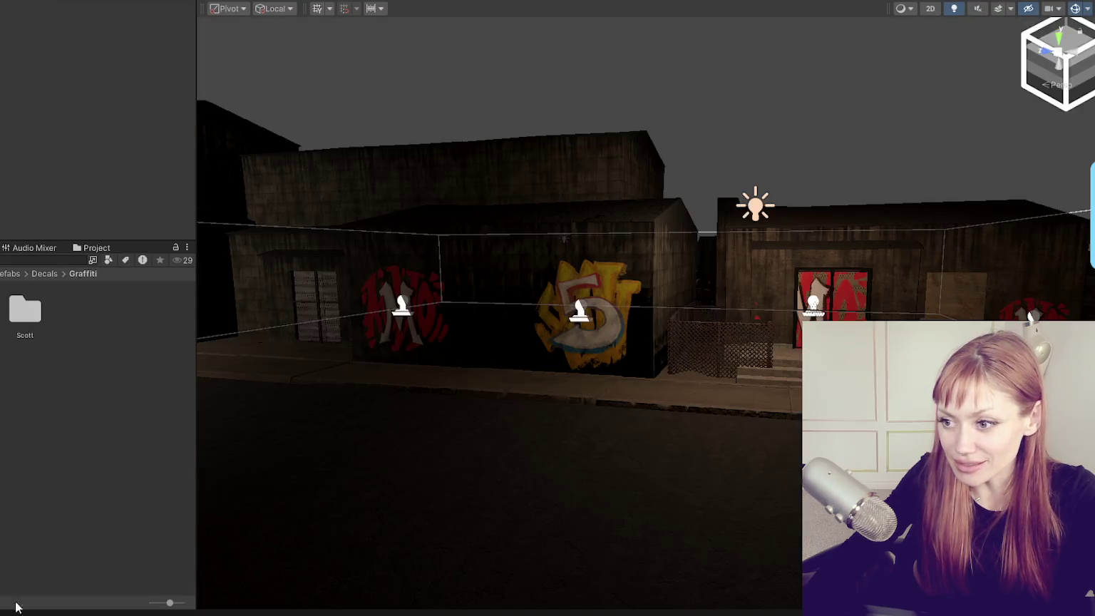
# Assign the scott5 texture as the Base Map of the Scott decal's scott material.
pyautogui.click(580, 311)
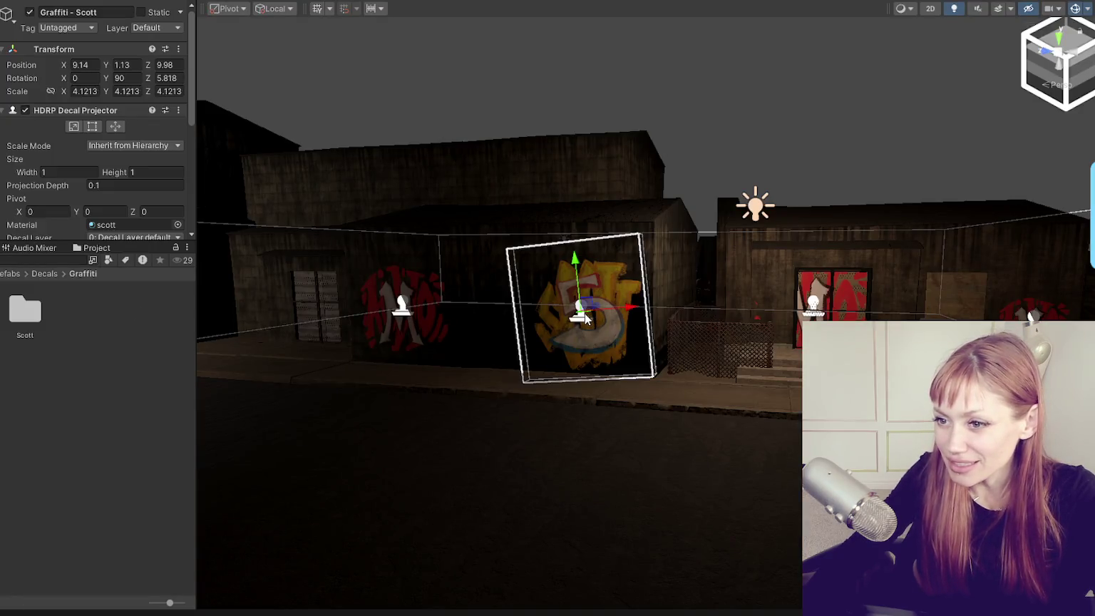
pyautogui.scroll(-5, 64, 135)
pyautogui.click(111, 84)
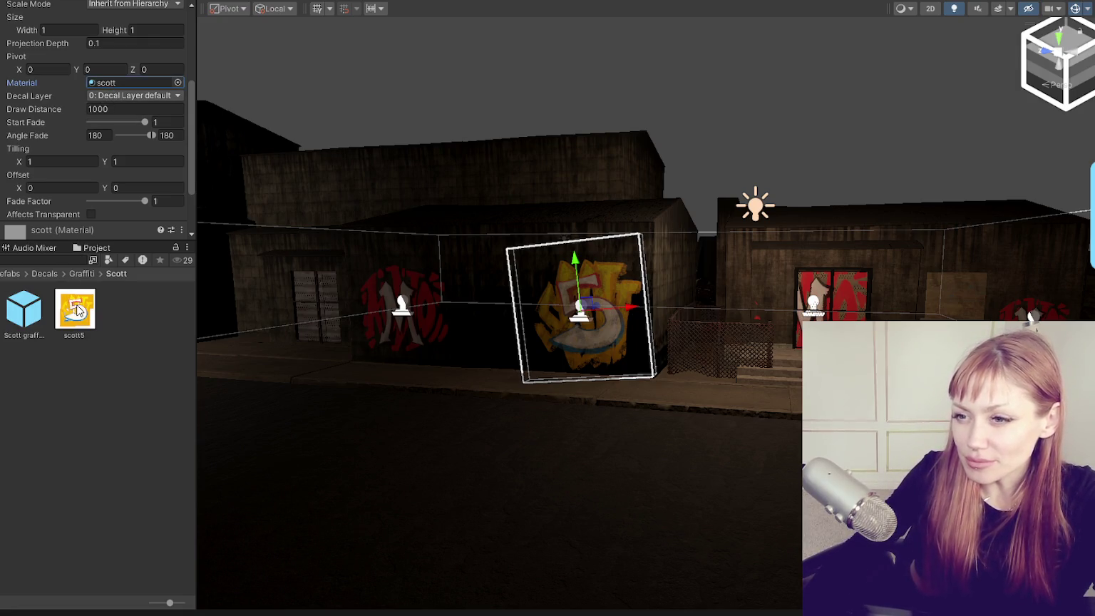
pyautogui.click(25, 311)
pyautogui.doubleClick(106, 169)
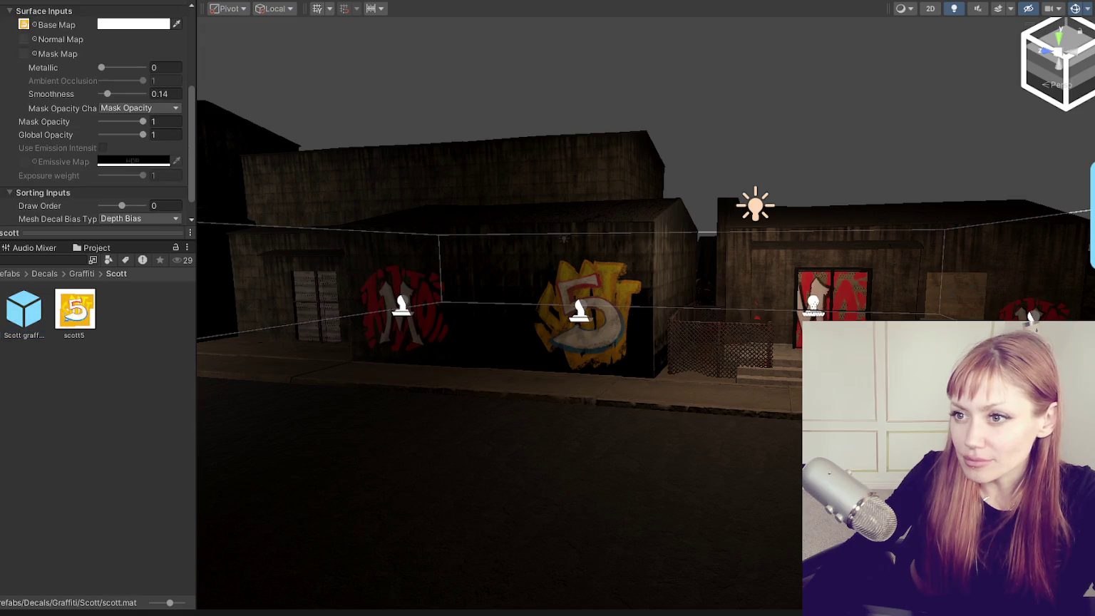
pyautogui.moveTo(71, 296); pyautogui.dragTo(24, 6)
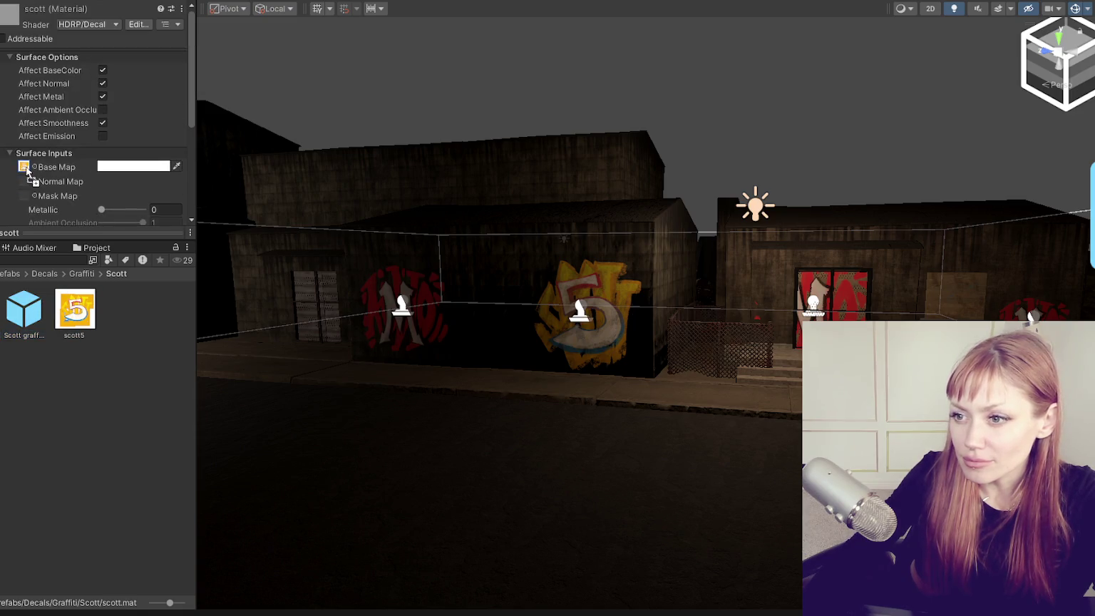
pyautogui.moveTo(27, 172); pyautogui.dragTo(26, 171)
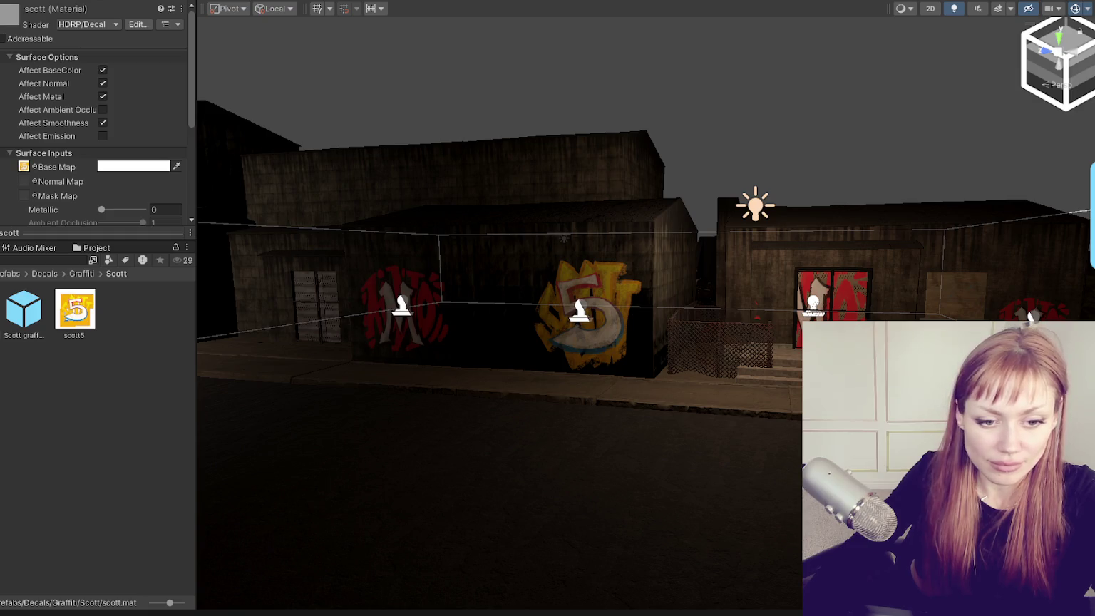
# Duplicate the scott5 texture, inspect its import settings, then undo back to the material.
pyautogui.hotkey('ctrl', 'd')
pyautogui.click(24, 308)
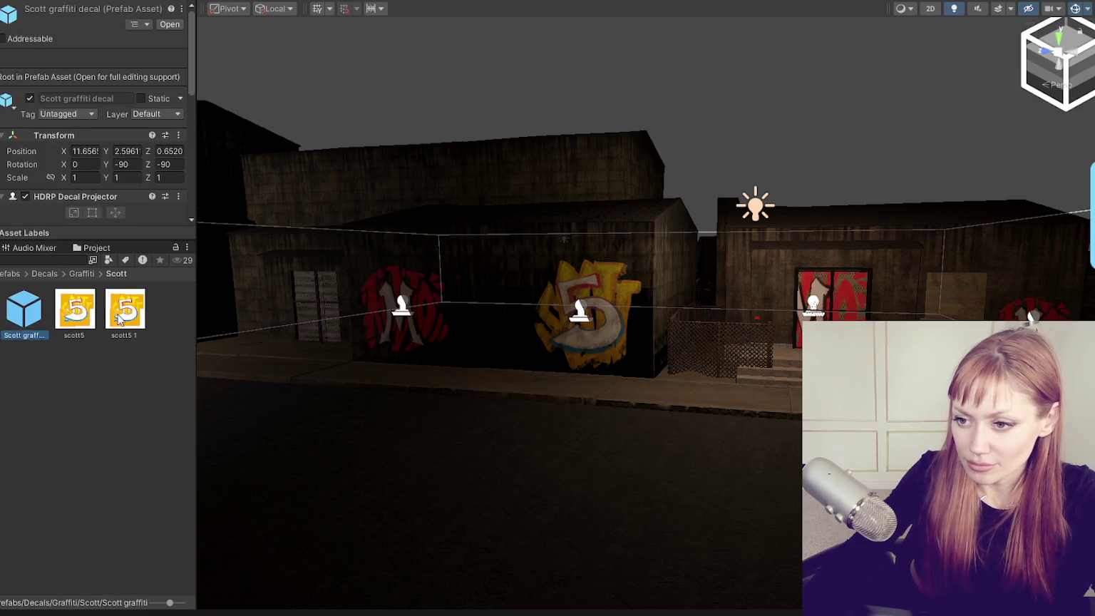
pyautogui.scroll(-10, 57, 136)
pyautogui.moveTo(29, 141); pyautogui.dragTo(49, 258)
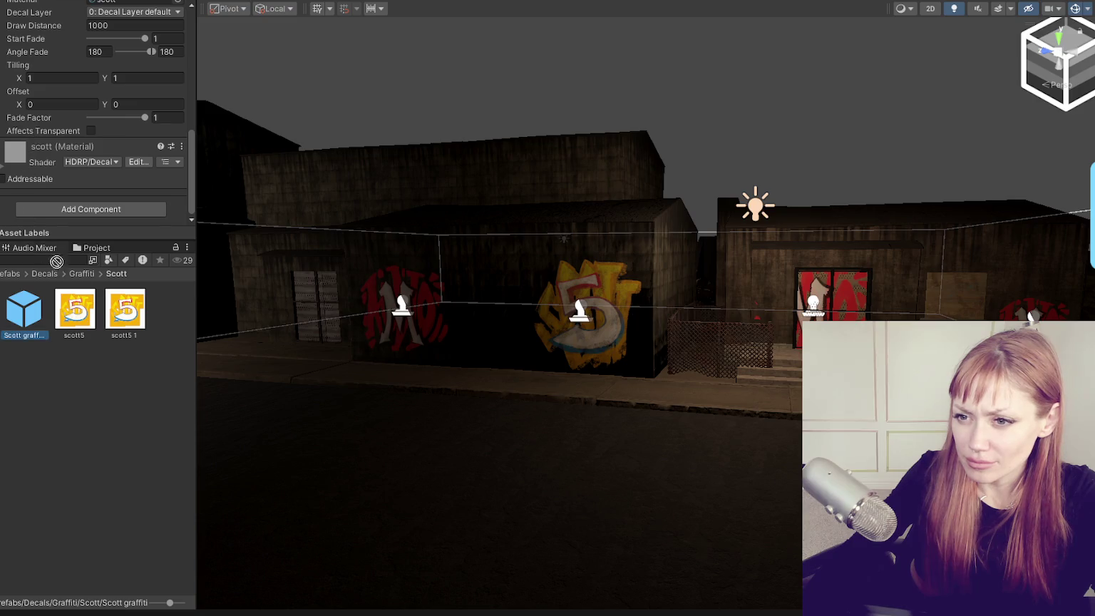
pyautogui.click(77, 312)
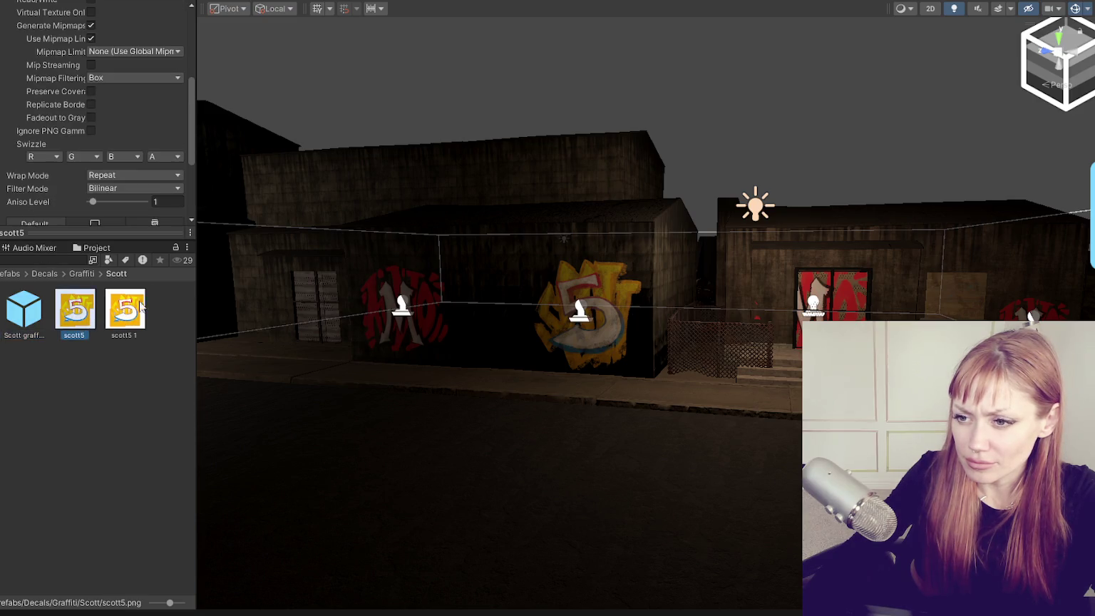
pyautogui.hotkey('ctrl', 'z')
# Orbit and zoom the Scene view to face the updated 5 graffiti wall close up.
pyautogui.scroll(-3, 80, 192)
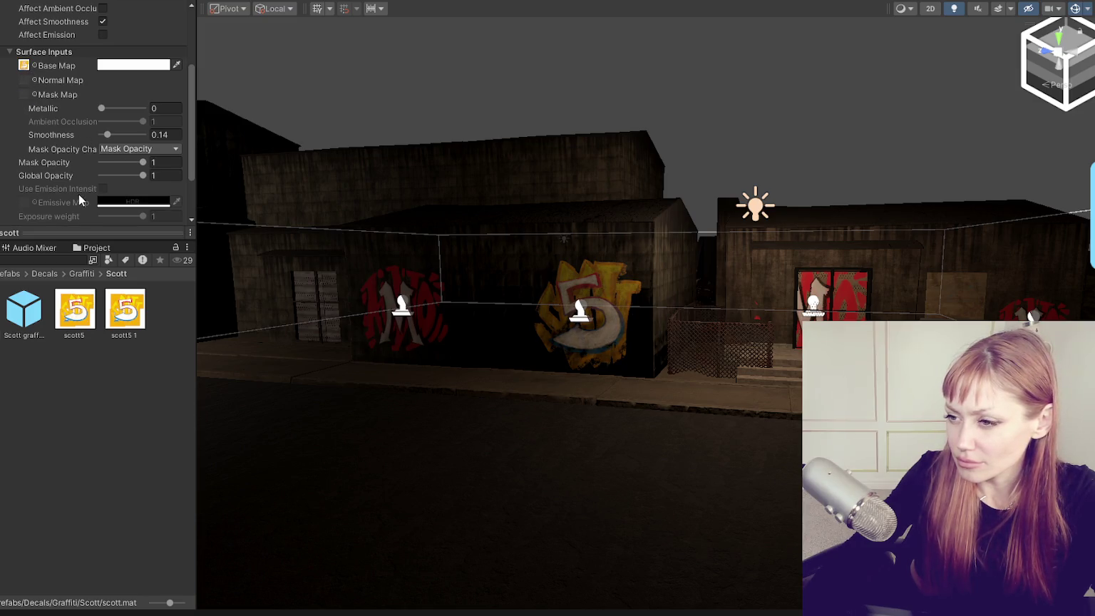
pyautogui.scroll(3, 645, 311)
pyautogui.scroll(3, 630, 335)
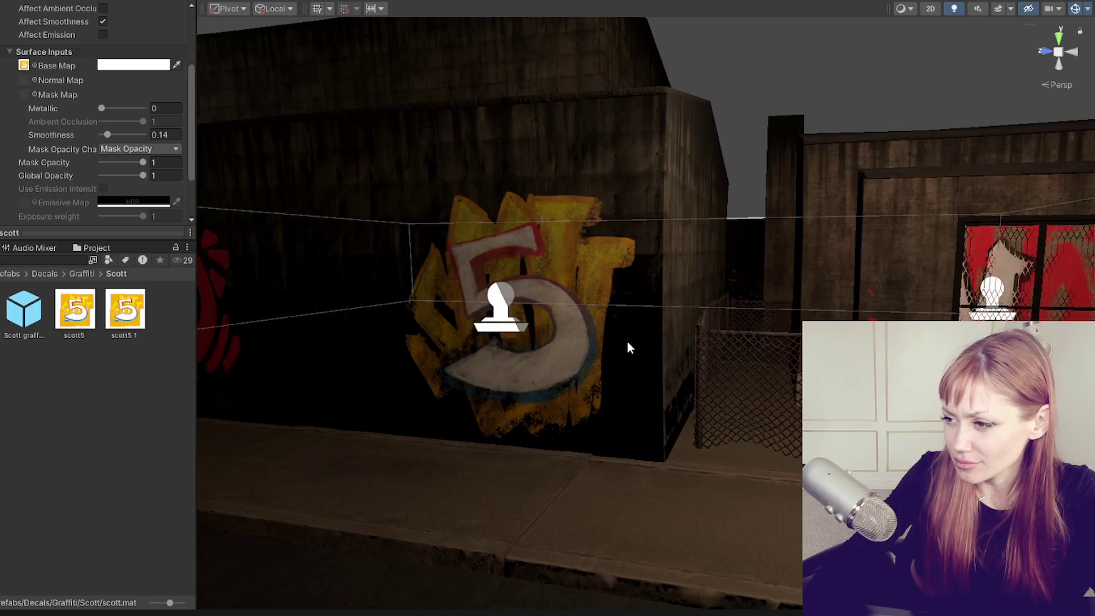
pyautogui.scroll(3, 758, 347)
pyautogui.moveTo(765, 346); pyautogui.dragTo(722, 345)
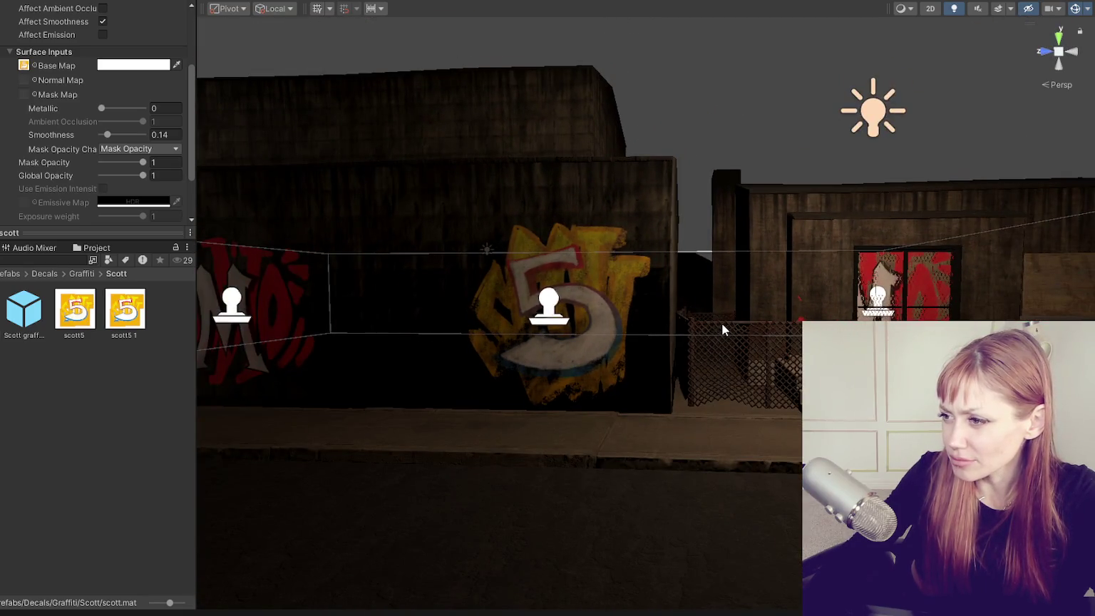
pyautogui.scroll(2, 601, 320)
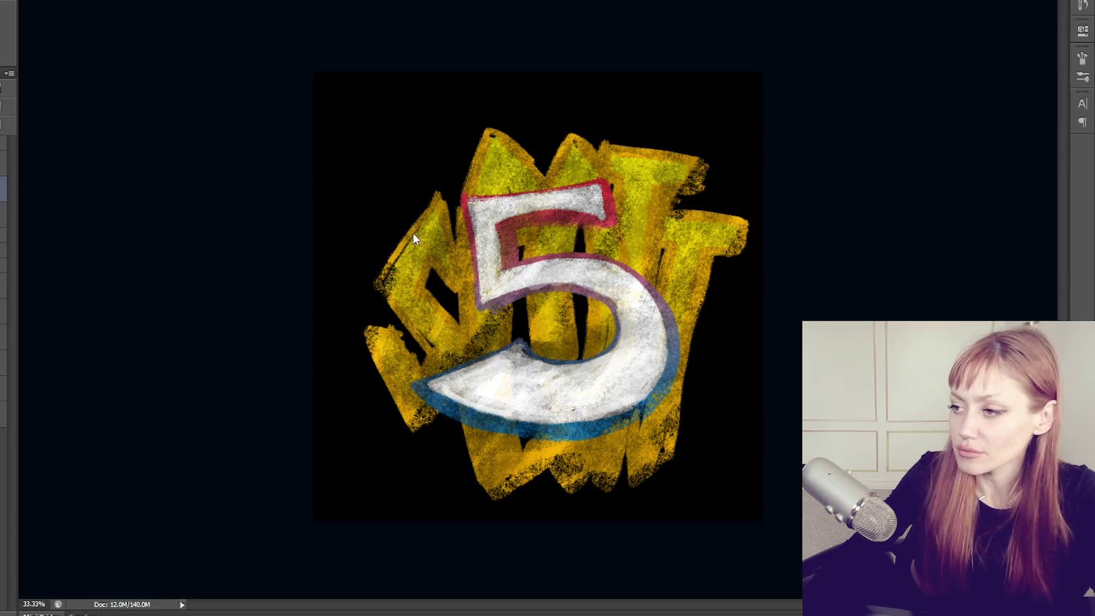
# Paint darker shading over the white 5 and nearby yellow letters, undoing one stray stroke.
pyautogui.moveTo(419, 201); pyautogui.dragTo(372, 300)
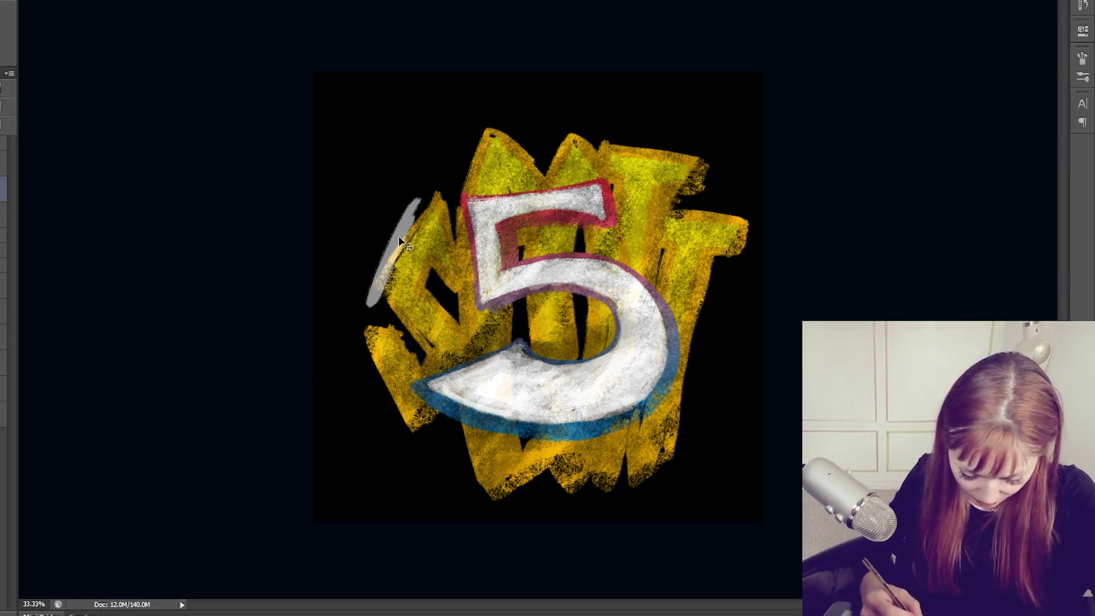
pyautogui.hotkey('ctrl', 'z')
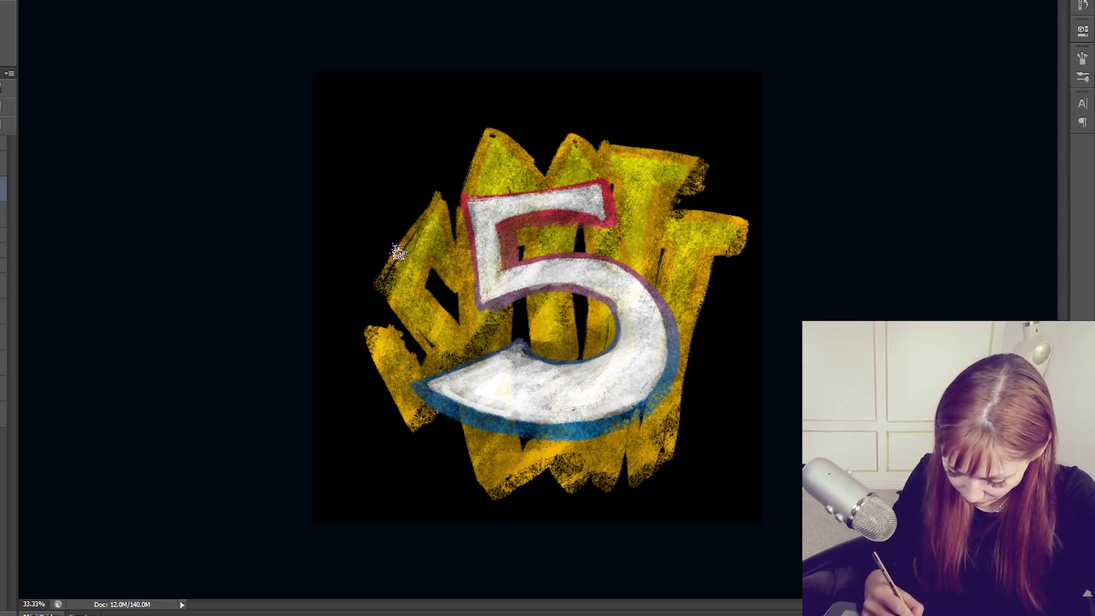
pyautogui.moveTo(479, 136)
pyautogui.mouseDown()
pyautogui.moveTo(510, 417)
pyautogui.moveTo(563, 492)
pyautogui.moveTo(599, 496)
pyautogui.moveTo(670, 456)
pyautogui.moveTo(430, 316)
pyautogui.moveTo(729, 183)
pyautogui.moveTo(576, 223)
pyautogui.moveTo(556, 157)
pyautogui.moveTo(634, 264)
pyautogui.moveTo(589, 426)
pyautogui.moveTo(443, 427)
pyautogui.moveTo(520, 350)
pyautogui.moveTo(549, 402)
pyautogui.moveTo(499, 399)
pyautogui.moveTo(572, 379)
pyautogui.moveTo(406, 370)
pyautogui.moveTo(370, 335)
pyautogui.moveTo(421, 236)
pyautogui.mouseUp()
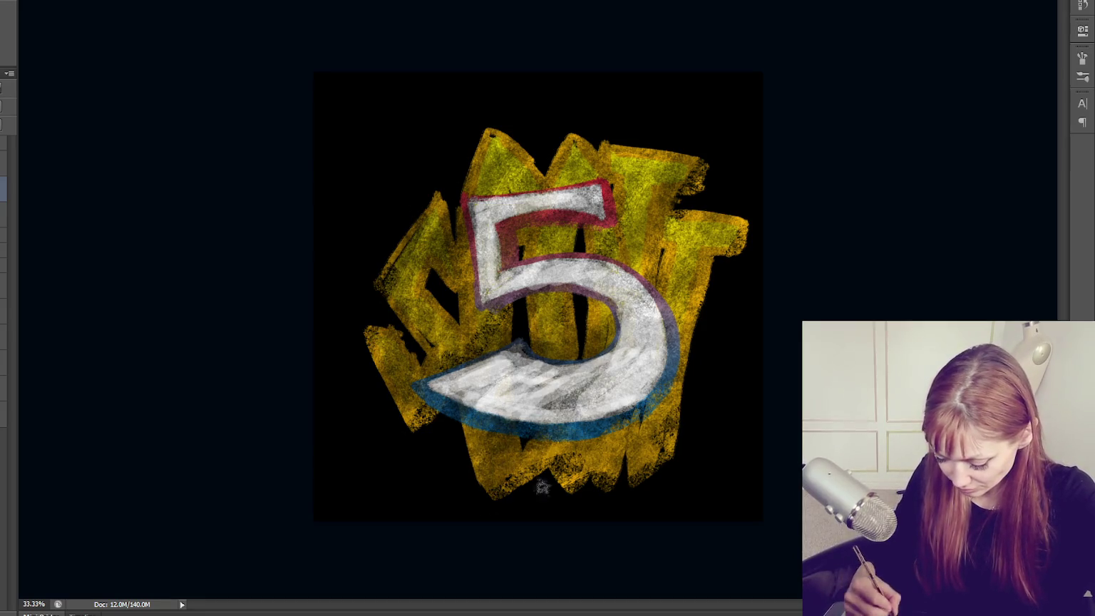
pyautogui.moveTo(665, 384)
pyautogui.mouseDown()
pyautogui.moveTo(678, 286)
pyautogui.moveTo(661, 402)
pyautogui.moveTo(663, 221)
pyautogui.mouseUp()
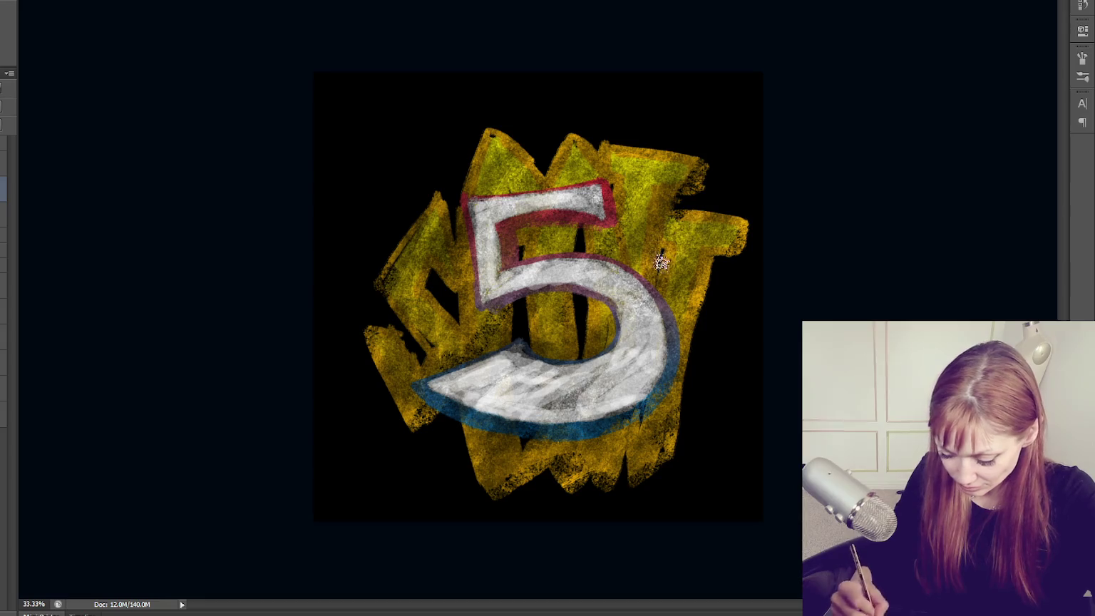
pyautogui.moveTo(695, 186); pyautogui.dragTo(635, 292)
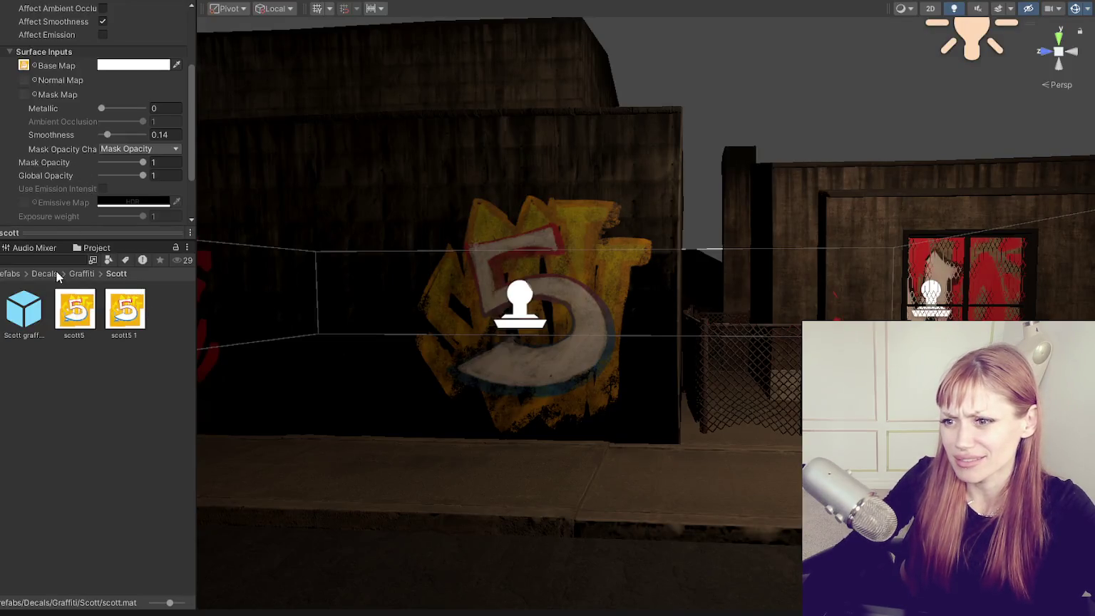
pyautogui.click(80, 306)
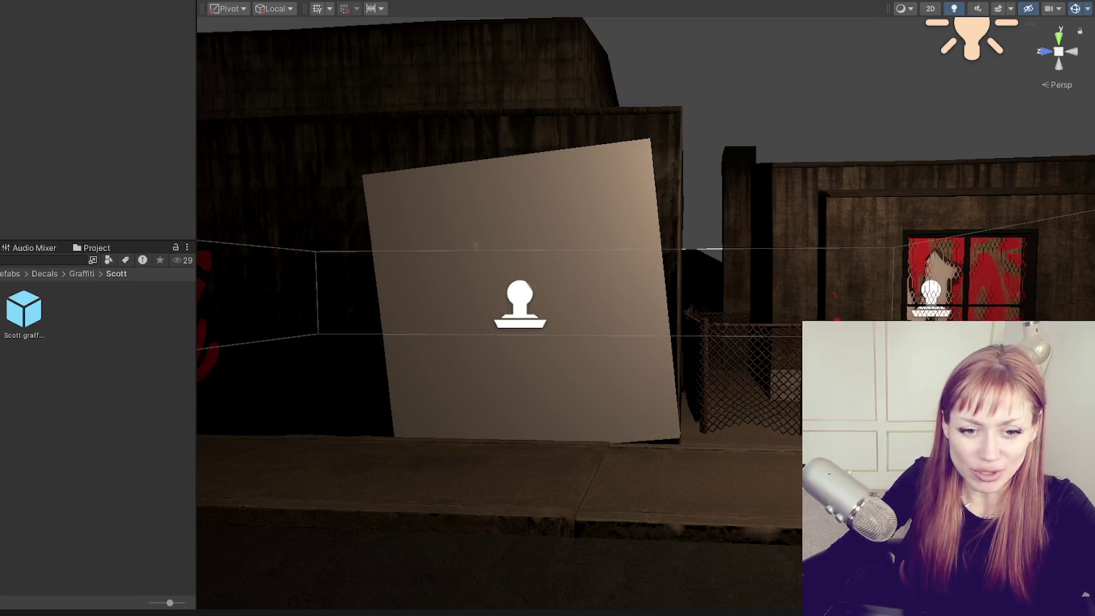
# Import the updated scott5 texture into the Scott folder and open the scott material.
pyautogui.moveTo(75, 425); pyautogui.dragTo(74, 414)
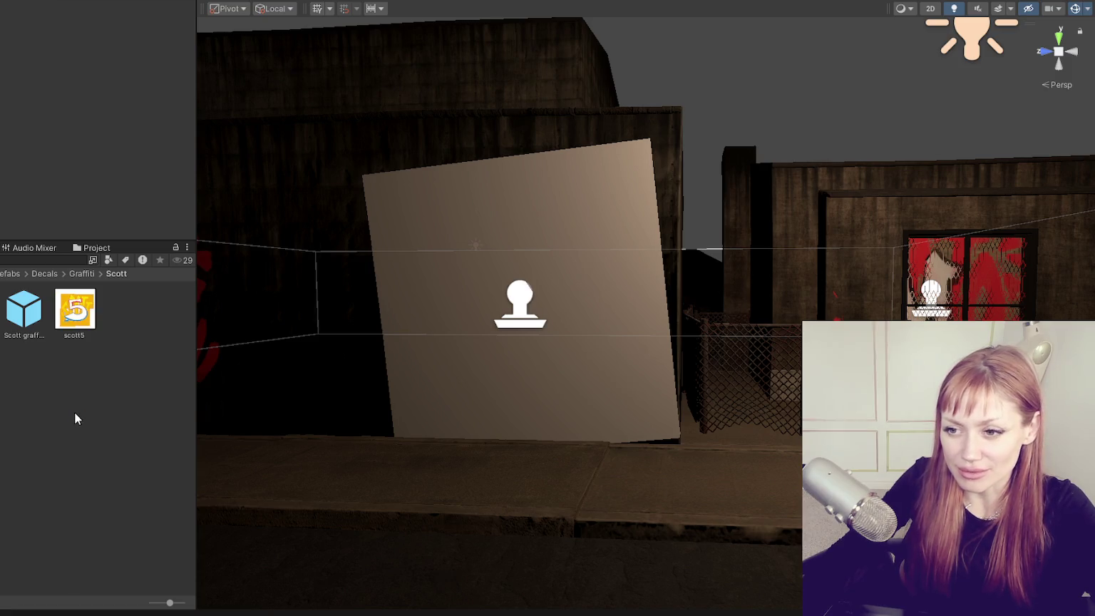
pyautogui.click(31, 313)
pyautogui.scroll(-5, 140, 152)
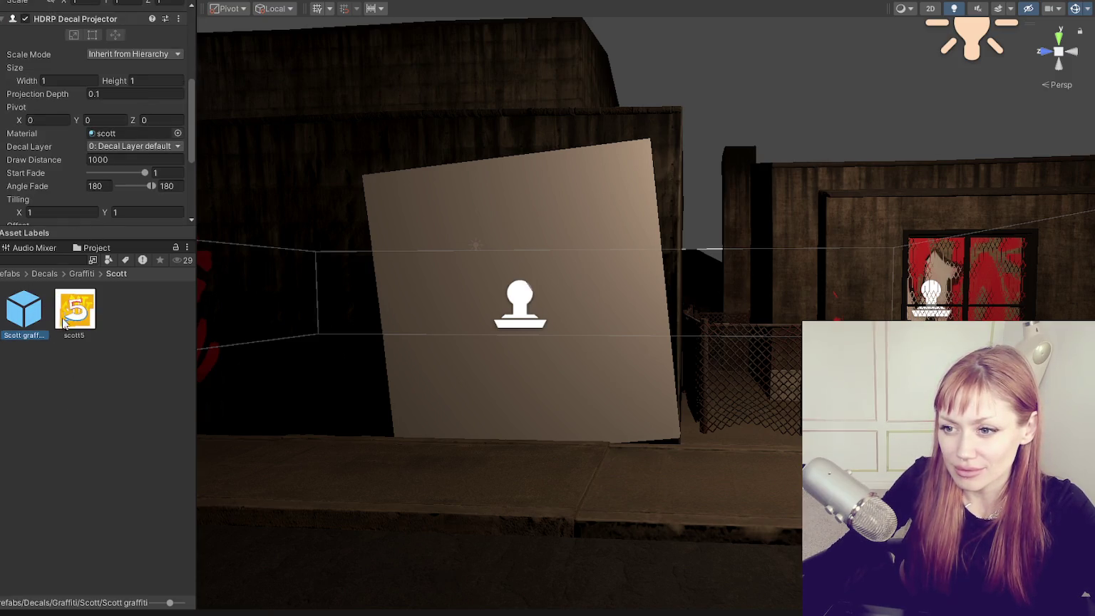
pyautogui.doubleClick(101, 134)
pyautogui.scroll(5, 86, 214)
pyautogui.scroll(-4, 85, 214)
pyautogui.scroll(-1, 82, 189)
pyautogui.scroll(5, 71, 200)
# Reselect the Scott decal prefab and drag the new scott5 texture into its material.
pyautogui.click(32, 318)
pyautogui.scroll(-2, 86, 164)
pyautogui.scroll(-3, 79, 164)
pyautogui.moveTo(92, 300); pyautogui.dragTo(124, 94)
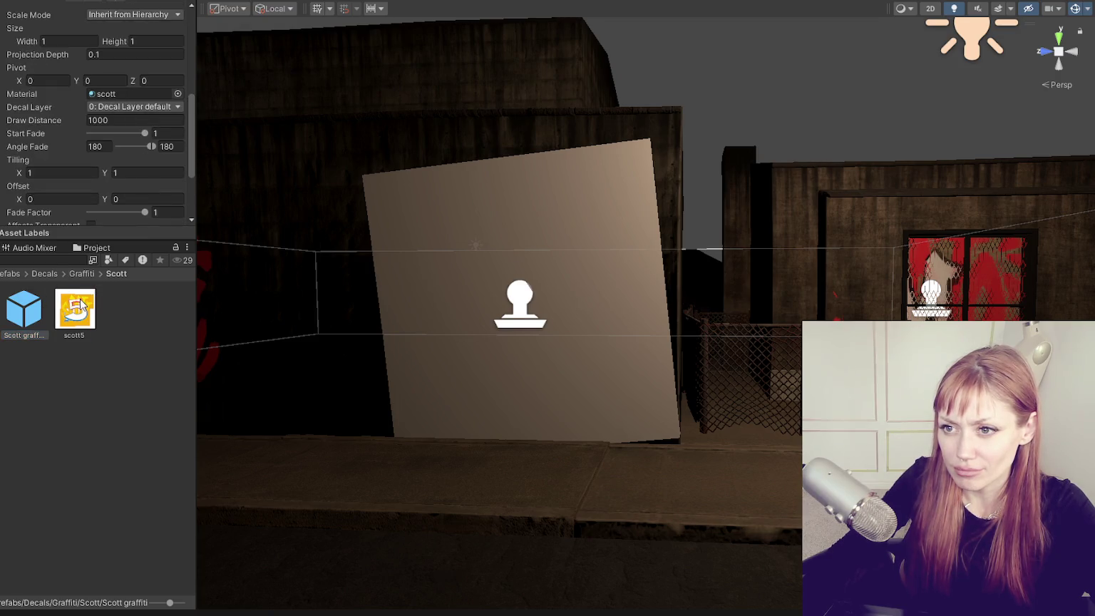
pyautogui.moveTo(124, 94)
pyautogui.mouseDown()
pyautogui.moveTo(30, 122)
pyautogui.moveTo(24, 53)
pyautogui.moveTo(24, 89)
pyautogui.mouseUp()
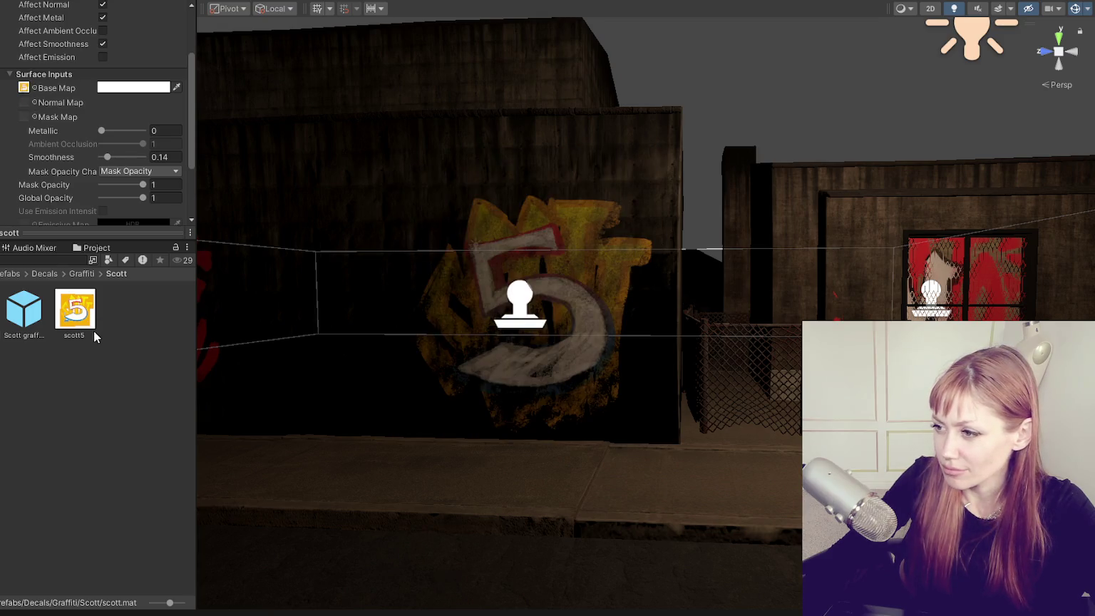
pyautogui.scroll(-5, 570, 363)
pyautogui.scroll(-3, 570, 367)
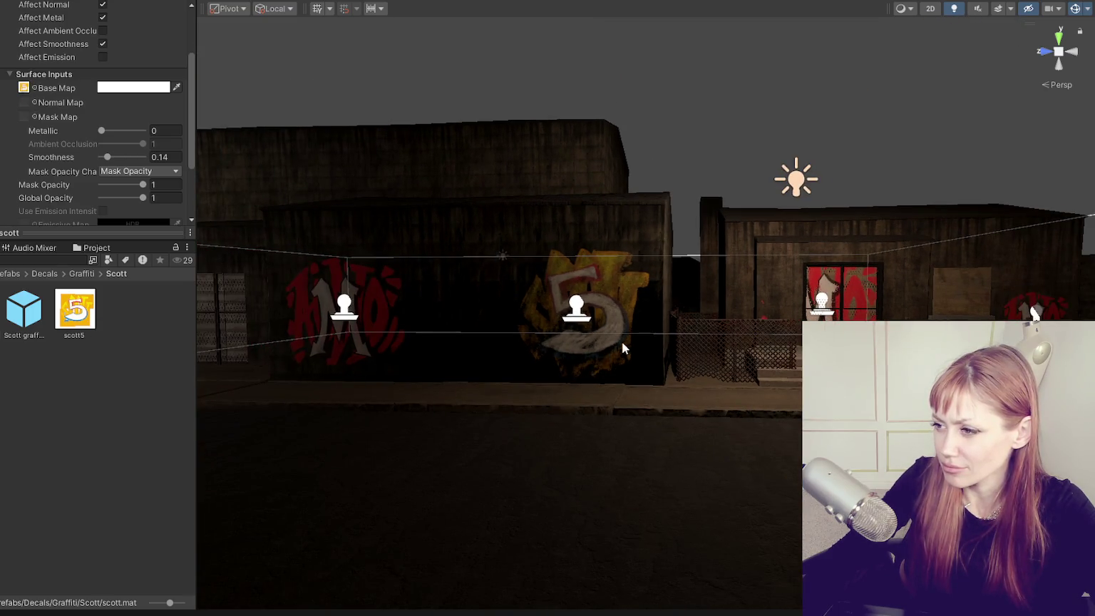
pyautogui.scroll(3, 616, 345)
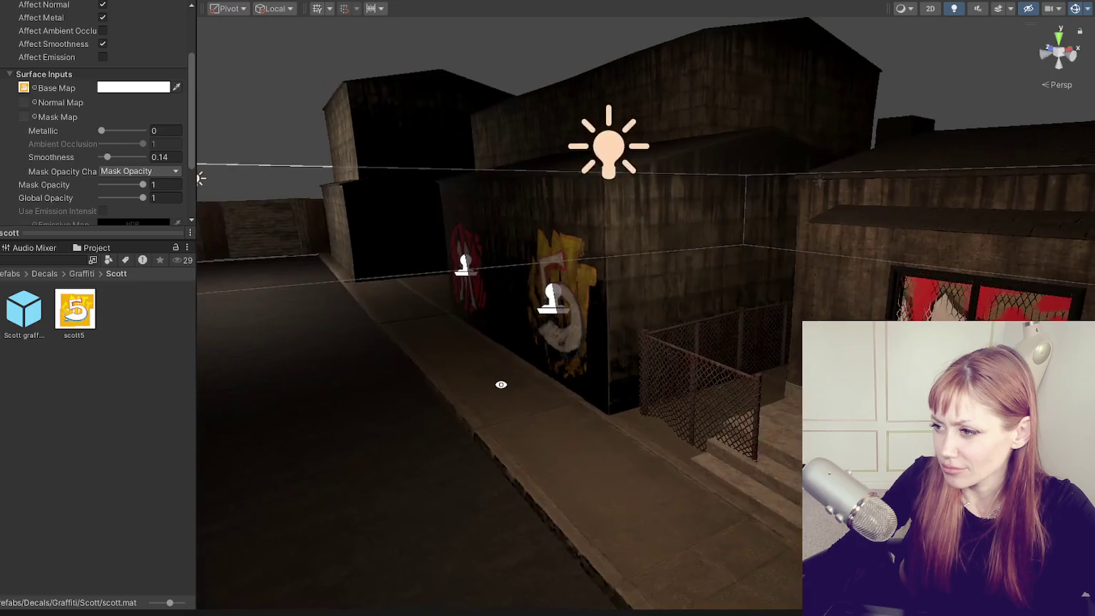
# Lower the 5 decal's Fade Factor to 0.64, then reselect the graffiti decal projector.
pyautogui.moveTo(627, 337); pyautogui.dragTo(601, 312)
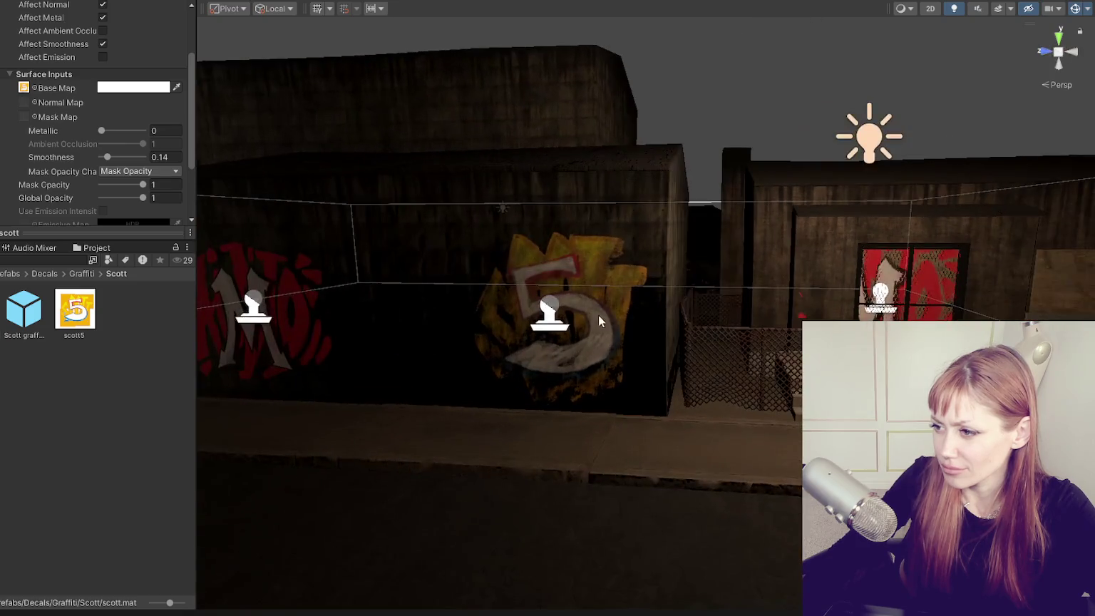
pyautogui.click(547, 314)
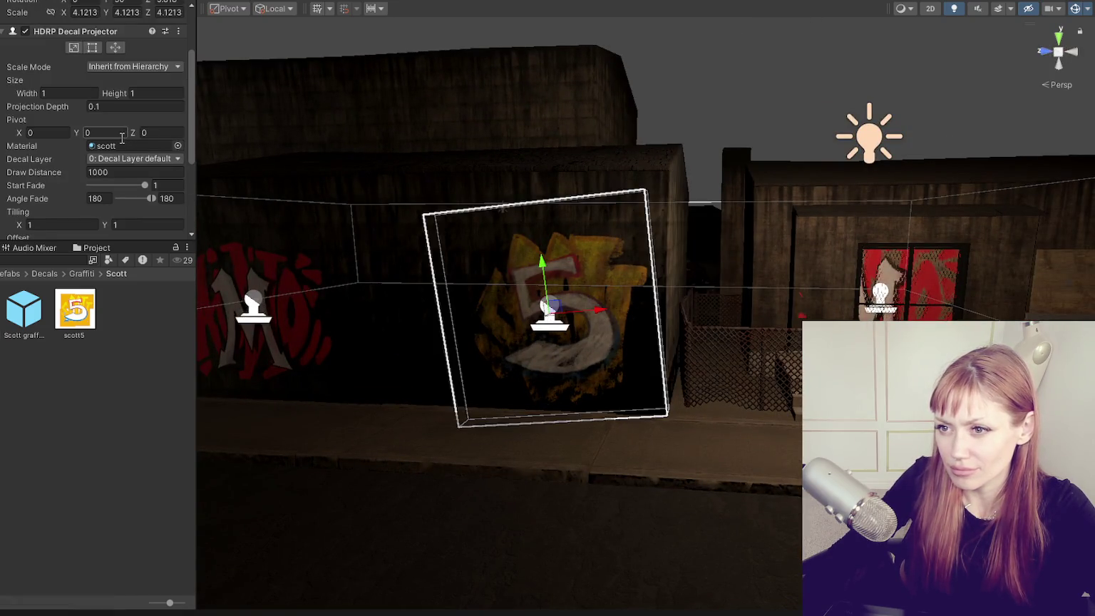
pyautogui.scroll(-2, 117, 132)
pyautogui.scroll(-4, 107, 125)
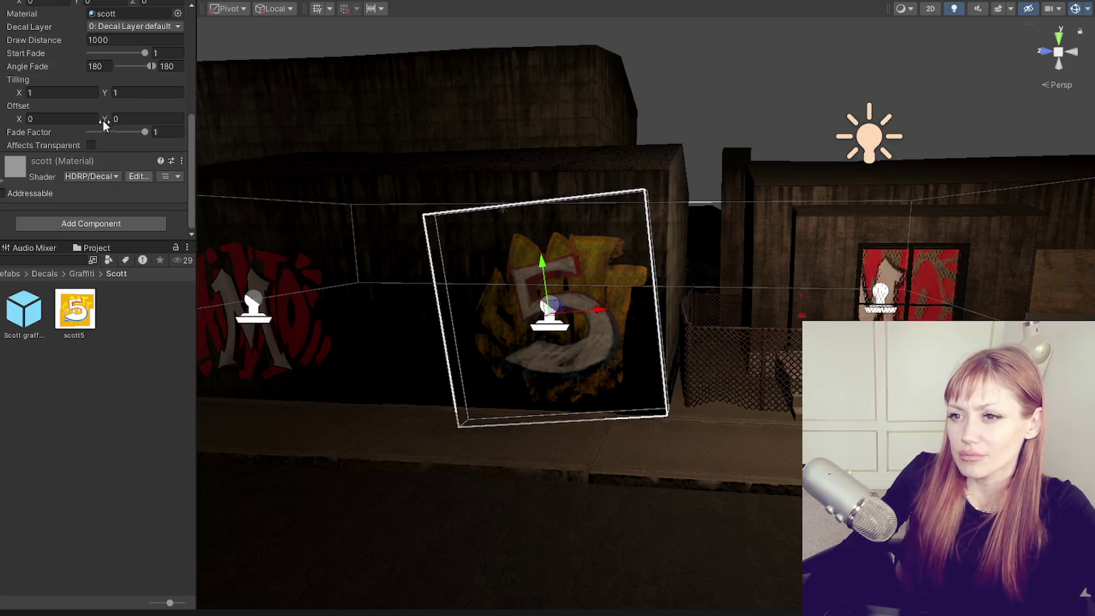
pyautogui.moveTo(104, 132); pyautogui.dragTo(126, 132)
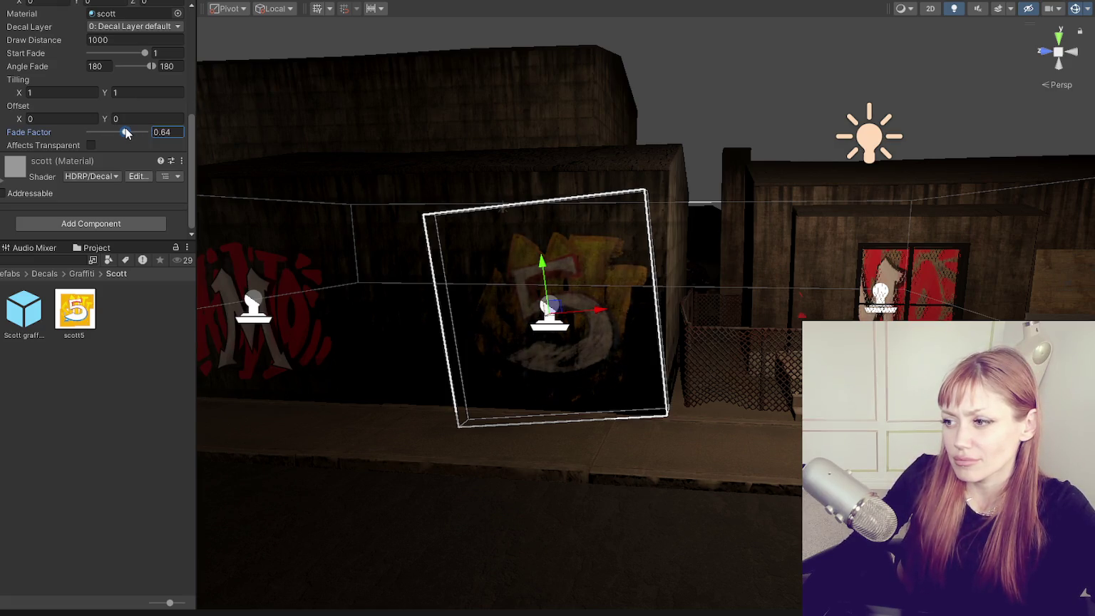
pyautogui.scroll(5, 118, 125)
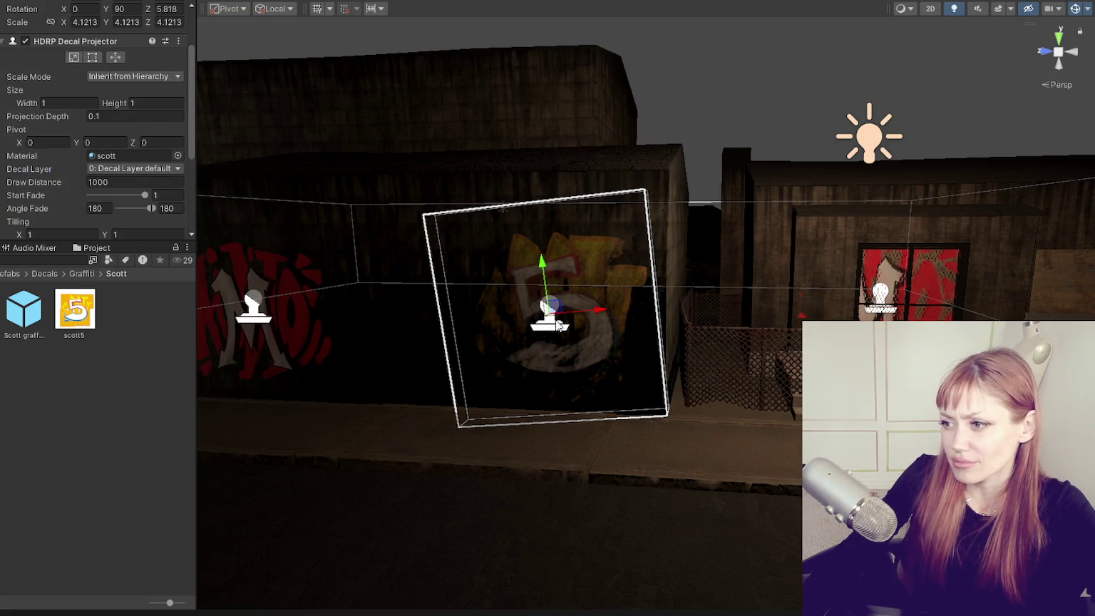
pyautogui.click(635, 349)
pyautogui.click(352, 294)
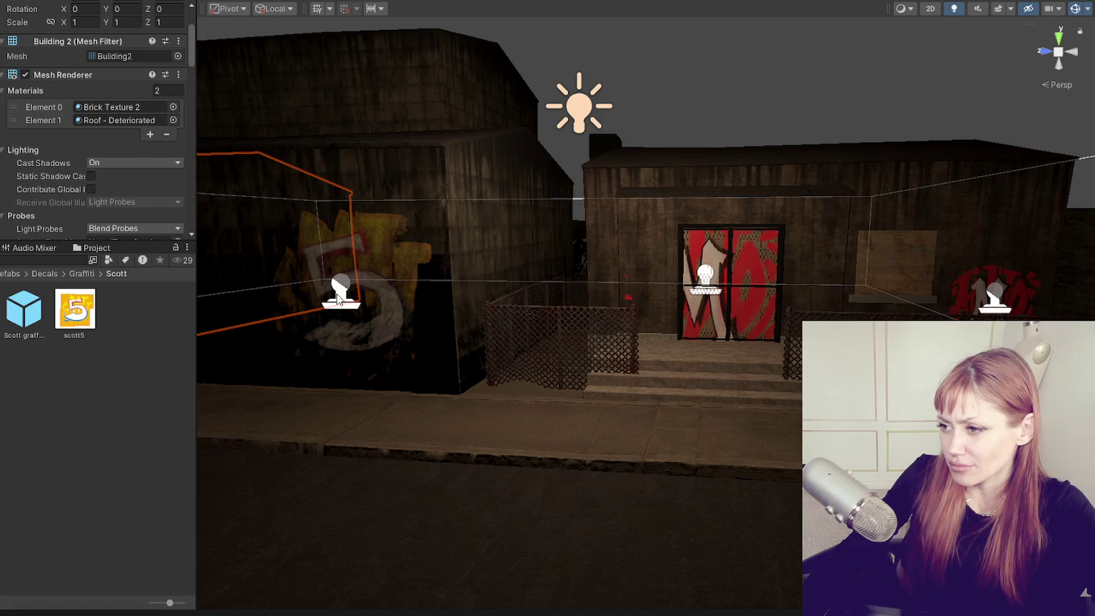
# Move the 5 graffiti decal projector onto the wooden board beside the red door.
pyautogui.click(339, 294)
pyautogui.click(342, 294)
pyautogui.click(347, 293)
pyautogui.moveTo(383, 297)
pyautogui.mouseDown()
pyautogui.moveTo(831, 291)
pyautogui.moveTo(1005, 177)
pyautogui.moveTo(1007, 295)
pyautogui.mouseUp()
pyautogui.press('f')
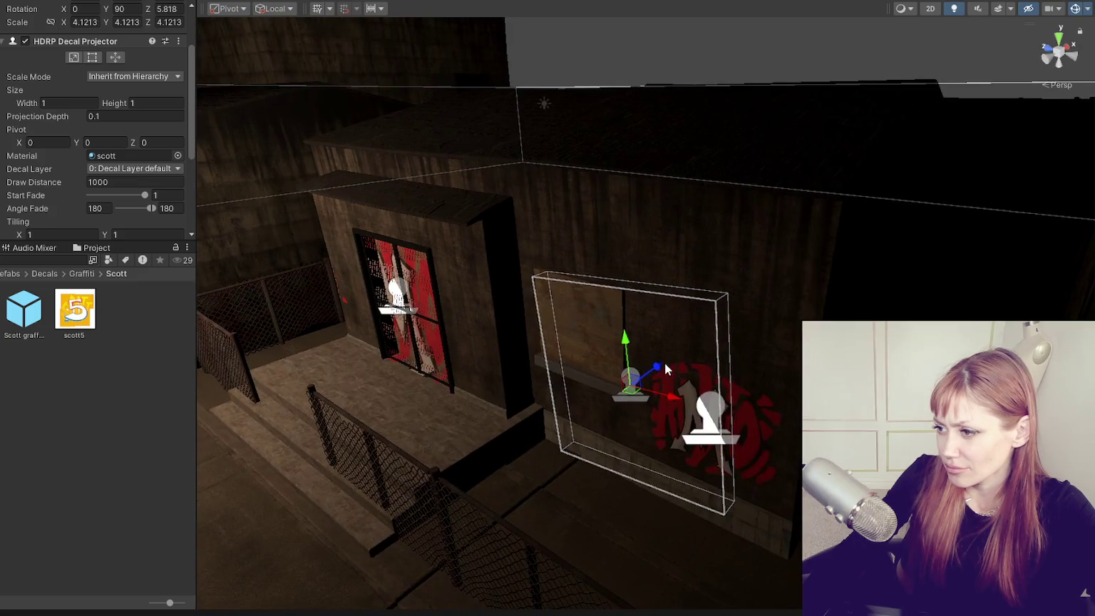
pyautogui.moveTo(664, 362)
pyautogui.mouseDown()
pyautogui.moveTo(593, 417)
pyautogui.moveTo(616, 323)
pyautogui.moveTo(588, 339)
pyautogui.moveTo(558, 280)
pyautogui.moveTo(631, 326)
pyautogui.mouseUp()
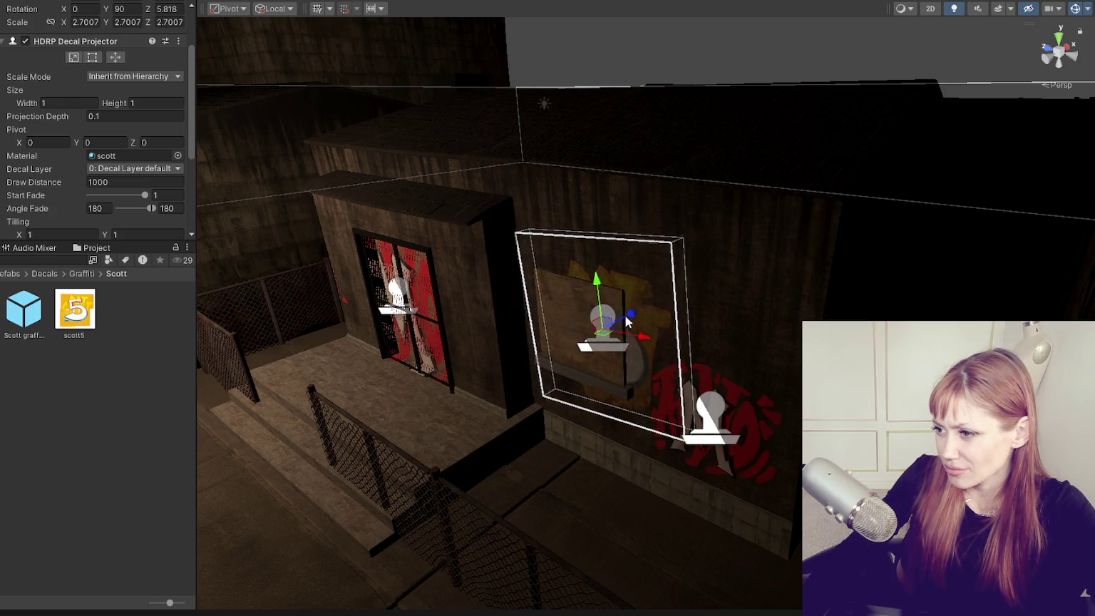
pyautogui.moveTo(597, 282); pyautogui.dragTo(600, 277)
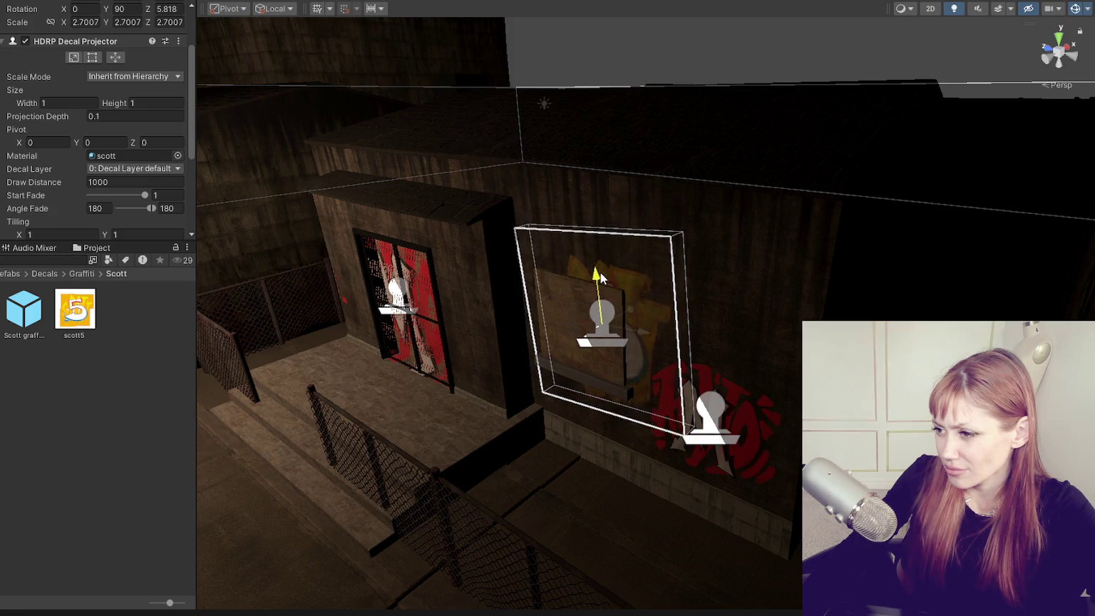
# Delete the red graffiti decal below and return to a street-level front view.
pyautogui.click(715, 436)
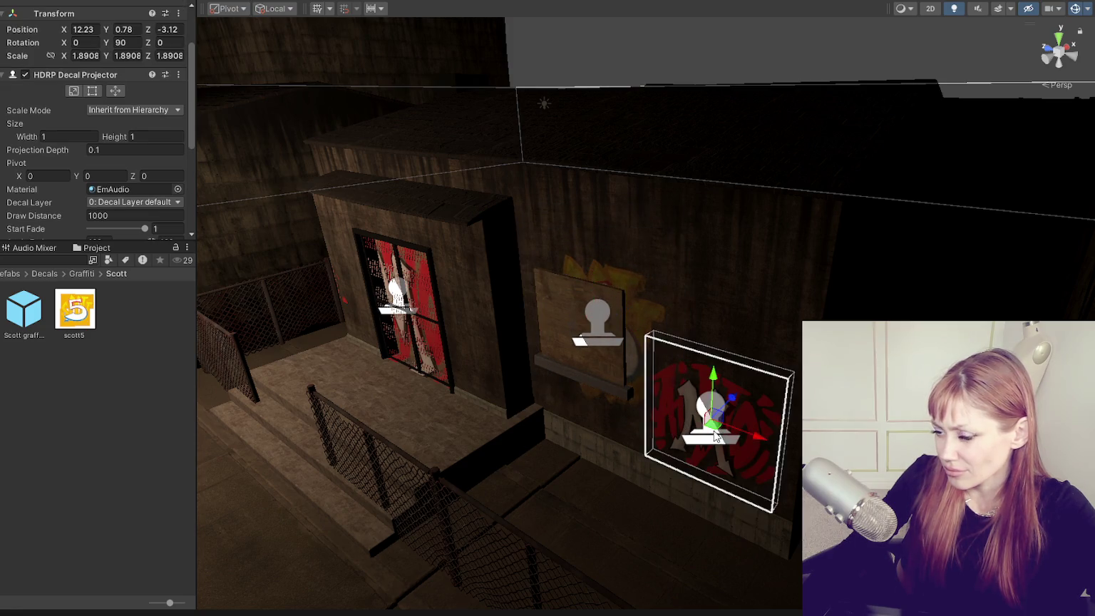
pyautogui.press('Delete')
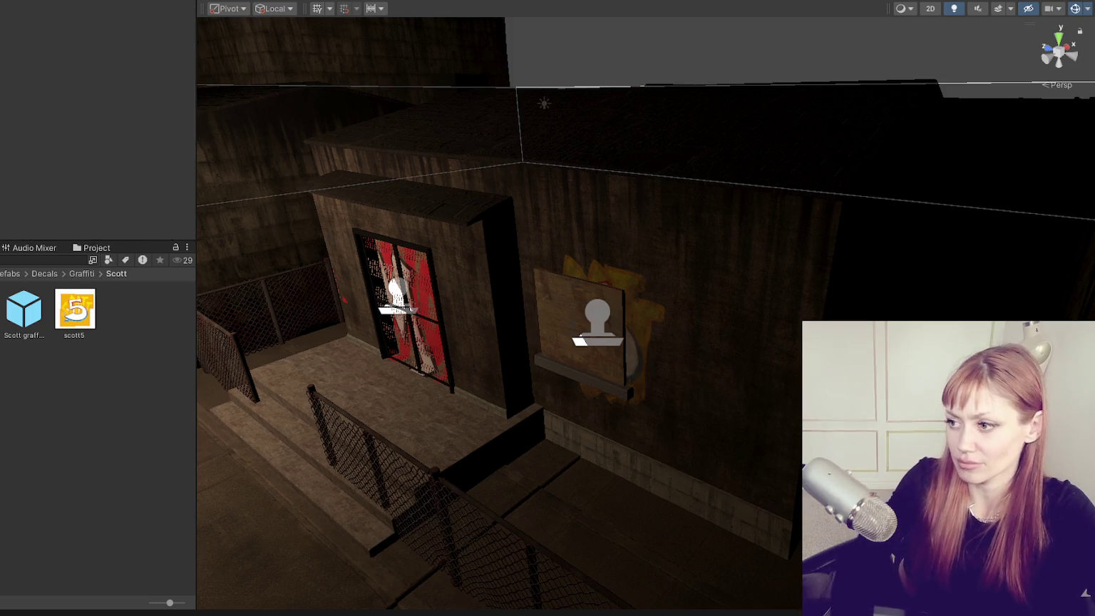
pyautogui.scroll(-3, 445, 232)
pyautogui.moveTo(446, 232)
pyautogui.mouseDown()
pyautogui.moveTo(769, 182)
pyautogui.moveTo(757, 171)
pyautogui.moveTo(800, 175)
pyautogui.mouseUp()
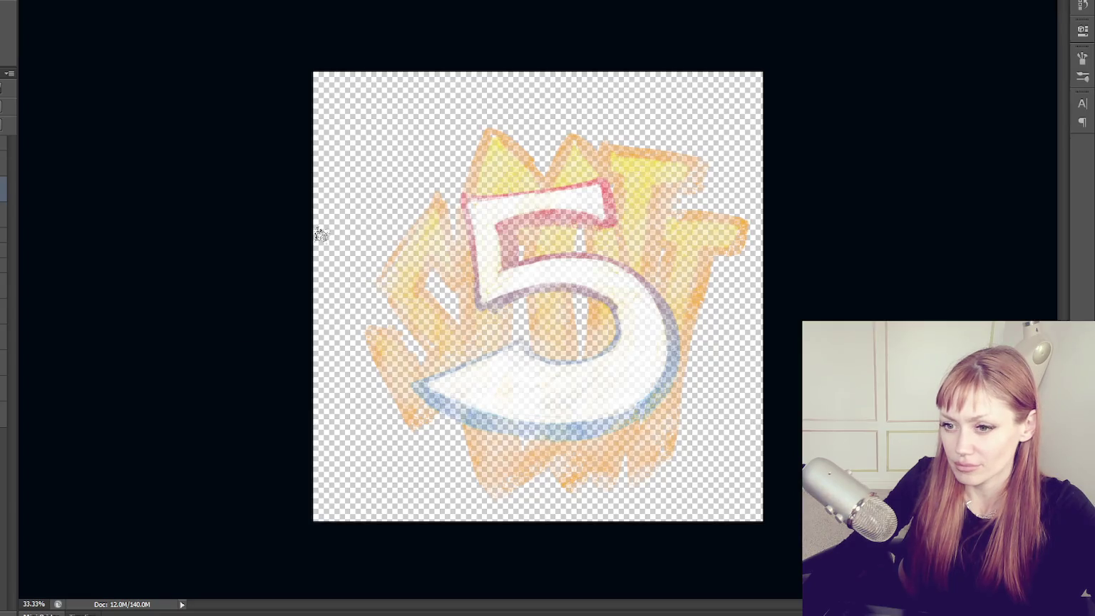
# Switch to the M graffiti artwork and lighten the grey shadow inside the M.
pyautogui.press('Delete')
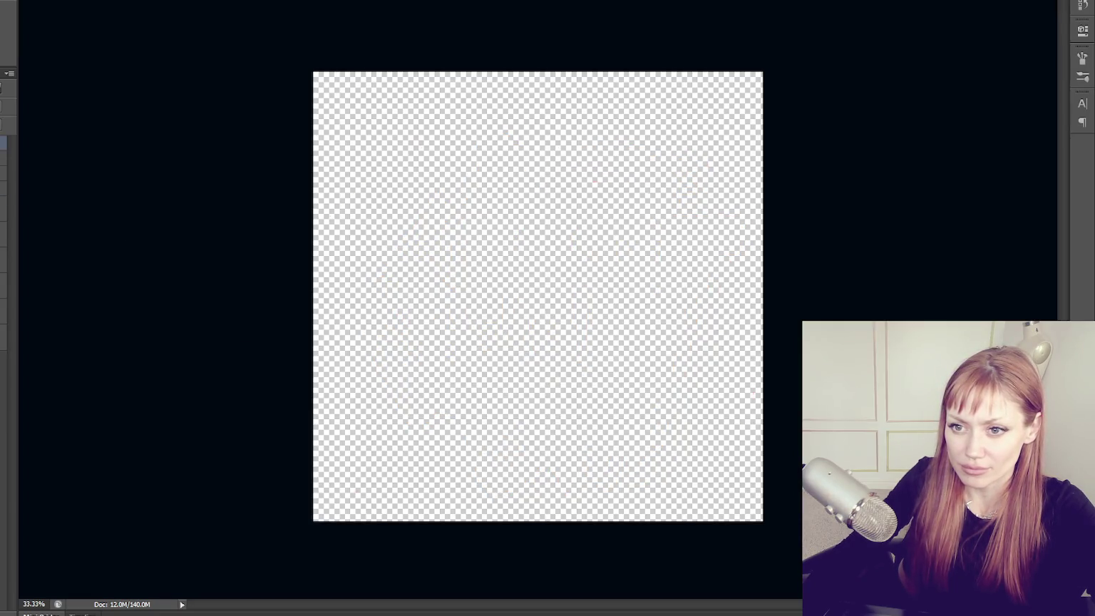
pyautogui.hotkey('ctrl', 'v')
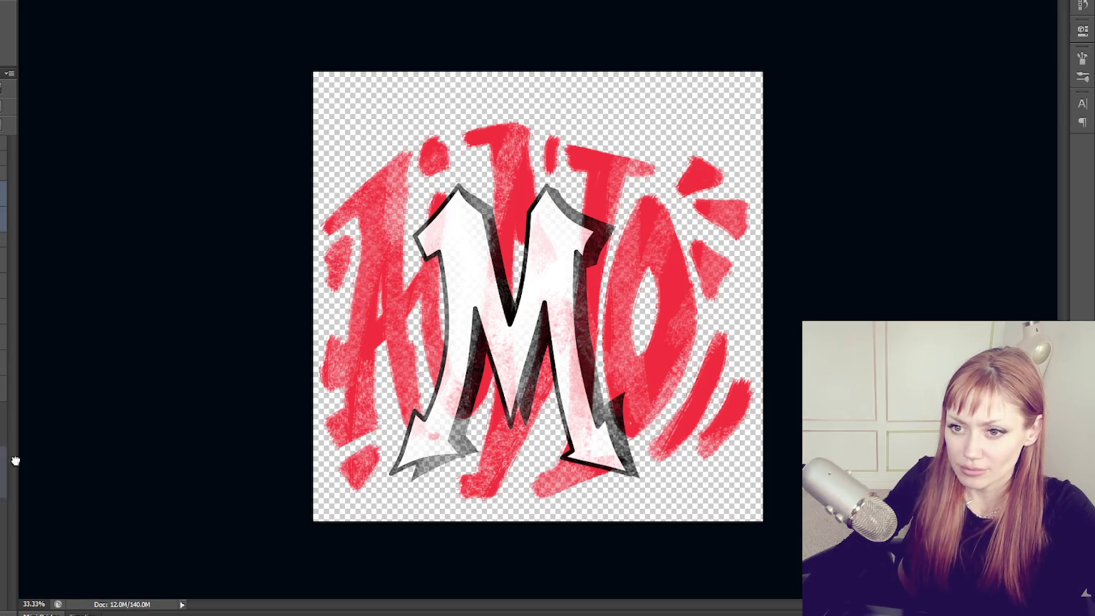
pyautogui.hotkey('ctrl', 'j')
pyautogui.hotkey('ctrl', 'z')
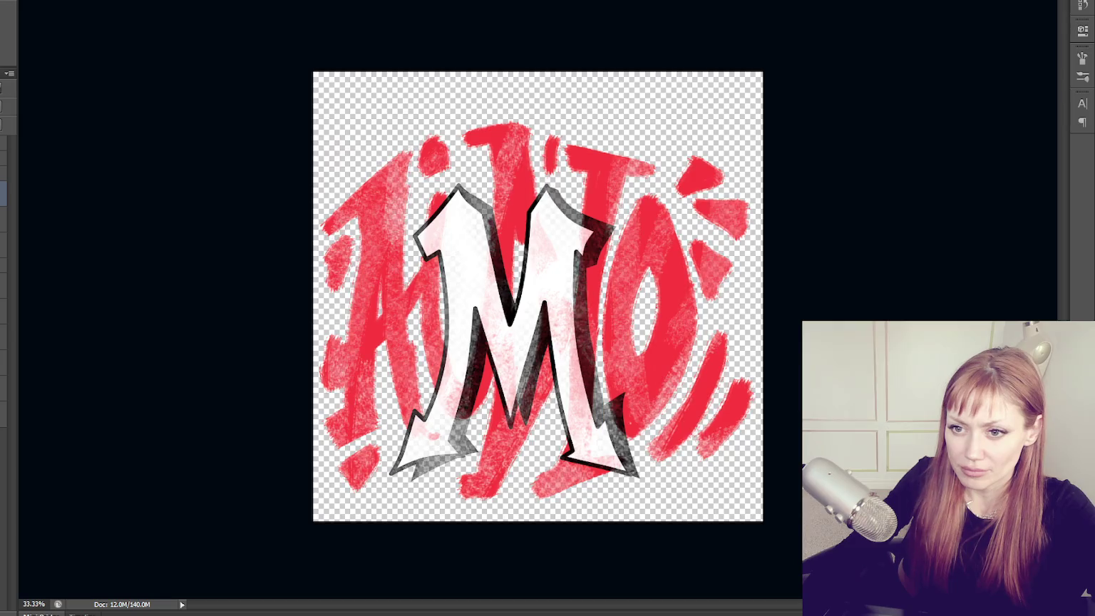
pyautogui.moveTo(524, 314); pyautogui.dragTo(542, 435)
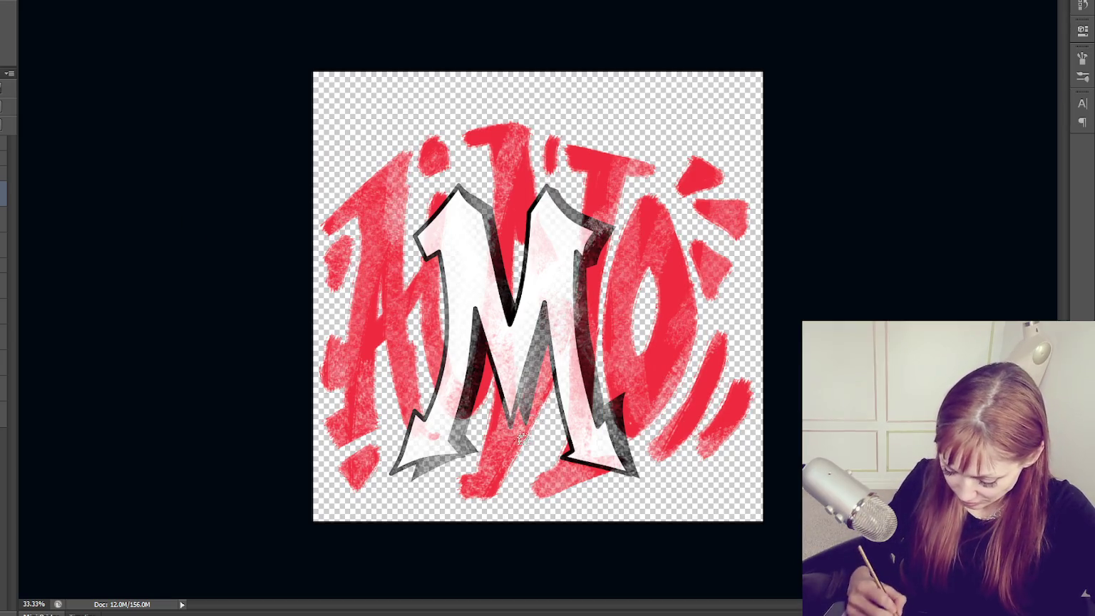
pyautogui.moveTo(588, 292); pyautogui.dragTo(620, 470)
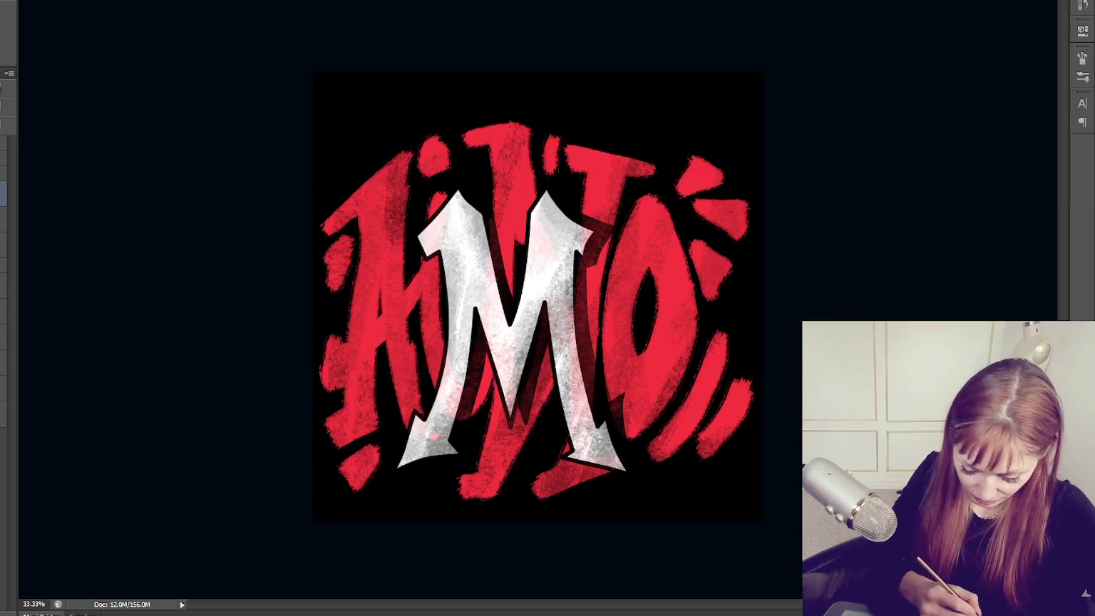
# Paint darker shadow onto the M's middle, its left leg and the red A.
pyautogui.moveTo(574, 338); pyautogui.dragTo(574, 446)
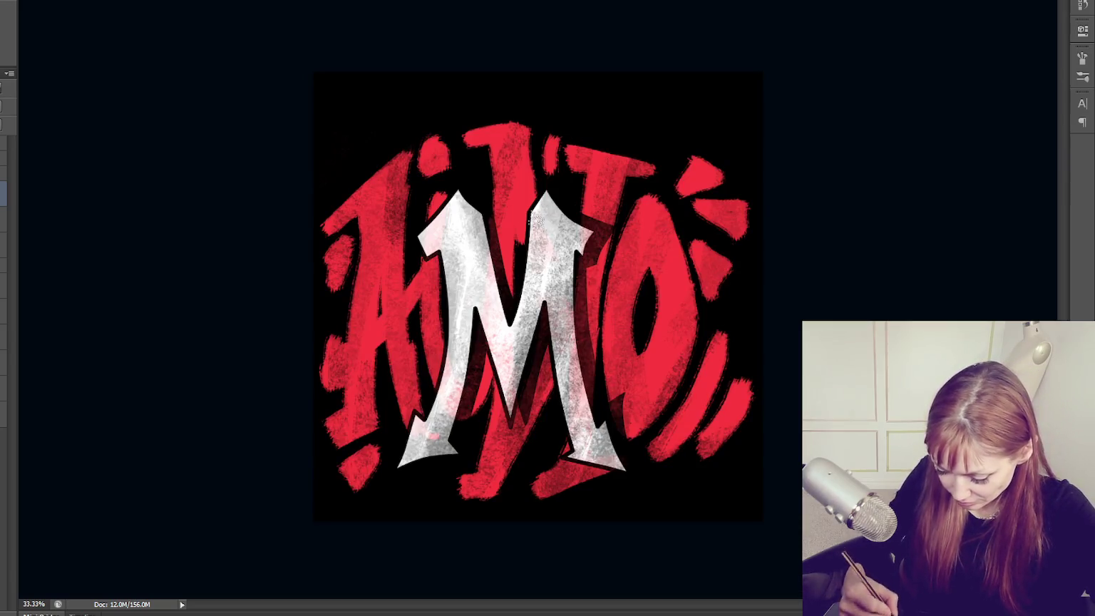
pyautogui.moveTo(563, 142); pyautogui.dragTo(565, 271)
pyautogui.moveTo(511, 118); pyautogui.dragTo(513, 356)
pyautogui.moveTo(471, 168); pyautogui.dragTo(481, 235)
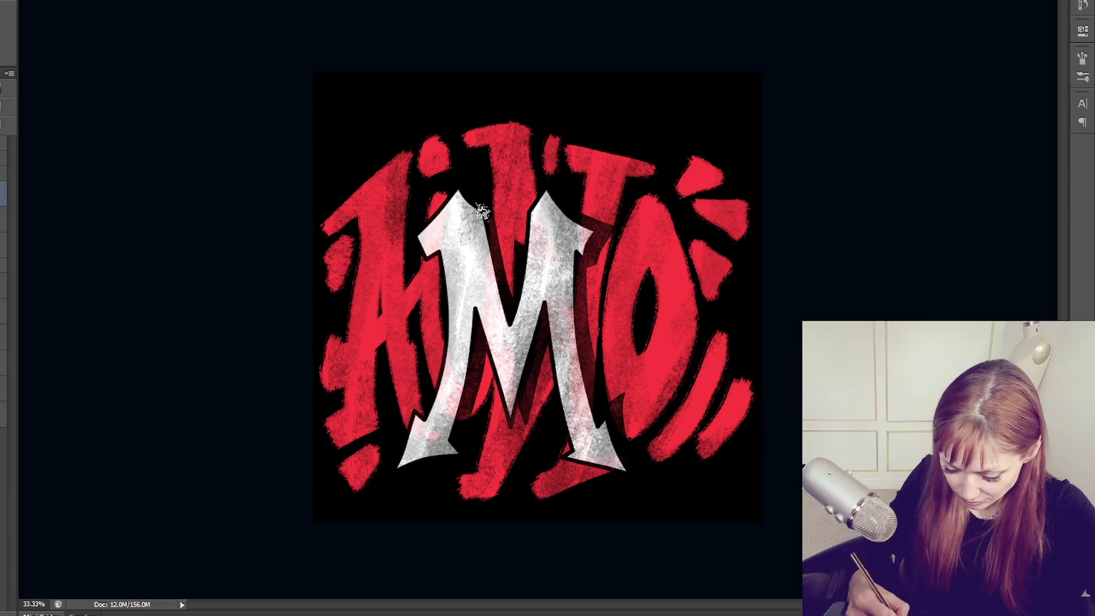
pyautogui.moveTo(449, 192); pyautogui.dragTo(449, 275)
pyautogui.moveTo(374, 235); pyautogui.dragTo(375, 356)
pyautogui.moveTo(404, 260); pyautogui.dragTo(414, 389)
pyautogui.moveTo(374, 175); pyautogui.dragTo(375, 242)
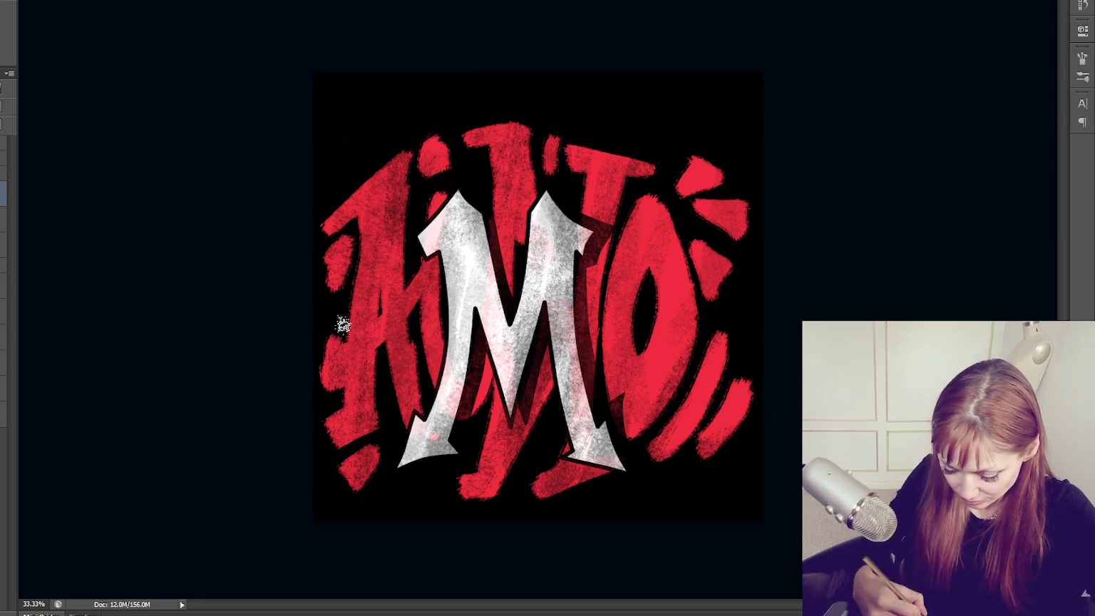
pyautogui.moveTo(456, 193); pyautogui.dragTo(460, 292)
pyautogui.moveTo(445, 214); pyautogui.dragTo(464, 450)
pyautogui.moveTo(502, 278); pyautogui.dragTo(503, 374)
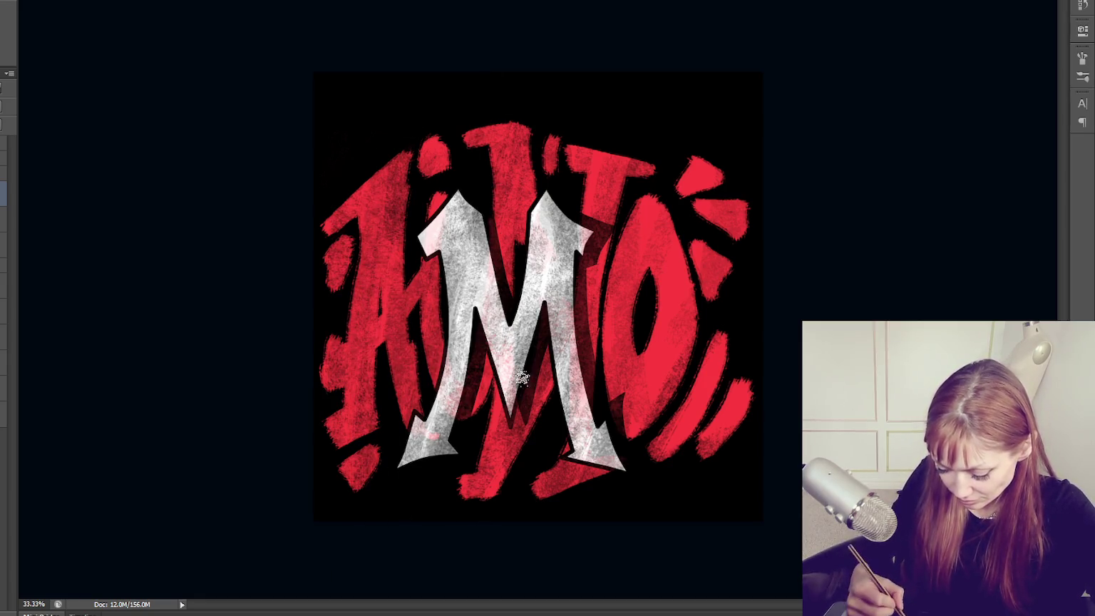
pyautogui.moveTo(433, 211); pyautogui.dragTo(435, 256)
pyautogui.moveTo(428, 392); pyautogui.dragTo(413, 474)
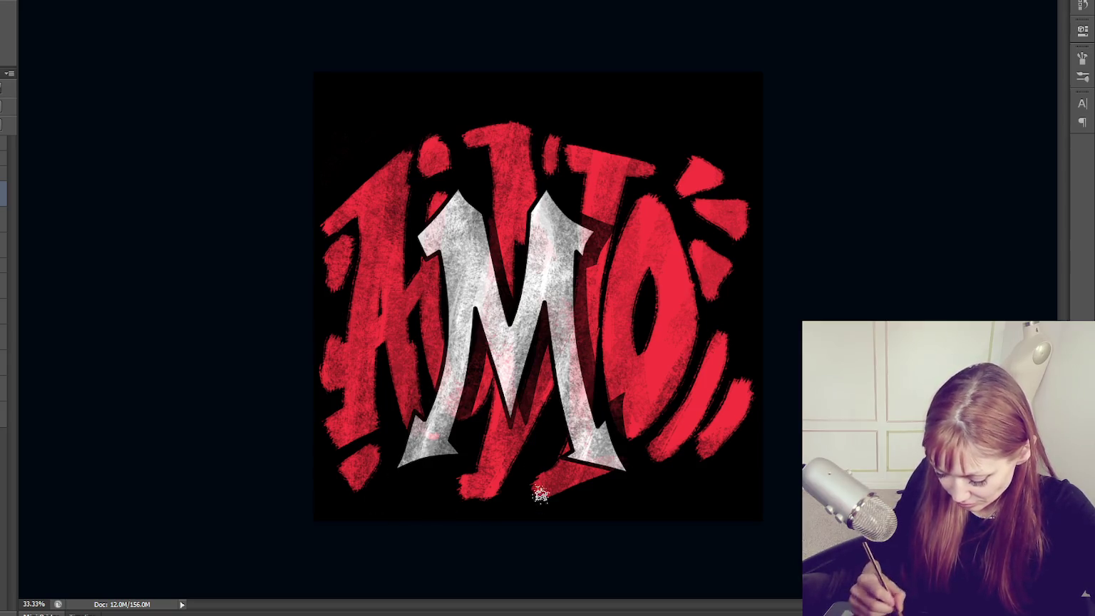
# Shade around the M's right leg, the red O's left edge and the lettering behind the M.
pyautogui.moveTo(570, 403); pyautogui.dragTo(592, 492)
pyautogui.moveTo(713, 374); pyautogui.dragTo(662, 456)
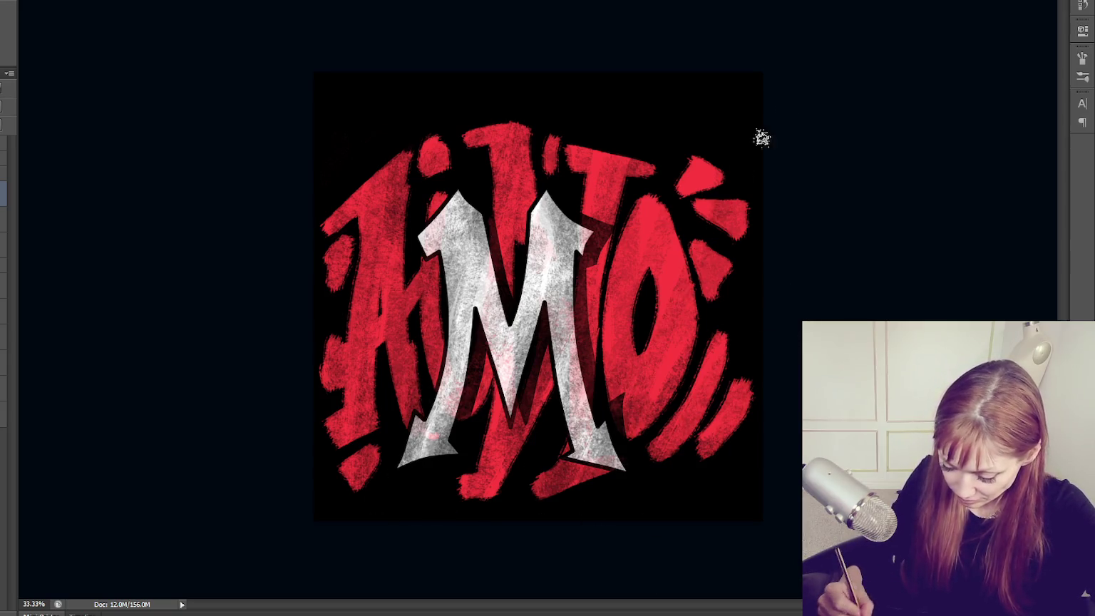
pyautogui.moveTo(681, 306); pyautogui.dragTo(666, 385)
pyautogui.moveTo(663, 235)
pyautogui.mouseDown()
pyautogui.moveTo(641, 403)
pyautogui.moveTo(653, 438)
pyautogui.mouseUp()
pyautogui.moveTo(613, 278); pyautogui.dragTo(642, 434)
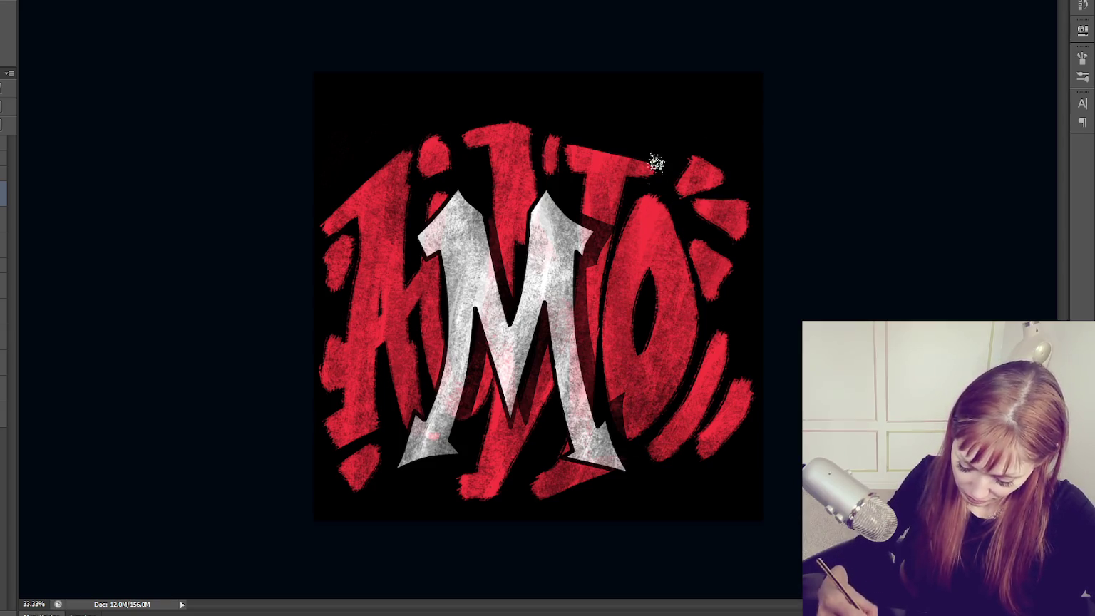
pyautogui.moveTo(656, 196); pyautogui.dragTo(674, 389)
pyautogui.moveTo(382, 196); pyautogui.dragTo(349, 363)
pyautogui.moveTo(435, 388); pyautogui.dragTo(453, 449)
pyautogui.moveTo(463, 335); pyautogui.dragTo(499, 492)
pyautogui.moveTo(556, 314); pyautogui.dragTo(513, 471)
pyautogui.moveTo(563, 192); pyautogui.dragTo(585, 306)
pyautogui.moveTo(535, 167); pyautogui.dragTo(542, 306)
pyautogui.moveTo(481, 203)
pyautogui.mouseDown()
pyautogui.moveTo(509, 427)
pyautogui.moveTo(432, 406)
pyautogui.moveTo(438, 482)
pyautogui.mouseUp()
pyautogui.moveTo(578, 221); pyautogui.dragTo(512, 447)
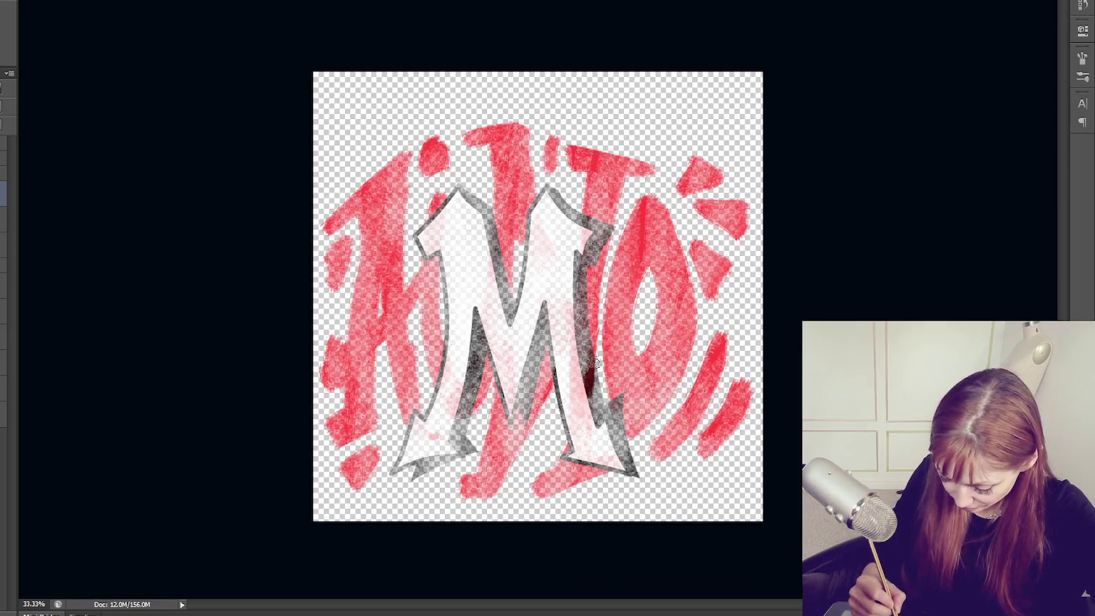
# Lighten the dark shading on the M's centre and fill the red O with more red.
pyautogui.moveTo(592, 314); pyautogui.dragTo(592, 424)
pyautogui.moveTo(590, 193); pyautogui.dragTo(574, 335)
pyautogui.moveTo(467, 292); pyautogui.dragTo(482, 407)
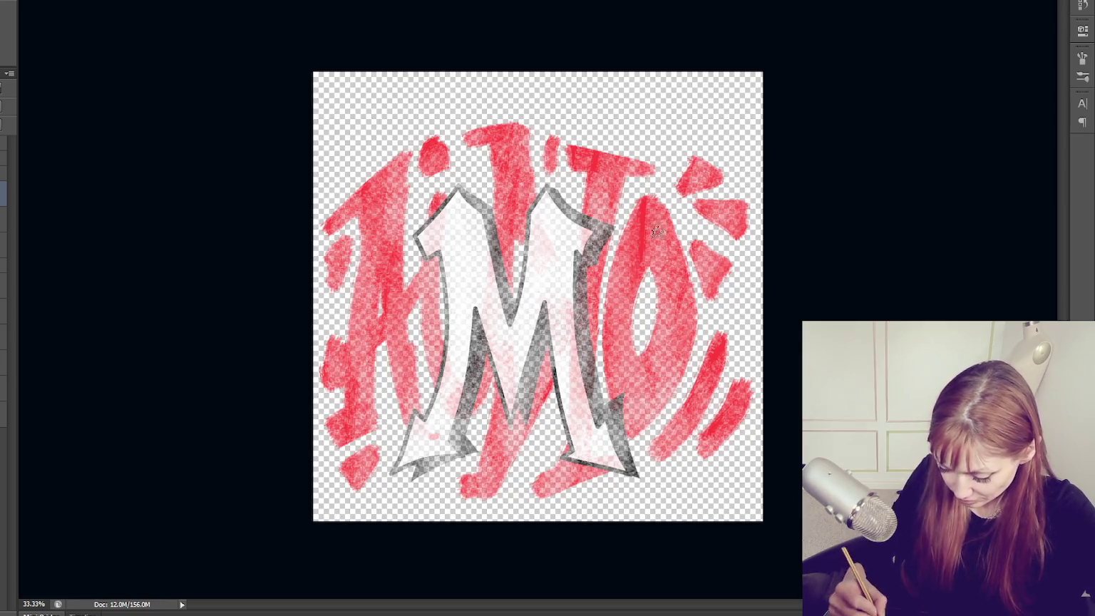
pyautogui.moveTo(652, 198); pyautogui.dragTo(652, 282)
pyautogui.moveTo(722, 413); pyautogui.dragTo(704, 442)
pyautogui.moveTo(725, 336)
pyautogui.mouseDown()
pyautogui.moveTo(695, 419)
pyautogui.moveTo(709, 449)
pyautogui.mouseUp()
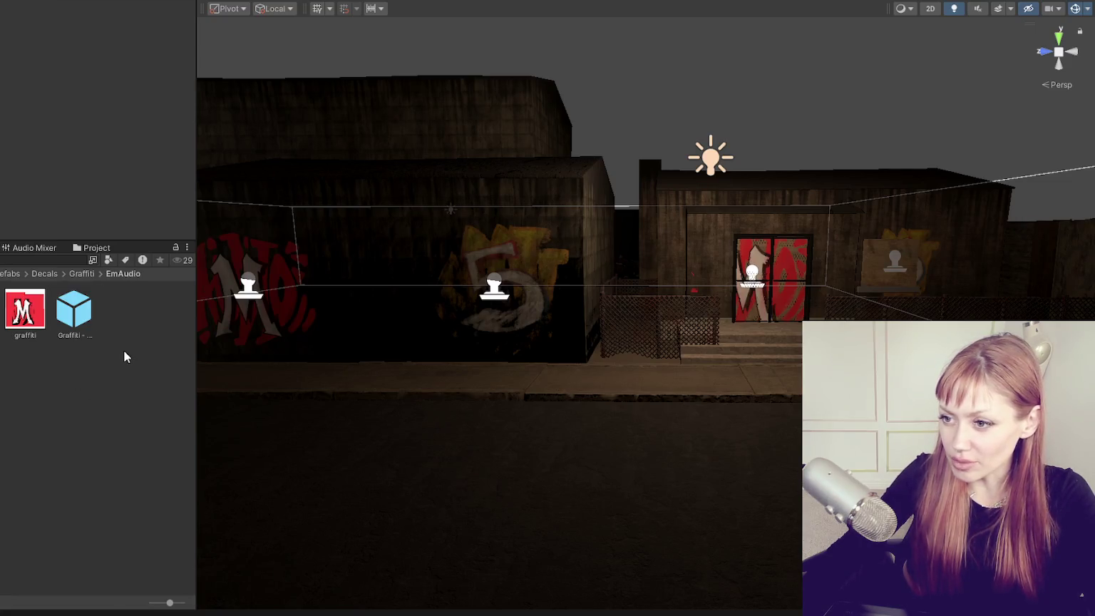
# Use the M artwork as the emaudio material's base texture.
pyautogui.moveTo(422, 361); pyautogui.dragTo(480, 363)
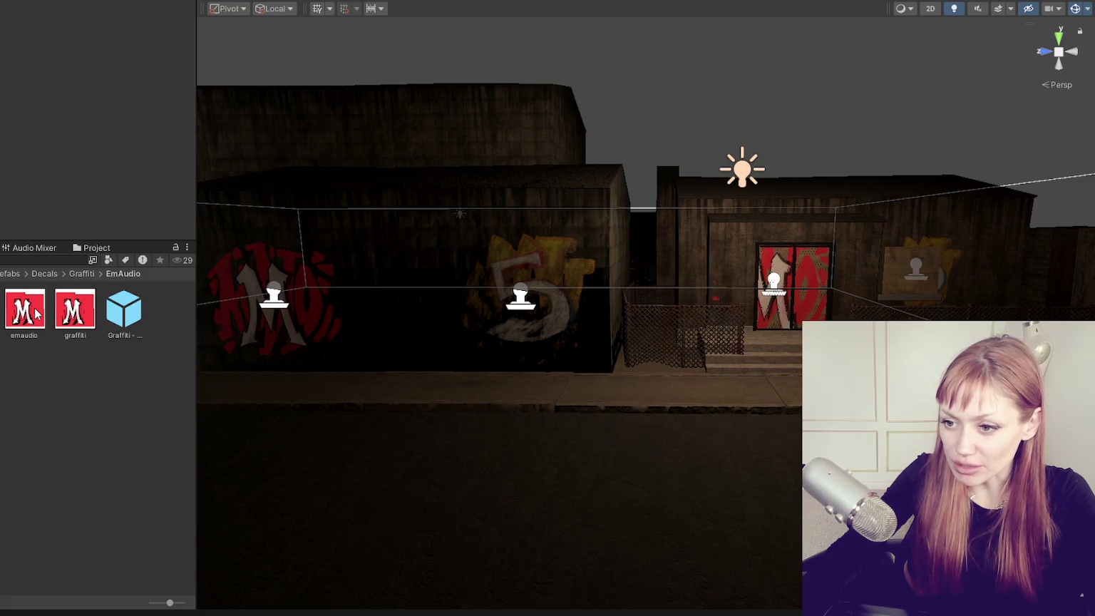
pyautogui.click(23, 308)
pyautogui.scroll(-3, 40, 118)
pyautogui.moveTo(25, 89); pyautogui.dragTo(23, 87)
# Lower the red M decal on the left wall and orbit to view the street front-on.
pyautogui.moveTo(708, 333)
pyautogui.mouseDown()
pyautogui.moveTo(848, 311)
pyautogui.moveTo(873, 293)
pyautogui.moveTo(641, 365)
pyautogui.moveTo(562, 320)
pyautogui.moveTo(704, 343)
pyautogui.moveTo(582, 357)
pyautogui.moveTo(748, 337)
pyautogui.mouseUp()
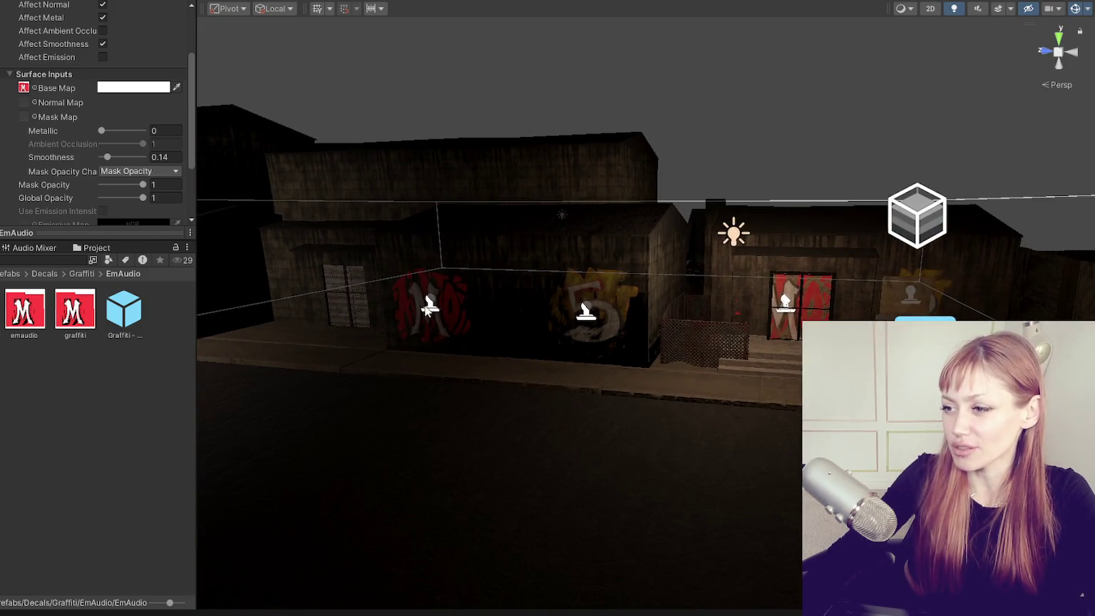
pyautogui.click(430, 308)
pyautogui.moveTo(429, 268); pyautogui.dragTo(428, 278)
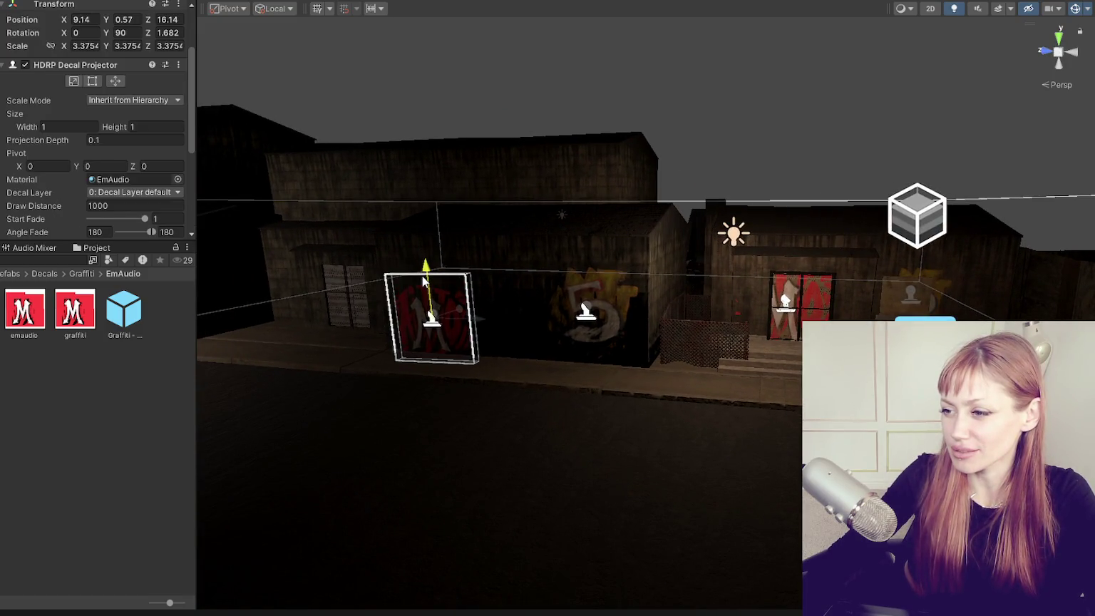
pyautogui.click(396, 464)
pyautogui.moveTo(395, 464); pyautogui.dragTo(435, 447)
pyautogui.click(426, 321)
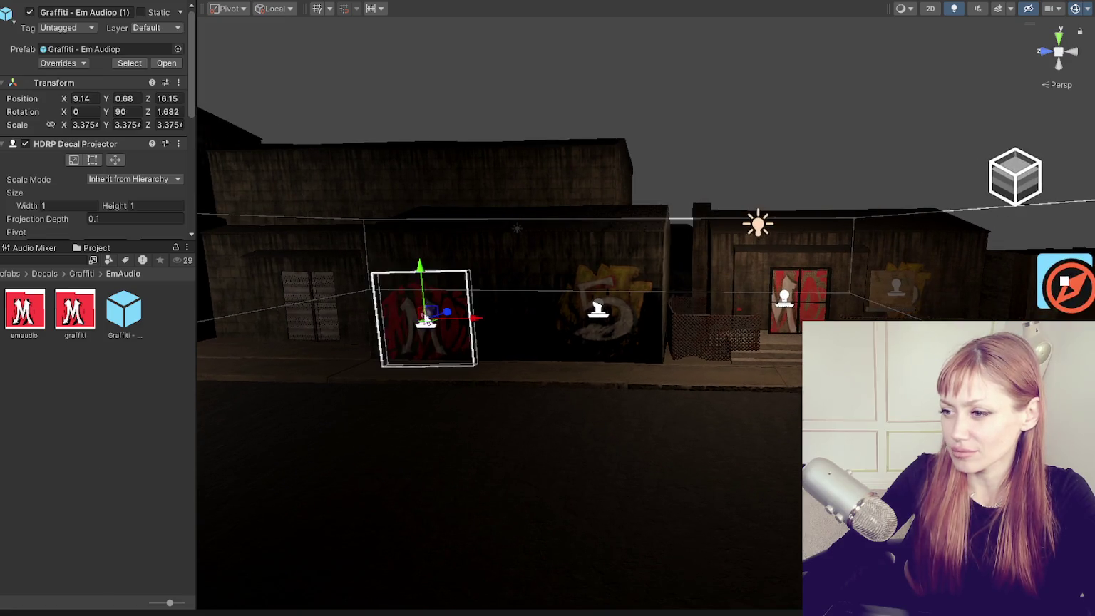
pyautogui.moveTo(349, 437); pyautogui.dragTo(379, 434)
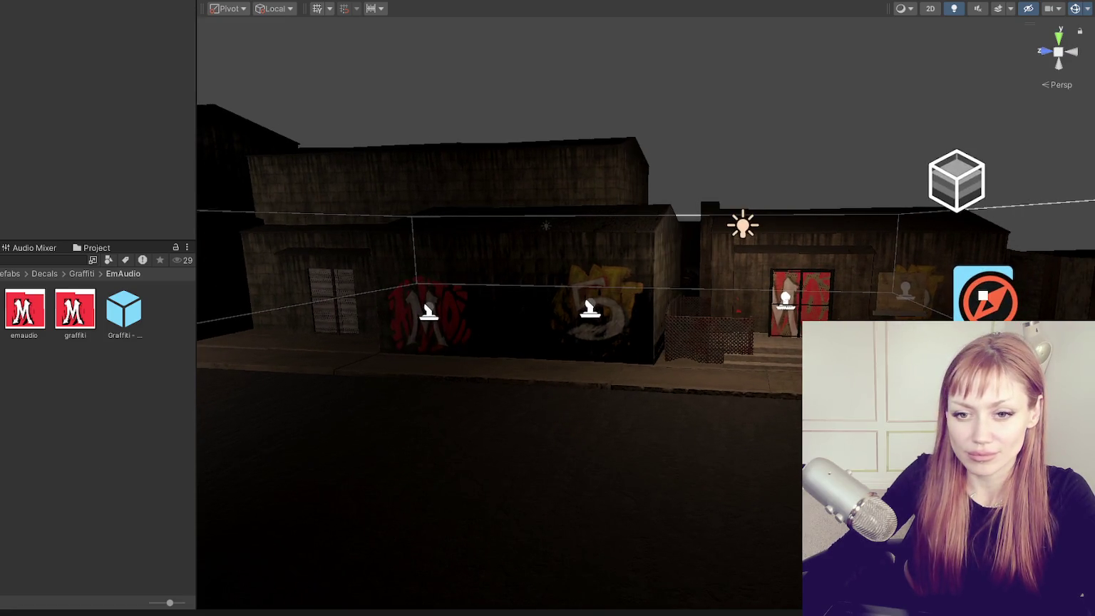
pyautogui.scroll(2, 388, 523)
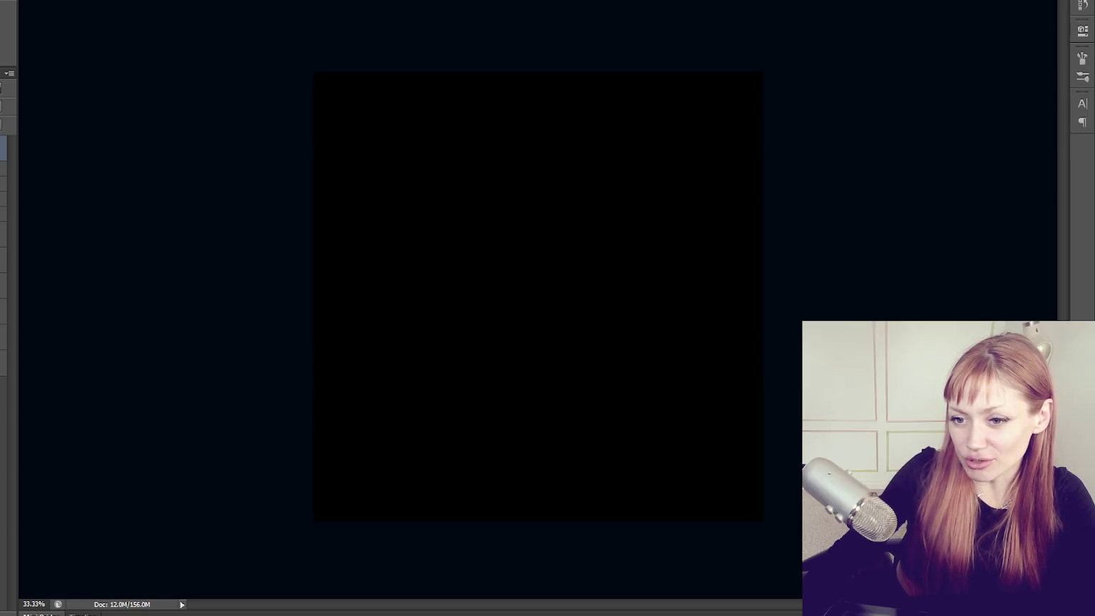
# Set the foreground colour to dark red b90000, starting from R 255.
pyautogui.write('255')
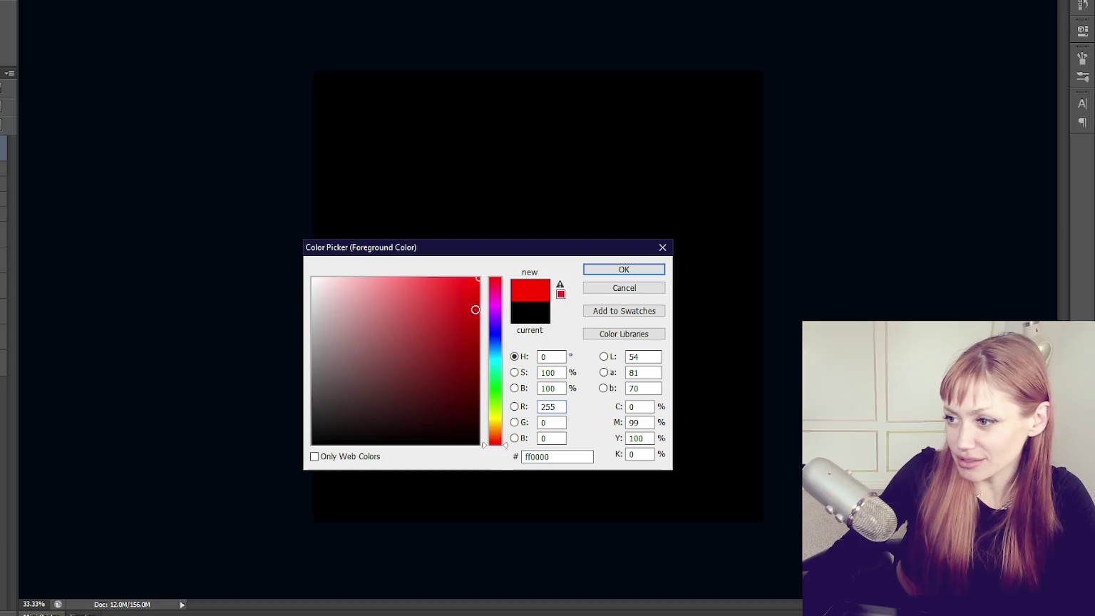
pyautogui.moveTo(503, 298); pyautogui.dragTo(507, 323)
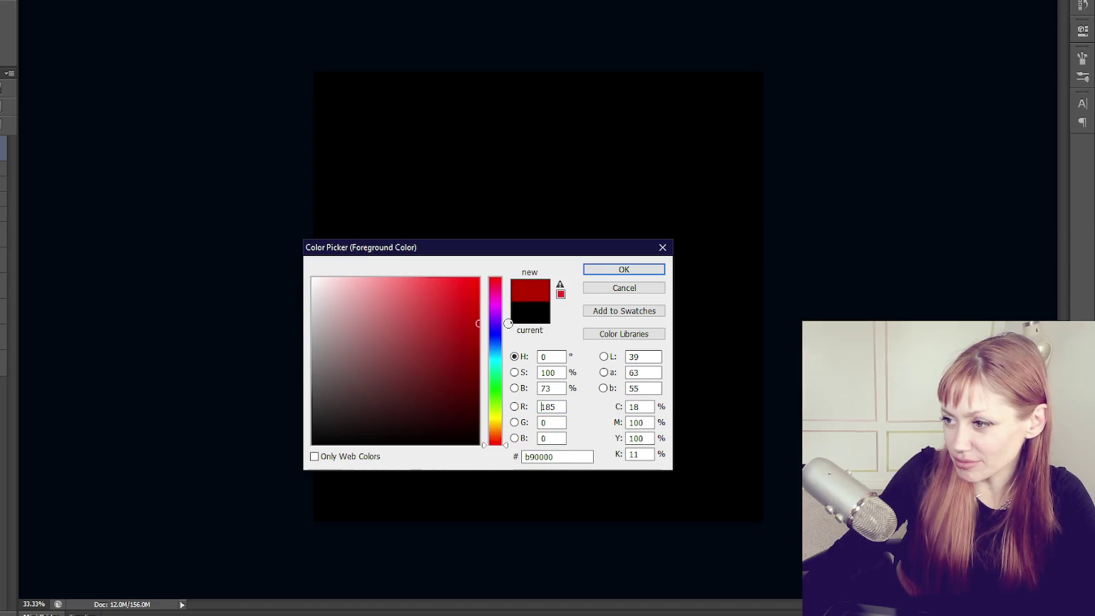
pyautogui.click(587, 269)
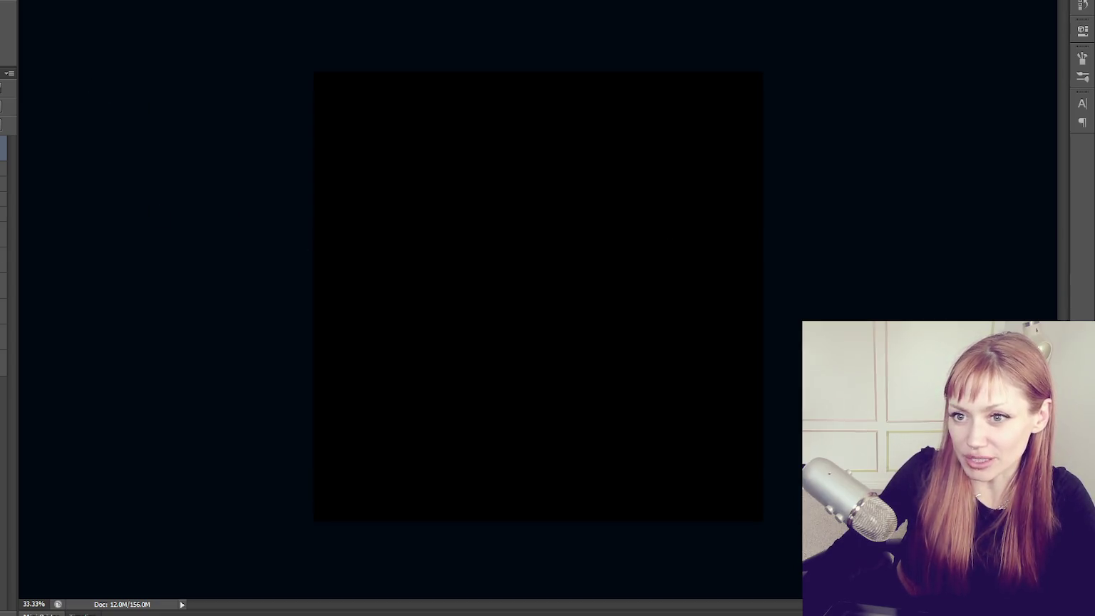
# Try out the red splatter brush with test V strokes, undoing each one.
pyautogui.moveTo(406, 184)
pyautogui.mouseDown()
pyautogui.moveTo(386, 318)
pyautogui.moveTo(575, 188)
pyautogui.mouseUp()
pyautogui.hotkey('ctrl', 'z')
pyautogui.press('F5')
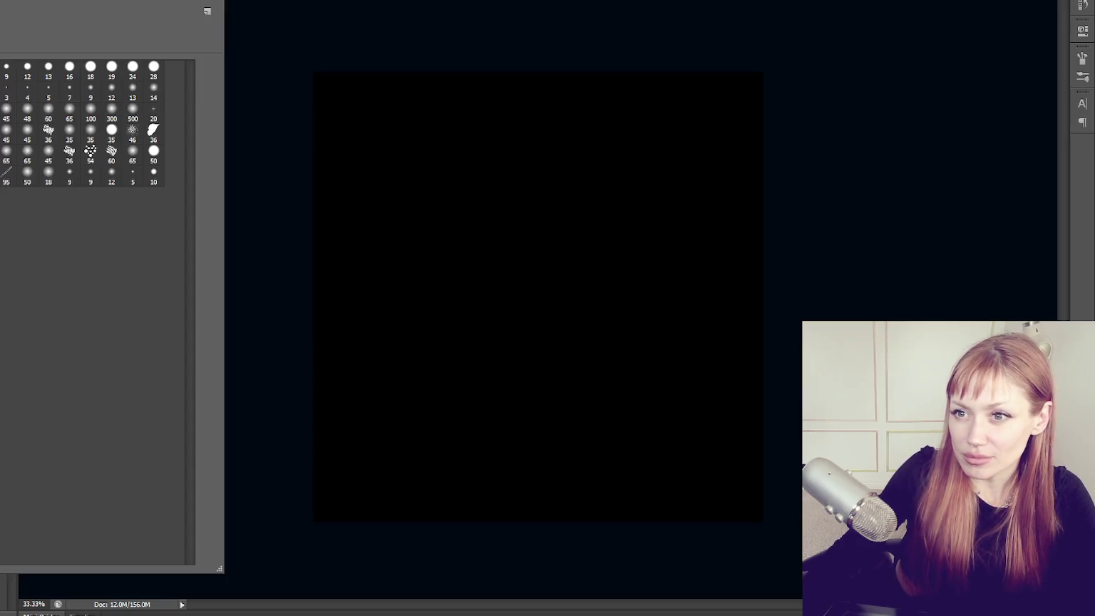
pyautogui.press('F5')
pyautogui.moveTo(491, 194); pyautogui.dragTo(553, 217)
pyautogui.hotkey('ctrl', 'z')
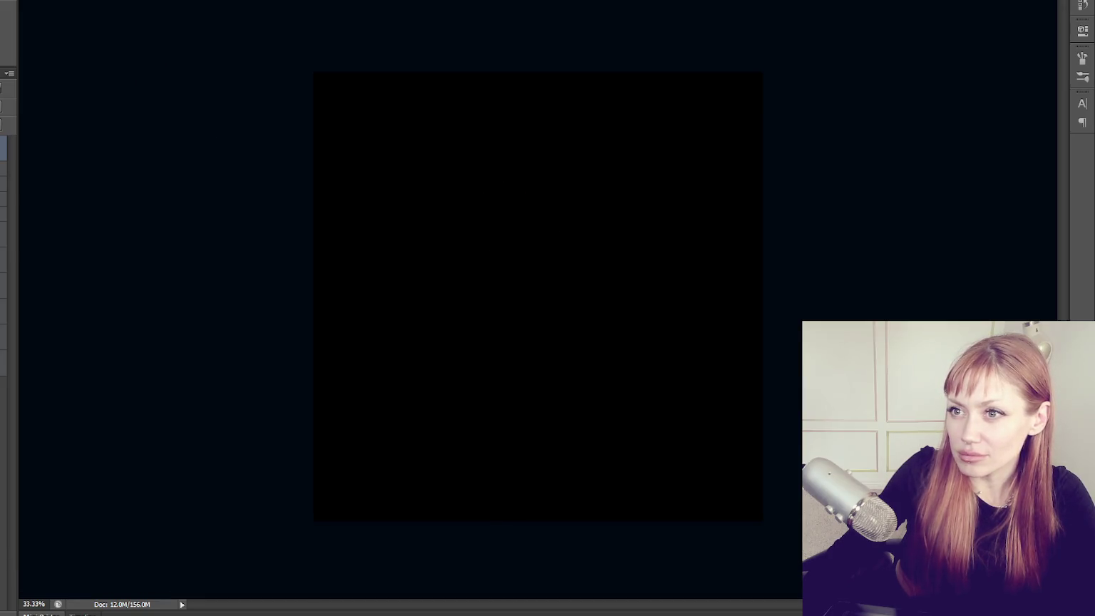
pyautogui.moveTo(418, 167)
pyautogui.mouseDown()
pyautogui.moveTo(420, 303)
pyautogui.moveTo(544, 216)
pyautogui.mouseUp()
pyautogui.hotkey('ctrl', 'z')
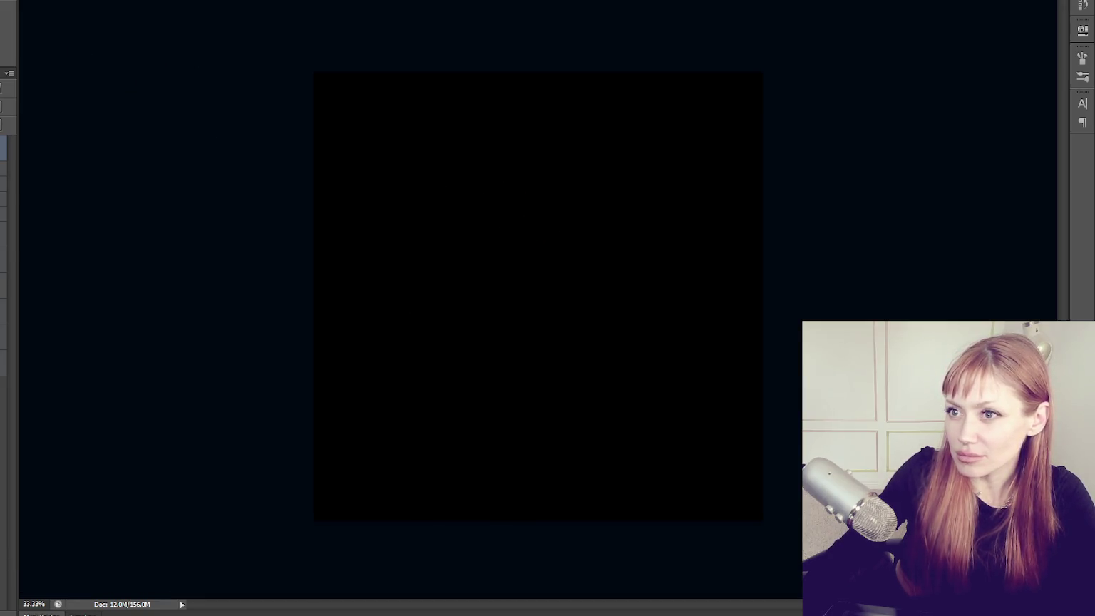
# Paint the red D and A of DAWDLE, redoing the D's closing stroke.
pyautogui.moveTo(382, 208); pyautogui.dragTo(387, 345)
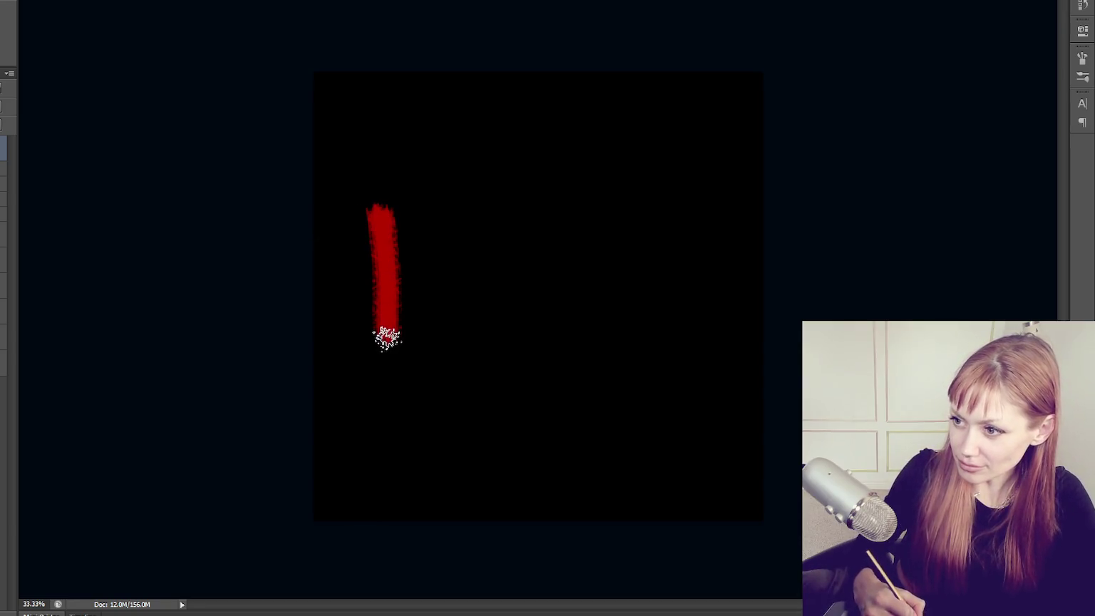
pyautogui.moveTo(354, 153)
pyautogui.mouseDown()
pyautogui.moveTo(433, 251)
pyautogui.moveTo(387, 397)
pyautogui.mouseUp()
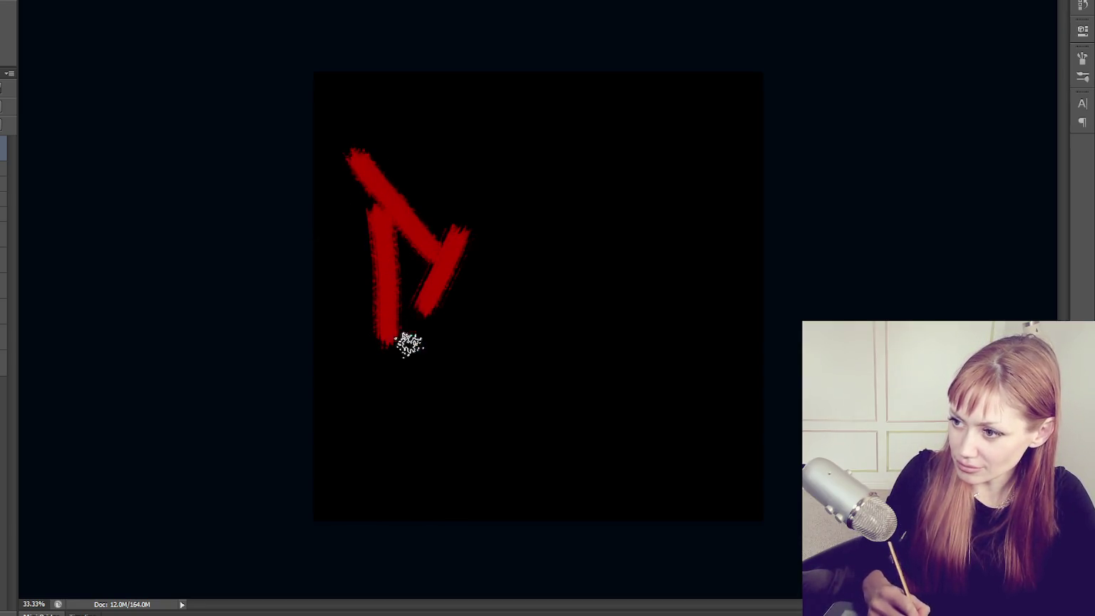
pyautogui.hotkey('ctrl', 'z')
pyautogui.moveTo(422, 248); pyautogui.dragTo(374, 365)
pyautogui.hotkey('ctrl', 'z')
pyautogui.moveTo(433, 253); pyautogui.dragTo(375, 365)
pyautogui.moveTo(455, 335)
pyautogui.mouseDown()
pyautogui.moveTo(462, 186)
pyautogui.moveTo(536, 346)
pyautogui.mouseUp()
pyautogui.moveTo(441, 294); pyautogui.dragTo(526, 237)
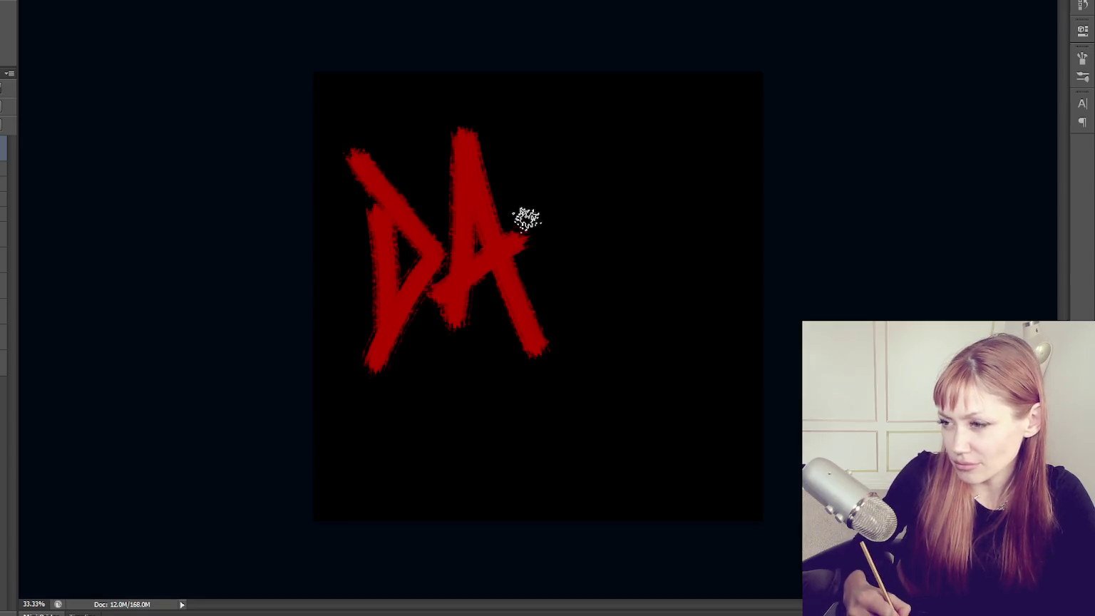
# Paint the W after DA, then shift the DAW lettering down and left.
pyautogui.moveTo(527, 153); pyautogui.dragTo(540, 331)
pyautogui.moveTo(509, 126); pyautogui.dragTo(611, 239)
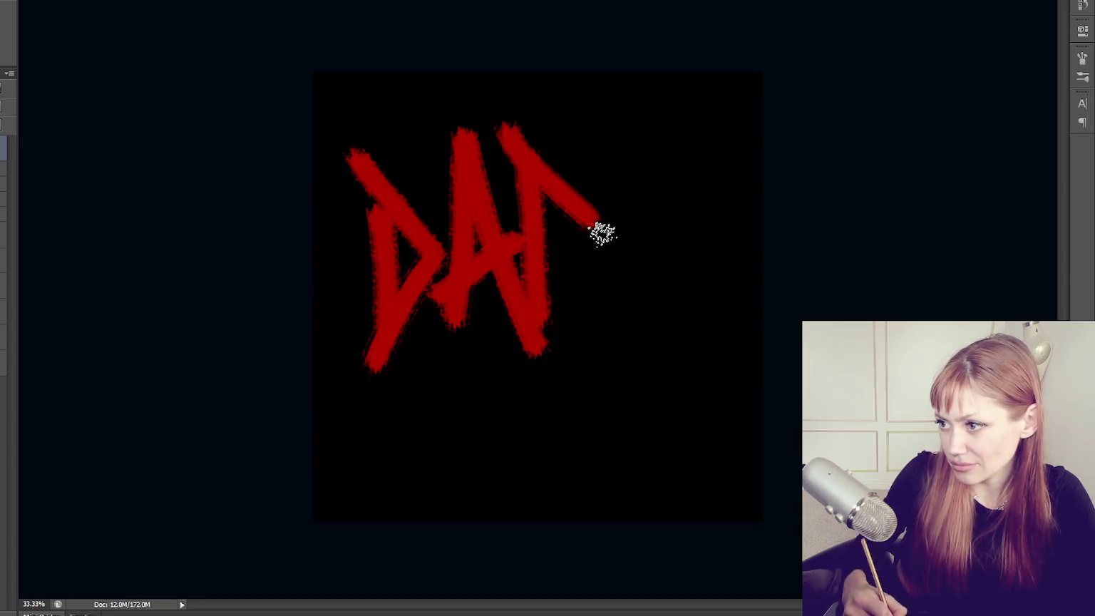
pyautogui.hotkey('ctrl', 'alt', 'z')
pyautogui.hotkey('ctrl', 'alt', 'z')
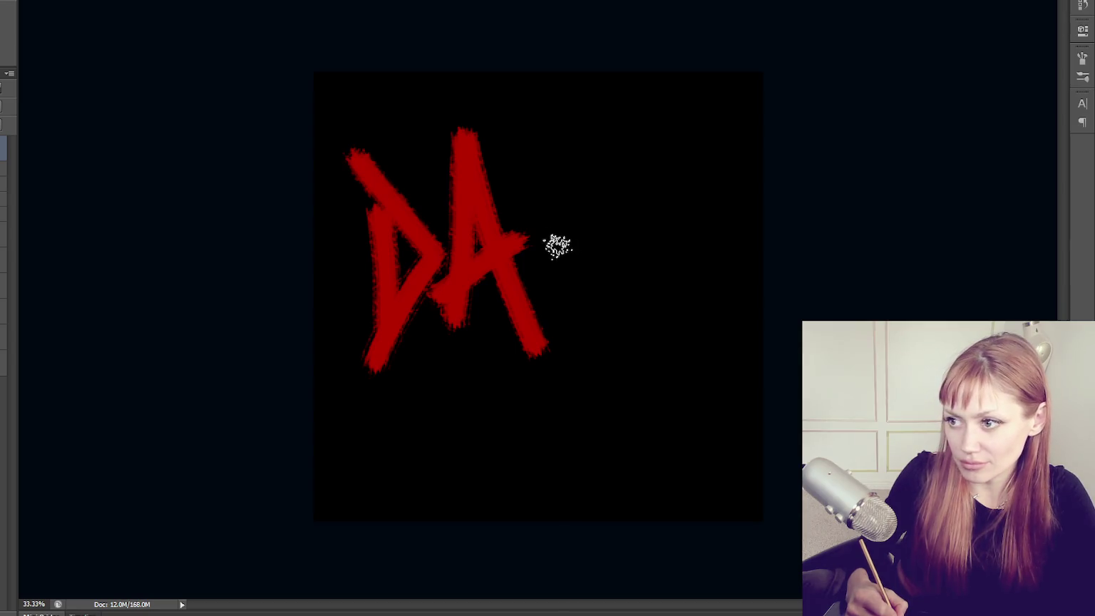
pyautogui.moveTo(519, 152); pyautogui.dragTo(554, 303)
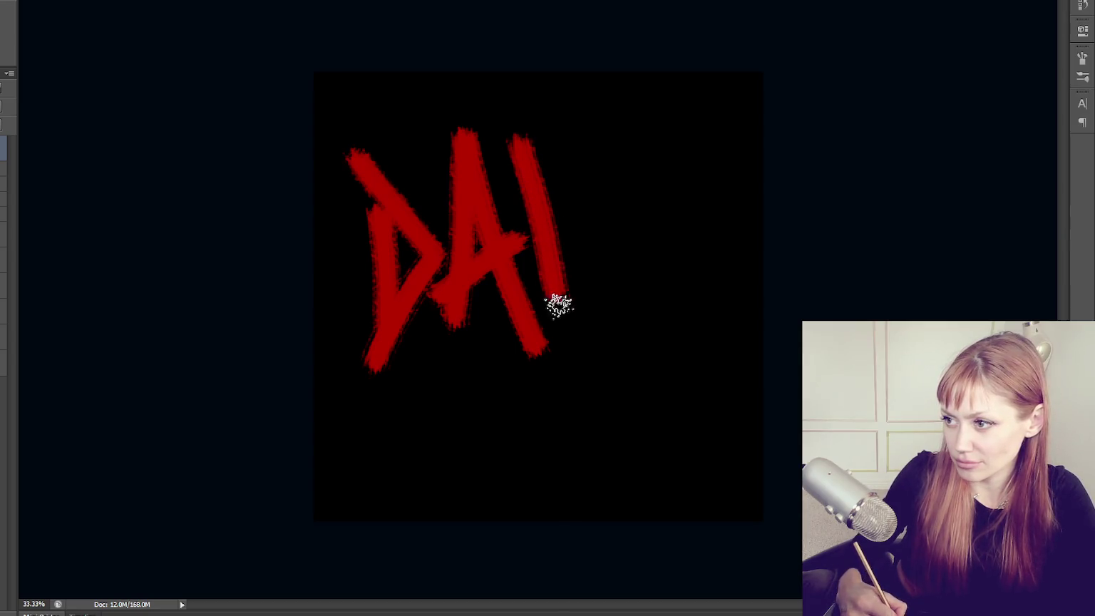
pyautogui.moveTo(578, 153); pyautogui.dragTo(557, 320)
pyautogui.moveTo(579, 151); pyautogui.dragTo(632, 322)
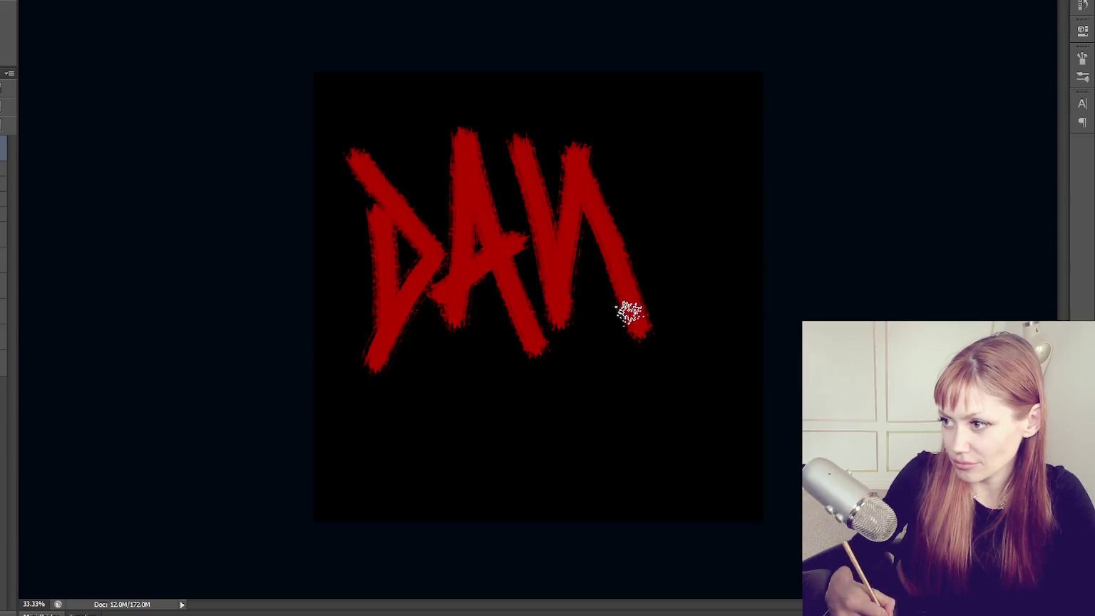
pyautogui.moveTo(645, 94); pyautogui.dragTo(626, 329)
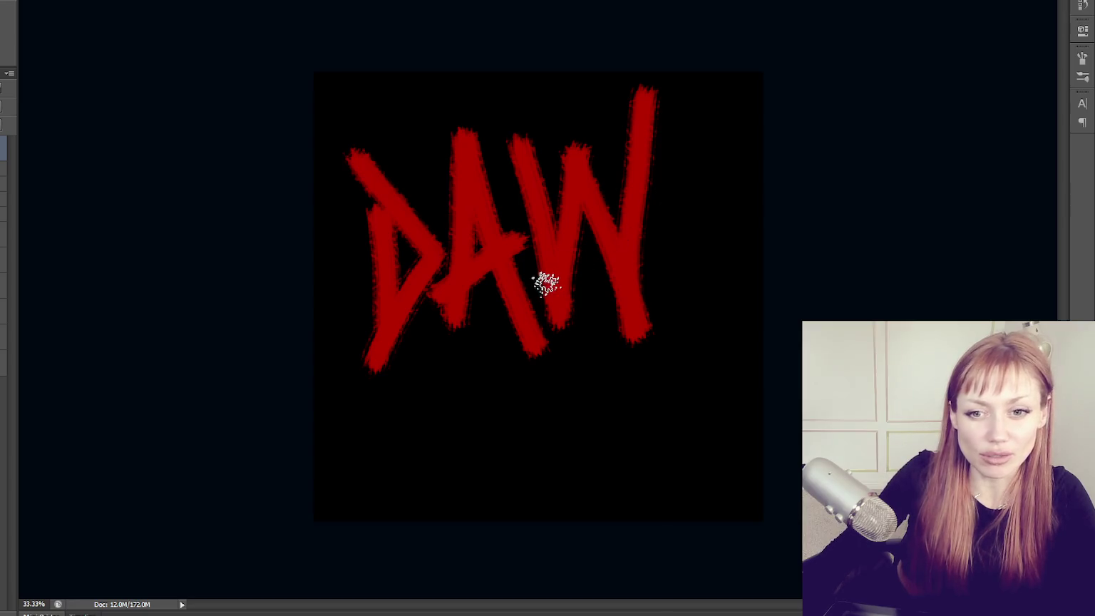
pyautogui.moveTo(563, 257)
pyautogui.mouseDown()
pyautogui.moveTo(472, 293)
pyautogui.moveTo(599, 245)
pyautogui.moveTo(560, 254)
pyautogui.mouseUp()
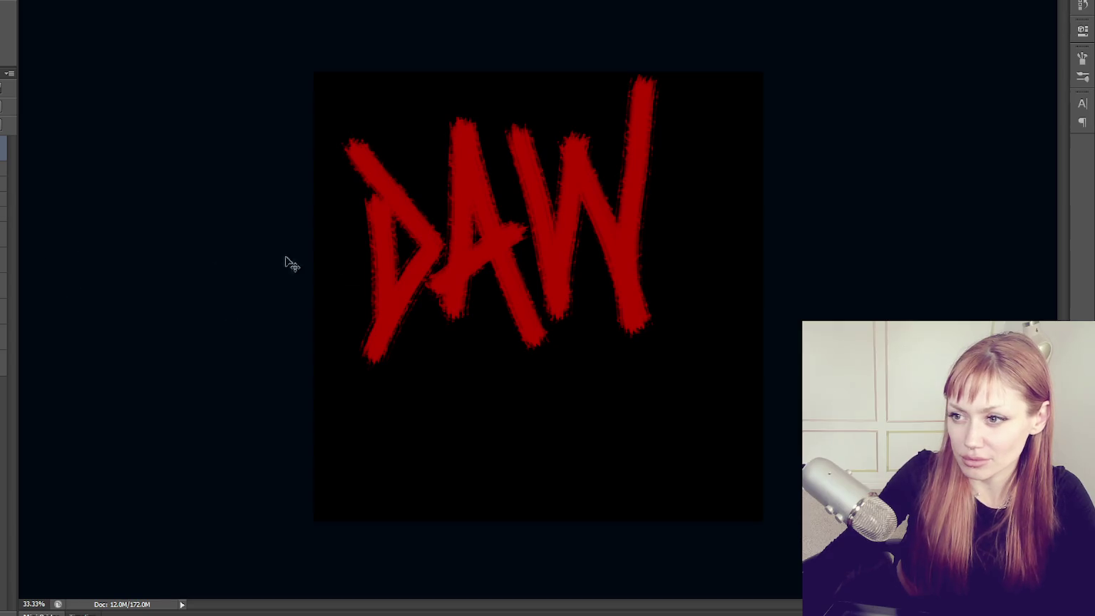
pyautogui.moveTo(497, 241)
pyautogui.mouseDown()
pyautogui.moveTo(430, 305)
pyautogui.moveTo(352, 330)
pyautogui.mouseUp()
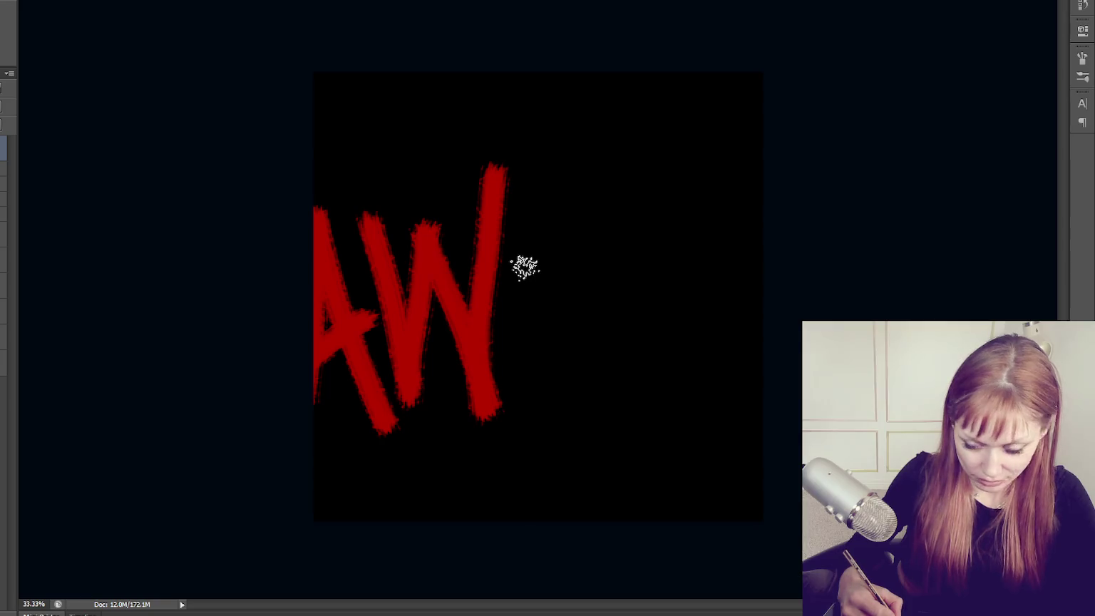
# Sample the red from the W and paint the second D, undoing the L attempt.
pyautogui.keyDown('alt'); pyautogui.click(483, 313); pyautogui.keyUp('alt')
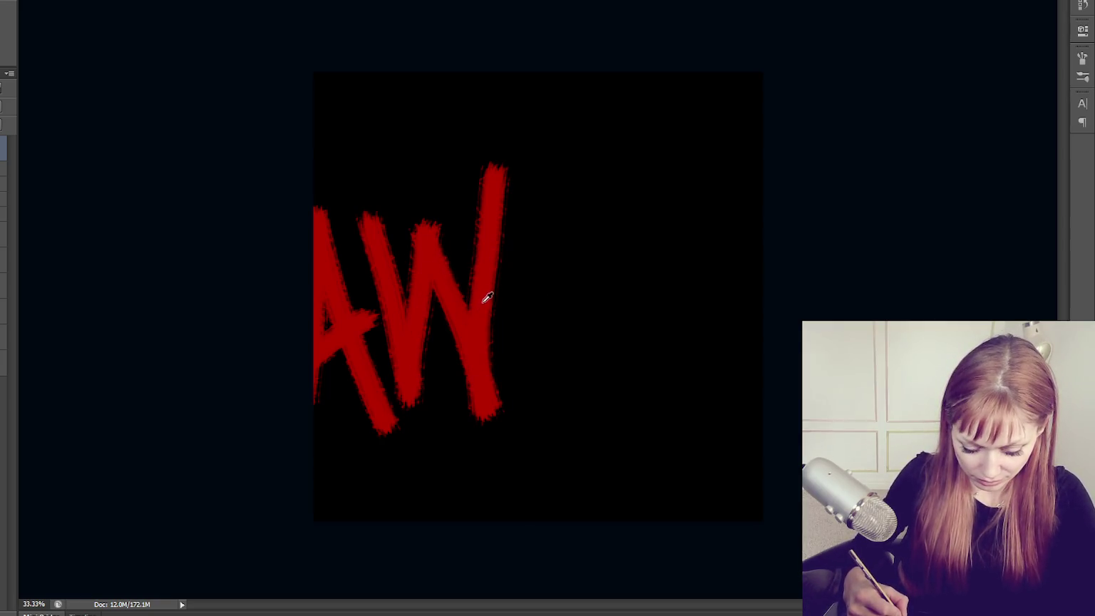
pyautogui.moveTo(526, 180); pyautogui.dragTo(525, 399)
pyautogui.moveTo(507, 168)
pyautogui.mouseDown()
pyautogui.moveTo(606, 265)
pyautogui.moveTo(529, 424)
pyautogui.mouseUp()
pyautogui.moveTo(631, 203)
pyautogui.mouseDown()
pyautogui.moveTo(623, 395)
pyautogui.moveTo(689, 375)
pyautogui.mouseUp()
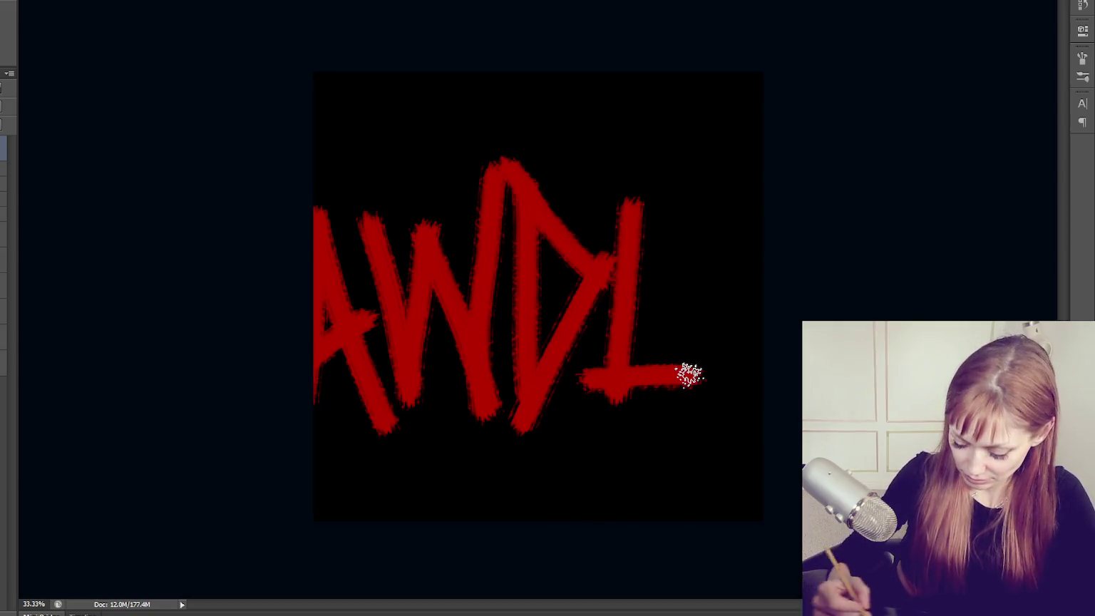
pyautogui.moveTo(556, 378)
pyautogui.mouseDown()
pyautogui.moveTo(622, 370)
pyautogui.moveTo(430, 370)
pyautogui.mouseUp()
pyautogui.hotkey('ctrl', 'alt', 'z')
pyautogui.hotkey('ctrl', 'alt', 'z')
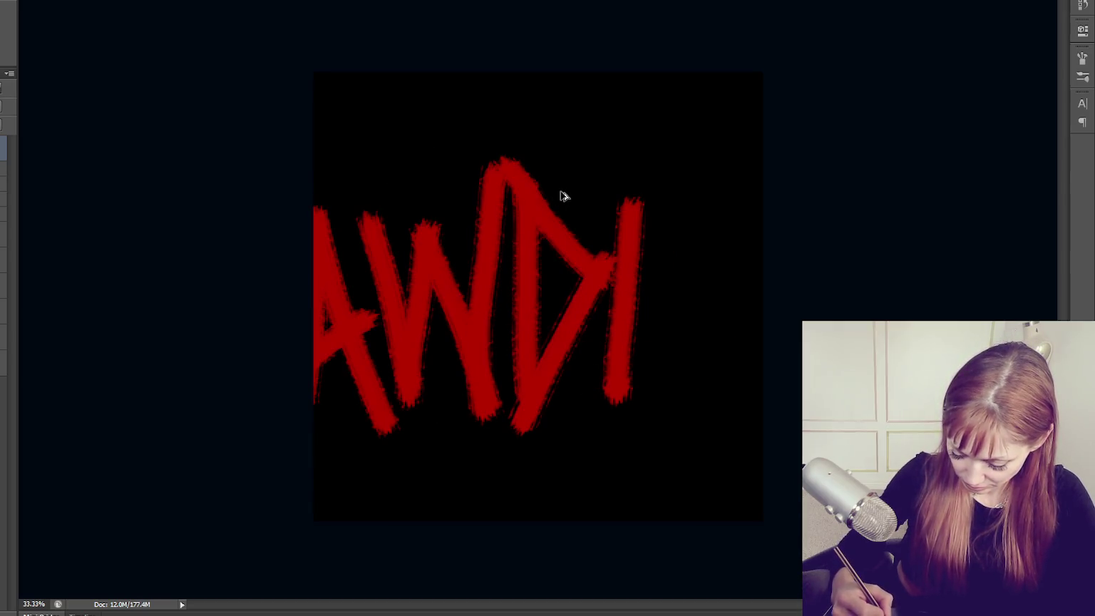
pyautogui.hotkey('ctrl', 'alt', 'z')
# Paint a trial L and E after the D, then step back to remove them.
pyautogui.moveTo(597, 175)
pyautogui.mouseDown()
pyautogui.moveTo(599, 403)
pyautogui.moveTo(660, 372)
pyautogui.mouseUp()
pyautogui.moveTo(636, 160)
pyautogui.mouseDown()
pyautogui.moveTo(635, 327)
pyautogui.moveTo(753, 325)
pyautogui.mouseUp()
pyautogui.moveTo(635, 247); pyautogui.dragTo(695, 238)
pyautogui.moveTo(636, 162); pyautogui.dragTo(717, 146)
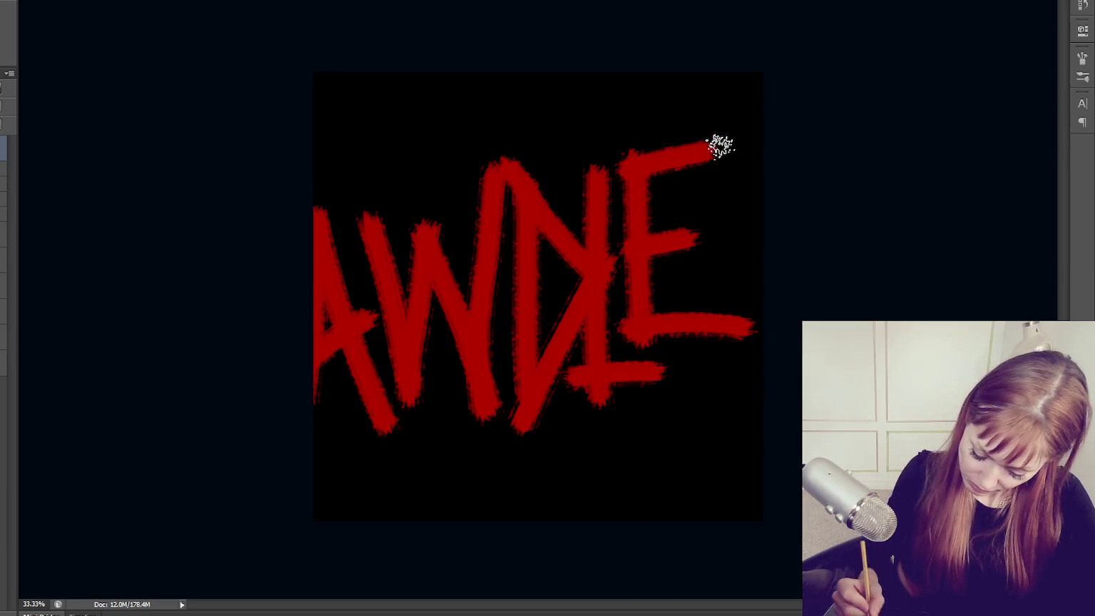
pyautogui.moveTo(554, 366)
pyautogui.mouseDown()
pyautogui.moveTo(709, 313)
pyautogui.moveTo(539, 342)
pyautogui.moveTo(554, 365)
pyautogui.mouseUp()
pyautogui.hotkey('ctrl', 'alt', 'z')
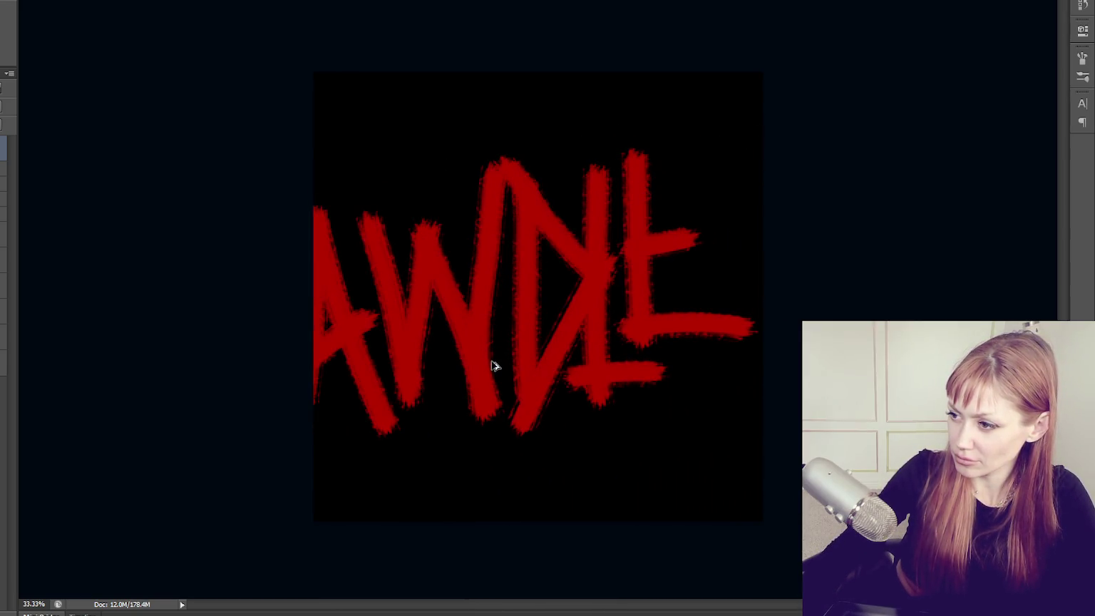
pyautogui.hotkey('ctrl', 'alt', 'z')
pyautogui.hotkey('ctrl', 'alt', 'z')
pyautogui.hotkey('ctrl', 'alt', 'z')
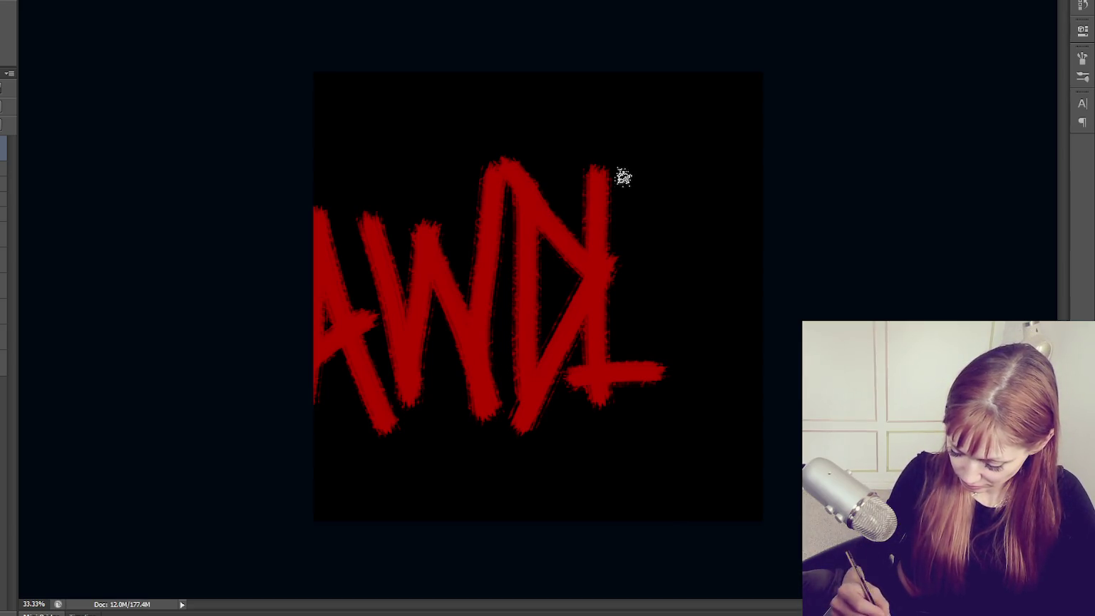
pyautogui.hotkey('ctrl', 'alt', 'z')
pyautogui.hotkey('ctrl', 'alt', 'z')
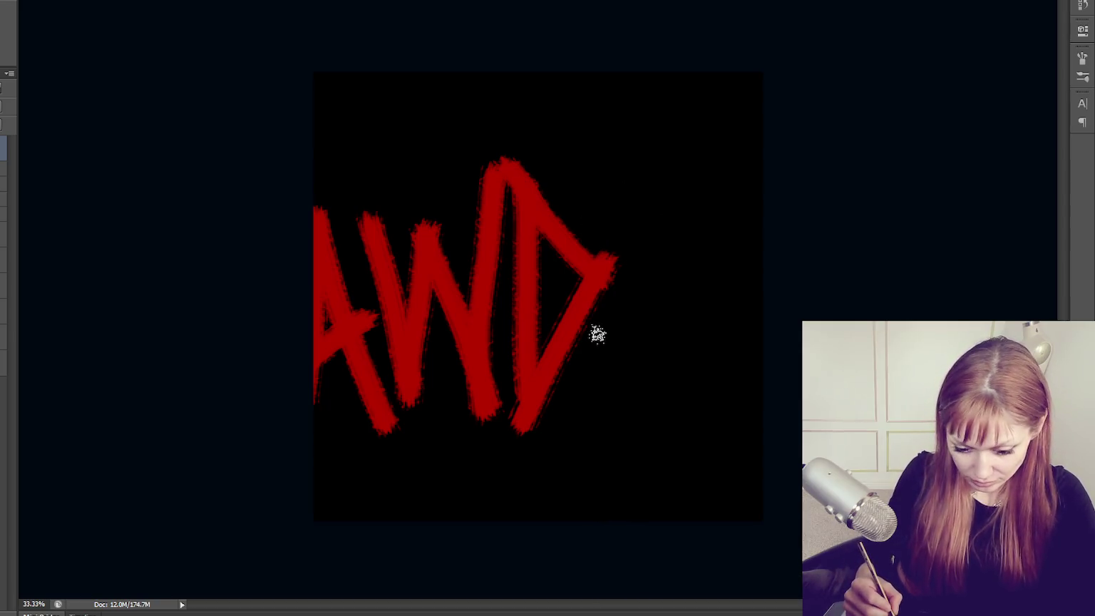
# Repaint the L right of the D and start the E's vertical stroke.
pyautogui.moveTo(681, 165)
pyautogui.mouseDown()
pyautogui.moveTo(575, 396)
pyautogui.moveTo(671, 342)
pyautogui.mouseUp()
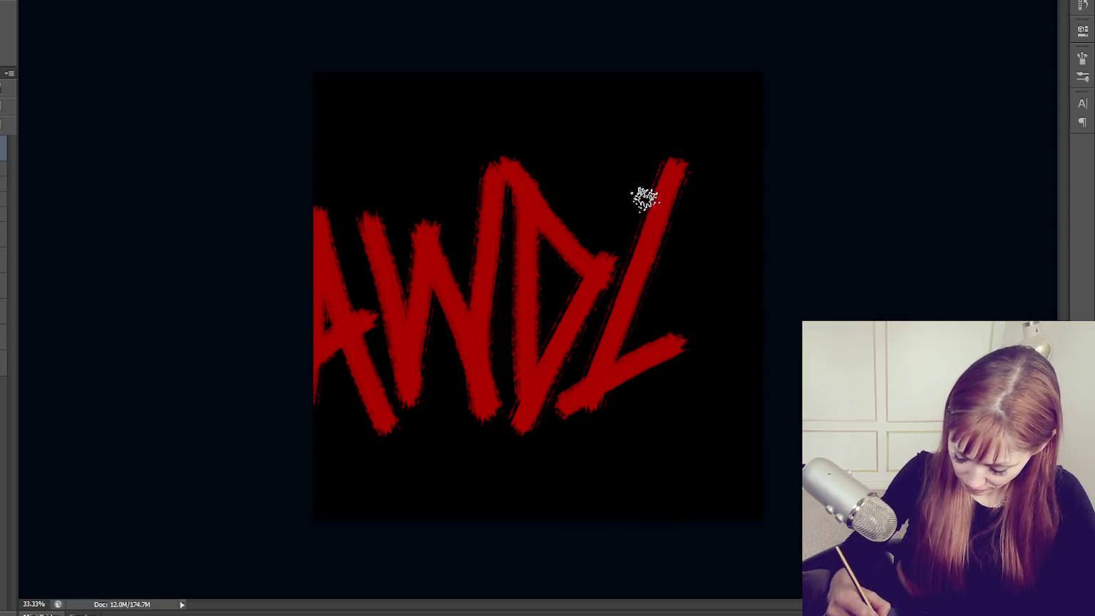
pyautogui.hotkey('ctrl', 'alt', 'z')
pyautogui.hotkey('ctrl', 'alt', 'z')
pyautogui.moveTo(586, 167)
pyautogui.mouseDown()
pyautogui.moveTo(587, 399)
pyautogui.moveTo(685, 368)
pyautogui.mouseUp()
pyautogui.moveTo(646, 171); pyautogui.dragTo(653, 340)
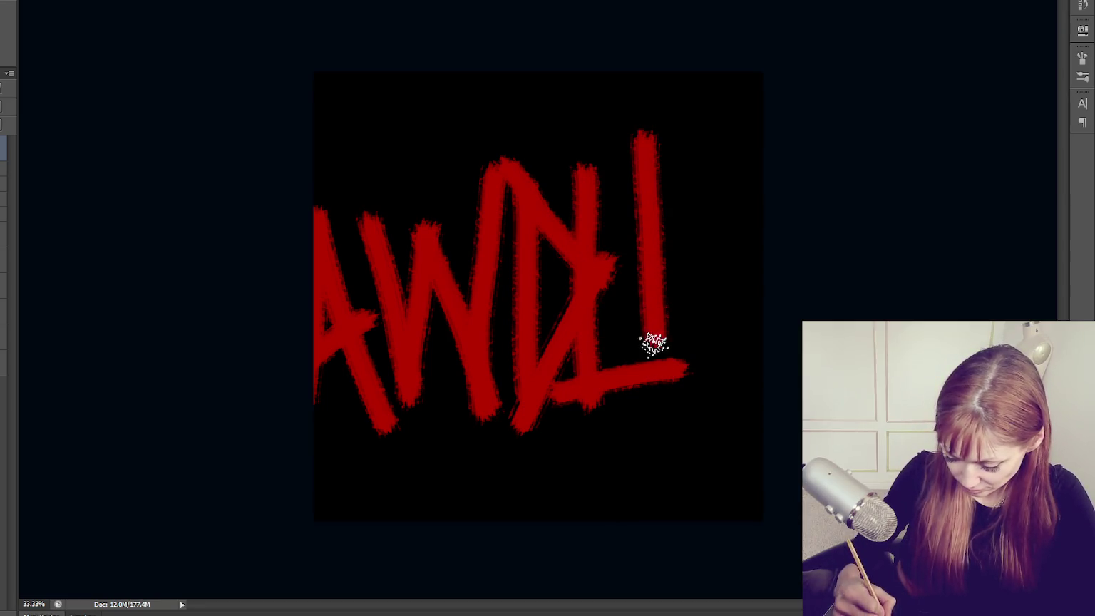
pyautogui.hotkey('ctrl', 'alt', 'z')
pyautogui.moveTo(645, 192)
pyautogui.mouseDown()
pyautogui.moveTo(646, 335)
pyautogui.moveTo(745, 408)
pyautogui.mouseUp()
# Paint the E's bottom, middle and top strokes, then undo them again.
pyautogui.hotkey('ctrl', 'alt', 'z')
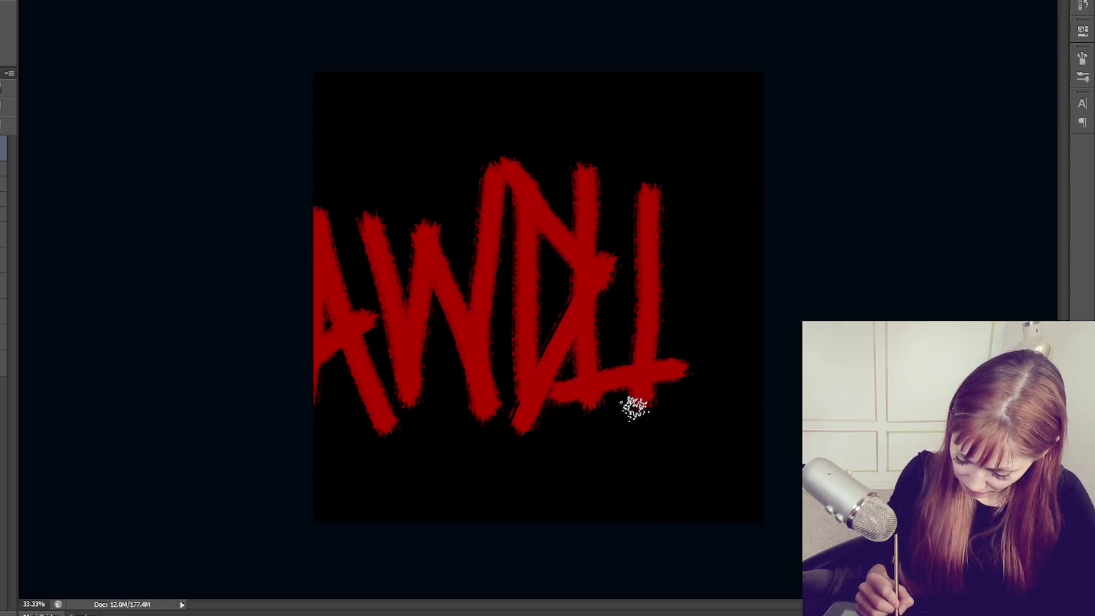
pyautogui.moveTo(604, 410); pyautogui.dragTo(734, 397)
pyautogui.moveTo(617, 296); pyautogui.dragTo(711, 286)
pyautogui.moveTo(597, 215); pyautogui.dragTo(738, 186)
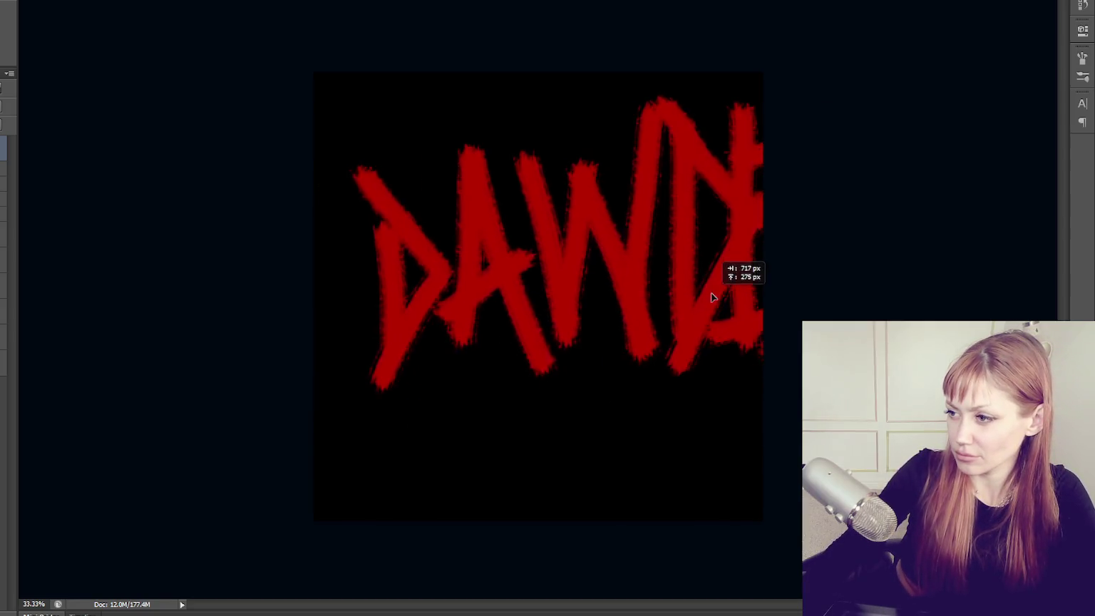
pyautogui.hotkey('ctrl', 'alt', 'z')
pyautogui.hotkey('ctrl', 'alt', 'z')
pyautogui.hotkey('ctrl', 'alt', 'z')
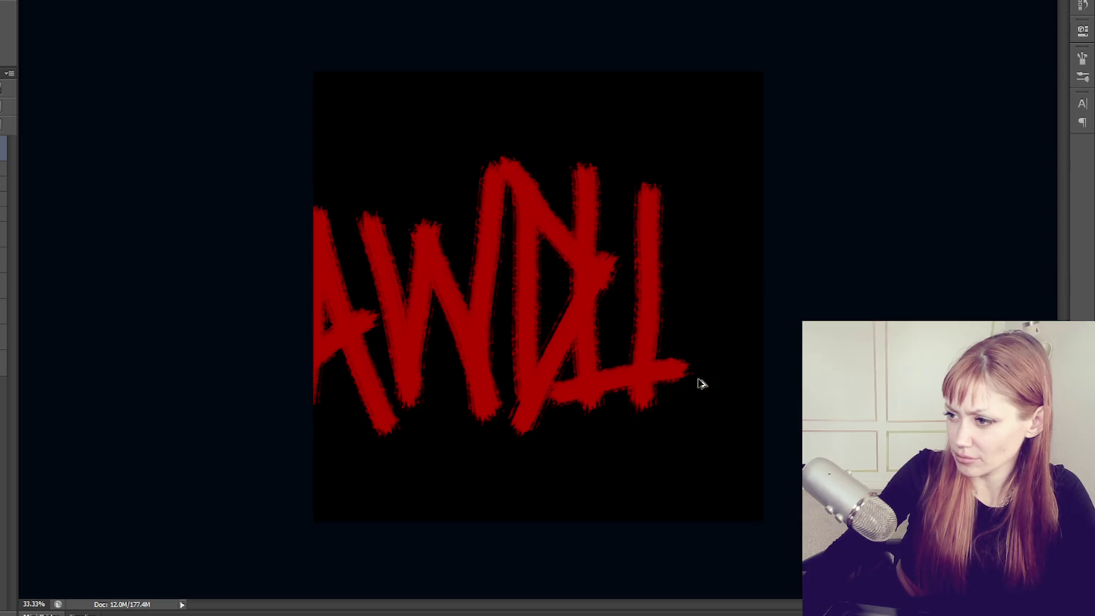
pyautogui.hotkey('ctrl', 'alt', 'z')
pyautogui.hotkey('ctrl', 'alt', 'z')
pyautogui.hotkey('ctrl', 'alt', 'z')
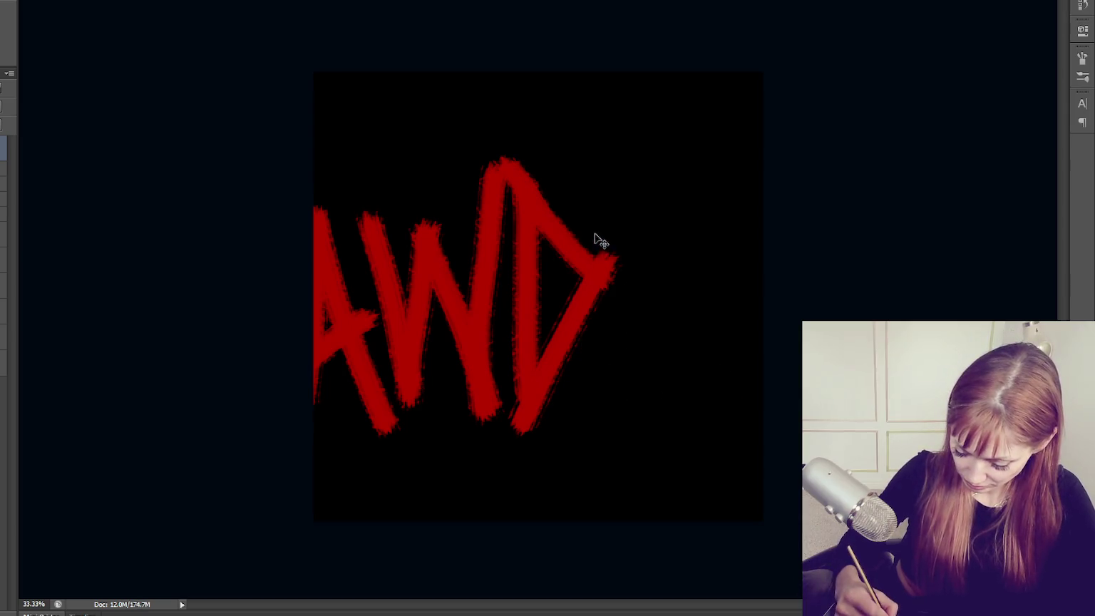
# Retry the L and E stems and bars after the D, undoing unwanted strokes.
pyautogui.moveTo(588, 163)
pyautogui.mouseDown()
pyautogui.moveTo(597, 391)
pyautogui.moveTo(674, 360)
pyautogui.mouseUp()
pyautogui.moveTo(631, 168); pyautogui.dragTo(631, 406)
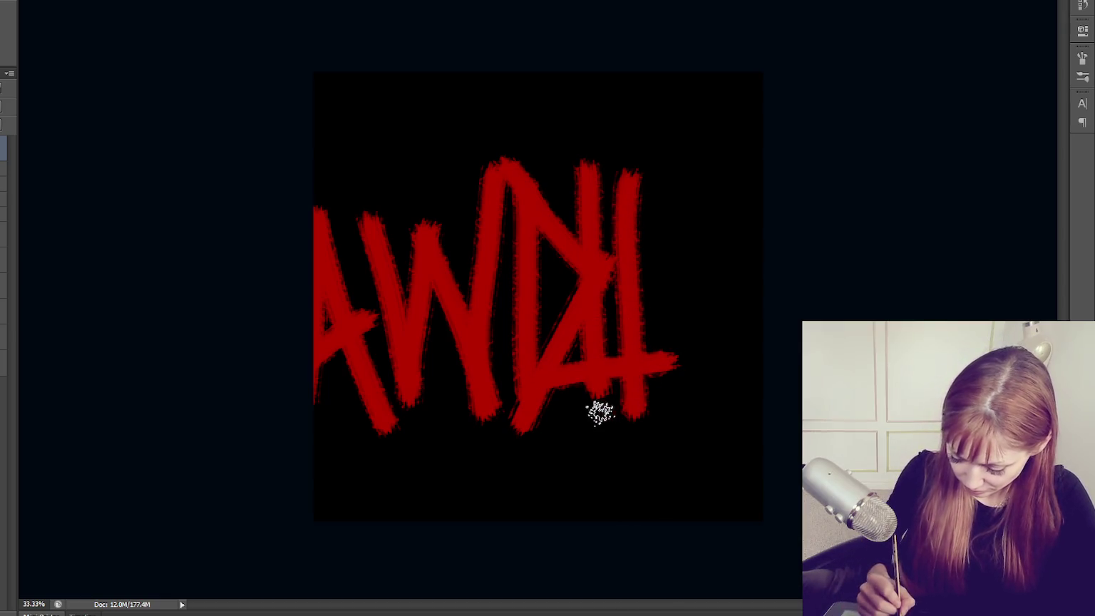
pyautogui.moveTo(555, 427); pyautogui.dragTo(735, 392)
pyautogui.moveTo(606, 306); pyautogui.dragTo(704, 291)
pyautogui.moveTo(636, 207); pyautogui.dragTo(742, 178)
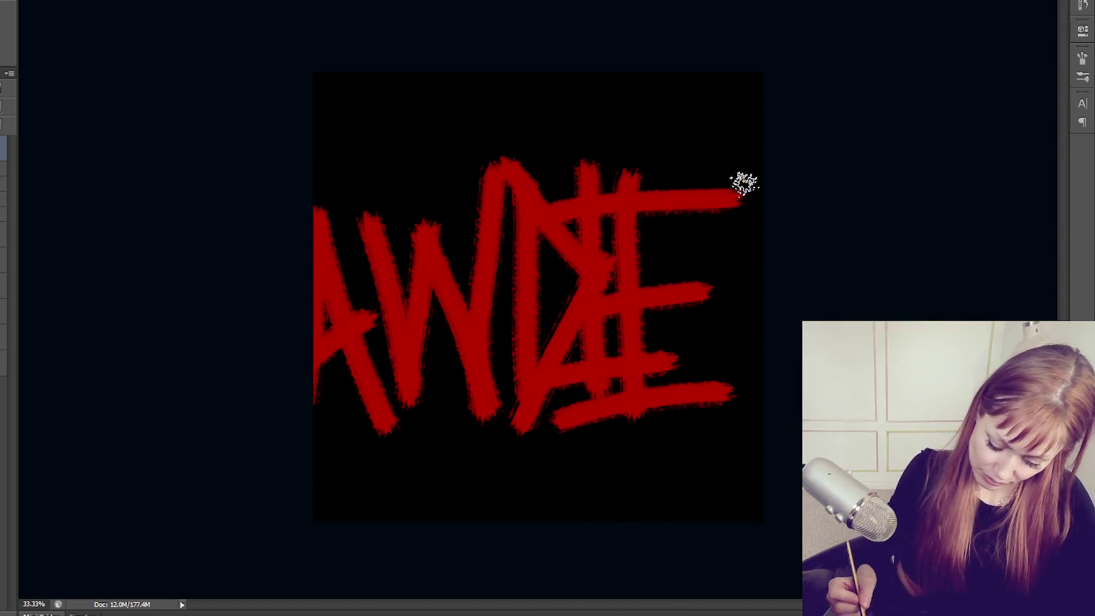
pyautogui.hotkey('ctrl', 'alt', 'z')
pyautogui.hotkey('ctrl', 'alt', 'z')
pyautogui.hotkey('ctrl', 'alt', 'z')
pyautogui.hotkey('ctrl', 'alt', 'z')
pyautogui.moveTo(668, 171)
pyautogui.mouseDown()
pyautogui.moveTo(671, 399)
pyautogui.moveTo(752, 385)
pyautogui.mouseUp()
pyautogui.moveTo(695, 280); pyautogui.dragTo(745, 270)
pyautogui.moveTo(612, 194); pyautogui.dragTo(735, 172)
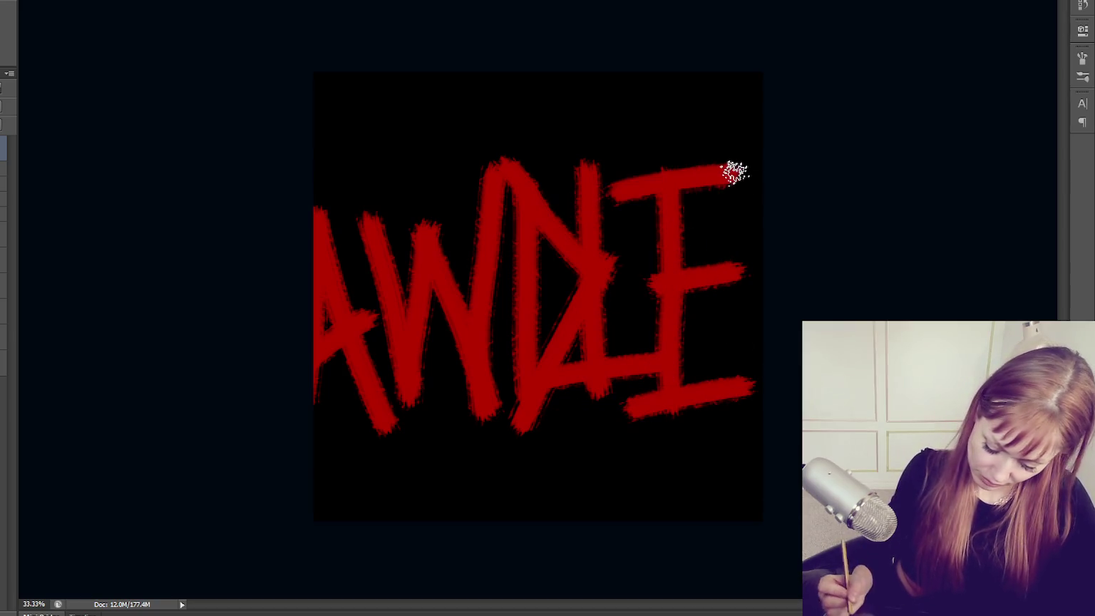
pyautogui.hotkey('ctrl', 'alt', 'z')
pyautogui.hotkey('ctrl', 'alt', 'z')
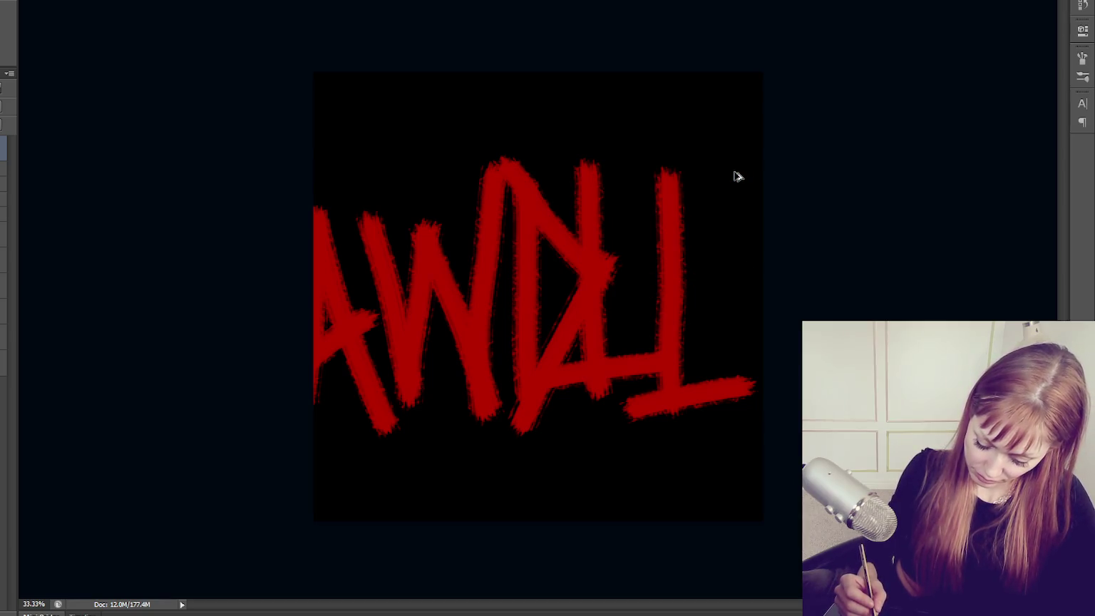
# Complete the E with new middle, top and bottom bars.
pyautogui.hotkey('ctrl', 'alt', 'z')
pyautogui.moveTo(652, 285); pyautogui.dragTo(733, 279)
pyautogui.hotkey('ctrl', 'alt', 'z')
pyautogui.moveTo(624, 285); pyautogui.dragTo(735, 275)
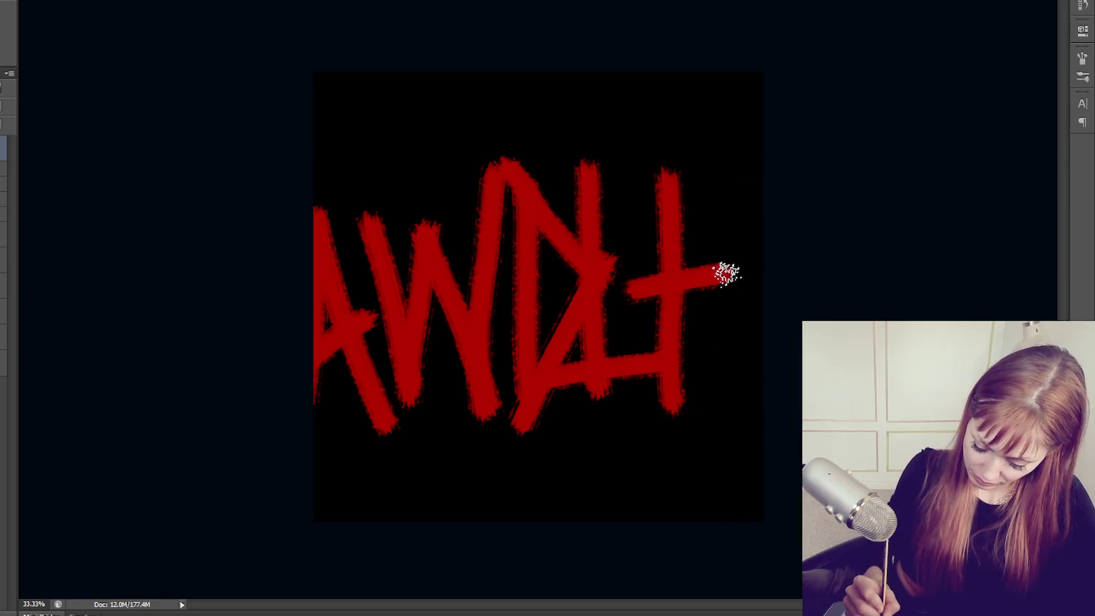
pyautogui.moveTo(616, 206); pyautogui.dragTo(734, 178)
pyautogui.moveTo(631, 391); pyautogui.dragTo(760, 361)
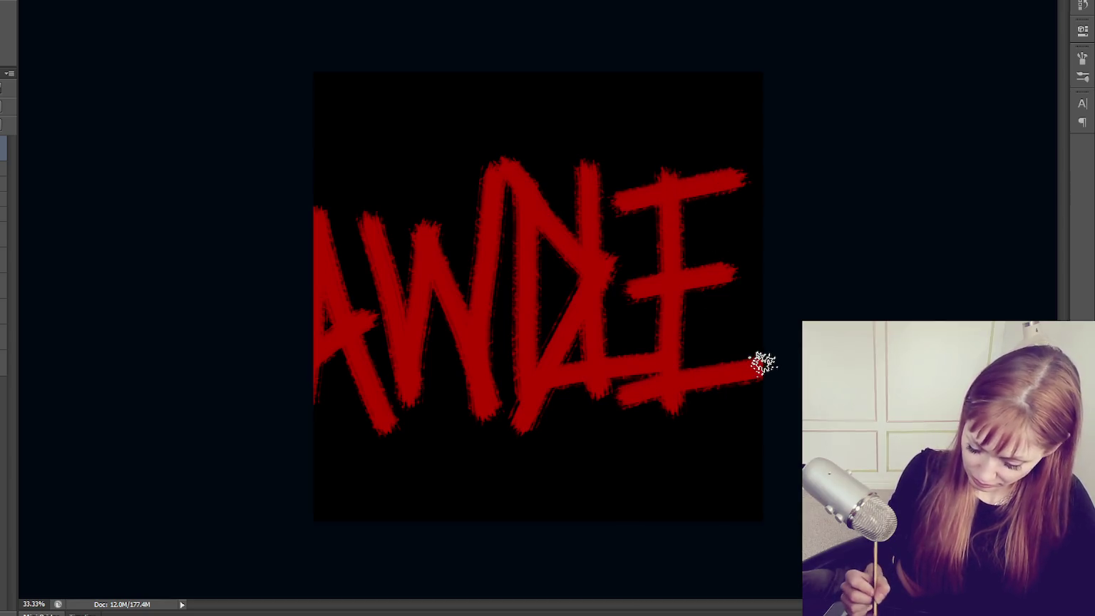
pyautogui.hotkey('ctrl', 'alt', 'z')
pyautogui.moveTo(664, 394); pyautogui.dragTo(760, 370)
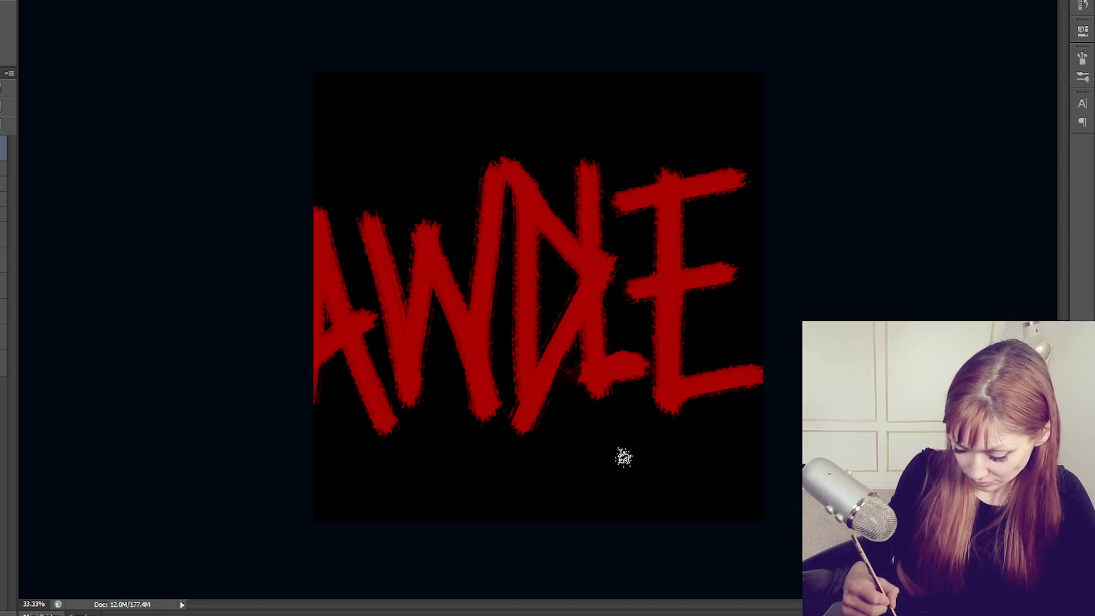
# Thicken the L, extend its stem and touch up its foot.
pyautogui.moveTo(611, 379); pyautogui.dragTo(623, 371)
pyautogui.moveTo(586, 177); pyautogui.dragTo(594, 366)
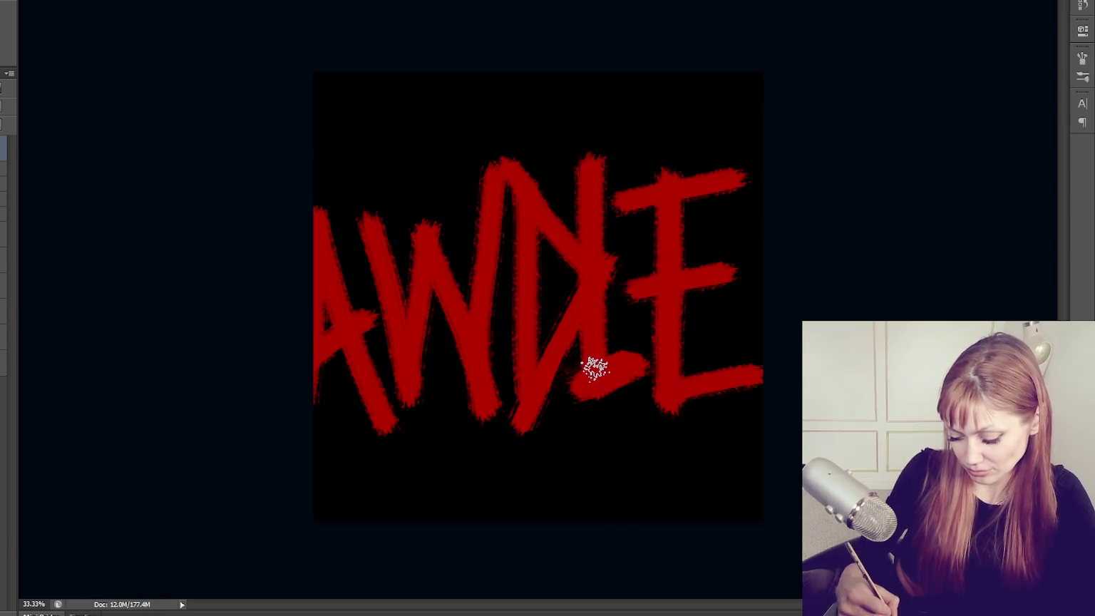
pyautogui.moveTo(588, 190); pyautogui.dragTo(587, 379)
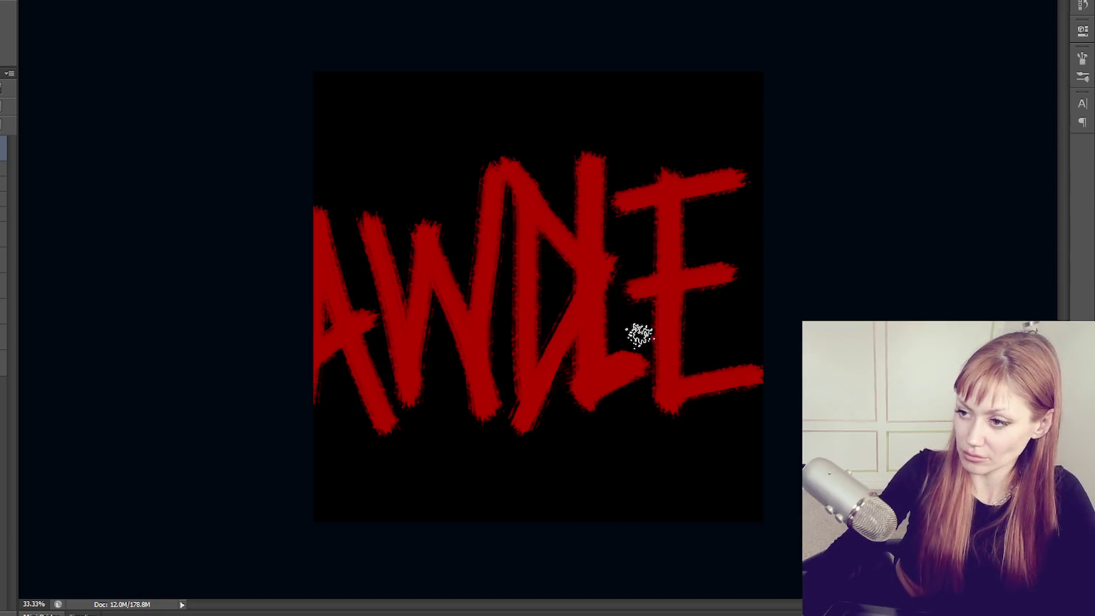
pyautogui.hotkey('ctrl', 't')
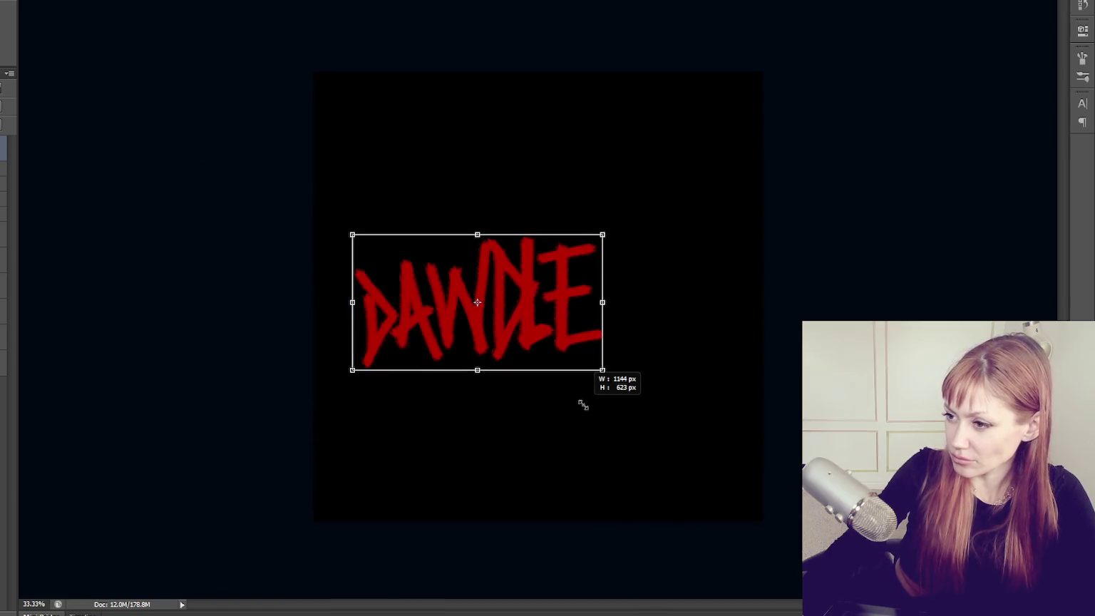
# Shrink the small DAWDLE tag and move it toward the top of the canvas.
pyautogui.moveTo(765, 459); pyautogui.dragTo(606, 409)
pyautogui.moveTo(538, 349); pyautogui.dragTo(617, 330)
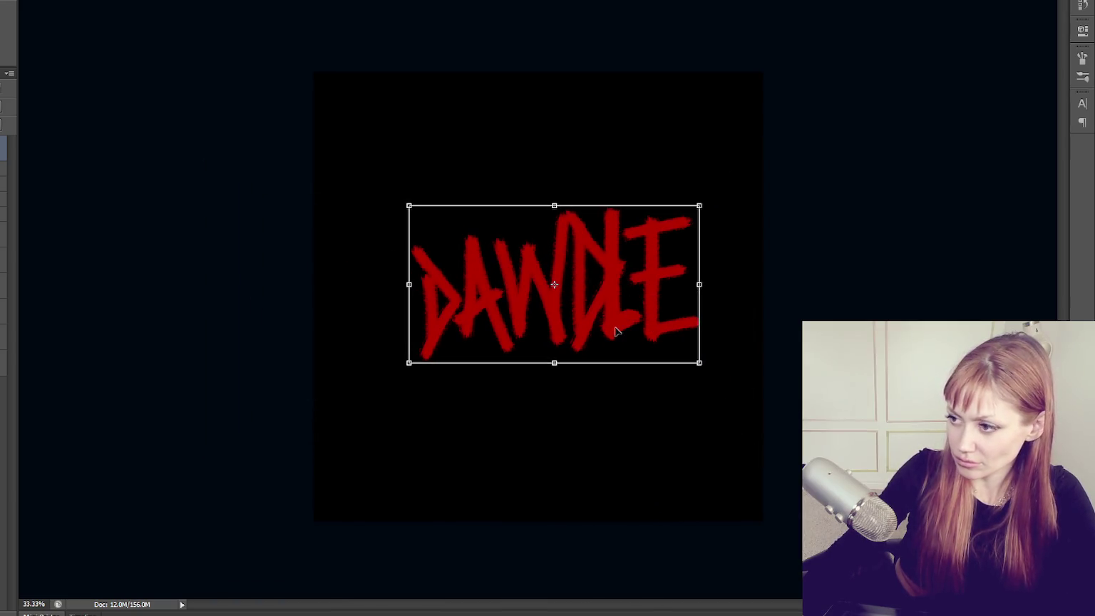
pyautogui.press('Return')
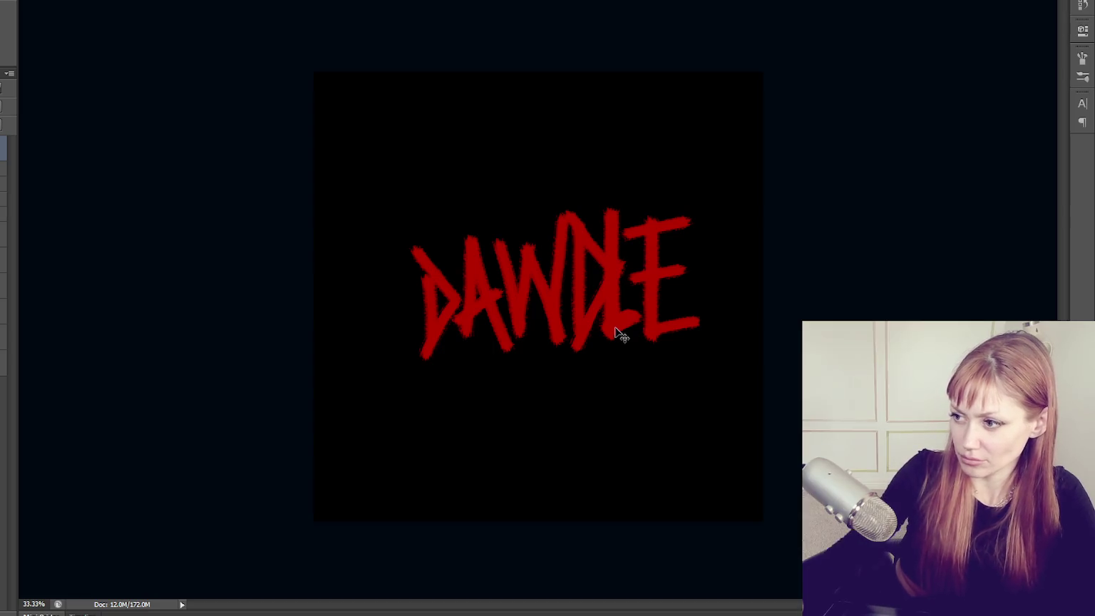
pyautogui.moveTo(616, 329); pyautogui.dragTo(587, 246)
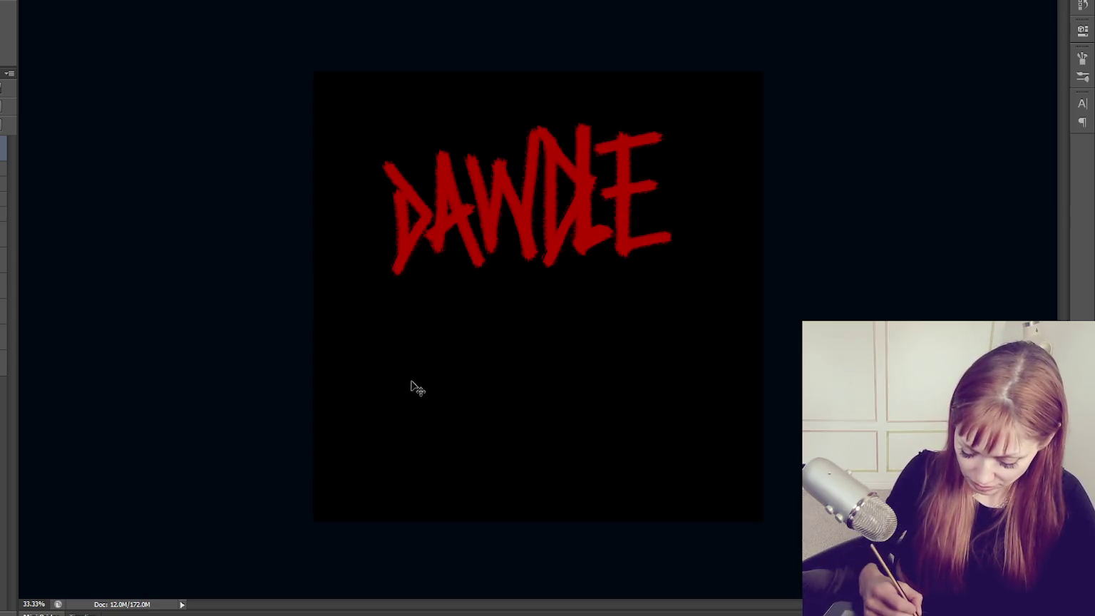
pyautogui.press('b')
# Paint a large red D, A and W across the lower canvas.
pyautogui.moveTo(347, 321); pyautogui.dragTo(372, 470)
pyautogui.moveTo(318, 306)
pyautogui.mouseDown()
pyautogui.moveTo(422, 382)
pyautogui.moveTo(378, 446)
pyautogui.moveTo(369, 492)
pyautogui.mouseUp()
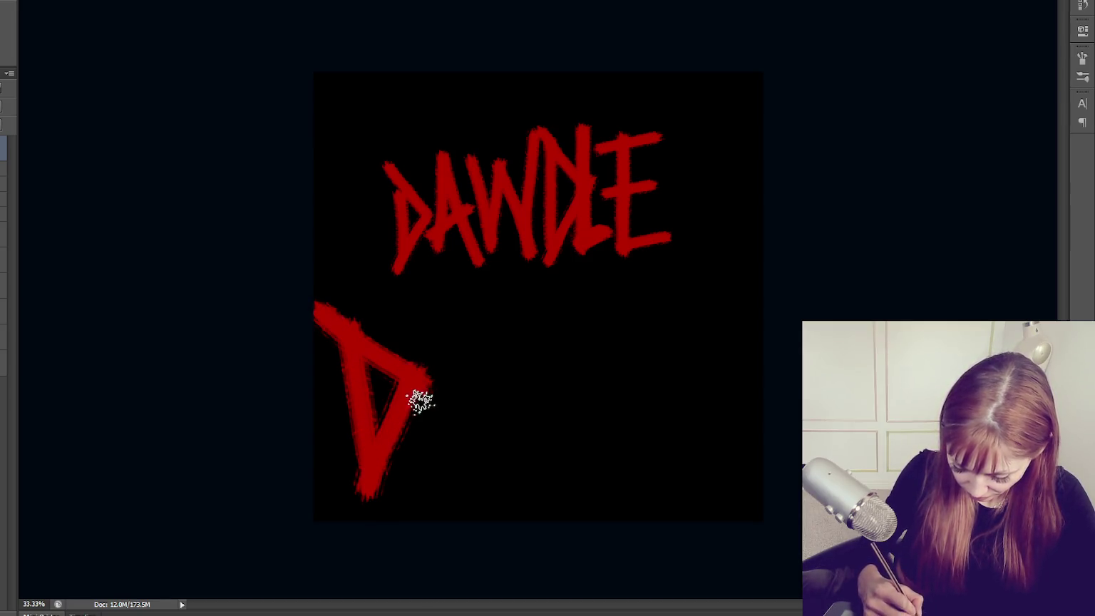
pyautogui.moveTo(428, 298); pyautogui.dragTo(433, 421)
pyautogui.moveTo(425, 299); pyautogui.dragTo(507, 471)
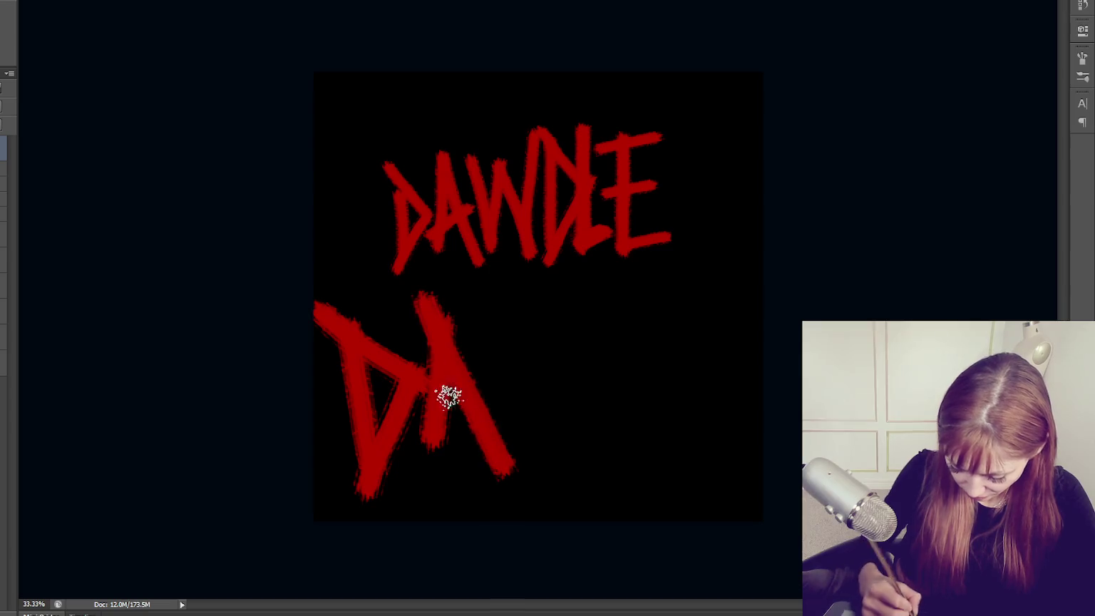
pyautogui.moveTo(465, 298); pyautogui.dragTo(514, 420)
pyautogui.moveTo(520, 319)
pyautogui.mouseDown()
pyautogui.moveTo(517, 417)
pyautogui.moveTo(556, 392)
pyautogui.mouseUp()
# Add the large D, L and E to complete the big DAWDLE.
pyautogui.moveTo(555, 278); pyautogui.dragTo(571, 431)
pyautogui.moveTo(581, 298); pyautogui.dragTo(617, 442)
pyautogui.moveTo(598, 314); pyautogui.dragTo(647, 374)
pyautogui.moveTo(645, 274); pyautogui.dragTo(631, 463)
pyautogui.moveTo(660, 410); pyautogui.dragTo(717, 399)
pyautogui.moveTo(686, 246)
pyautogui.mouseDown()
pyautogui.moveTo(693, 392)
pyautogui.moveTo(760, 351)
pyautogui.mouseUp()
pyautogui.moveTo(684, 334); pyautogui.dragTo(741, 308)
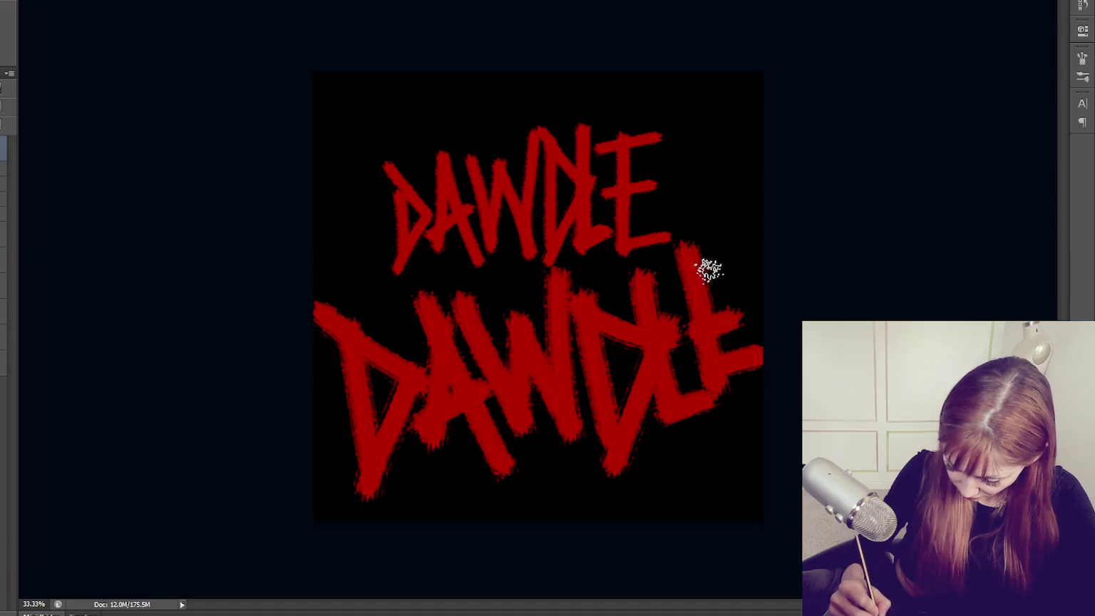
pyautogui.moveTo(686, 251); pyautogui.dragTo(748, 241)
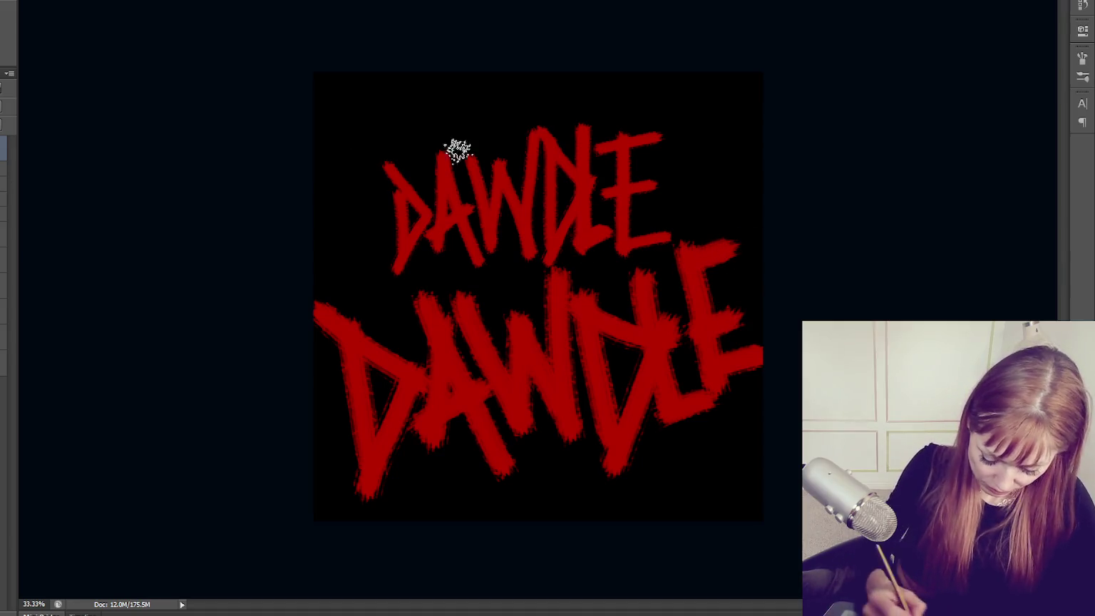
# Paint dark over the small DAWDLE tag to hide it.
pyautogui.moveTo(573, 242); pyautogui.dragTo(637, 237)
pyautogui.moveTo(574, 255)
pyautogui.mouseDown()
pyautogui.moveTo(499, 244)
pyautogui.moveTo(640, 196)
pyautogui.moveTo(440, 234)
pyautogui.moveTo(417, 254)
pyautogui.mouseUp()
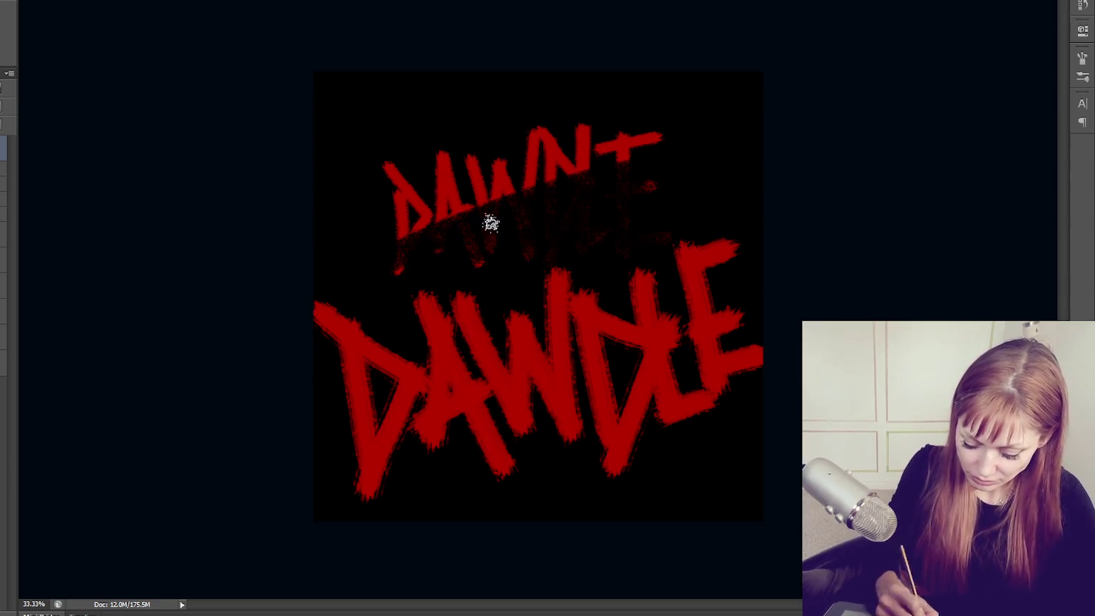
pyautogui.moveTo(647, 195)
pyautogui.mouseDown()
pyautogui.moveTo(525, 178)
pyautogui.moveTo(509, 188)
pyautogui.moveTo(484, 154)
pyautogui.moveTo(511, 128)
pyautogui.mouseUp()
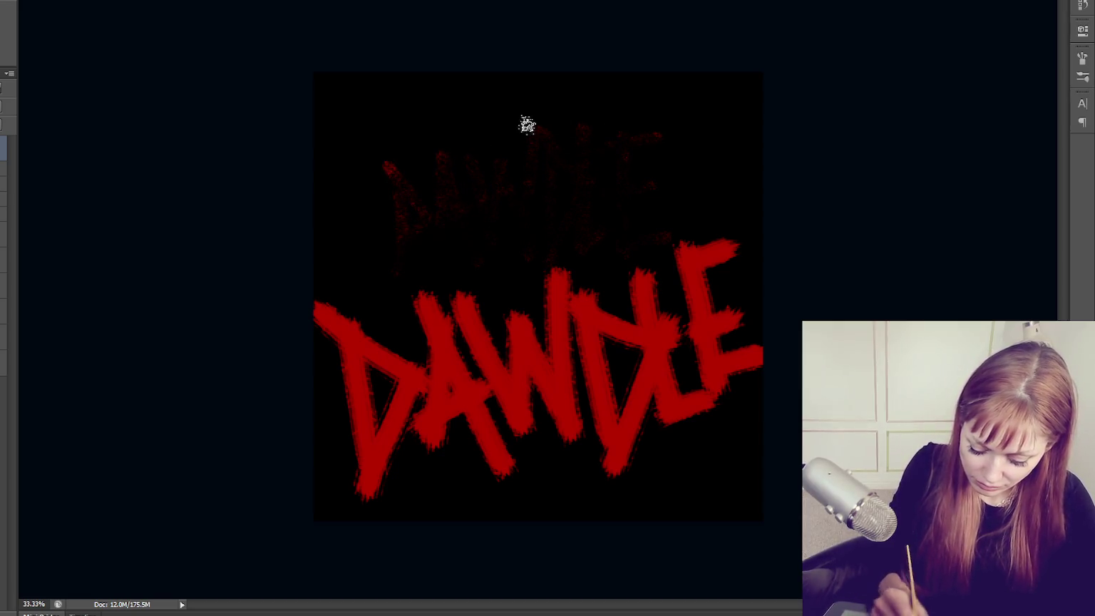
# Reposition the large DAWDLE toward the canvas centre with the Move tool.
pyautogui.press('v')
pyautogui.moveTo(610, 416)
pyautogui.mouseDown()
pyautogui.moveTo(586, 373)
pyautogui.moveTo(598, 340)
pyautogui.mouseUp()
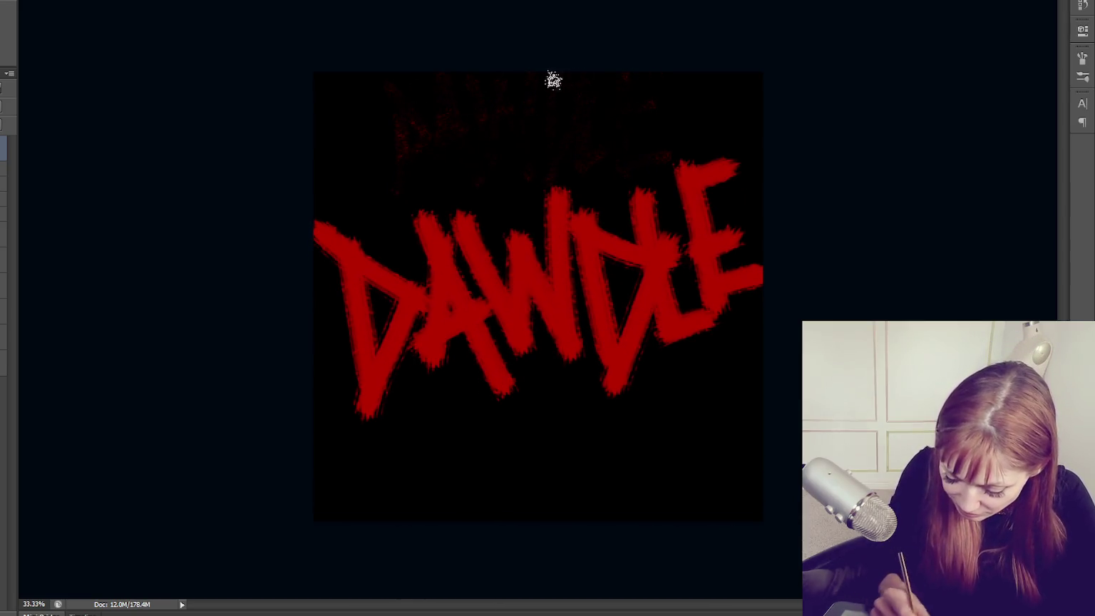
pyautogui.press('v')
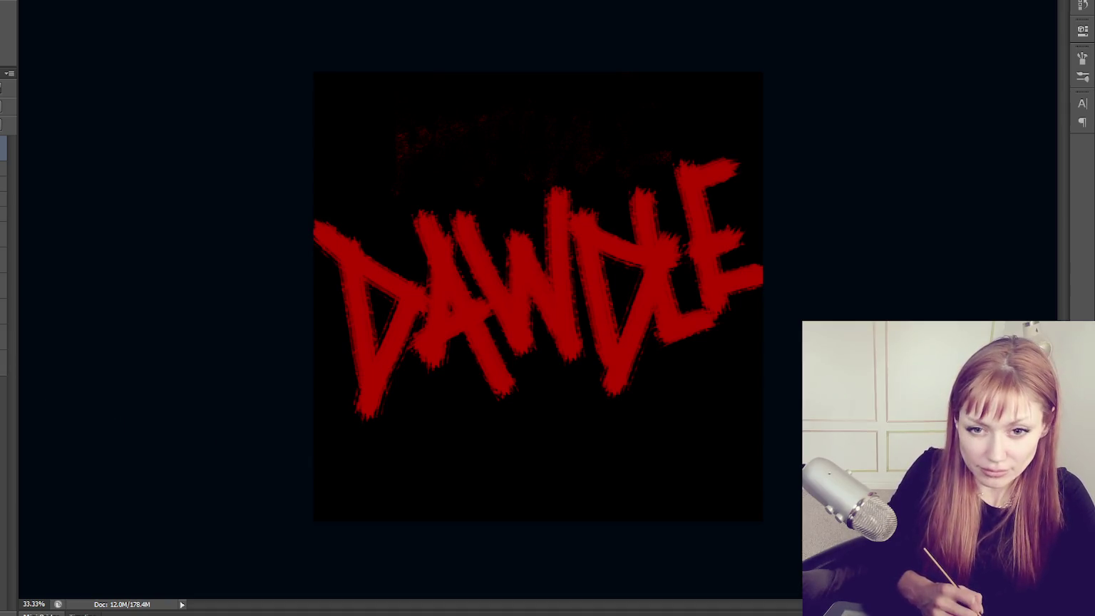
pyautogui.moveTo(489, 354)
pyautogui.mouseDown()
pyautogui.moveTo(497, 391)
pyautogui.moveTo(481, 383)
pyautogui.mouseUp()
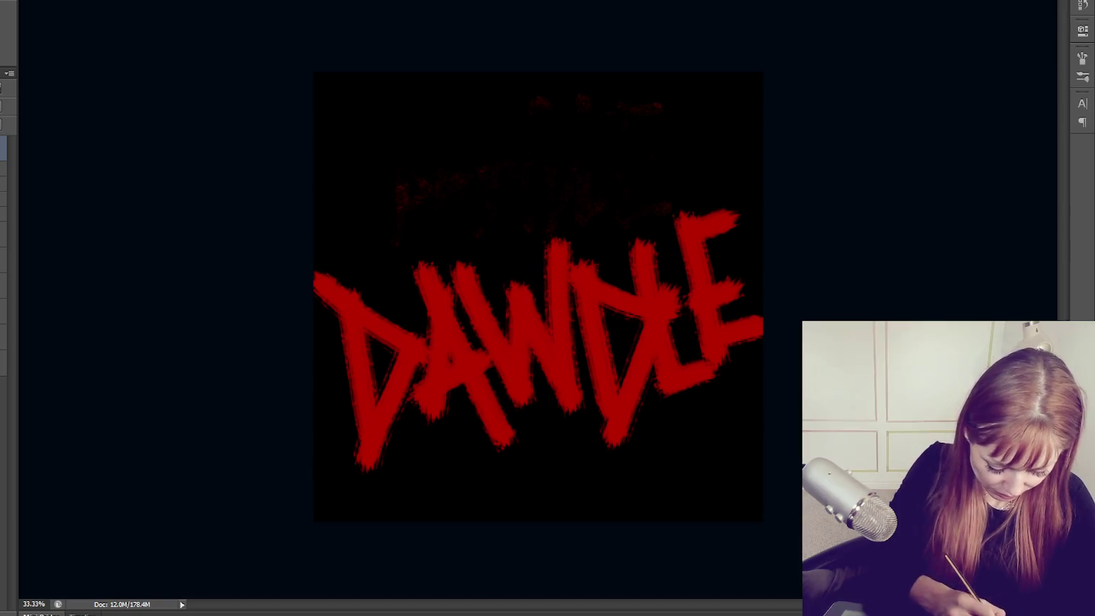
# Pick a blue colour and paint blue over the D, A, W and E.
pyautogui.click(497, 344)
pyautogui.moveTo(432, 308); pyautogui.dragTo(430, 286)
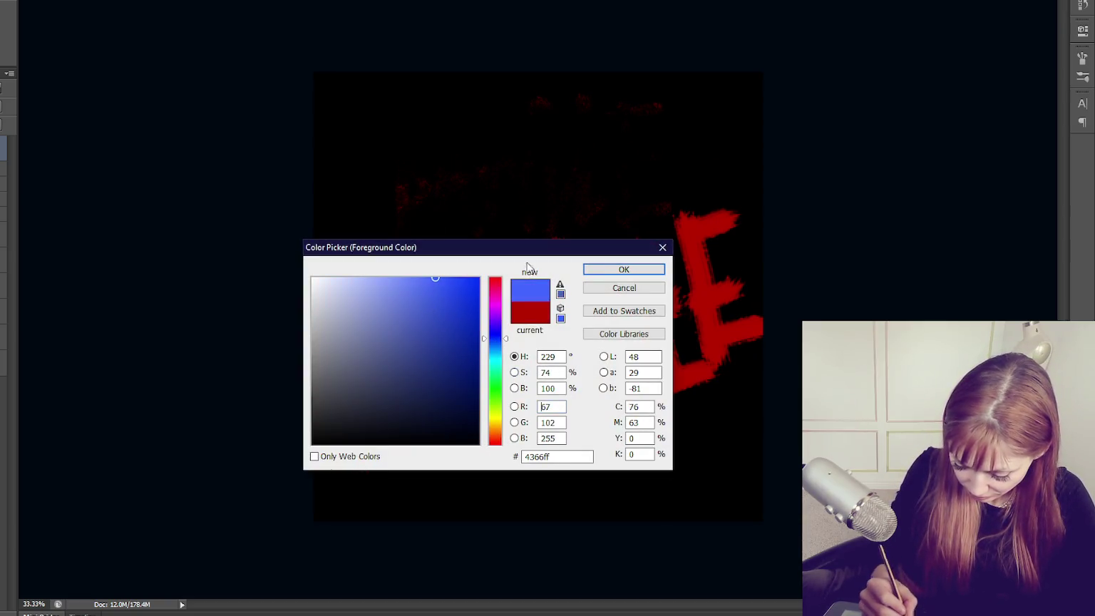
pyautogui.click(624, 269)
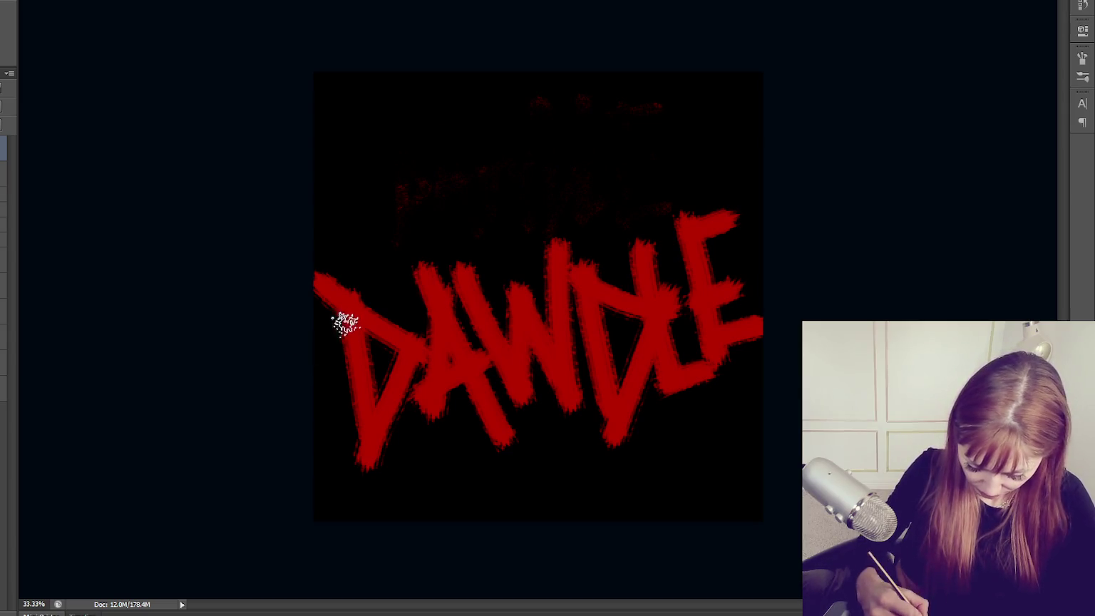
pyautogui.moveTo(347, 273); pyautogui.dragTo(384, 440)
pyautogui.moveTo(360, 322)
pyautogui.mouseDown()
pyautogui.moveTo(362, 440)
pyautogui.moveTo(365, 313)
pyautogui.moveTo(379, 367)
pyautogui.moveTo(424, 351)
pyautogui.moveTo(422, 404)
pyautogui.mouseUp()
pyautogui.moveTo(422, 264)
pyautogui.mouseDown()
pyautogui.moveTo(457, 383)
pyautogui.moveTo(480, 293)
pyautogui.moveTo(496, 378)
pyautogui.moveTo(542, 274)
pyautogui.moveTo(590, 337)
pyautogui.mouseUp()
pyautogui.hotkey('ctrl', 'z')
pyautogui.moveTo(543, 257)
pyautogui.mouseDown()
pyautogui.moveTo(558, 371)
pyautogui.moveTo(516, 320)
pyautogui.moveTo(574, 285)
pyautogui.moveTo(597, 367)
pyautogui.moveTo(655, 308)
pyautogui.moveTo(645, 252)
pyautogui.moveTo(670, 368)
pyautogui.mouseUp()
pyautogui.moveTo(692, 257)
pyautogui.mouseDown()
pyautogui.moveTo(694, 308)
pyautogui.moveTo(715, 264)
pyautogui.moveTo(705, 331)
pyautogui.moveTo(762, 313)
pyautogui.mouseUp()
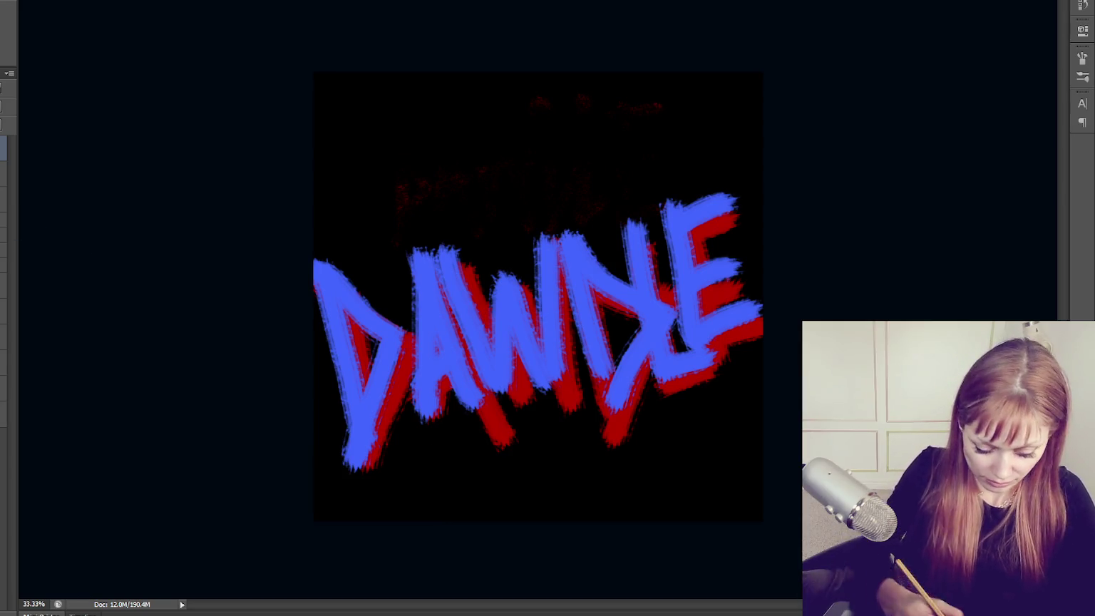
# Try a magenta stroke along the D's left edge, then undo it.
pyautogui.press('F5')
pyautogui.press('F5')
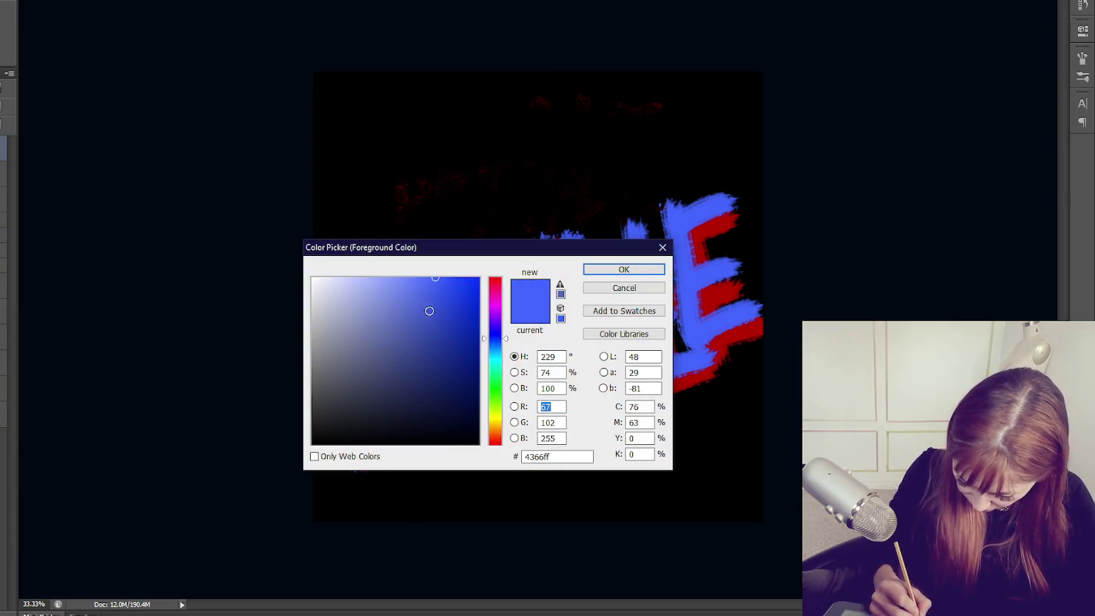
pyautogui.moveTo(499, 339); pyautogui.dragTo(499, 308)
pyautogui.click(649, 270)
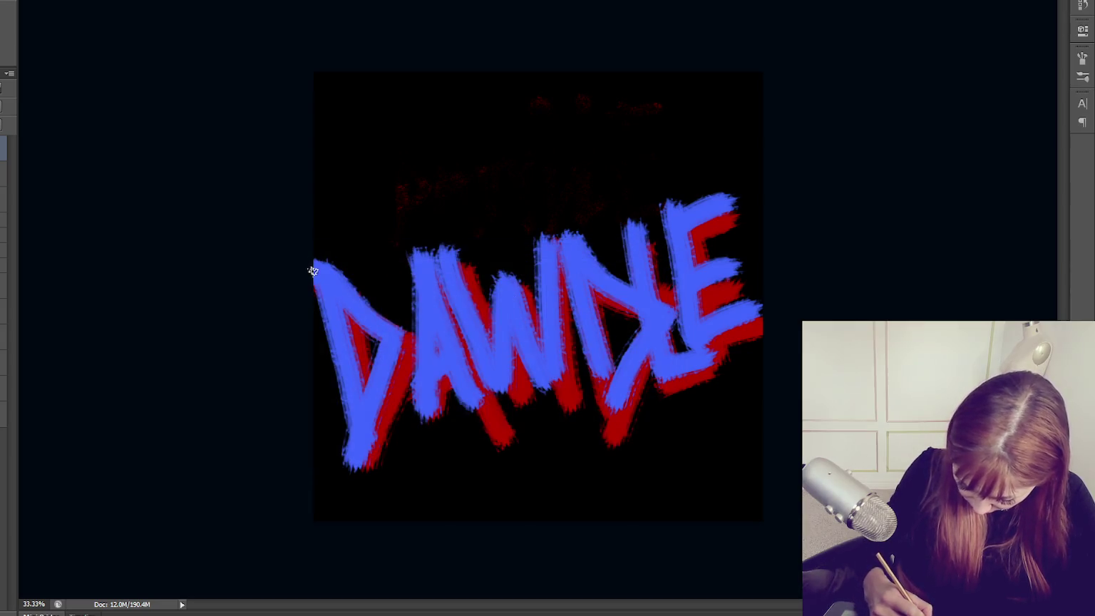
pyautogui.moveTo(313, 275); pyautogui.dragTo(351, 454)
pyautogui.hotkey('ctrl', 'z')
# Choose pale yellow and try outline strokes on the D, undoing them.
pyautogui.click(12, 289)
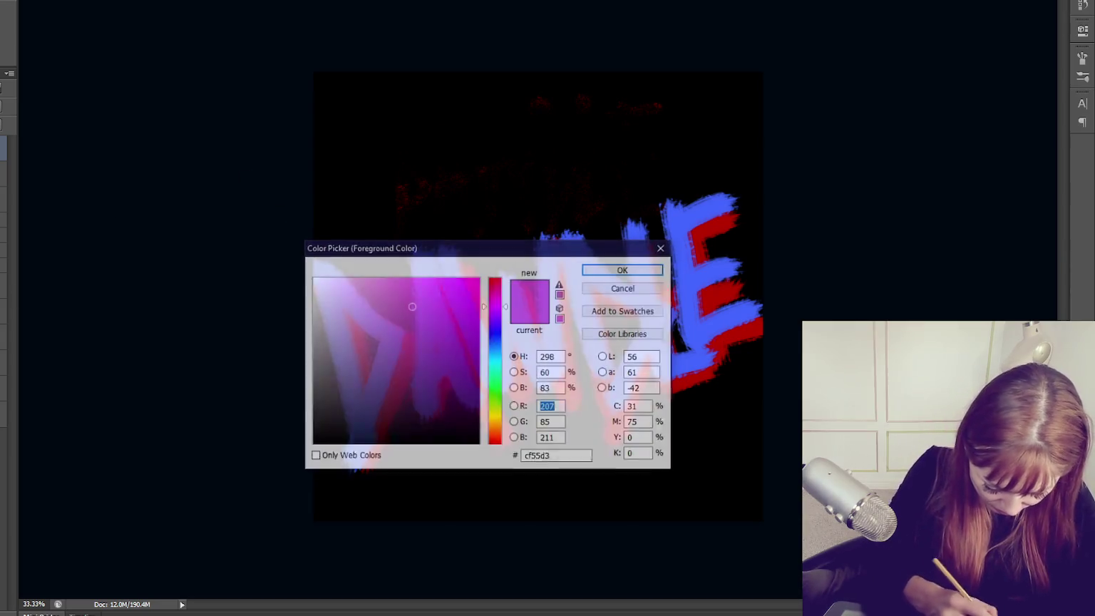
pyautogui.moveTo(483, 393); pyautogui.dragTo(485, 417)
pyautogui.click(394, 278)
pyautogui.click(620, 270)
pyautogui.moveTo(312, 288); pyautogui.dragTo(356, 474)
pyautogui.moveTo(405, 321)
pyautogui.mouseDown()
pyautogui.moveTo(360, 492)
pyautogui.moveTo(420, 389)
pyautogui.mouseUp()
pyautogui.hotkey('ctrl', 'z')
pyautogui.hotkey('ctrl', 'z')
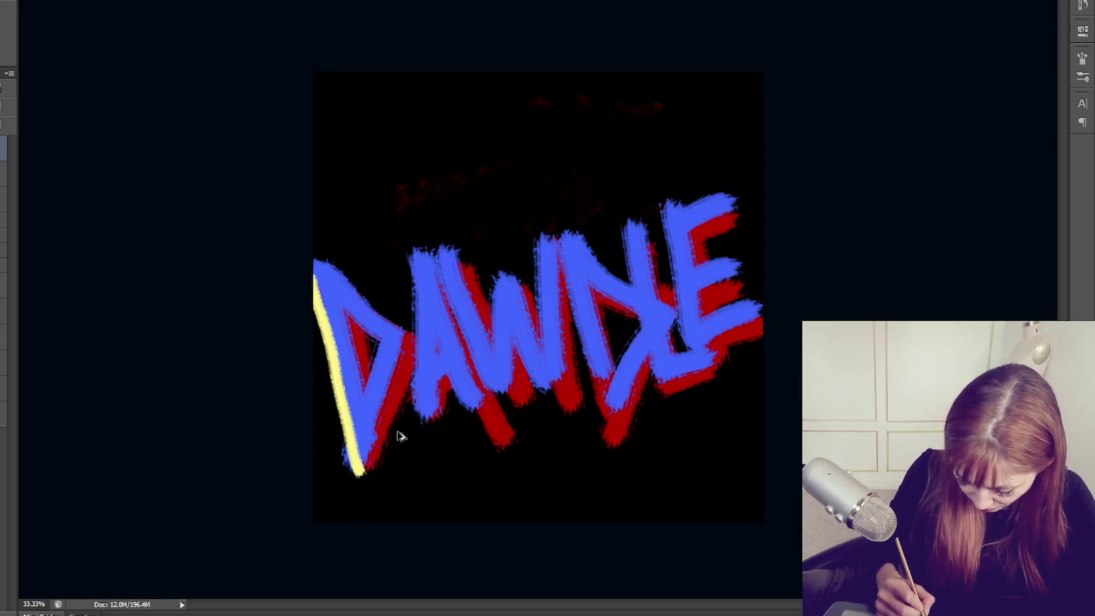
pyautogui.hotkey('ctrl', 'alt', 'z')
pyautogui.moveTo(314, 286)
pyautogui.mouseDown()
pyautogui.moveTo(351, 447)
pyautogui.moveTo(378, 474)
pyautogui.moveTo(445, 422)
pyautogui.moveTo(541, 392)
pyautogui.mouseUp()
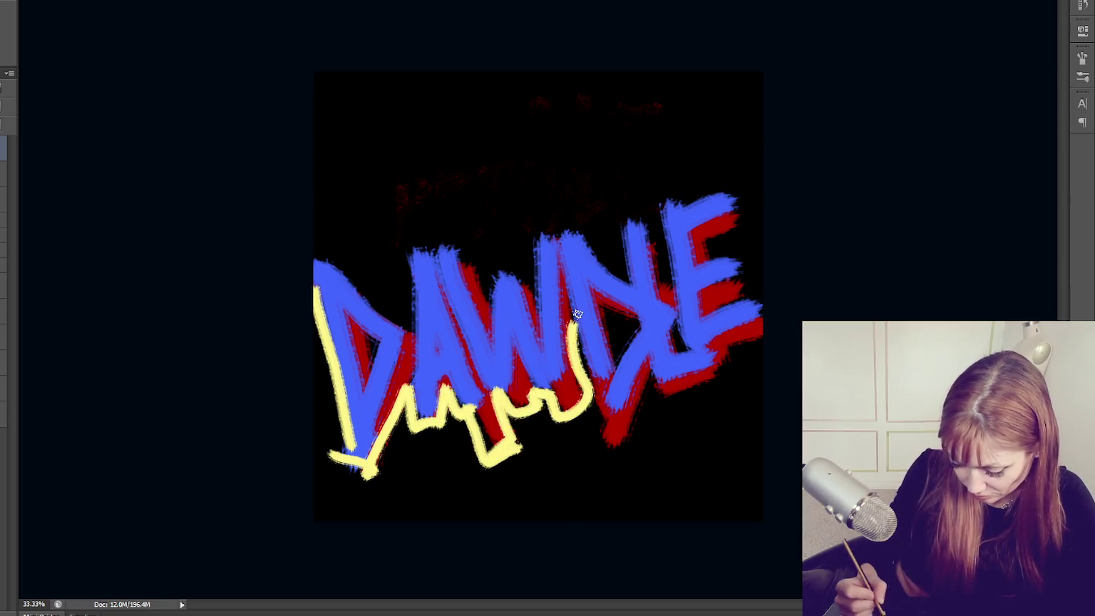
pyautogui.hotkey('ctrl', 'alt', 'z')
pyautogui.hotkey('ctrl', 'alt', 'z')
pyautogui.hotkey('ctrl', 'alt', 'z')
pyautogui.hotkey('ctrl', 'alt', 'z')
pyautogui.hotkey('ctrl', 'alt', 'z')
pyautogui.hotkey('ctrl', 'alt', 'z')
pyautogui.hotkey('ctrl', 'alt', 'z')
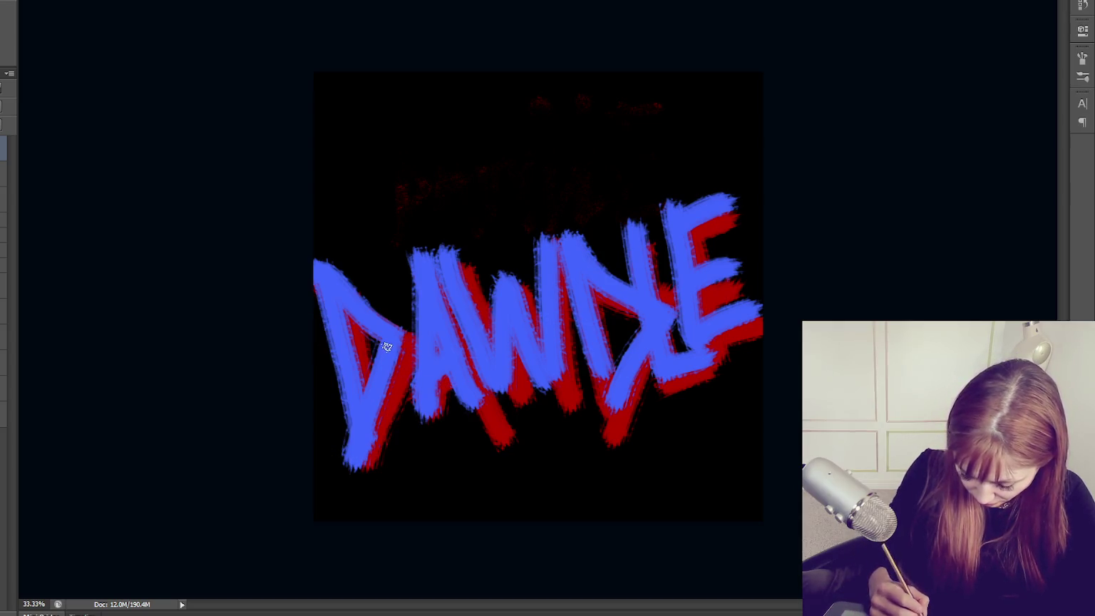
# Remove a trial yellow D outline and shift the blue lettering right.
pyautogui.moveTo(403, 335); pyautogui.dragTo(368, 451)
pyautogui.moveTo(314, 269); pyautogui.dragTo(355, 467)
pyautogui.moveTo(316, 258); pyautogui.dragTo(409, 334)
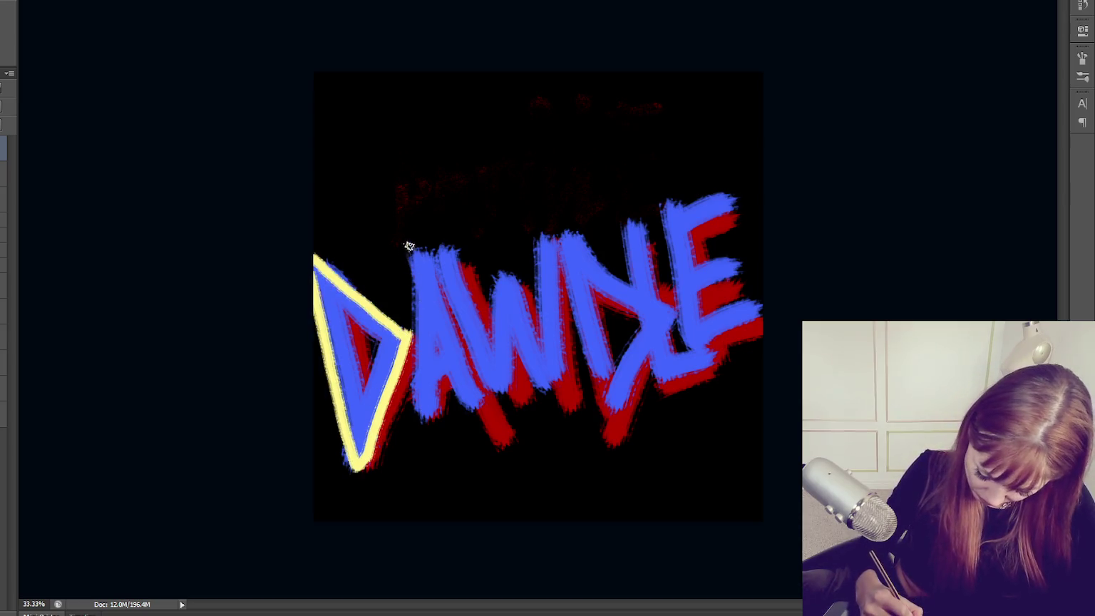
pyautogui.moveTo(406, 244); pyautogui.dragTo(422, 412)
pyautogui.hotkey('ctrl', 'alt', 'z')
pyautogui.hotkey('ctrl', 'alt', 'z')
pyautogui.hotkey('ctrl', 'alt', 'z')
pyautogui.hotkey('ctrl', 'alt', 'z')
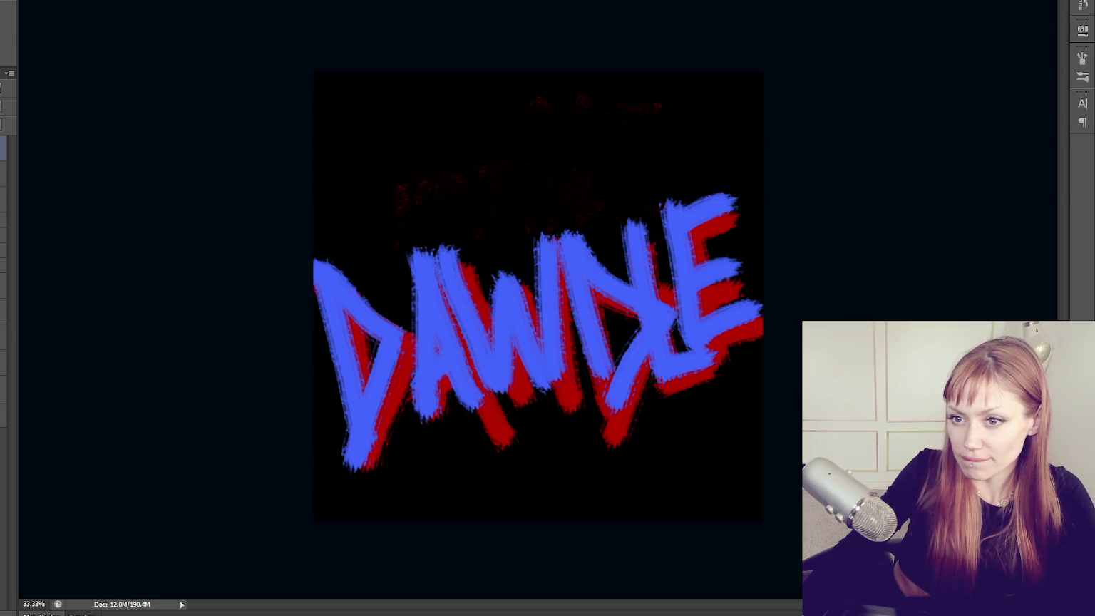
pyautogui.moveTo(414, 404)
pyautogui.mouseDown()
pyautogui.moveTo(438, 369)
pyautogui.moveTo(416, 390)
pyautogui.moveTo(380, 369)
pyautogui.mouseUp()
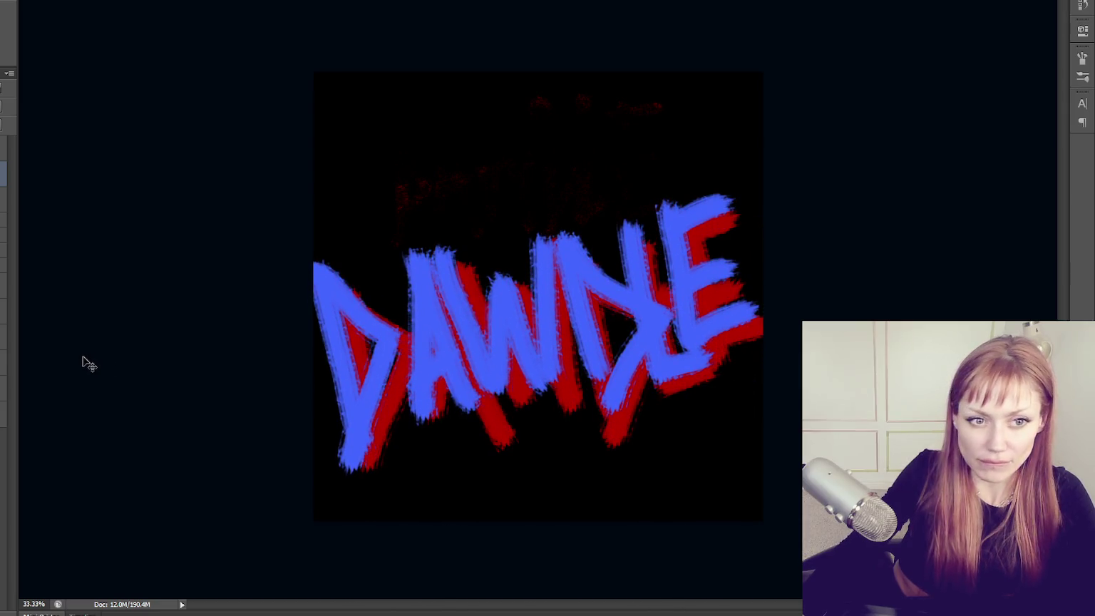
# Raise Hue/Saturation Lightness twice to turn the blue lettering white, then select another layer.
pyautogui.hotkey('ctrl', 'u')
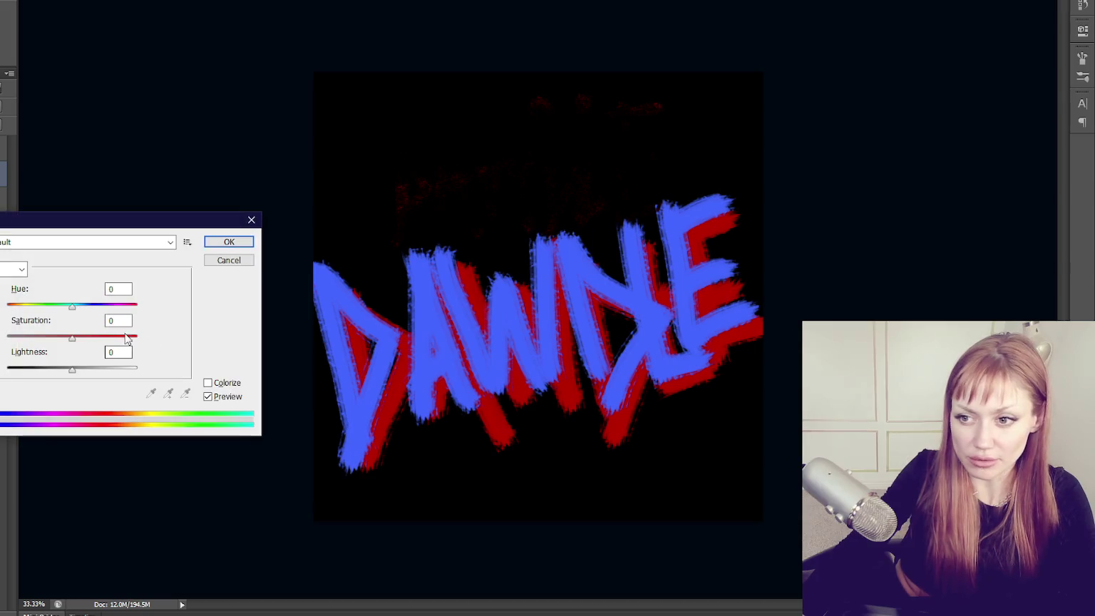
pyautogui.moveTo(72, 369); pyautogui.dragTo(110, 370)
pyautogui.click(236, 241)
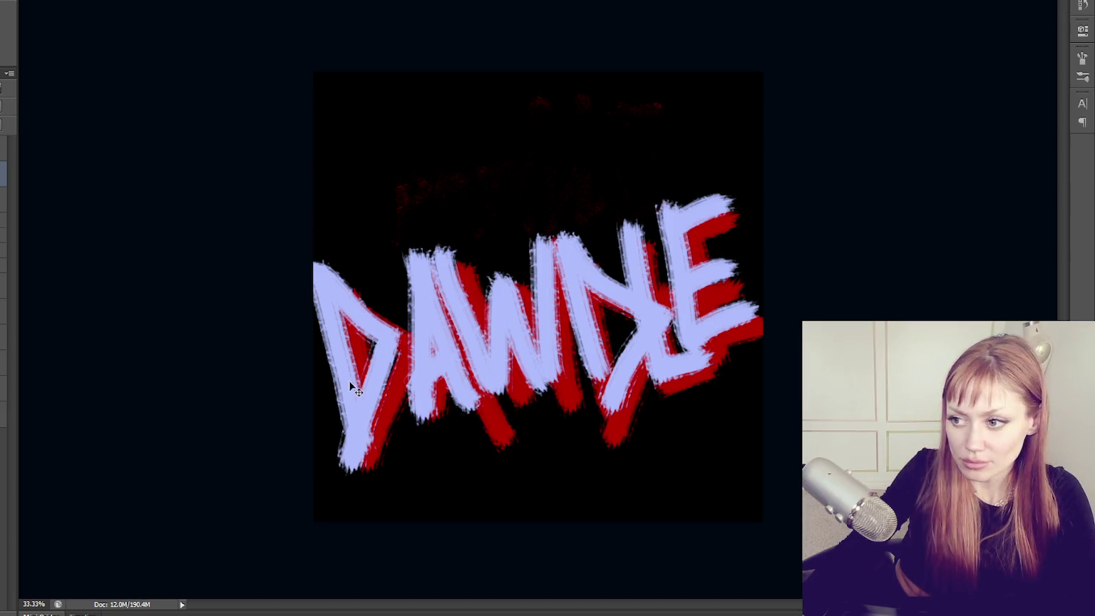
pyautogui.hotkey('ctrl', 'u')
pyautogui.moveTo(88, 367); pyautogui.dragTo(106, 370)
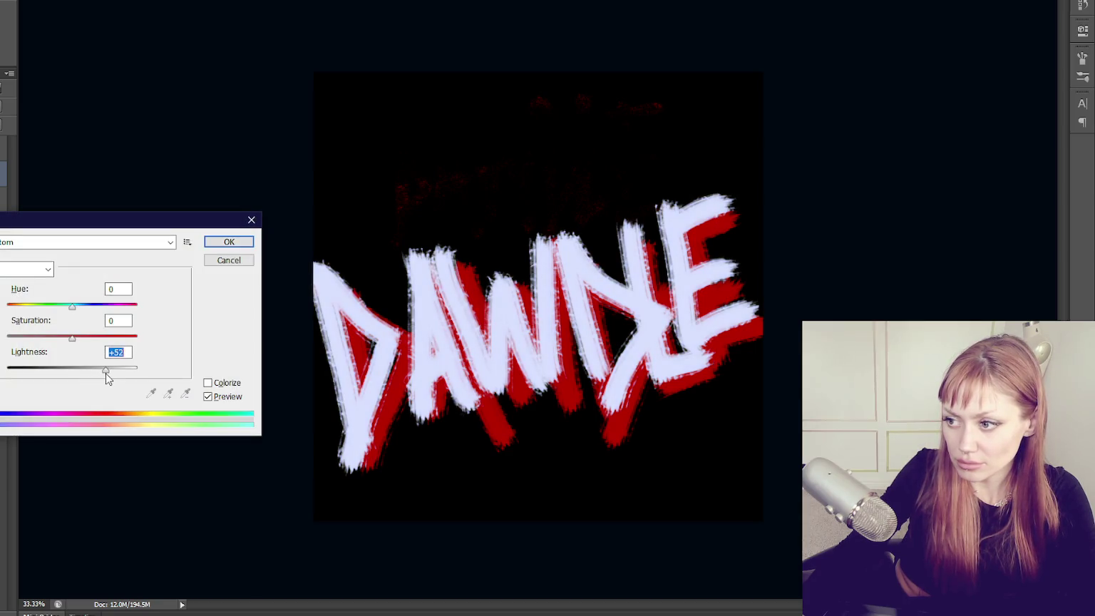
pyautogui.click(228, 243)
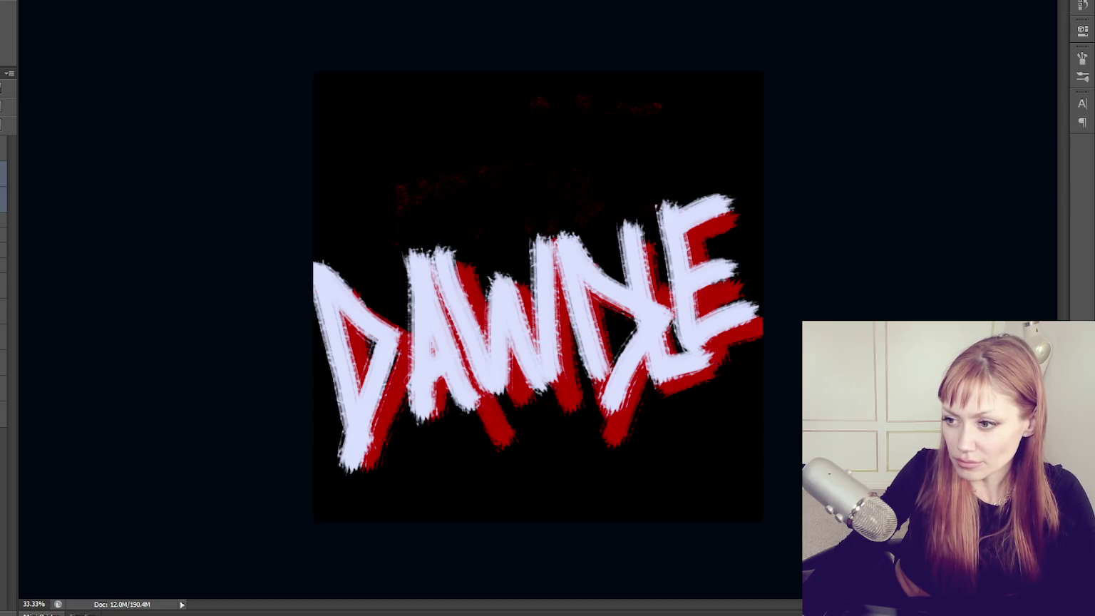
pyautogui.click(4, 199)
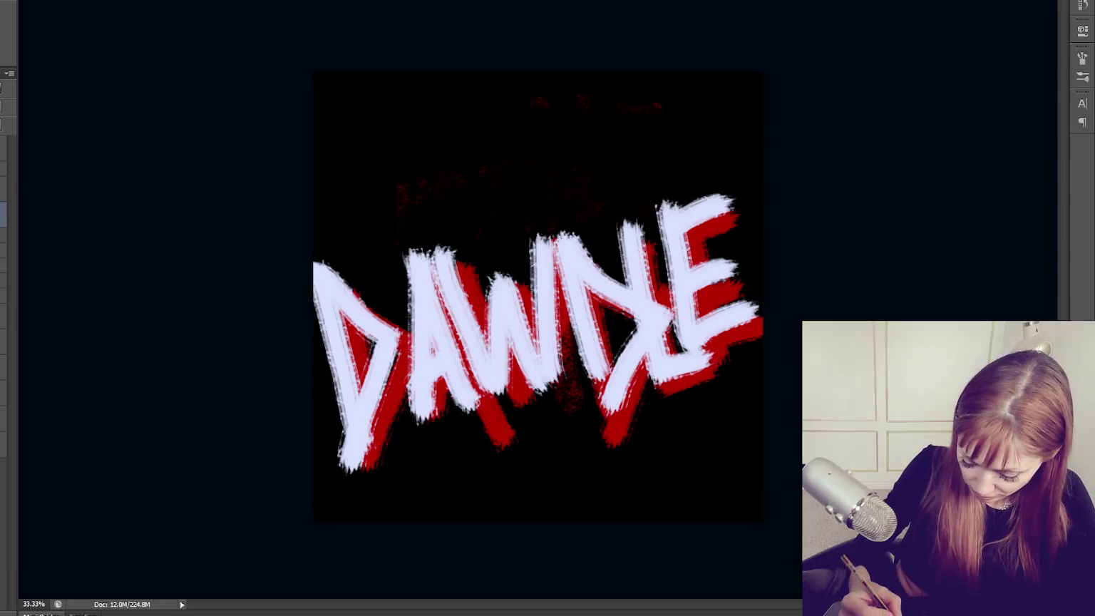
pyautogui.click(592, 265)
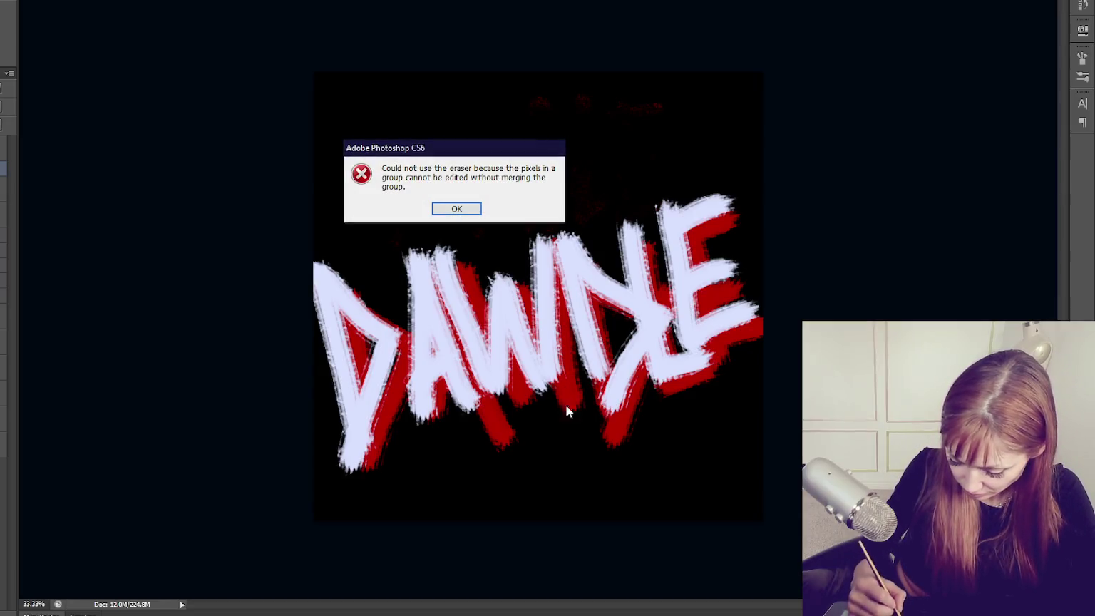
# Dismiss the eraser error and try dark red strokes over the N and D, then undo.
pyautogui.click(474, 207)
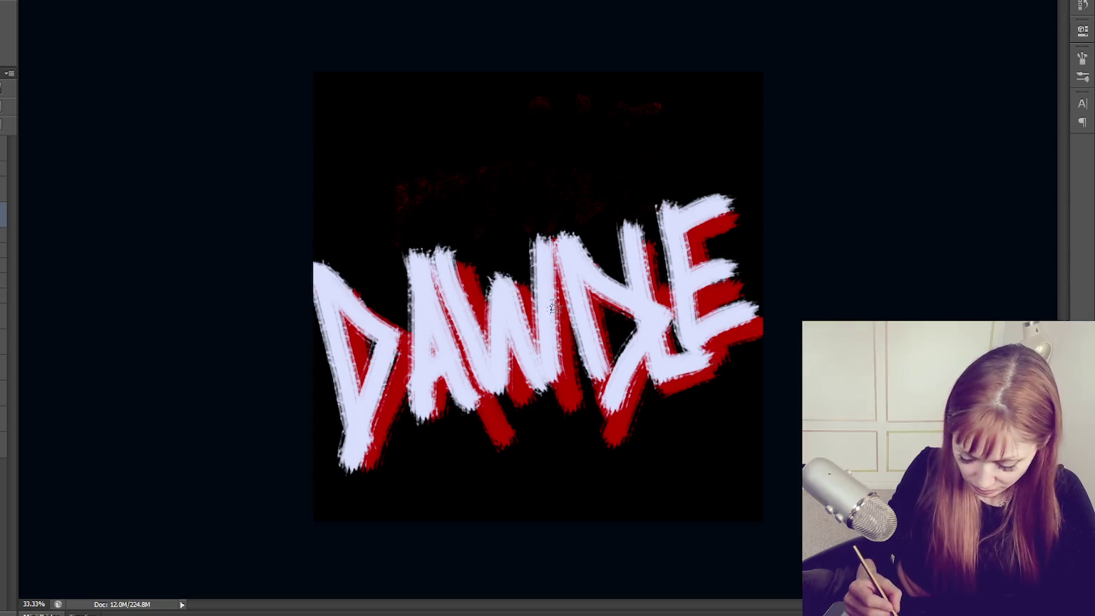
pyautogui.moveTo(575, 353); pyautogui.dragTo(569, 408)
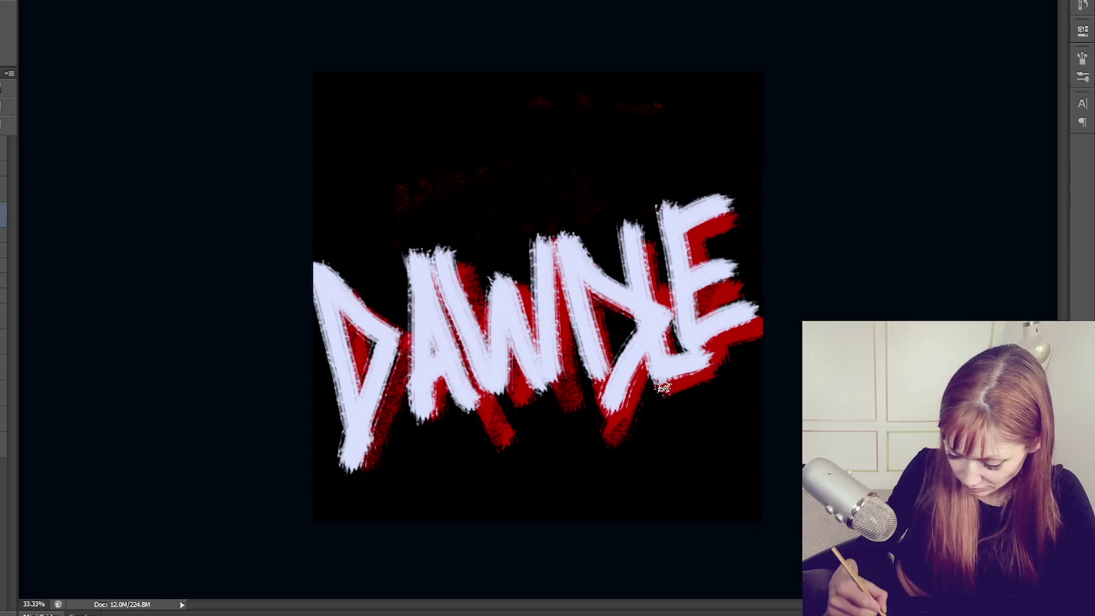
pyautogui.moveTo(324, 267); pyautogui.dragTo(322, 335)
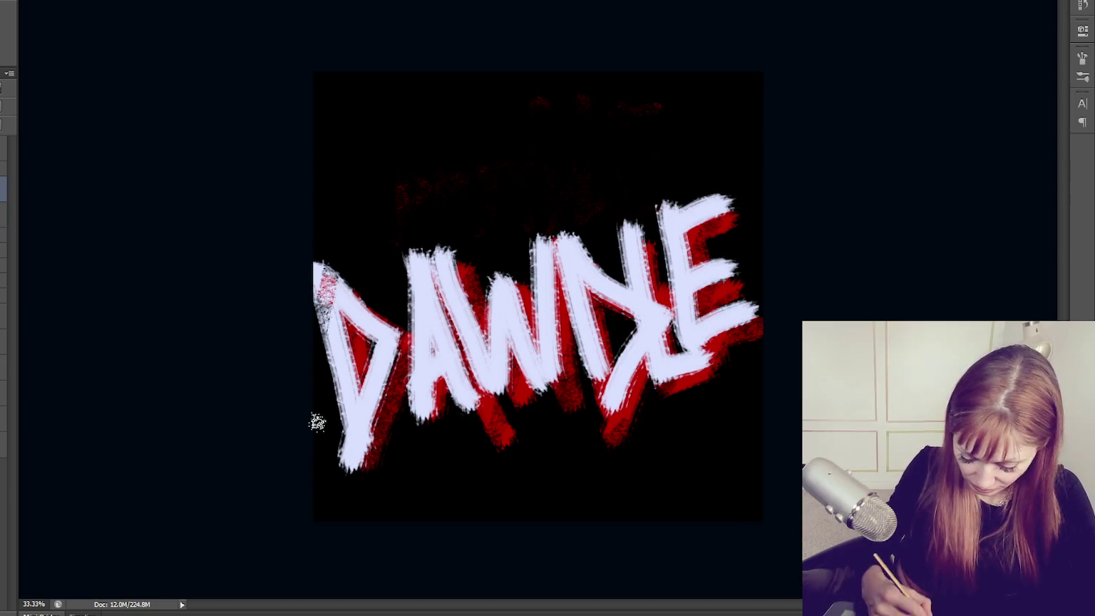
pyautogui.moveTo(342, 456); pyautogui.dragTo(378, 321)
pyautogui.hotkey('ctrl', 'alt', 'z')
pyautogui.hotkey('ctrl', 'alt', 'z')
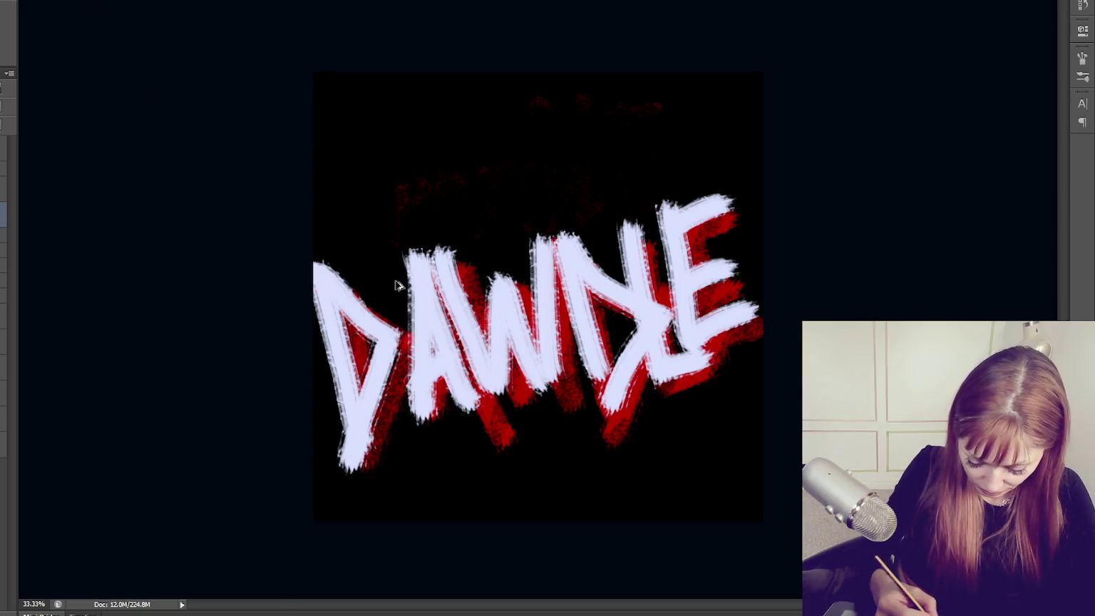
# Brush grey-red texture over the D, A, W, N and E letters.
pyautogui.moveTo(333, 274); pyautogui.dragTo(360, 456)
pyautogui.moveTo(371, 320)
pyautogui.mouseDown()
pyautogui.moveTo(421, 335)
pyautogui.moveTo(432, 410)
pyautogui.moveTo(374, 406)
pyautogui.mouseUp()
pyautogui.moveTo(499, 278); pyautogui.dragTo(519, 385)
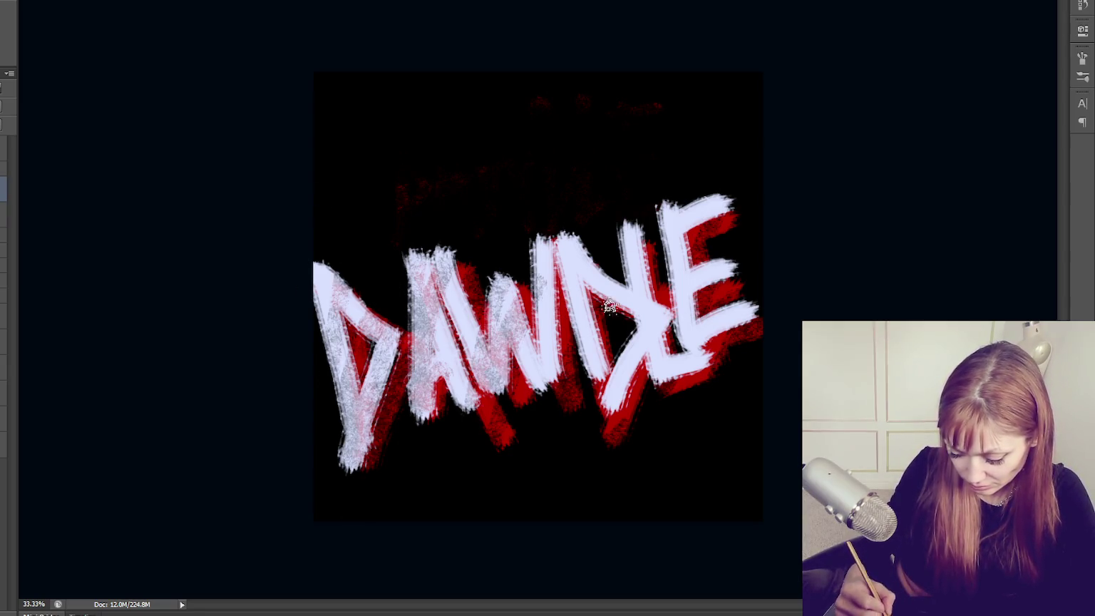
pyautogui.moveTo(614, 296); pyautogui.dragTo(646, 392)
pyautogui.moveTo(670, 214); pyautogui.dragTo(620, 413)
pyautogui.moveTo(627, 242); pyautogui.dragTo(655, 409)
pyautogui.moveTo(699, 292); pyautogui.dragTo(641, 385)
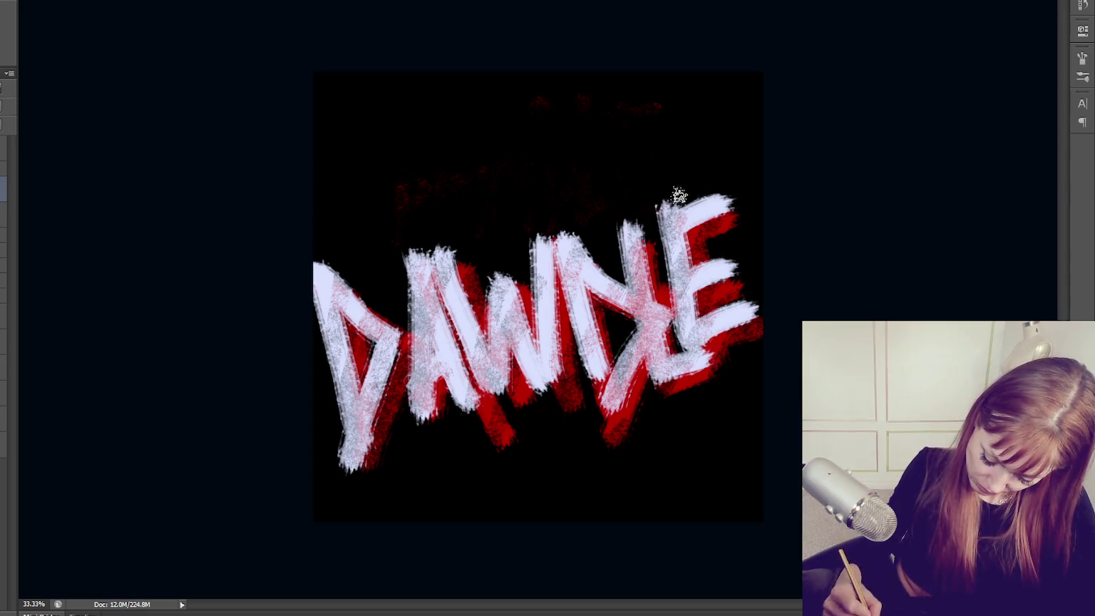
# Add more grey-red texture over the E, N, W, A and D letters.
pyautogui.moveTo(684, 207); pyautogui.dragTo(695, 364)
pyautogui.moveTo(709, 264); pyautogui.dragTo(752, 314)
pyautogui.moveTo(678, 203); pyautogui.dragTo(730, 211)
pyautogui.moveTo(685, 267); pyautogui.dragTo(702, 346)
pyautogui.moveTo(563, 235)
pyautogui.mouseDown()
pyautogui.moveTo(596, 260)
pyautogui.moveTo(542, 389)
pyautogui.mouseUp()
pyautogui.moveTo(438, 253); pyautogui.dragTo(467, 409)
pyautogui.moveTo(379, 289); pyautogui.dragTo(335, 331)
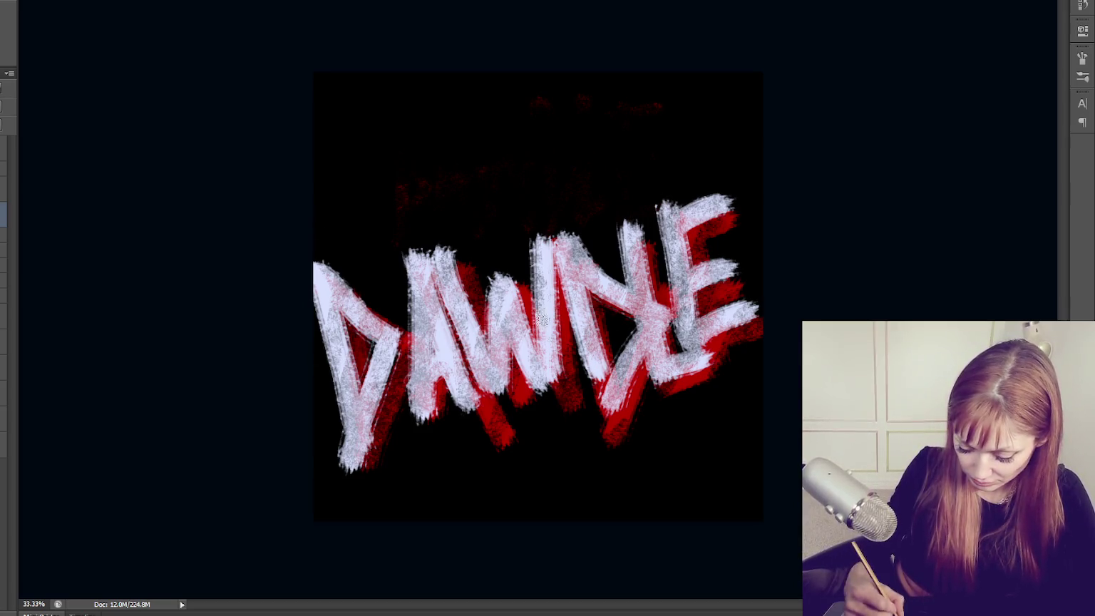
pyautogui.click(3, 189)
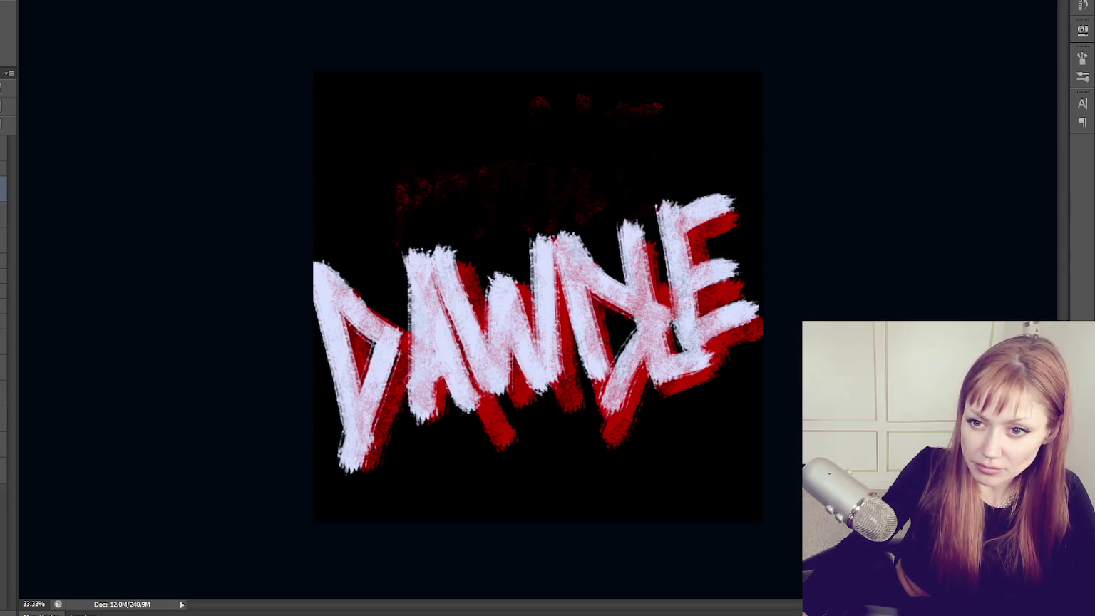
# Restore the darker speckle and brush more grey speckle over every DAWDLE letter.
pyautogui.hotkey('ctrl', 'z')
pyautogui.moveTo(319, 294)
pyautogui.mouseDown()
pyautogui.moveTo(548, 400)
pyautogui.moveTo(535, 215)
pyautogui.moveTo(635, 190)
pyautogui.moveTo(718, 347)
pyautogui.moveTo(729, 176)
pyautogui.moveTo(427, 257)
pyautogui.moveTo(463, 392)
pyautogui.mouseUp()
pyautogui.moveTo(385, 321)
pyautogui.mouseDown()
pyautogui.moveTo(335, 466)
pyautogui.moveTo(349, 271)
pyautogui.mouseUp()
pyautogui.moveTo(421, 257); pyautogui.dragTo(385, 385)
pyautogui.moveTo(355, 257); pyautogui.dragTo(396, 370)
pyautogui.moveTo(511, 398)
pyautogui.mouseDown()
pyautogui.moveTo(638, 392)
pyautogui.moveTo(713, 357)
pyautogui.moveTo(626, 428)
pyautogui.moveTo(542, 299)
pyautogui.mouseUp()
pyautogui.moveTo(499, 378); pyautogui.dragTo(606, 270)
pyautogui.moveTo(635, 335); pyautogui.dragTo(741, 299)
pyautogui.moveTo(442, 364)
pyautogui.mouseDown()
pyautogui.moveTo(428, 283)
pyautogui.moveTo(485, 335)
pyautogui.mouseUp()
pyautogui.moveTo(318, 263)
pyautogui.mouseDown()
pyautogui.moveTo(371, 335)
pyautogui.moveTo(363, 470)
pyautogui.mouseUp()
pyautogui.moveTo(456, 278); pyautogui.dragTo(464, 354)
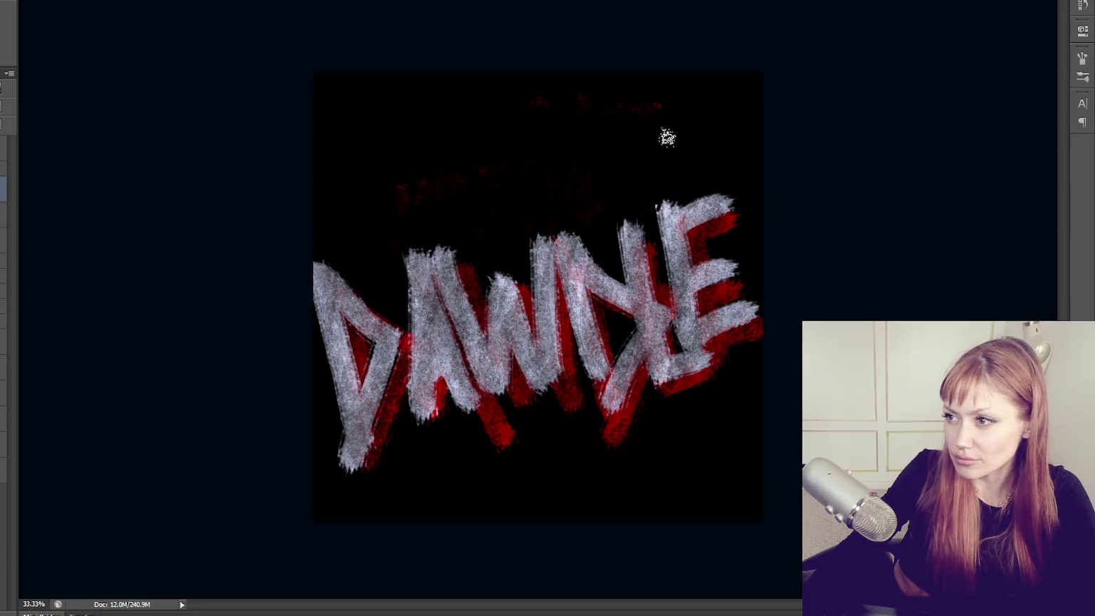
# Nudge the DAWDLE artwork up and right, back left, and start a free transform.
pyautogui.moveTo(571, 305); pyautogui.dragTo(597, 265)
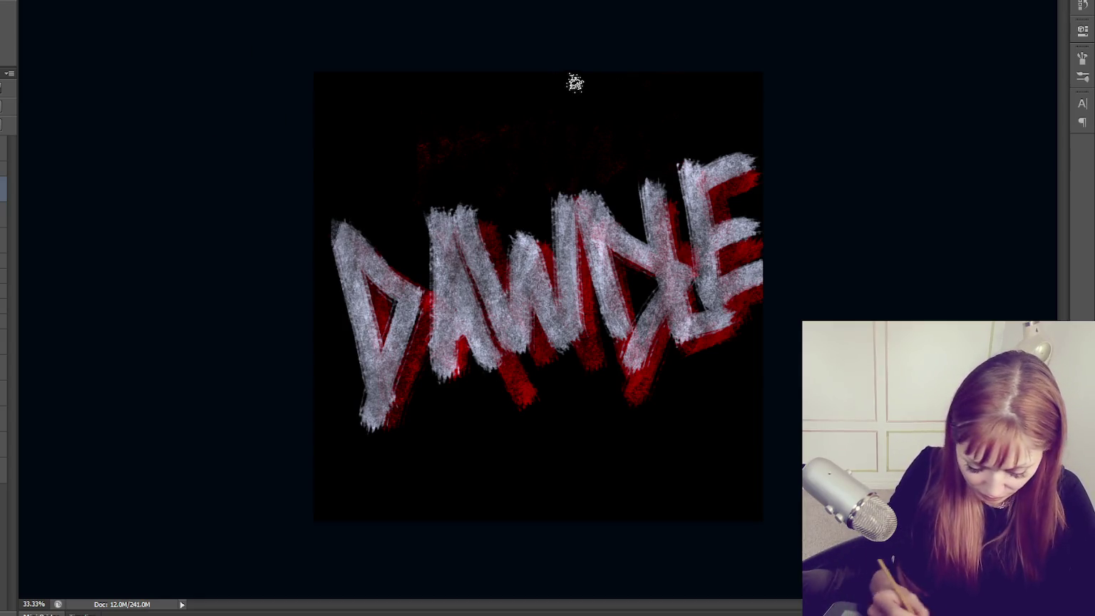
pyautogui.moveTo(567, 300); pyautogui.dragTo(547, 308)
pyautogui.hotkey('ctrl', 't')
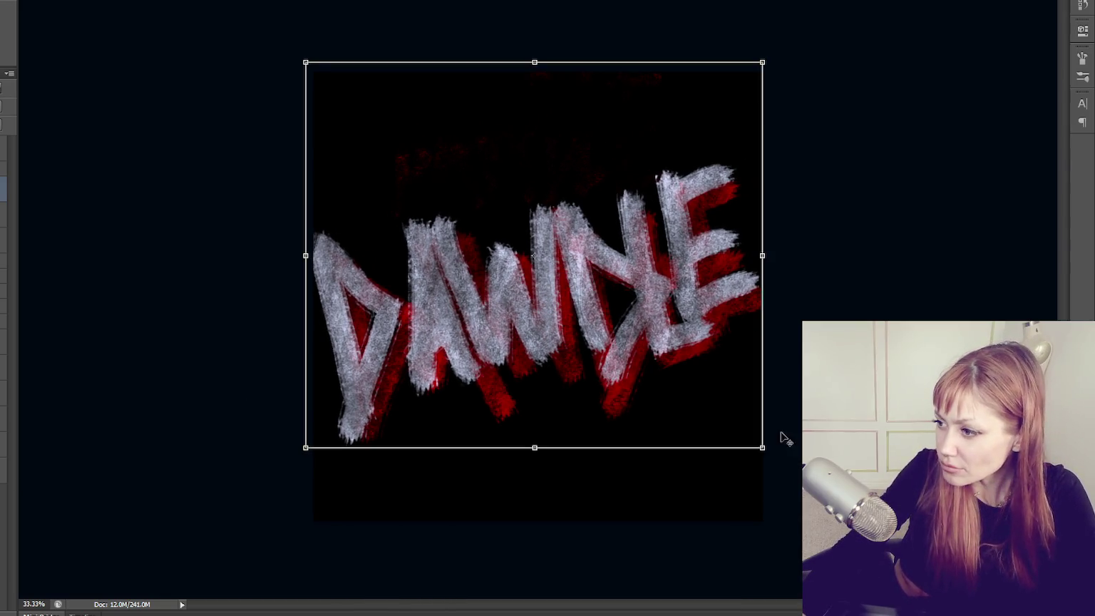
# Shrink the tag slightly and hide the black background so DAWDLE sits on transparency.
pyautogui.moveTo(757, 443); pyautogui.dragTo(742, 432)
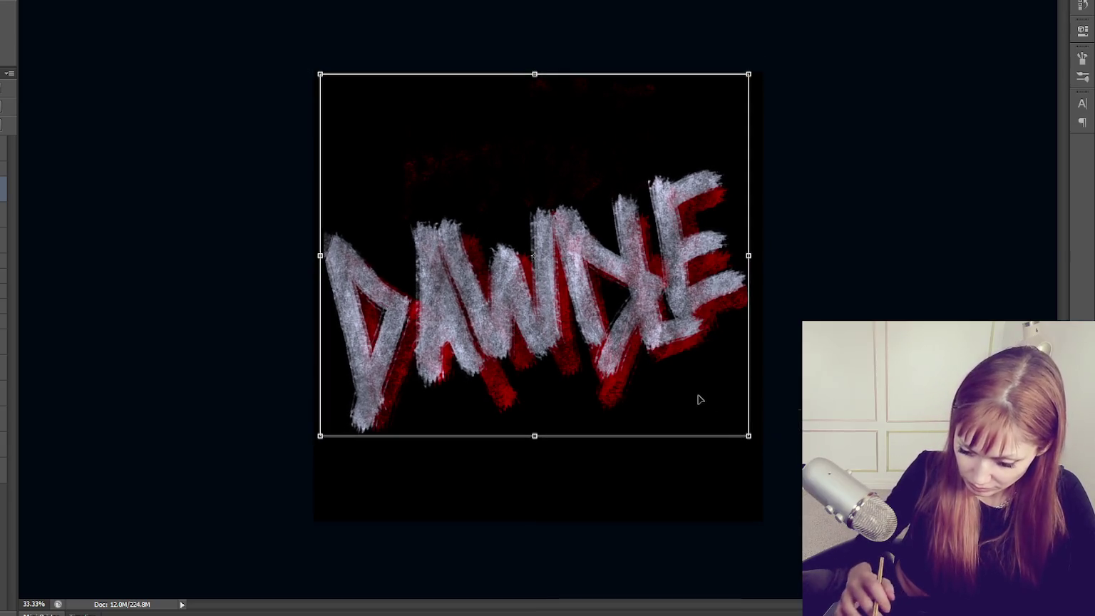
pyautogui.press('Return')
pyautogui.press('b')
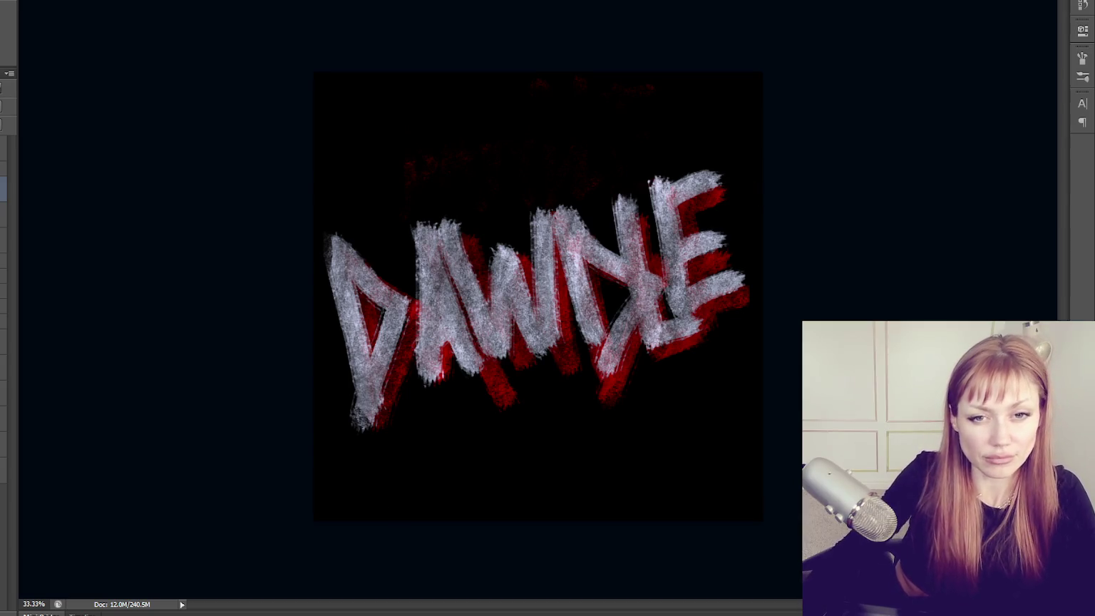
pyautogui.press('Delete')
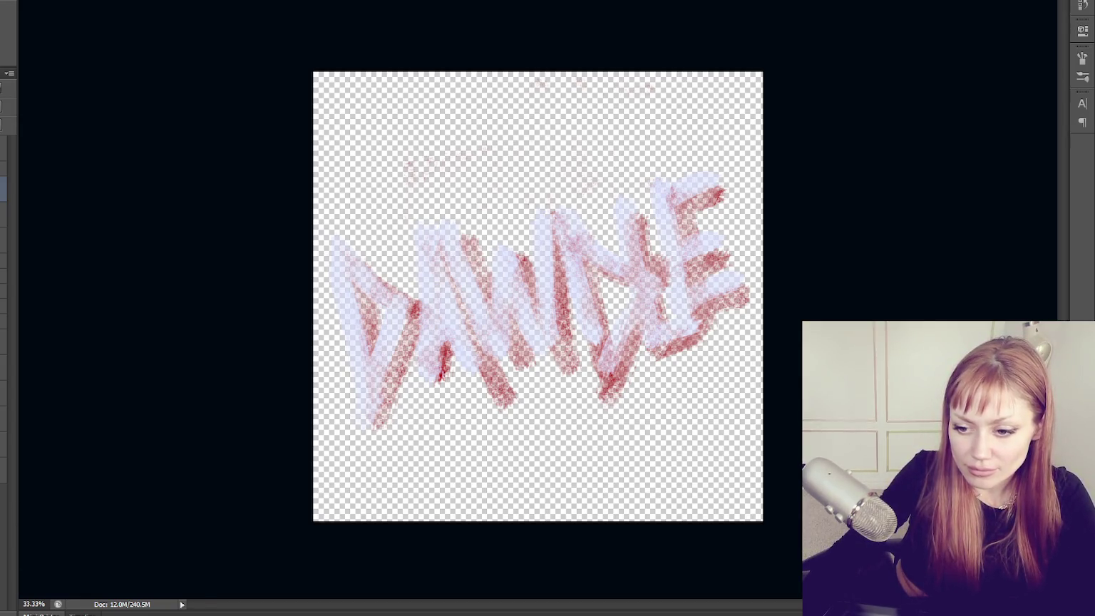
pyautogui.click(107, 610)
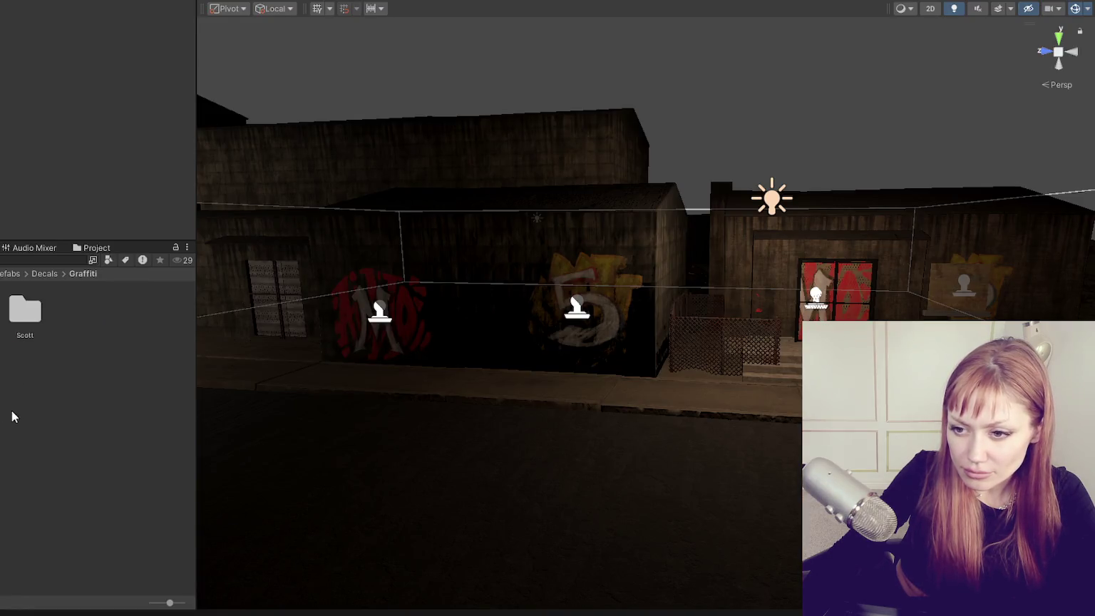
# Create a new folder named Dawdle inside the Graffiti folder.
pyautogui.rightClick(7, 414)
pyautogui.click(260, 20)
pyautogui.write('Dawdle')
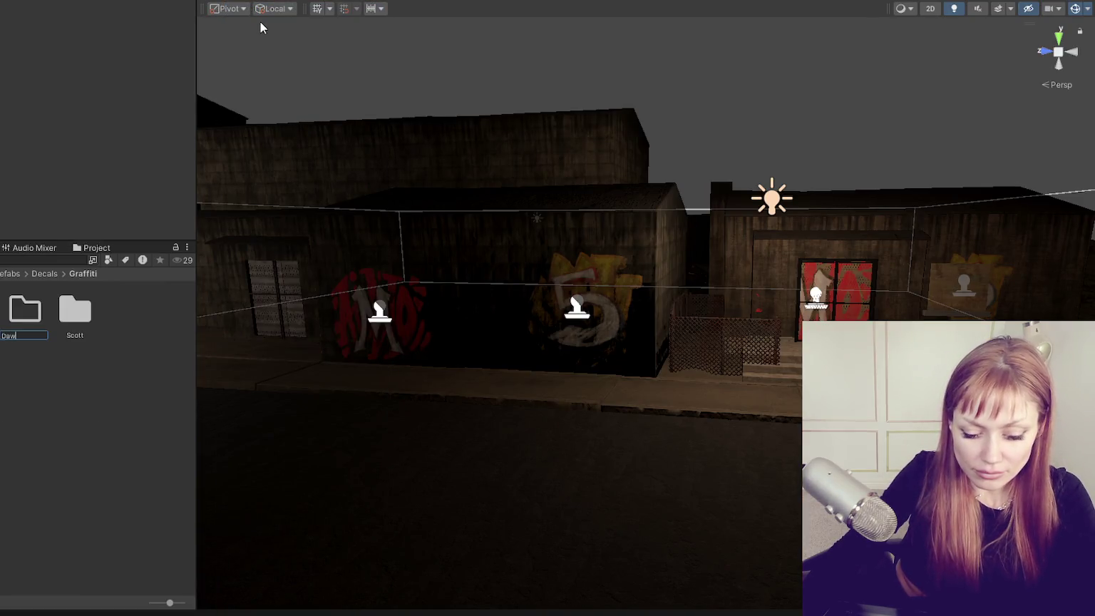
pyautogui.press('Return')
pyautogui.doubleClick(6, 341)
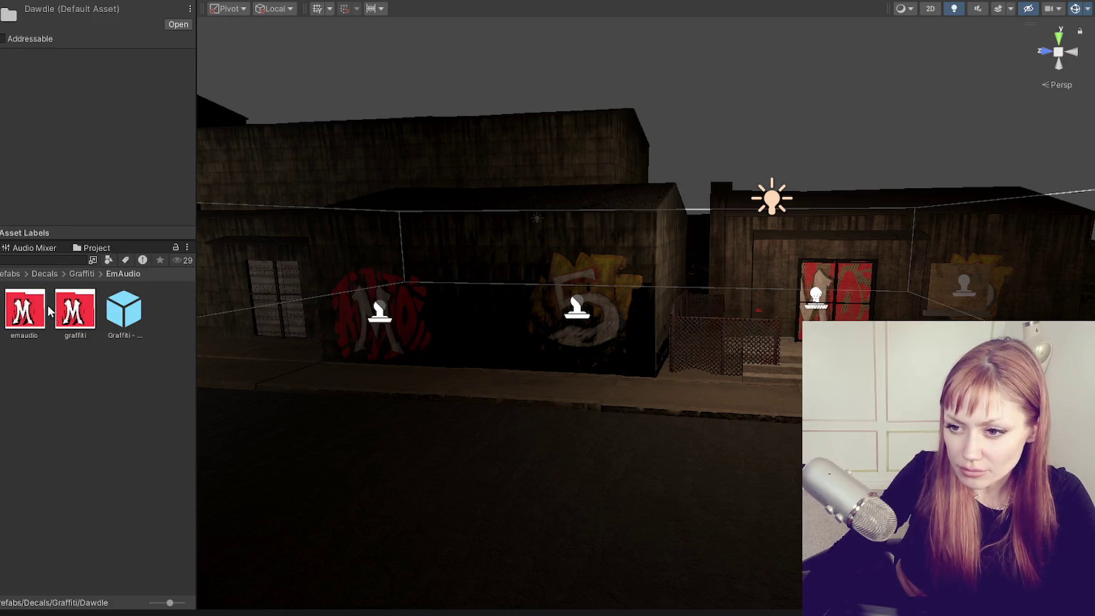
# Copy the scott material and Scott graffiti decal prefab, and drop a decal on the wall.
pyautogui.click(24, 313)
pyautogui.hotkey('ctrl', 'z')
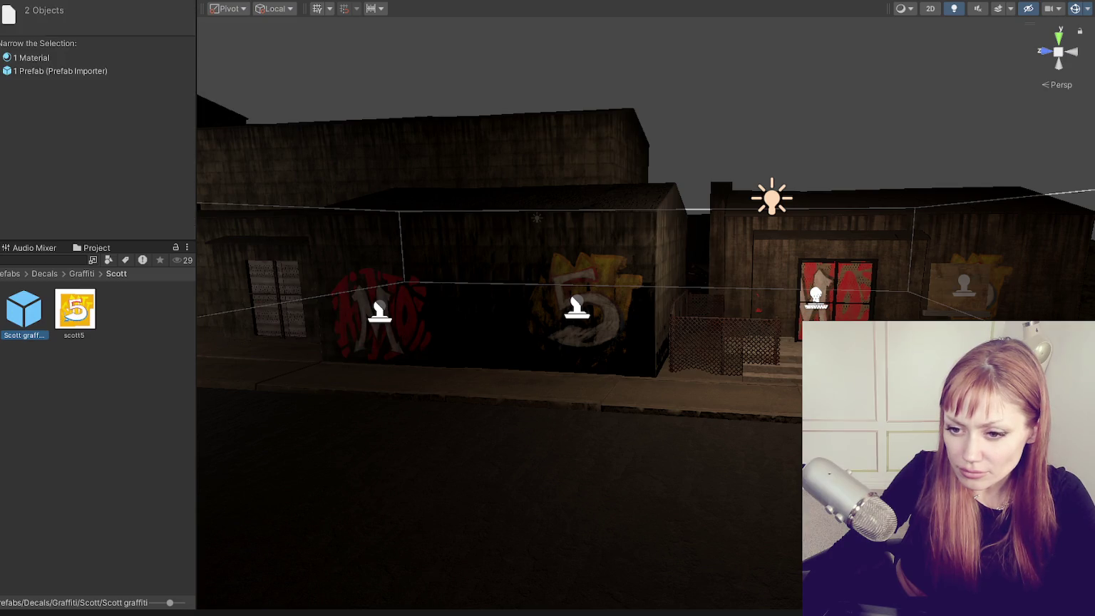
pyautogui.click(61, 421)
pyautogui.moveTo(73, 310); pyautogui.dragTo(493, 284)
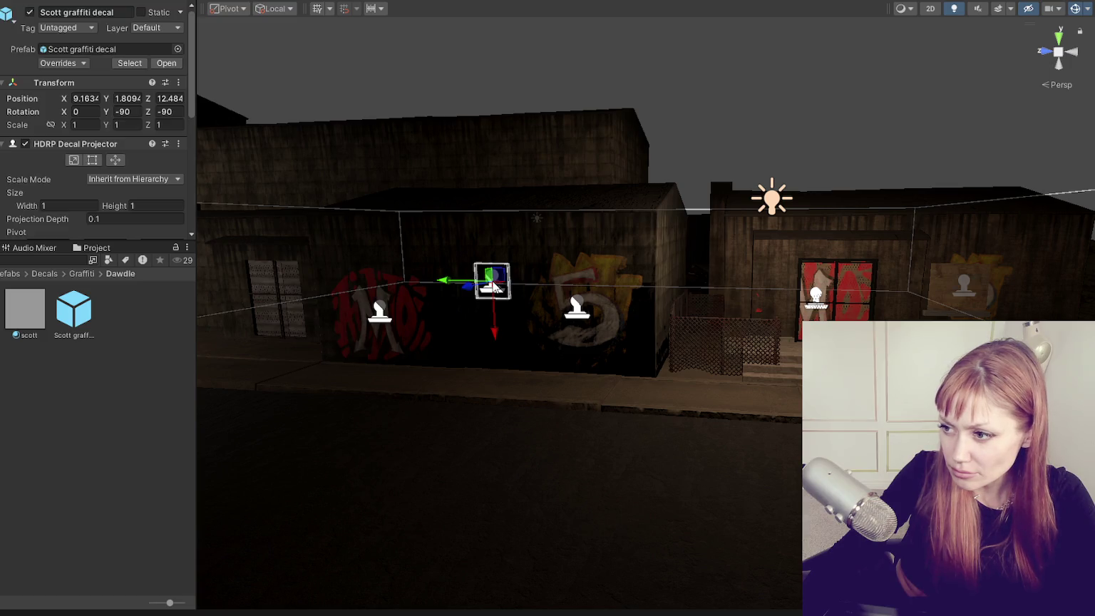
# Frame and delete the placed decal, then delete the spare Scott graffiti decal prefab.
pyautogui.press('f')
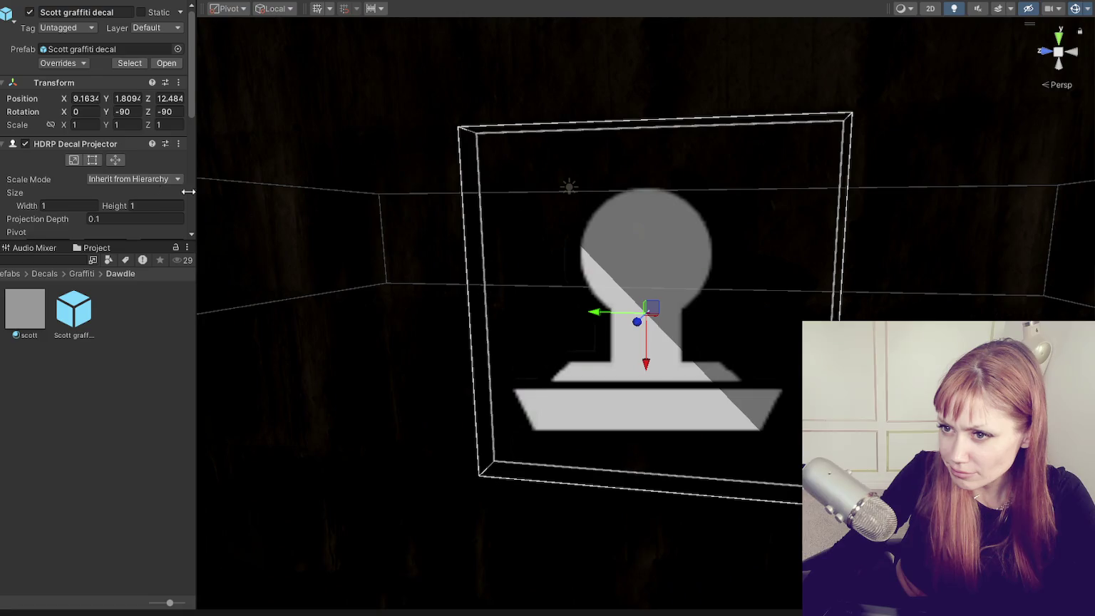
pyautogui.scroll(-3, 153, 173)
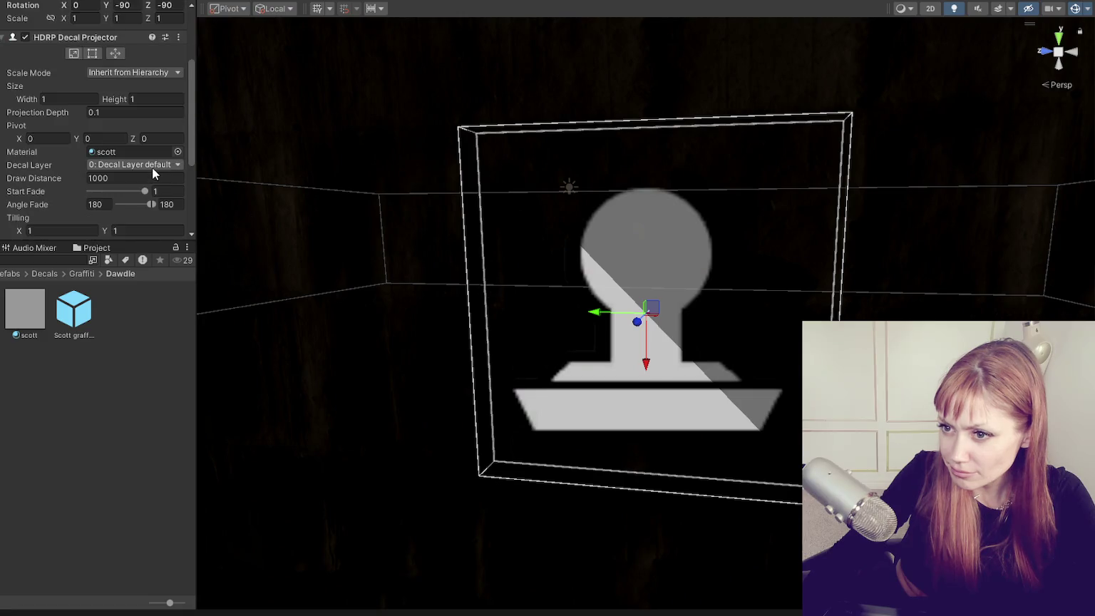
pyautogui.scroll(-5, 655, 319)
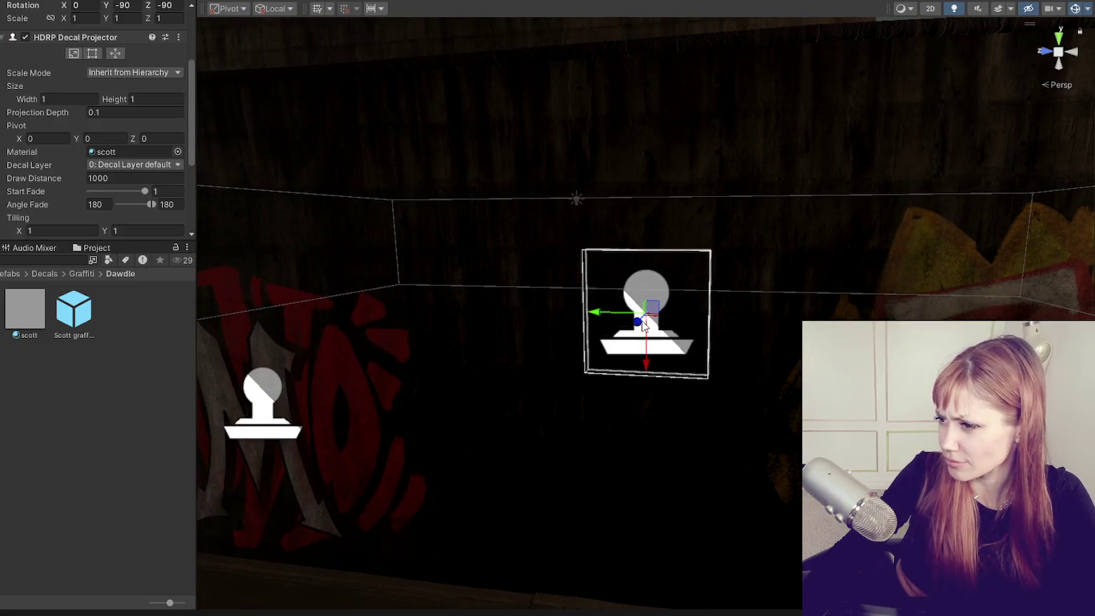
pyautogui.press('Delete')
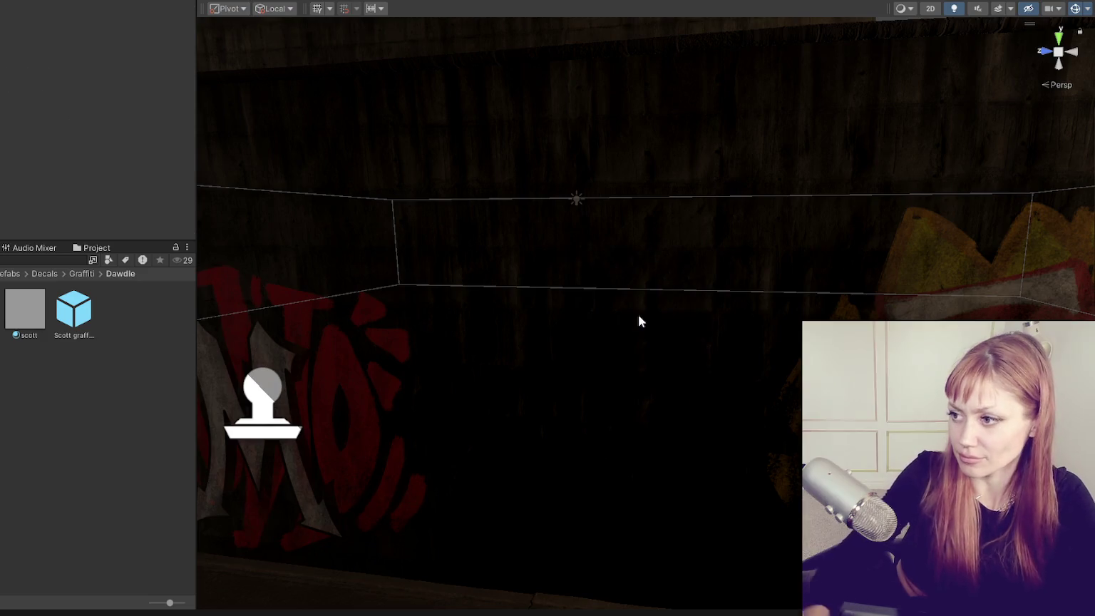
pyautogui.hotkey('ctrl', 'z')
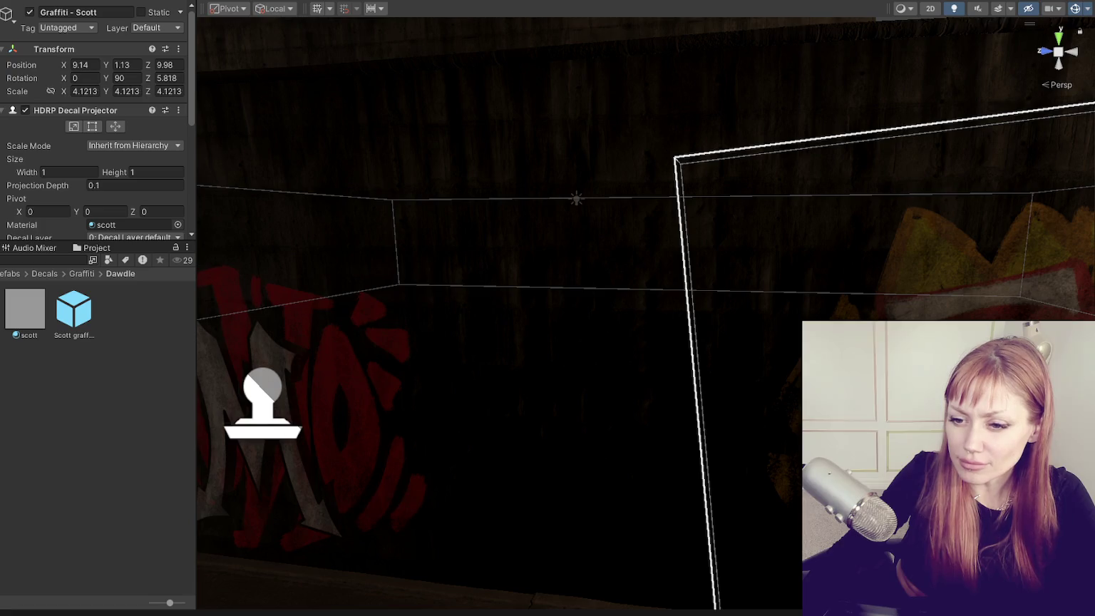
pyautogui.click(26, 324)
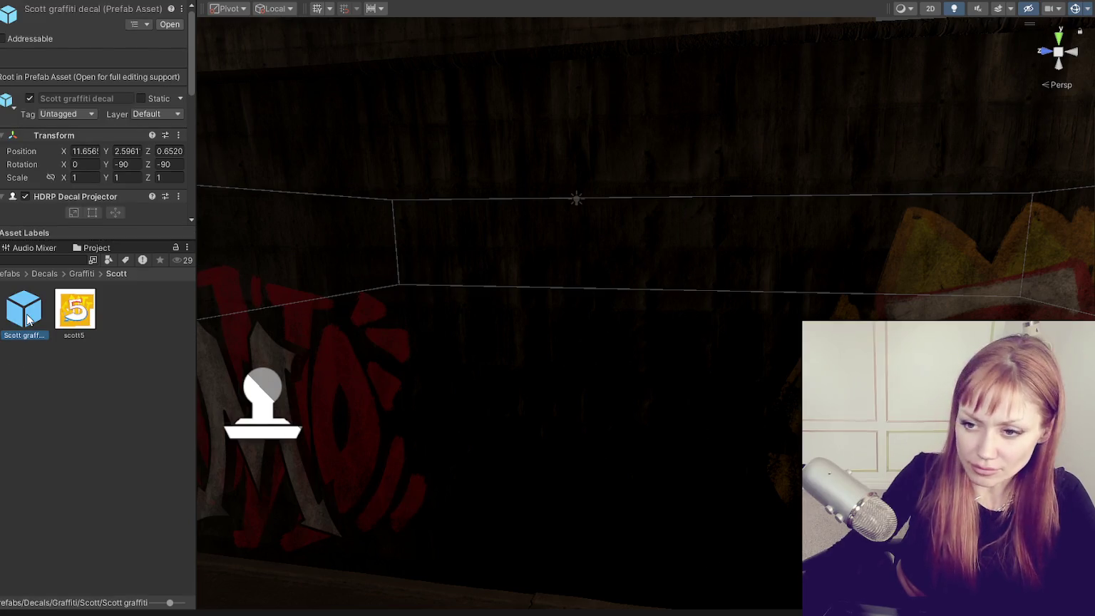
pyautogui.press('Delete')
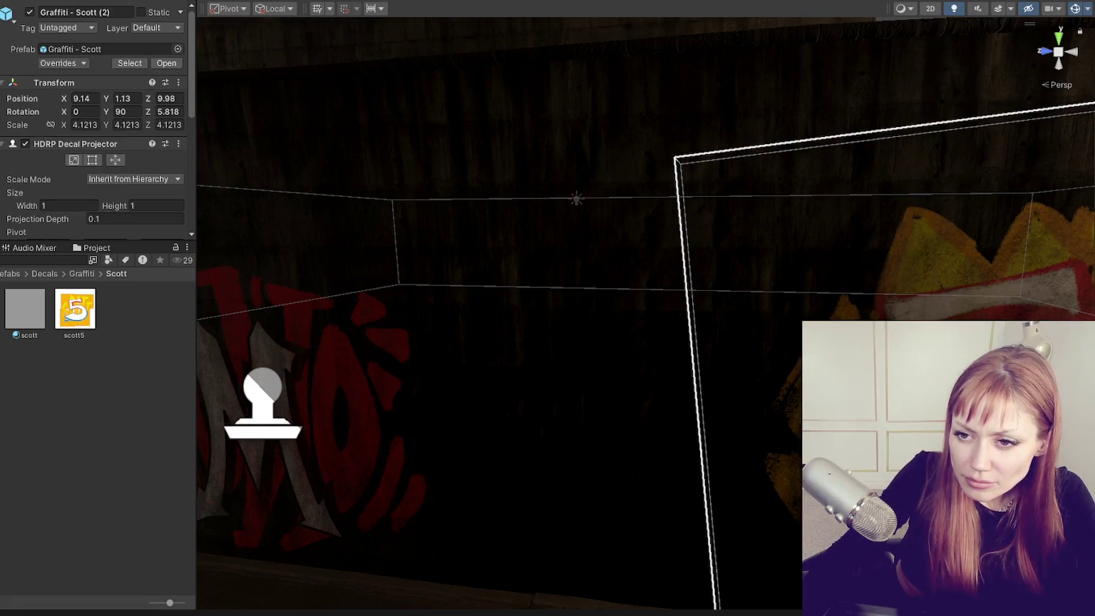
# Set the decal's position values to 0, 0 and 1.
pyautogui.click(79, 95)
pyautogui.write('0')
pyautogui.press('Tab')
pyautogui.write('0')
pyautogui.press('Tab')
pyautogui.press('Tab')
pyautogui.press('Tab')
pyautogui.press('Tab')
pyautogui.press('Tab')
pyautogui.write('1')
pyautogui.press('Tab')
pyautogui.press('Tab')
pyautogui.press('Tab')
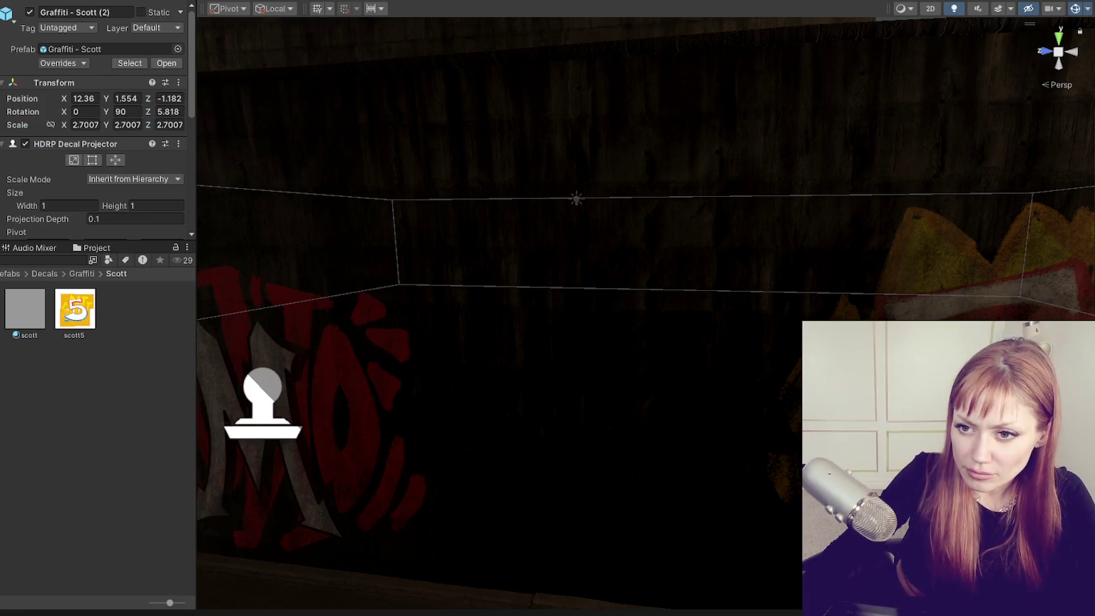
# Orbit to the graffiti wall and duplicate the Graffiti - Scott decal.
pyautogui.scroll(-10, 568, 358)
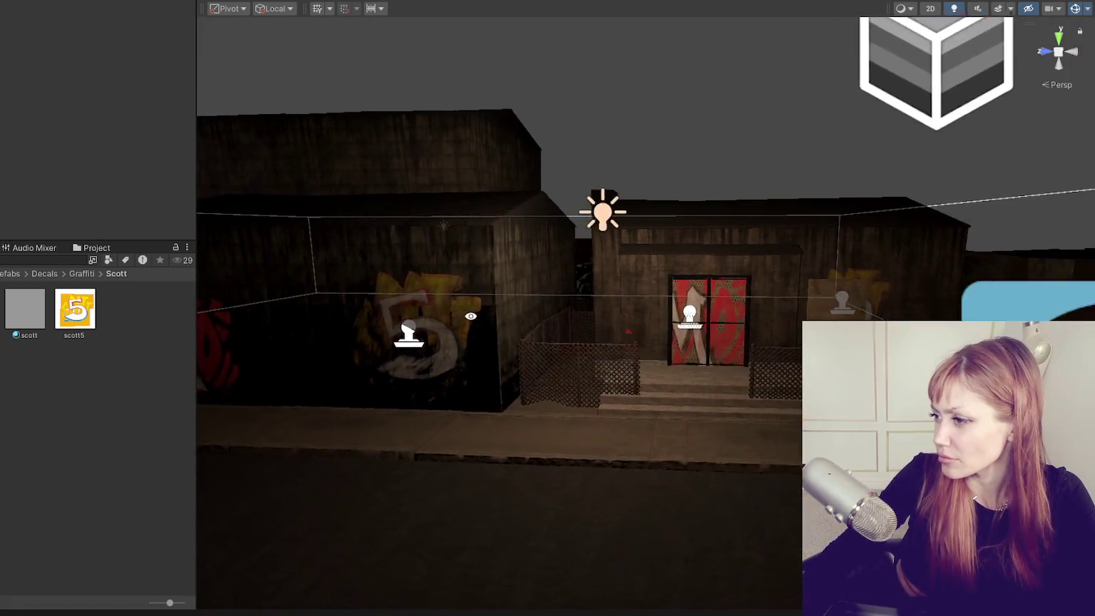
pyautogui.moveTo(470, 316)
pyautogui.mouseDown()
pyautogui.moveTo(634, 312)
pyautogui.moveTo(592, 333)
pyautogui.moveTo(521, 335)
pyautogui.mouseUp()
pyautogui.click(586, 330)
pyautogui.hotkey('ctrl', 'd')
# Unpack the decal copy completely and rename it Graffiti - Dawdle.
pyautogui.rightClick(2, 82)
pyautogui.moveTo(34, 258)
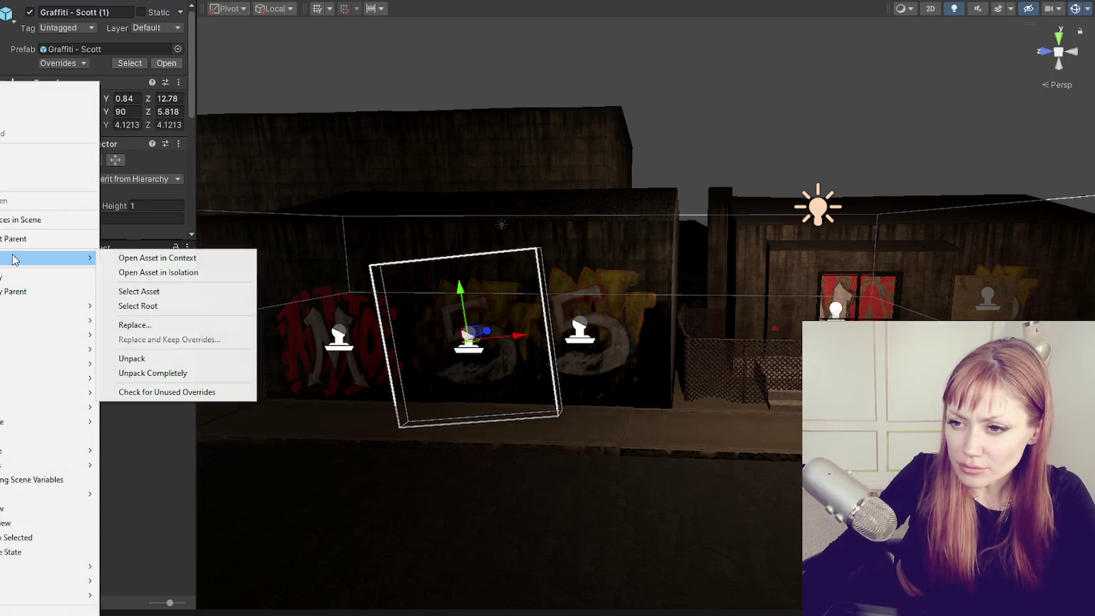
pyautogui.click(163, 371)
pyautogui.moveTo(87, 12); pyautogui.dragTo(40, 12)
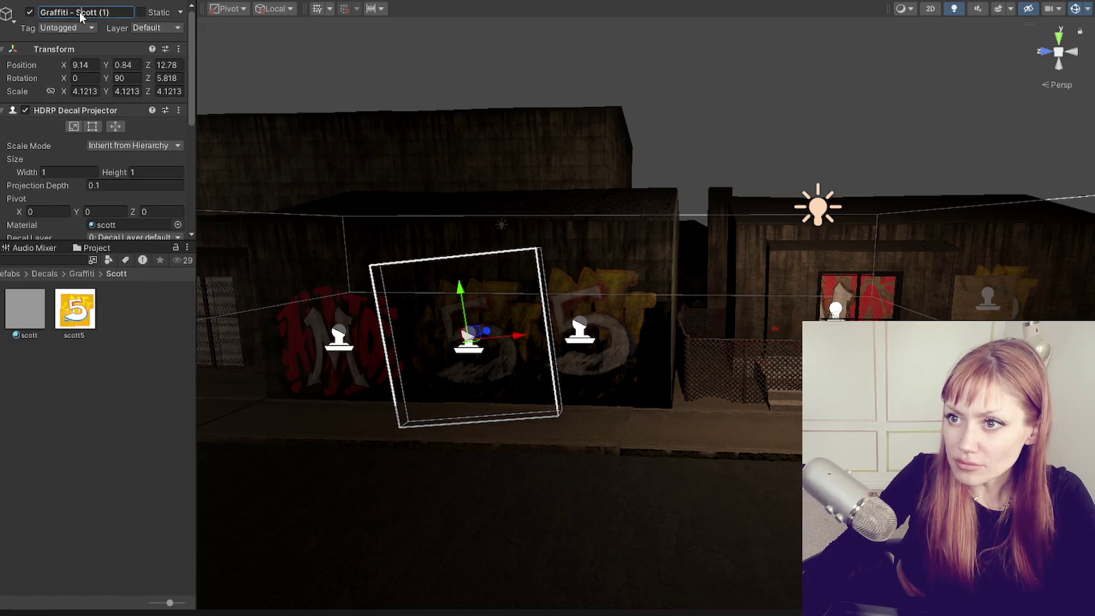
pyautogui.press('End')
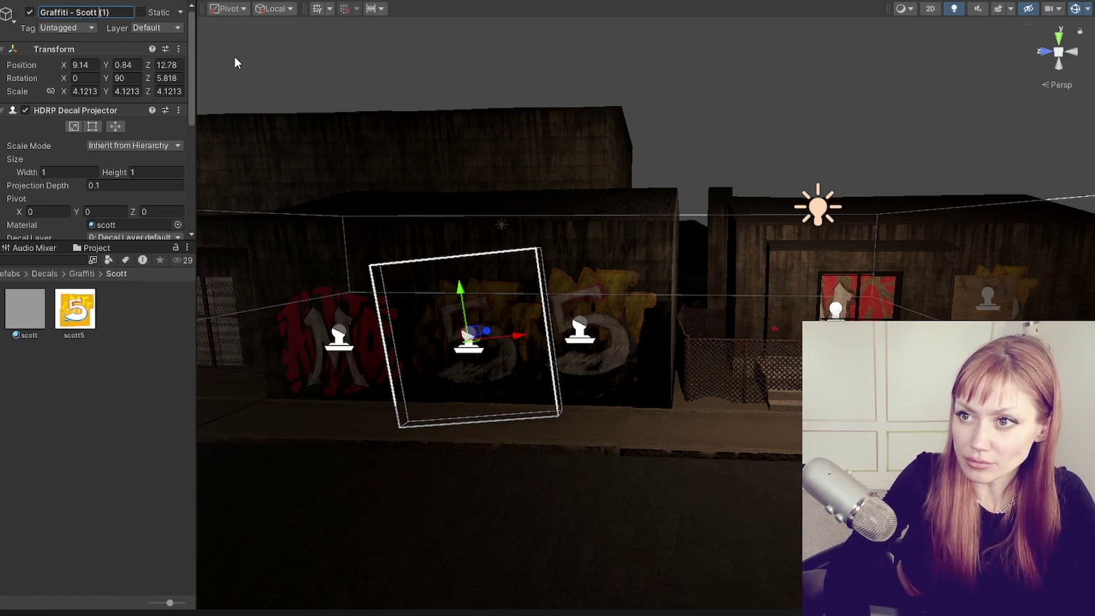
pyautogui.press('BackSpace')
pyautogui.press('BackSpace')
pyautogui.press('BackSpace')
pyautogui.press('BackSpace')
pyautogui.press('BackSpace')
pyautogui.press('BackSpace')
pyautogui.press('BackSpace')
pyautogui.press('BackSpace')
pyautogui.press('BackSpace')
pyautogui.write('Dawdle')
pyautogui.press('Return')
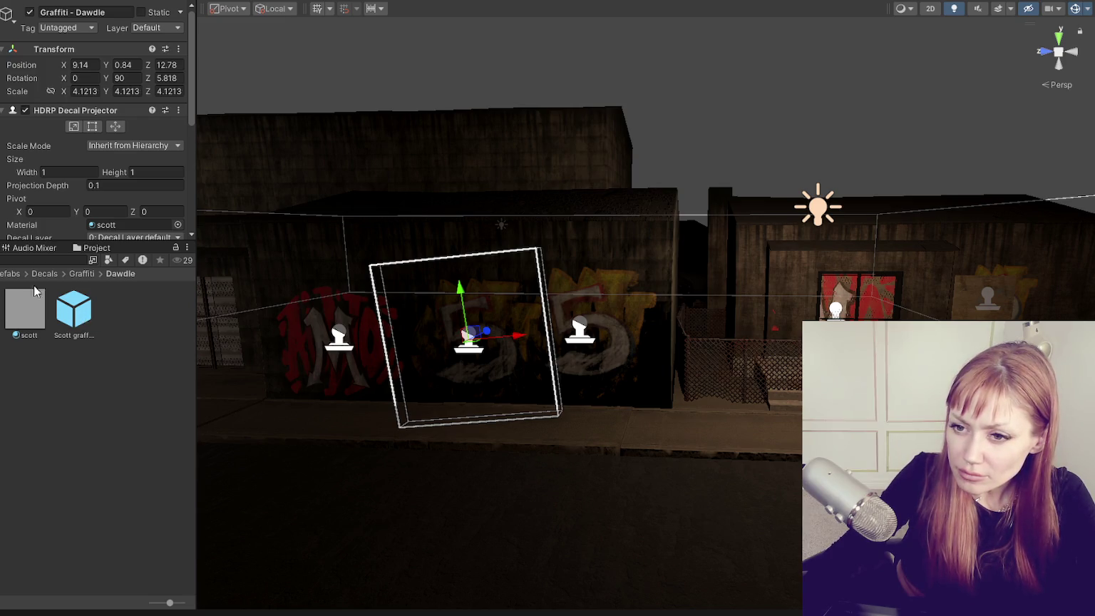
# Delete the leftover Scott graffiti prefab and rename the scott material to dawde.
pyautogui.scroll(-3, 96, 142)
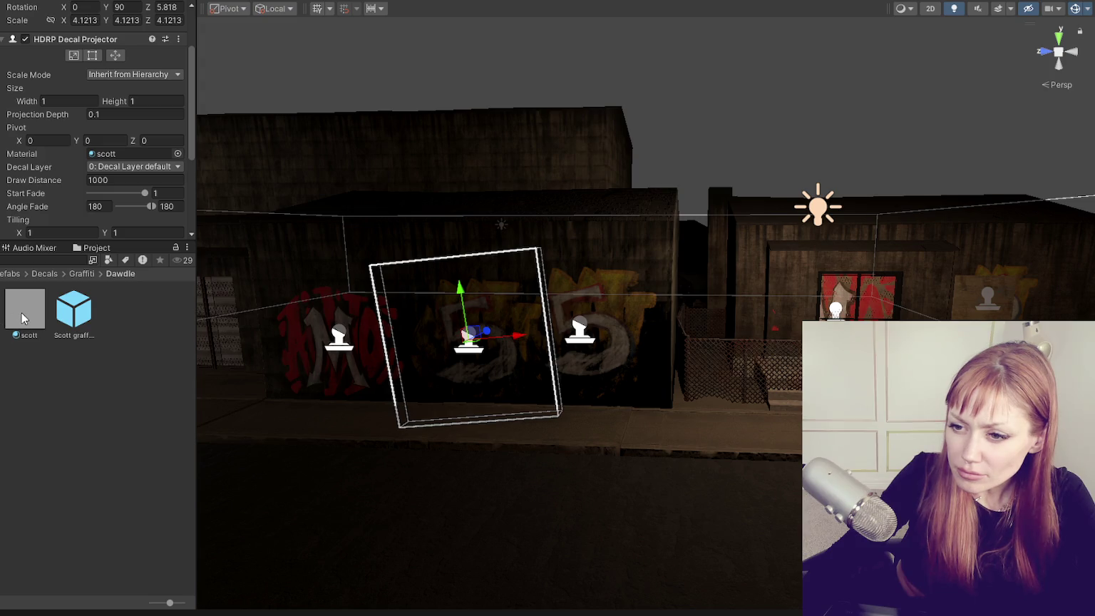
pyautogui.click(73, 310)
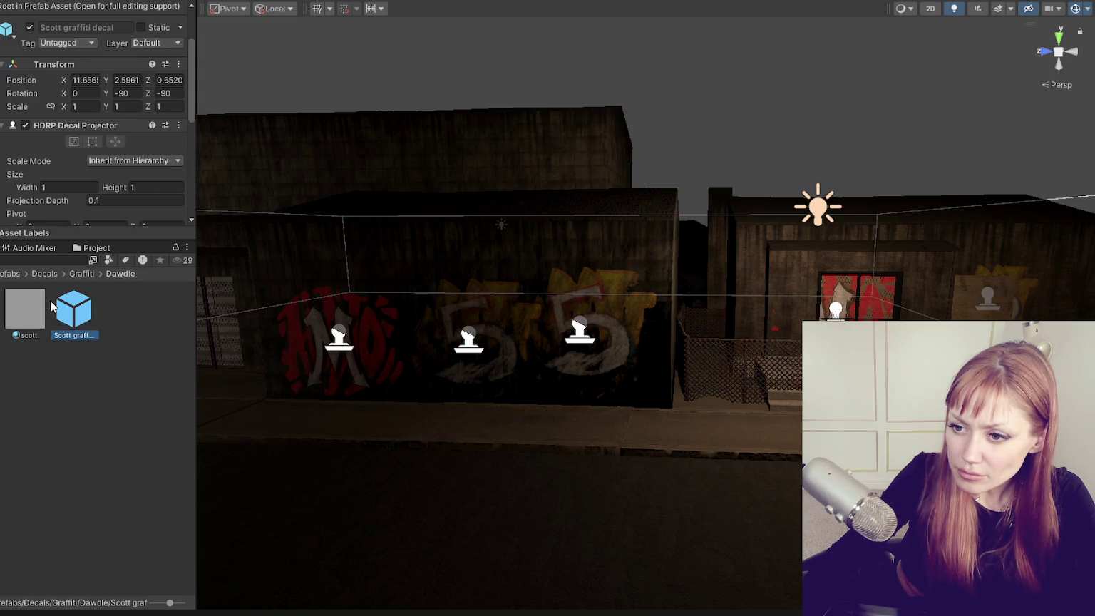
pyautogui.press('Delete')
pyautogui.press('Return')
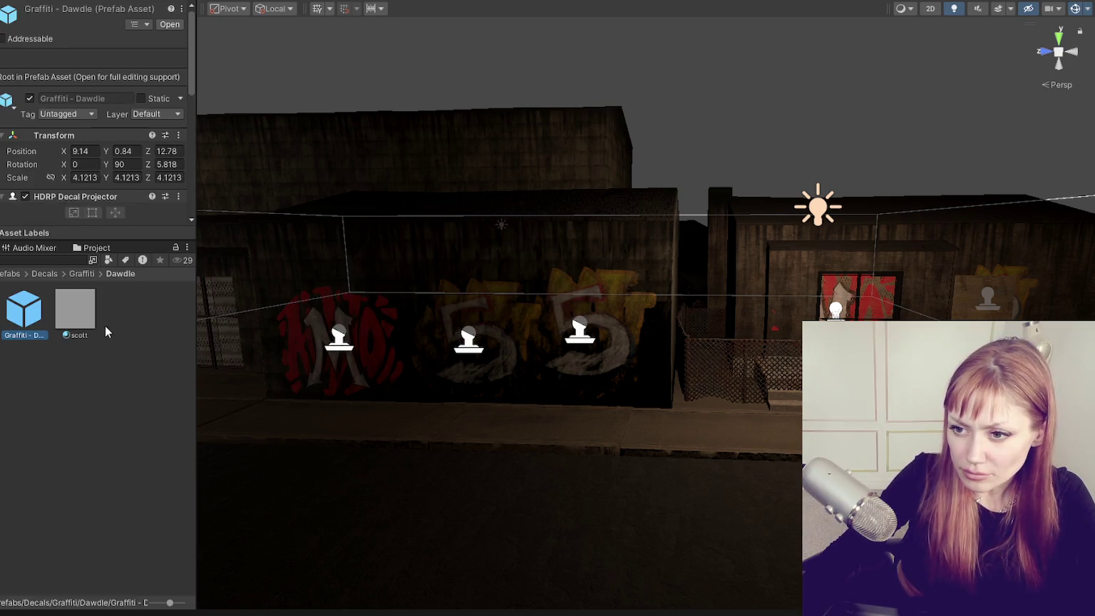
pyautogui.click(71, 337)
pyautogui.click(77, 335)
pyautogui.write('dawde')
pyautogui.press('Return')
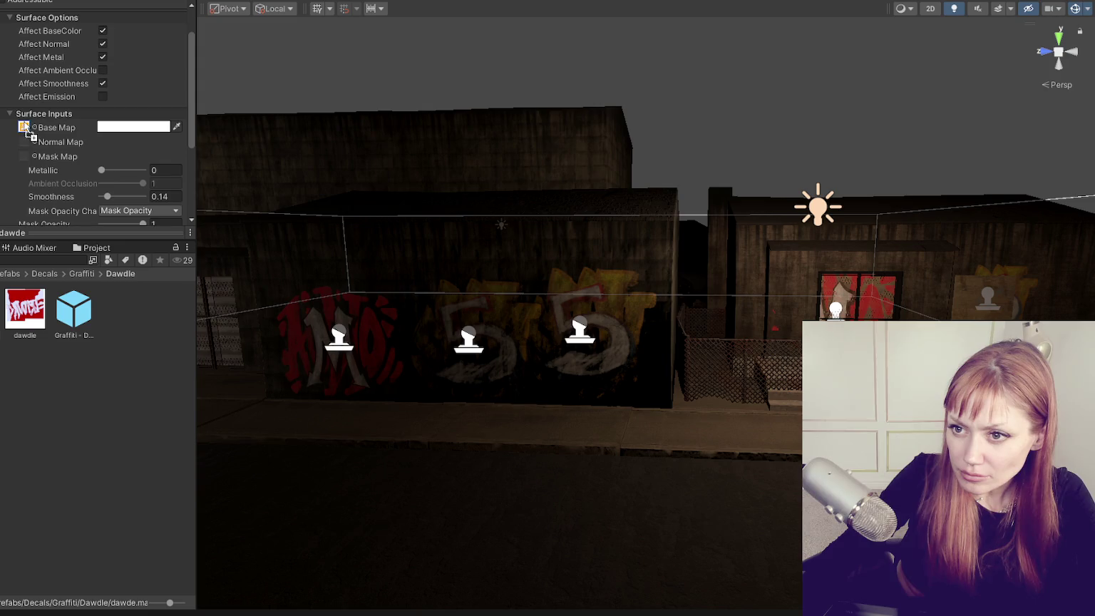
# Assign the dawde material to the Graffiti - Dawdle decal and raise it up the wall.
pyautogui.click(77, 317)
pyautogui.moveTo(25, 332); pyautogui.dragTo(132, 152)
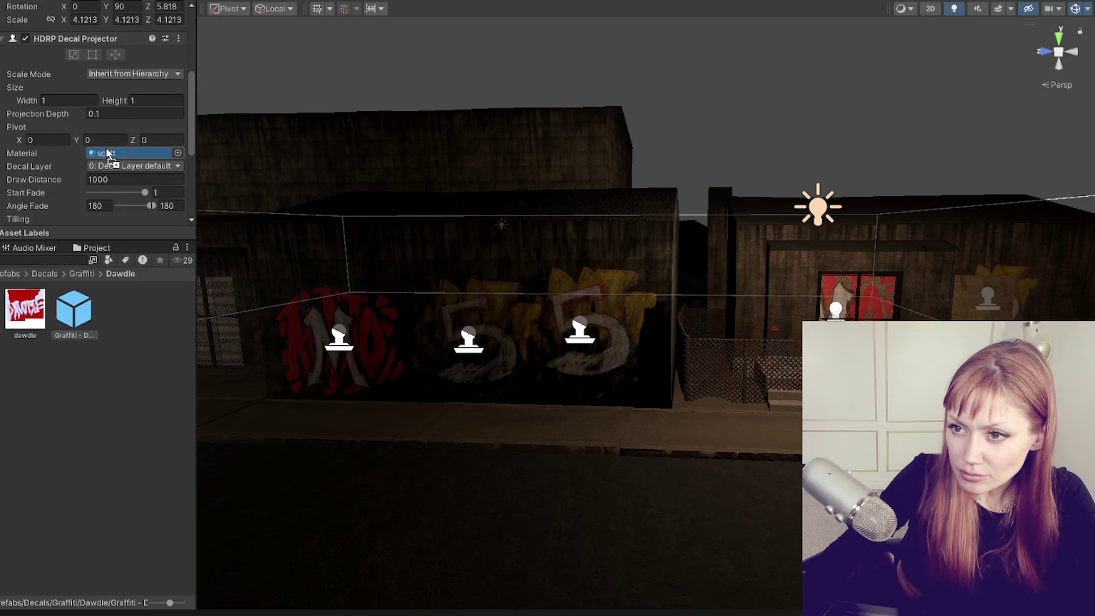
pyautogui.click(457, 342)
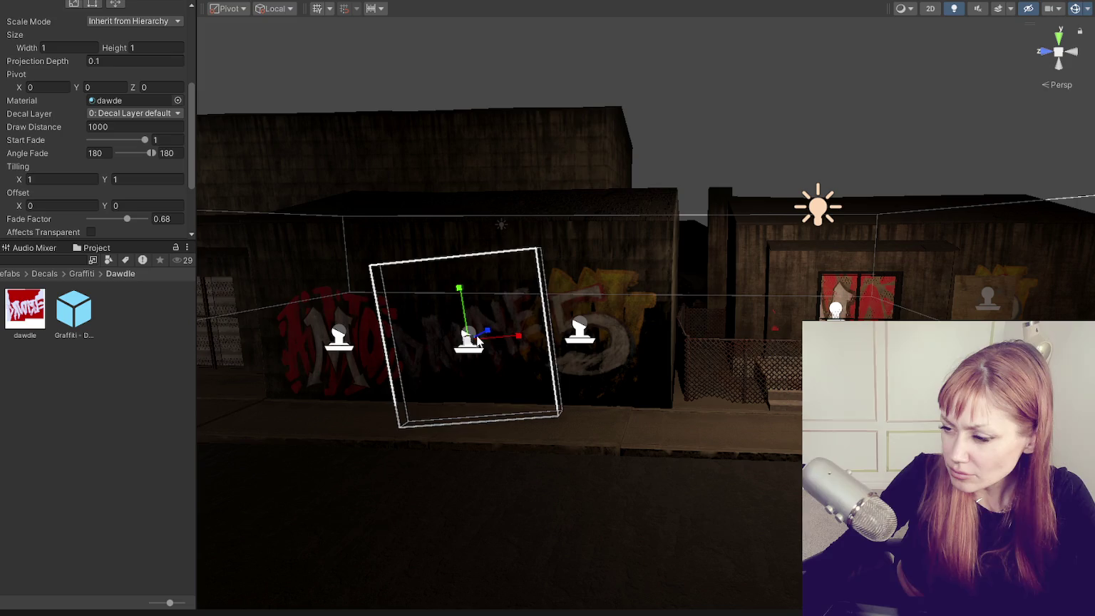
pyautogui.moveTo(464, 317)
pyautogui.mouseDown()
pyautogui.moveTo(460, 274)
pyautogui.moveTo(717, 329)
pyautogui.mouseUp()
pyautogui.press('e')
# Duplicate the tilted decal and move the copy beside the red door.
pyautogui.hotkey('ctrl', 'd')
pyautogui.scroll(5, 716, 329)
pyautogui.moveTo(452, 364); pyautogui.dragTo(544, 305)
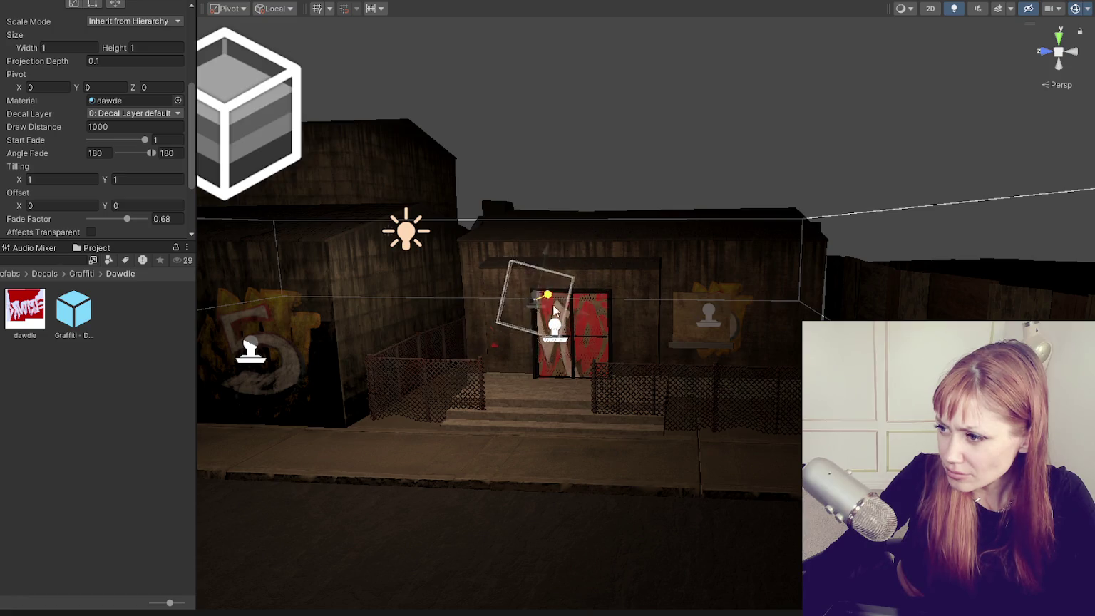
# Spread the DAWDLE tags along the door building walls, then hide gizmos to preview them.
pyautogui.moveTo(543, 305)
pyautogui.mouseDown()
pyautogui.moveTo(526, 335)
pyautogui.moveTo(681, 377)
pyautogui.mouseUp()
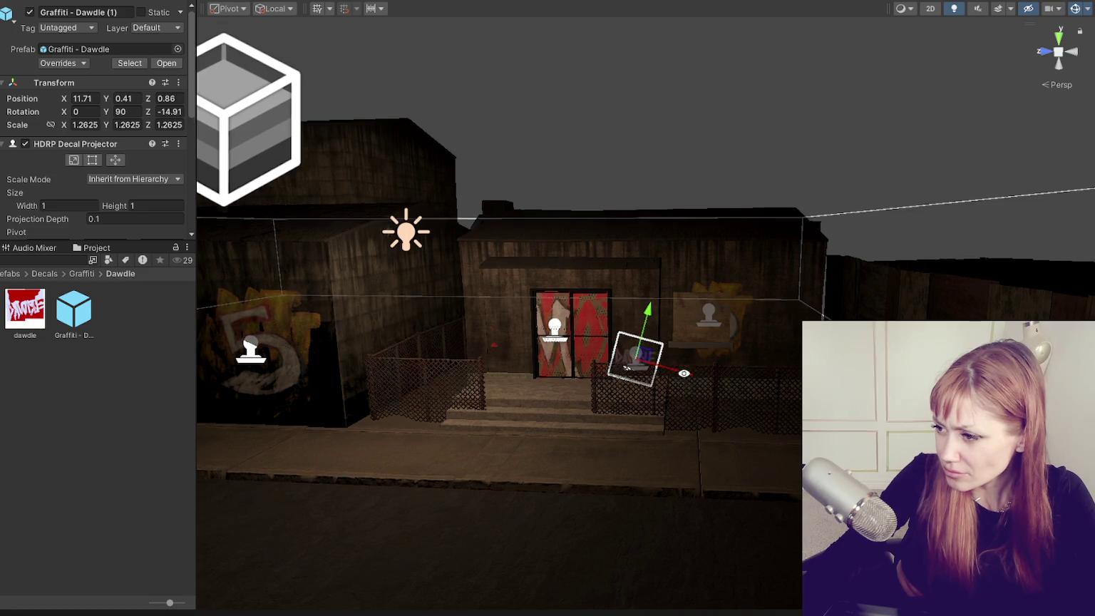
pyautogui.moveTo(698, 338)
pyautogui.mouseDown()
pyautogui.moveTo(812, 399)
pyautogui.moveTo(792, 413)
pyautogui.moveTo(713, 412)
pyautogui.mouseUp()
pyautogui.moveTo(791, 428)
pyautogui.mouseDown()
pyautogui.moveTo(784, 456)
pyautogui.moveTo(792, 399)
pyautogui.mouseUp()
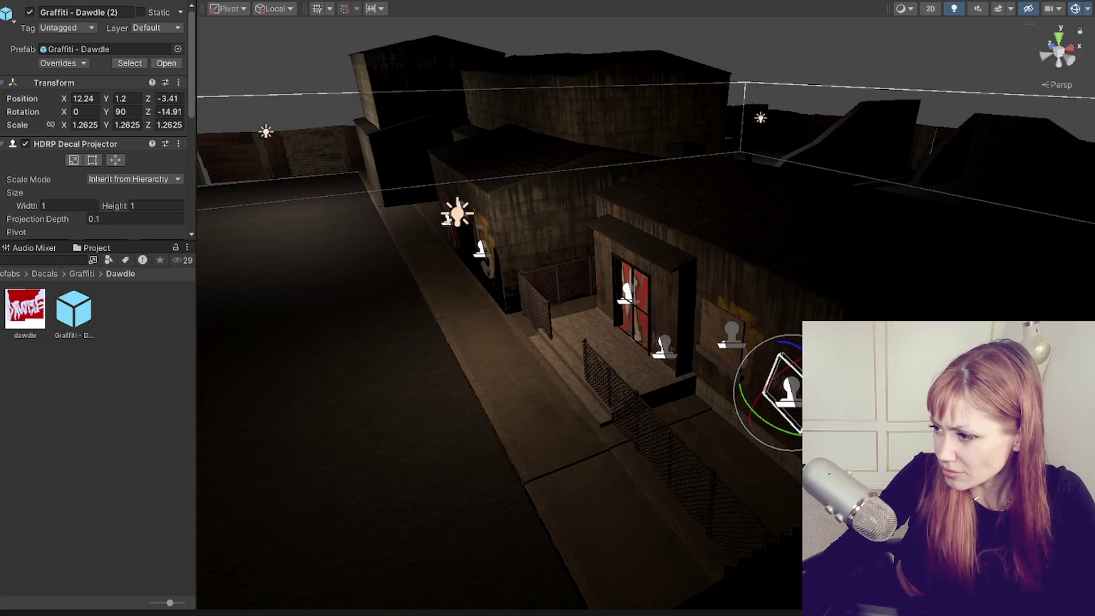
pyautogui.click(409, 457)
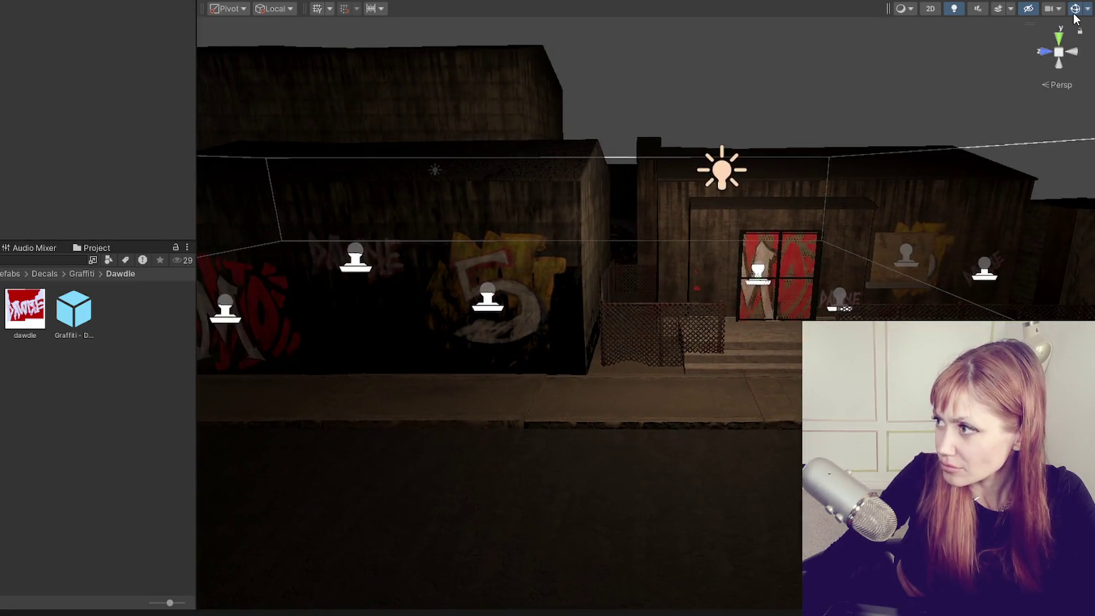
pyautogui.click(1075, 9)
pyautogui.moveTo(1017, 172)
pyautogui.mouseDown()
pyautogui.moveTo(949, 169)
pyautogui.moveTo(574, 264)
pyautogui.mouseUp()
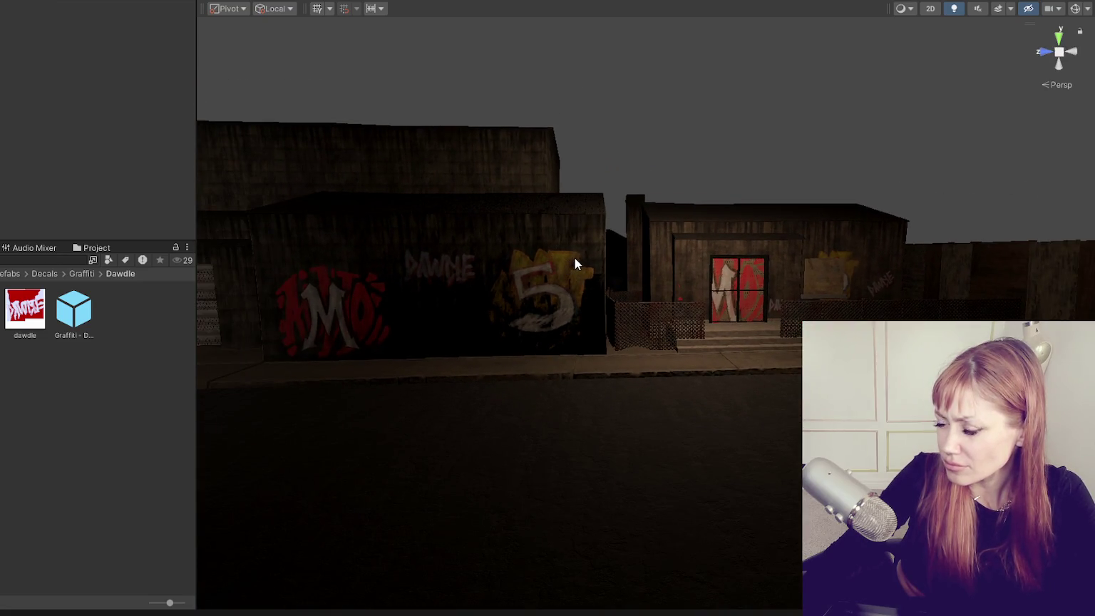
# Orbit back to the street front and reposition the graffiti reference browser window.
pyautogui.moveTo(575, 264)
pyautogui.mouseDown()
pyautogui.moveTo(746, 295)
pyautogui.moveTo(850, 251)
pyautogui.moveTo(589, 324)
pyautogui.mouseUp()
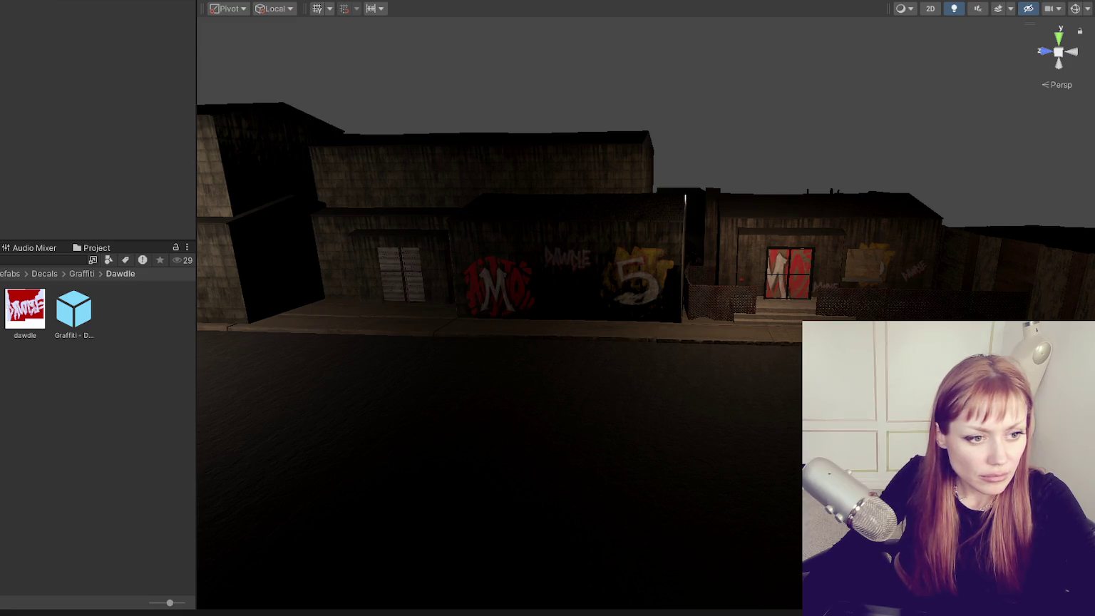
pyautogui.moveTo(110, 147); pyautogui.dragTo(449, 36)
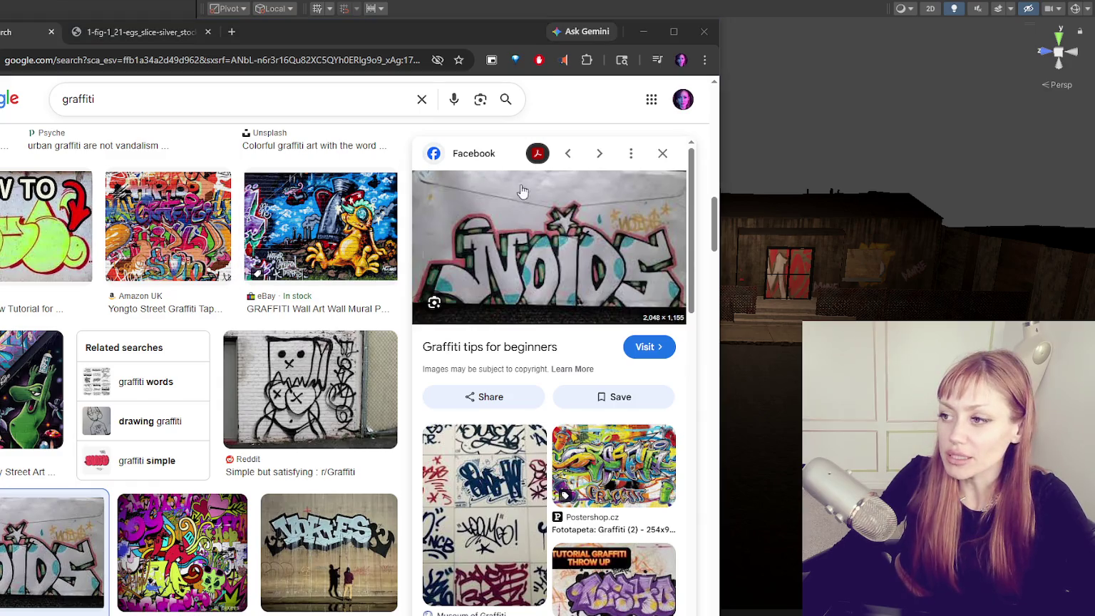
# Move the Chrome window to the upper left, then return to the Unity street scene.
pyautogui.moveTo(501, 28)
pyautogui.mouseDown()
pyautogui.moveTo(104, 16)
pyautogui.moveTo(192, 9)
pyautogui.mouseUp()
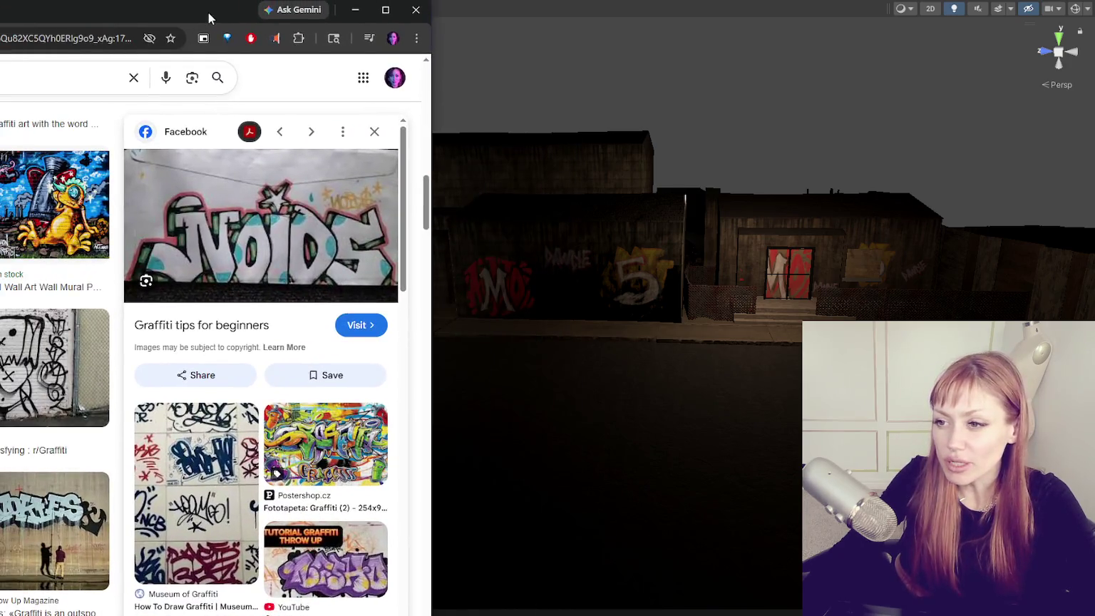
pyautogui.hotkey('alt', 'Tab')
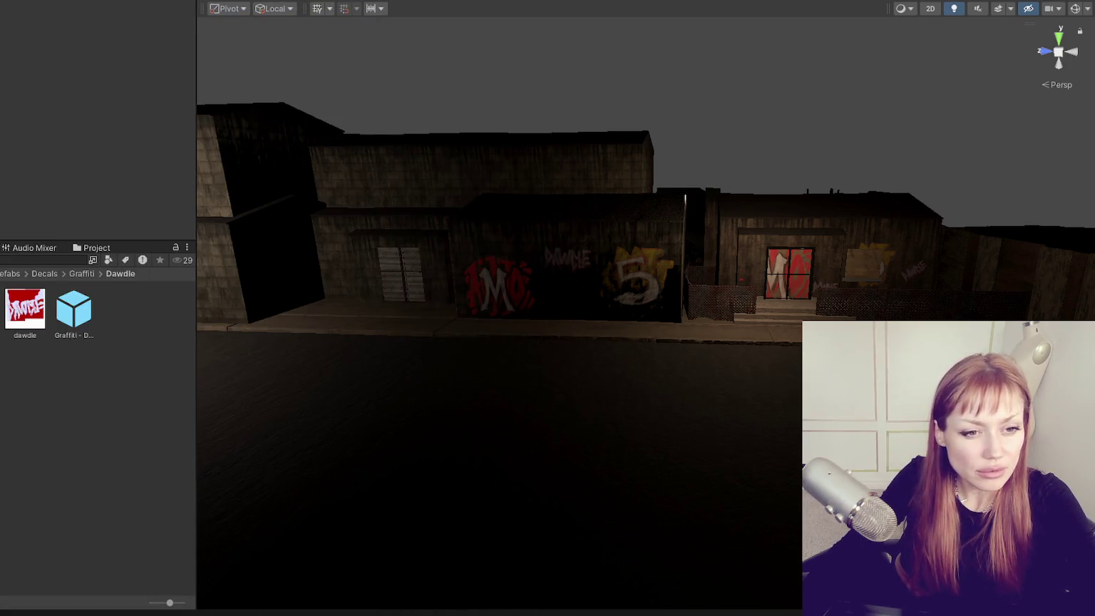
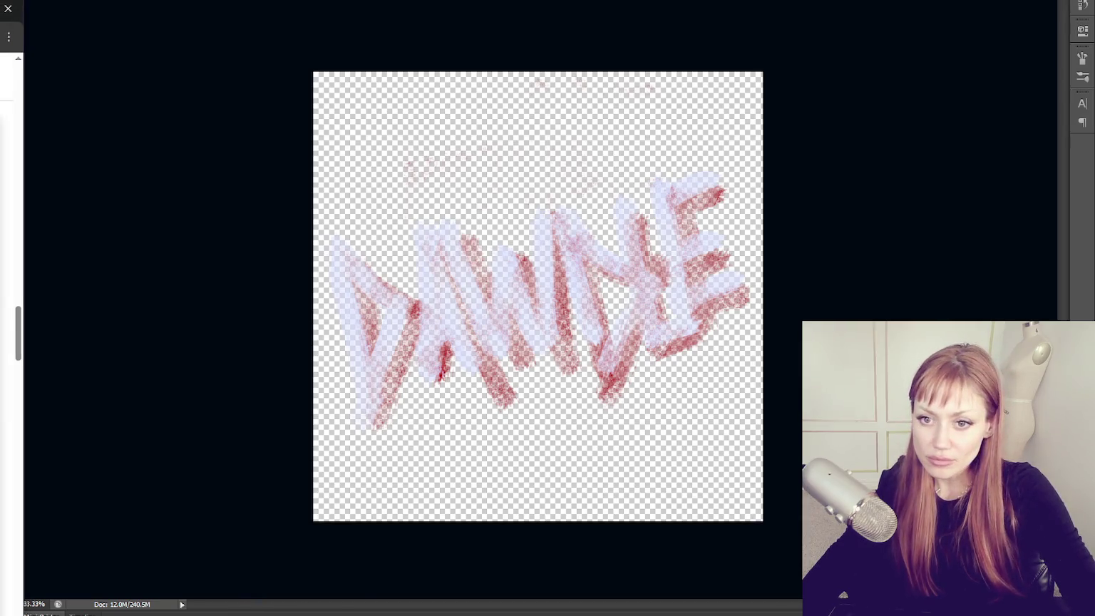
# Back in Photoshop, hide the red-and-lavender graffiti lettering layer to leave a transparent canvas.
pyautogui.hotkey('alt', 'Tab')
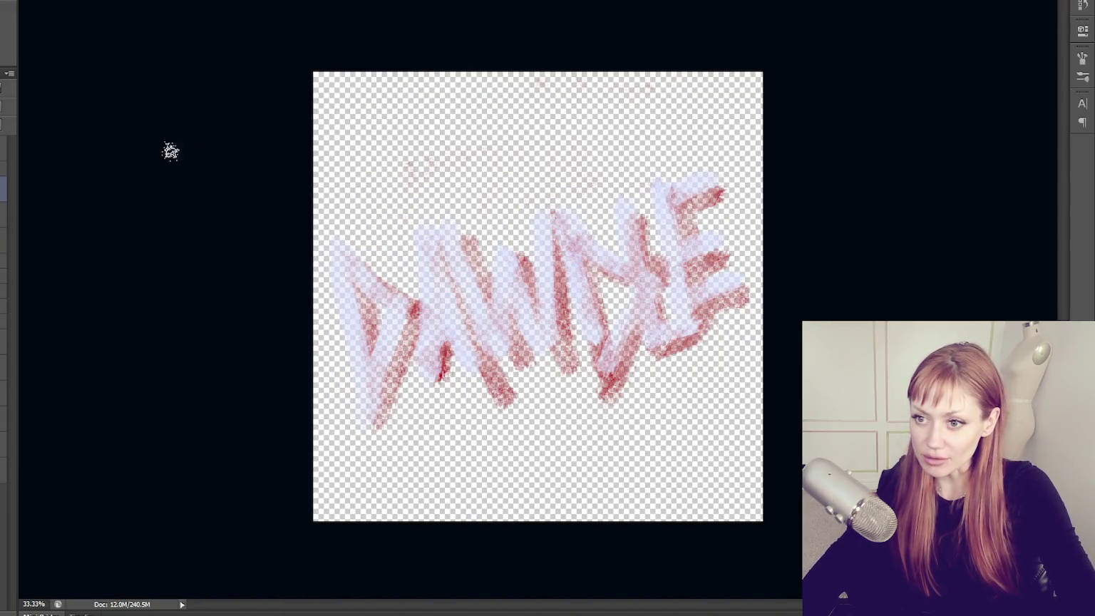
pyautogui.click(3, 167)
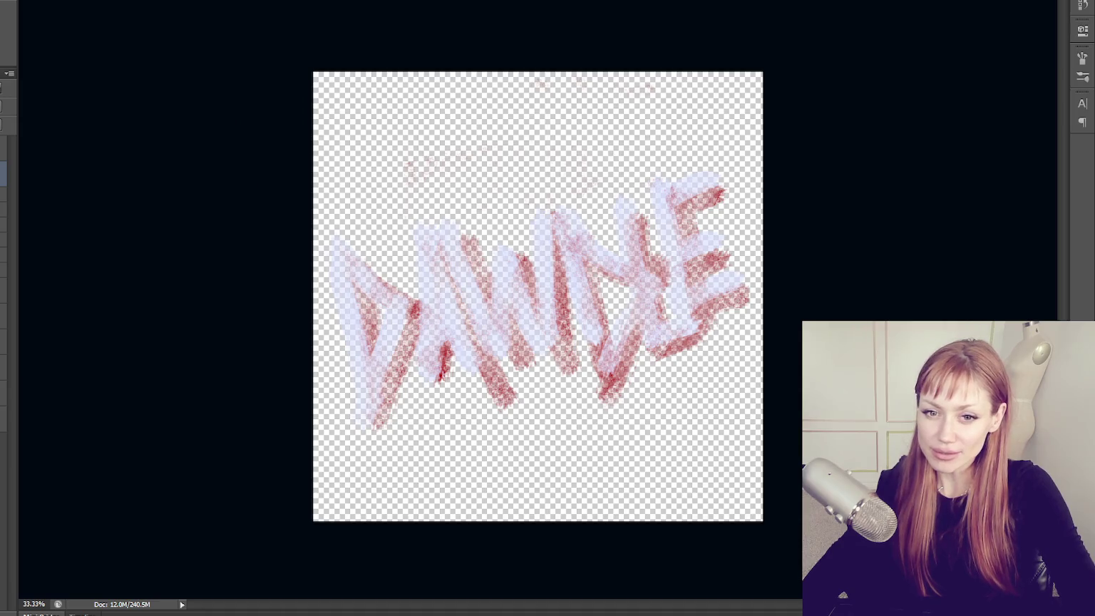
pyautogui.press('Delete')
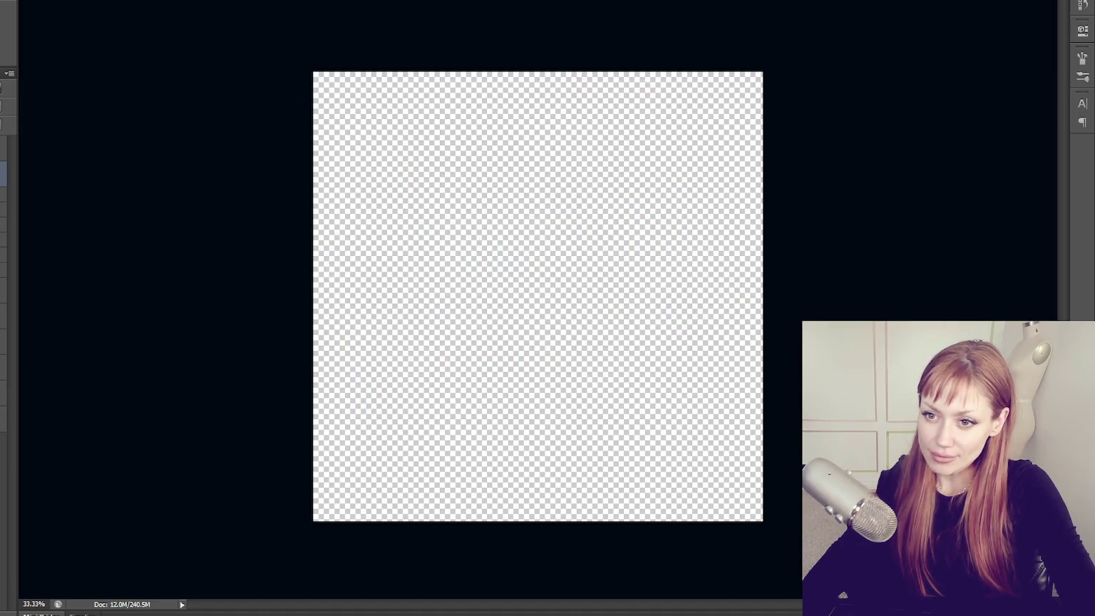
# Fill the bottom layer's canvas with solid white using the Paint Bucket.
pyautogui.click(3, 393)
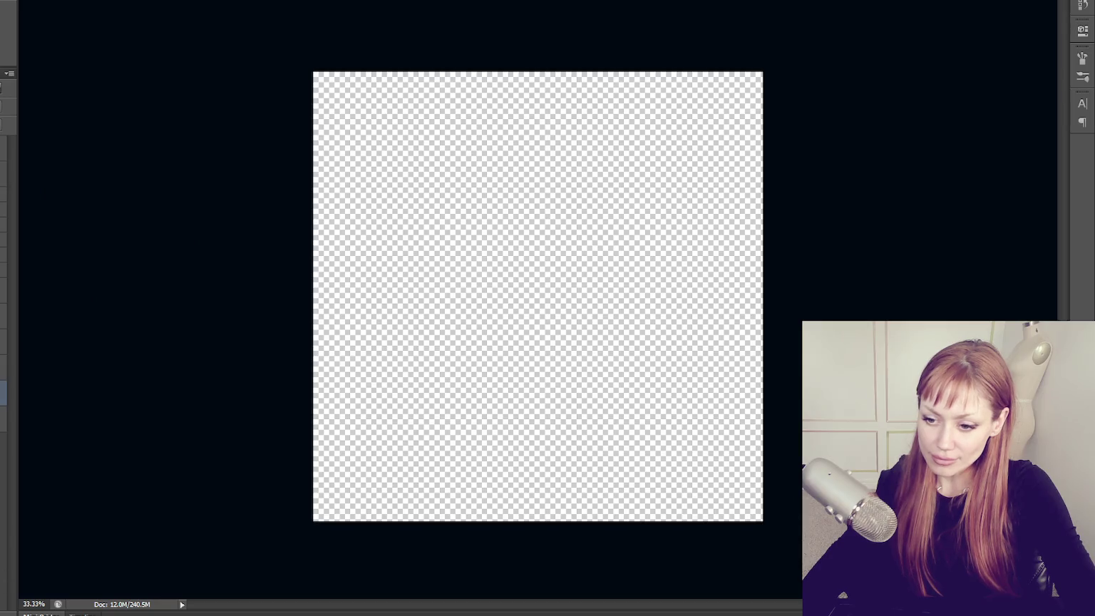
pyautogui.click(513, 328)
pyautogui.click(4, 174)
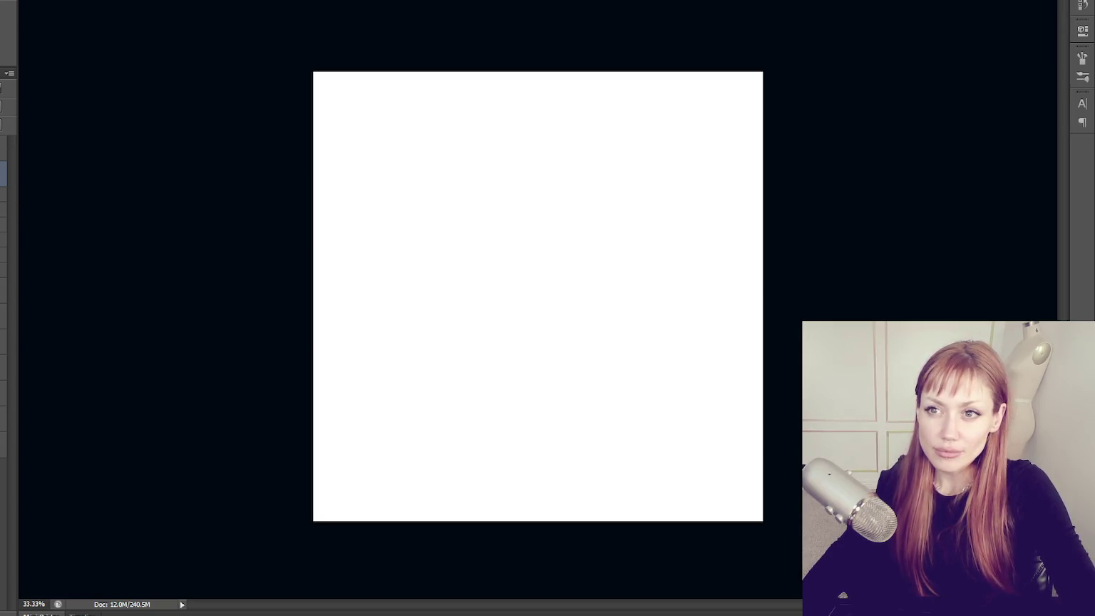
# Choose a brush tip and try out test strokes, undoing each one.
pyautogui.press('F5')
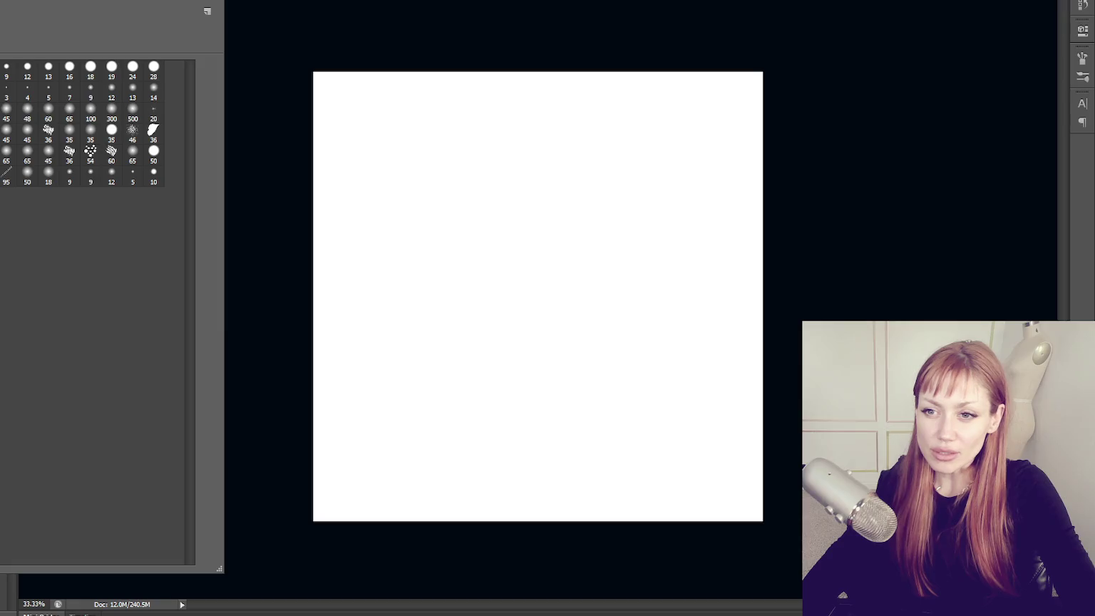
pyautogui.press('F5')
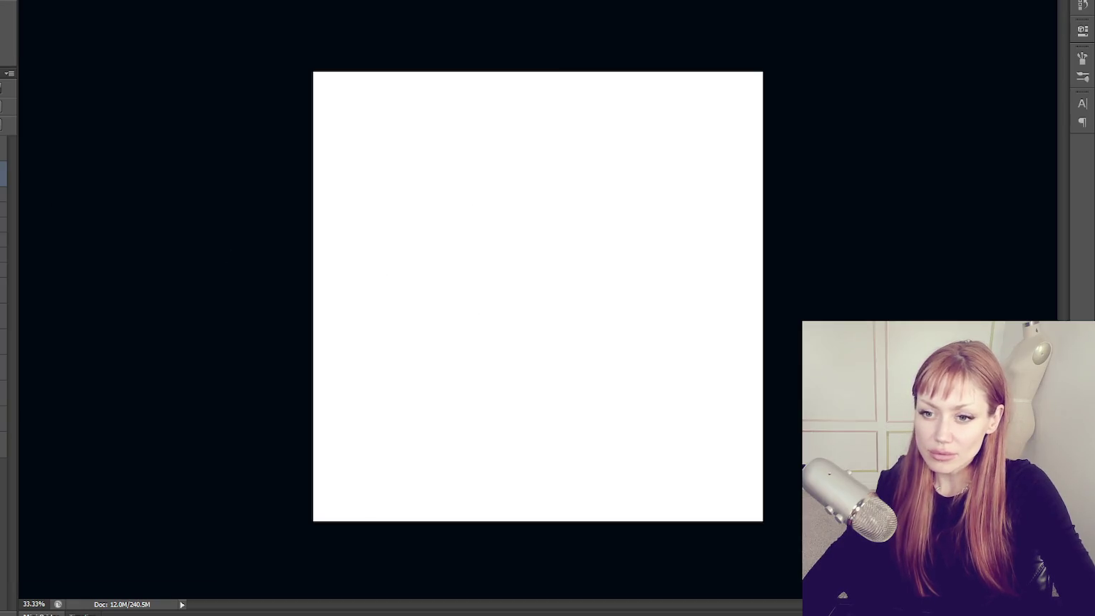
pyautogui.moveTo(490, 224); pyautogui.dragTo(581, 321)
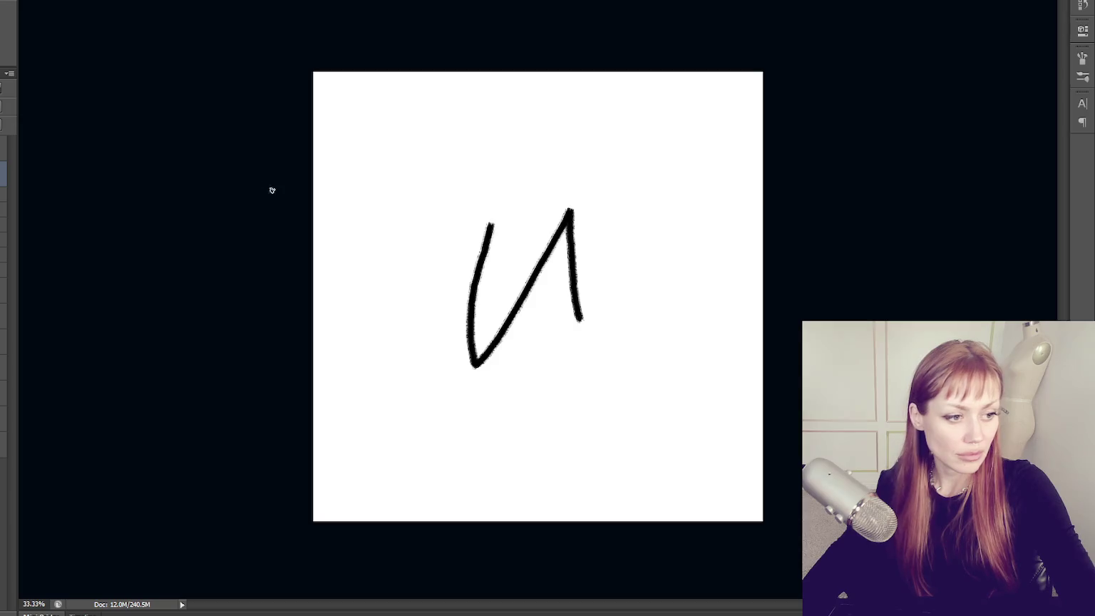
pyautogui.hotkey('ctrl', 'z')
pyautogui.press('F5')
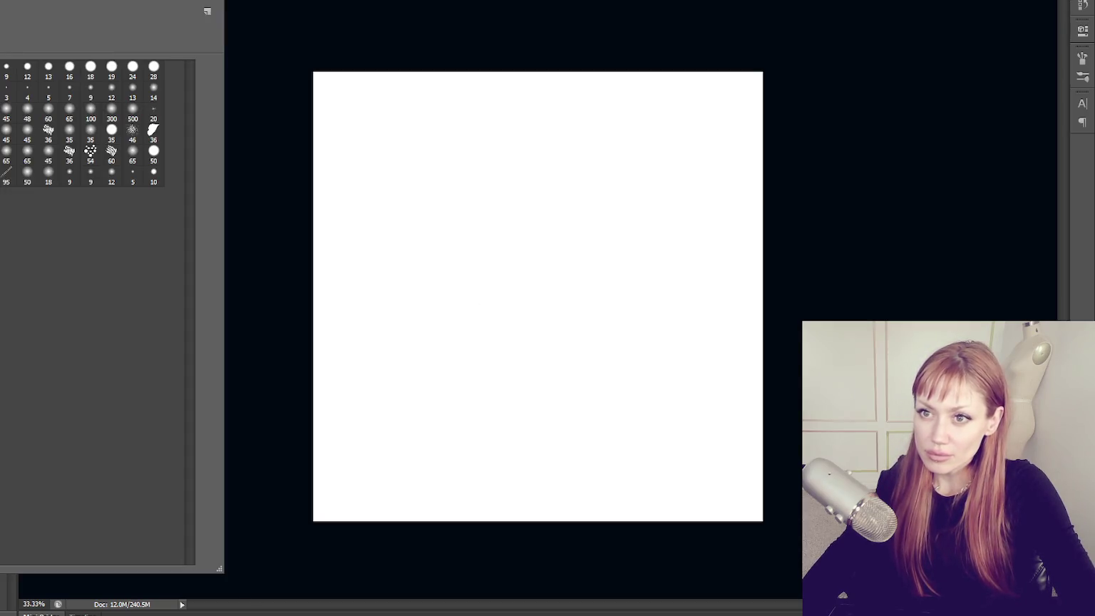
pyautogui.press('F5')
pyautogui.moveTo(531, 200); pyautogui.dragTo(643, 232)
pyautogui.hotkey('ctrl', 'z')
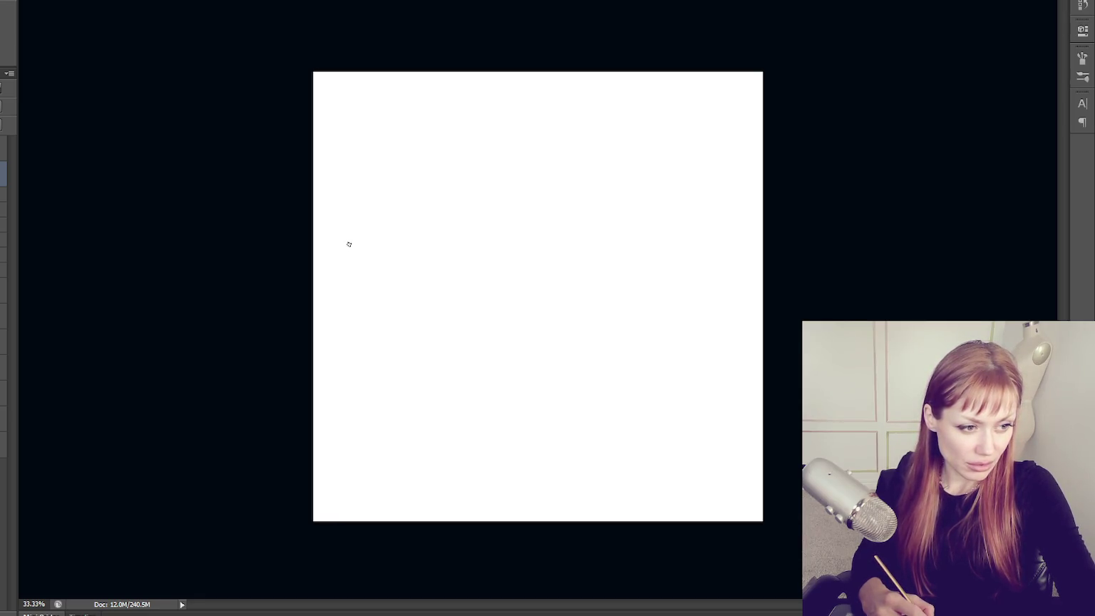
# Sketch the M's legs and diagonals in black, redrawing strokes, then undo the sketch.
pyautogui.moveTo(370, 196); pyautogui.dragTo(351, 321)
pyautogui.moveTo(370, 193)
pyautogui.mouseDown()
pyautogui.moveTo(405, 215)
pyautogui.moveTo(458, 289)
pyautogui.mouseUp()
pyautogui.hotkey('ctrl', 'z')
pyautogui.moveTo(369, 187); pyautogui.dragTo(442, 282)
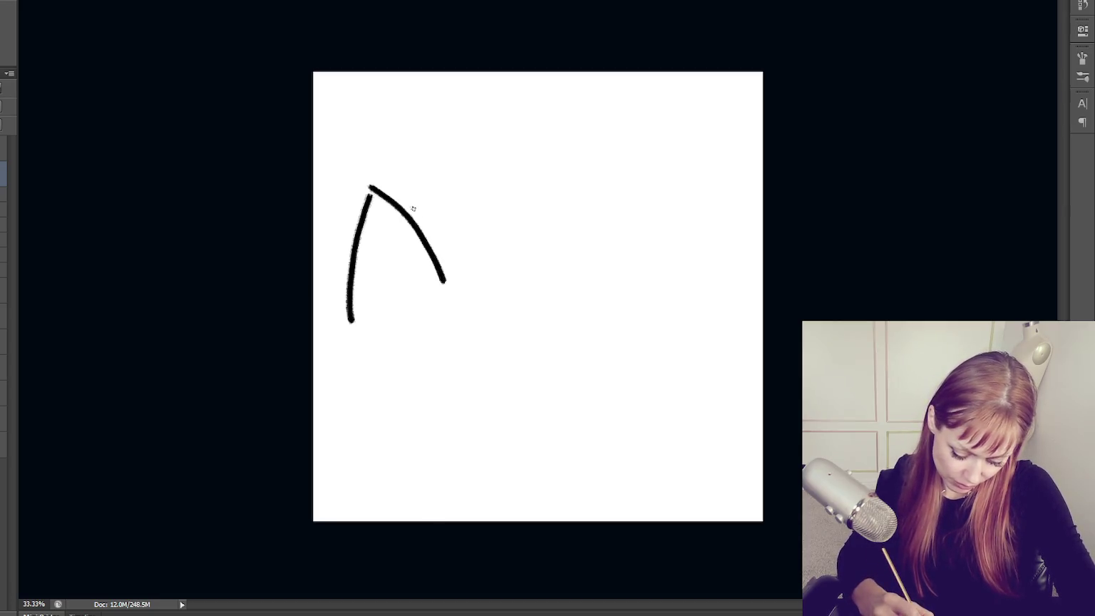
pyautogui.moveTo(411, 223)
pyautogui.mouseDown()
pyautogui.moveTo(462, 181)
pyautogui.moveTo(463, 328)
pyautogui.mouseUp()
pyautogui.hotkey('ctrl', 'z')
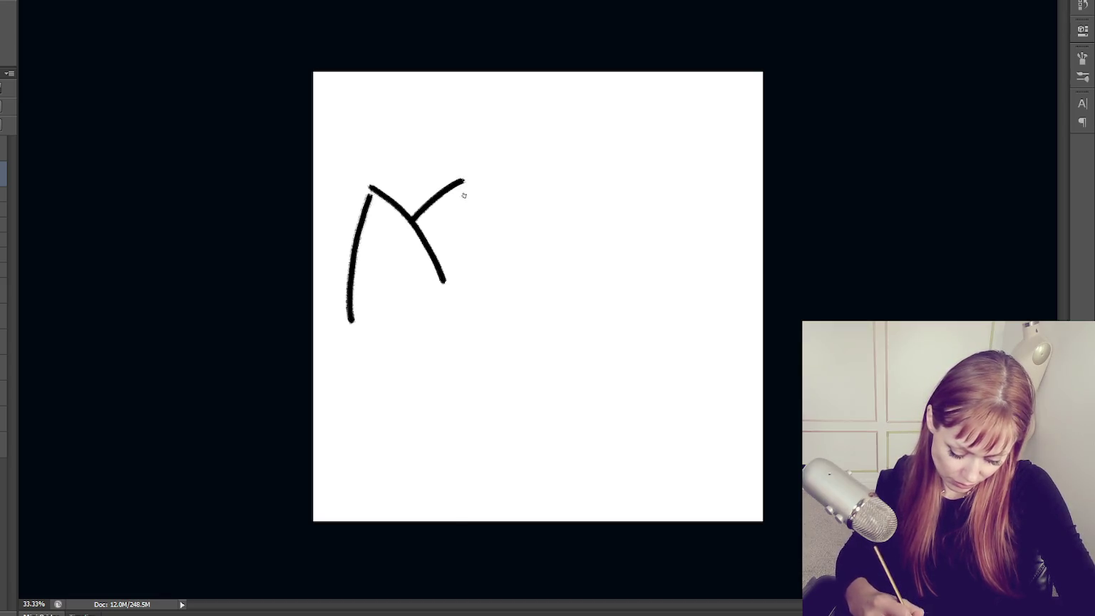
pyautogui.moveTo(464, 185); pyautogui.dragTo(462, 330)
pyautogui.hotkey('ctrl', 'z')
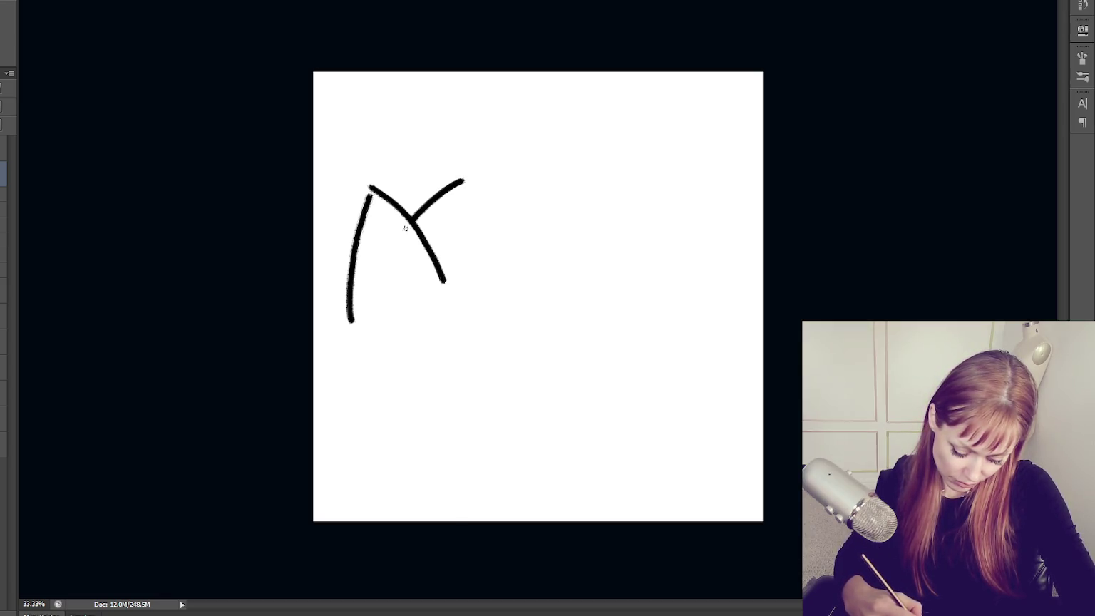
pyautogui.moveTo(465, 183); pyautogui.dragTo(446, 328)
pyautogui.hotkey('ctrl', 'z')
pyautogui.moveTo(463, 180); pyautogui.dragTo(445, 335)
pyautogui.hotkey('ctrl', 'z')
pyautogui.hotkey('ctrl', 'shift', 'z')
pyautogui.hotkey('ctrl', 'alt', 'z')
pyautogui.hotkey('ctrl', 'alt', 'z')
pyautogui.hotkey('ctrl', 'alt', 'z')
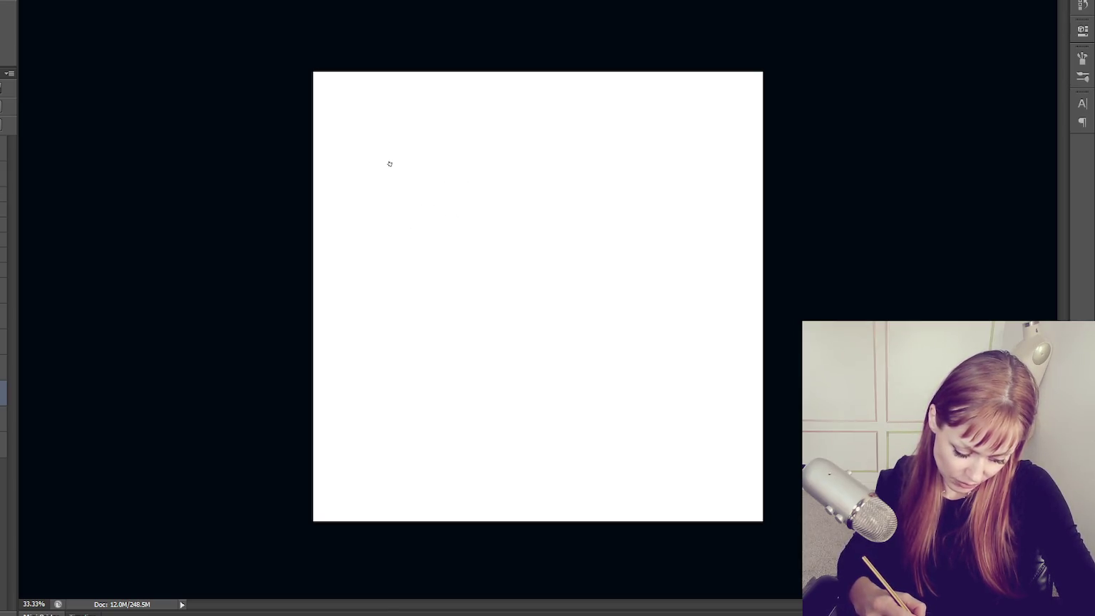
# Start a new curved, arched M with crossing strokes, redrawing the ones that miss.
pyautogui.moveTo(391, 168); pyautogui.dragTo(376, 341)
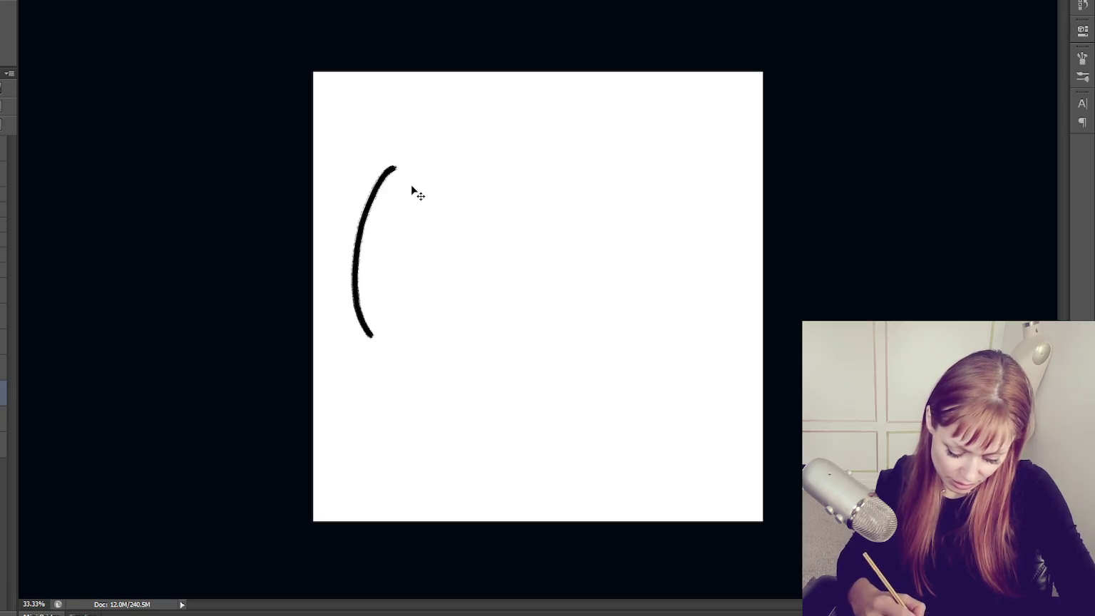
pyautogui.hotkey('ctrl', 'z')
pyautogui.moveTo(388, 189); pyautogui.dragTo(400, 248)
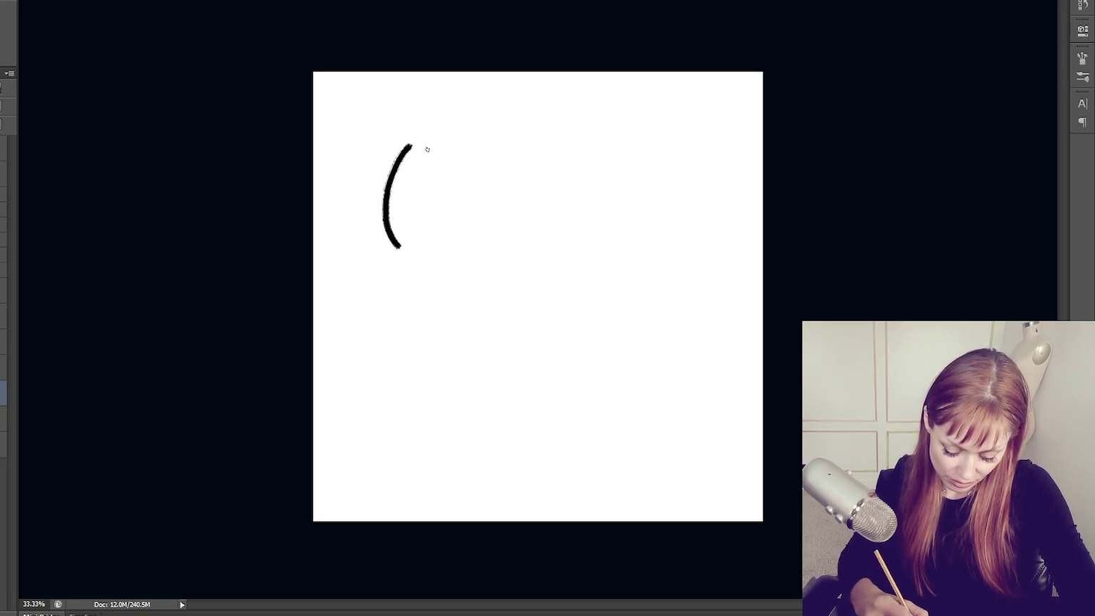
pyautogui.moveTo(408, 140); pyautogui.dragTo(456, 217)
pyautogui.hotkey('ctrl', 'z')
pyautogui.moveTo(407, 141); pyautogui.dragTo(464, 218)
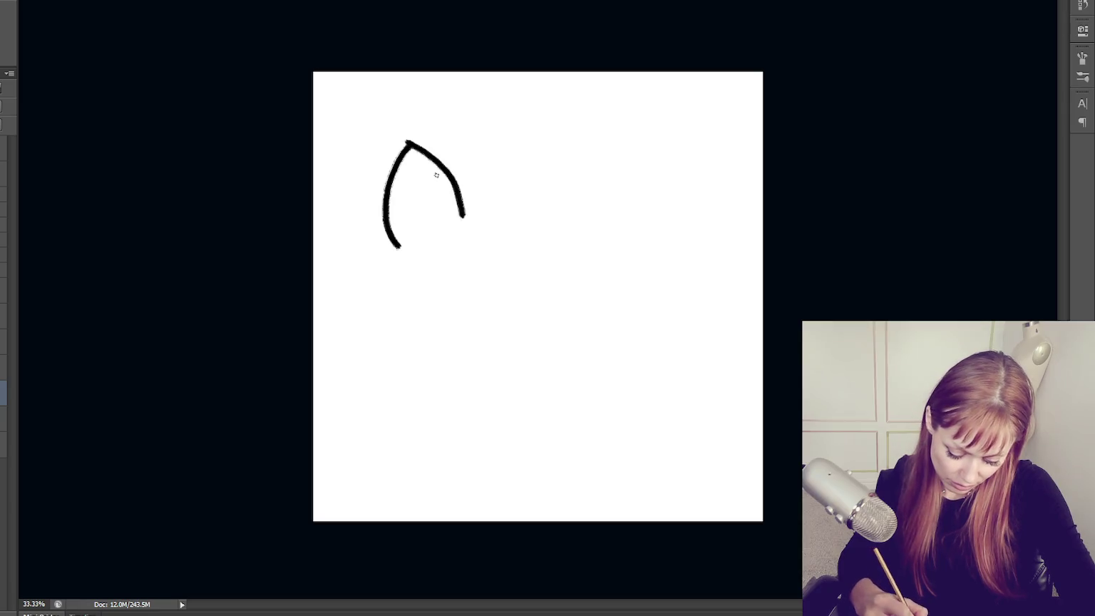
pyautogui.moveTo(422, 174); pyautogui.dragTo(501, 125)
pyautogui.hotkey('ctrl', 'z')
pyautogui.moveTo(422, 180)
pyautogui.mouseDown()
pyautogui.moveTo(475, 151)
pyautogui.moveTo(472, 230)
pyautogui.mouseUp()
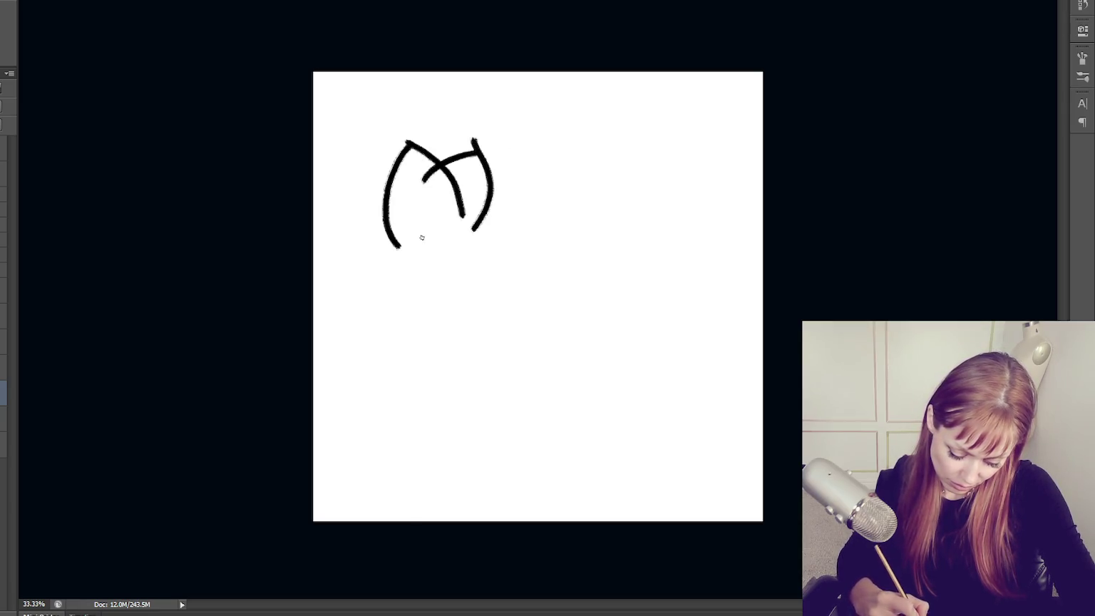
pyautogui.moveTo(415, 203); pyautogui.dragTo(479, 248)
# Thicken and shade the arched letter, then step back through History past the white fill.
pyautogui.moveTo(476, 143)
pyautogui.mouseDown()
pyautogui.moveTo(460, 250)
pyautogui.moveTo(426, 223)
pyautogui.moveTo(436, 204)
pyautogui.mouseUp()
pyautogui.moveTo(403, 142)
pyautogui.mouseDown()
pyautogui.moveTo(391, 250)
pyautogui.moveTo(437, 217)
pyautogui.moveTo(470, 215)
pyautogui.mouseUp()
pyautogui.moveTo(456, 173); pyautogui.dragTo(467, 219)
pyautogui.moveTo(416, 183)
pyautogui.mouseDown()
pyautogui.moveTo(437, 162)
pyautogui.moveTo(467, 217)
pyautogui.mouseUp()
pyautogui.hotkey('ctrl', 'alt', 'z')
pyautogui.hotkey('ctrl', 'alt', 'z')
pyautogui.hotkey('ctrl', 'alt', 'z')
pyautogui.hotkey('ctrl', 'alt', 'z')
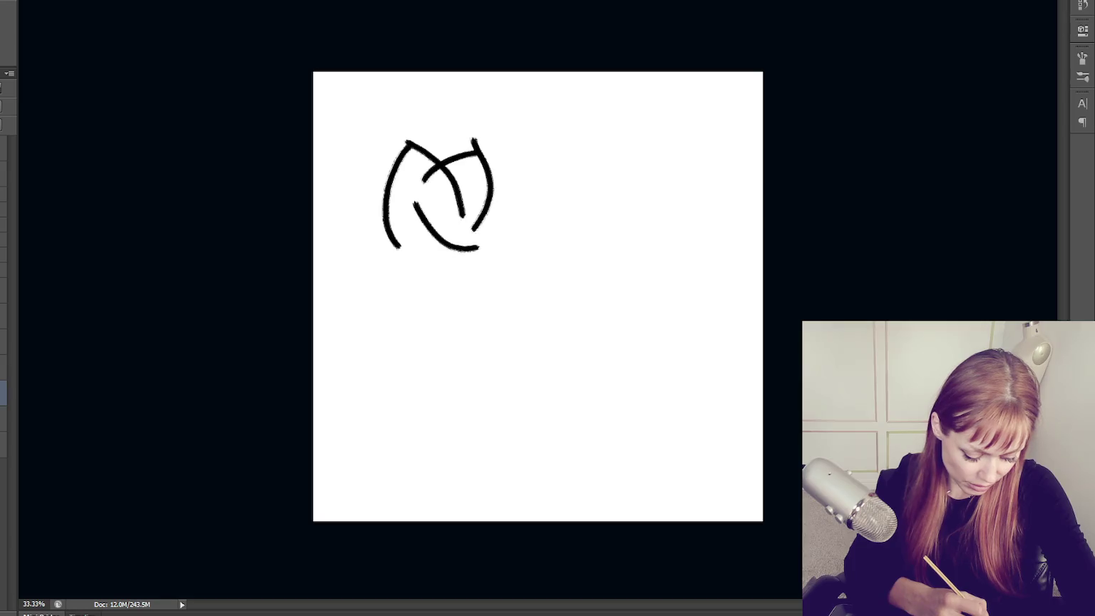
pyautogui.hotkey('ctrl', 'alt', 'z')
pyautogui.hotkey('ctrl', 'alt', 'z')
pyautogui.hotkey('ctrl', 'alt', 'z')
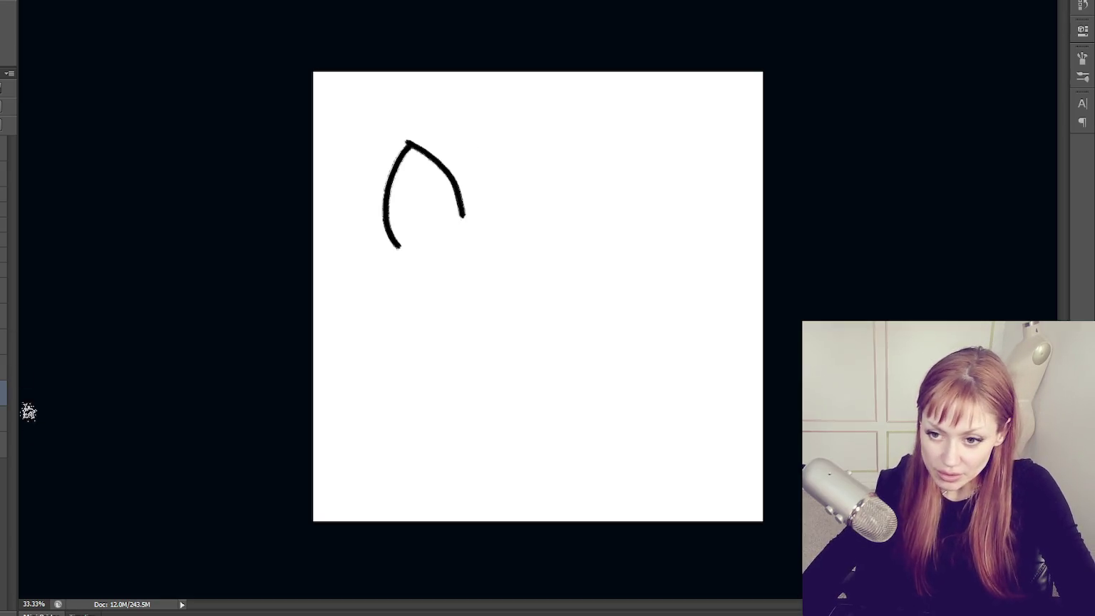
pyautogui.hotkey('ctrl', 'alt', 'z')
pyautogui.hotkey('ctrl', 'alt', 'z')
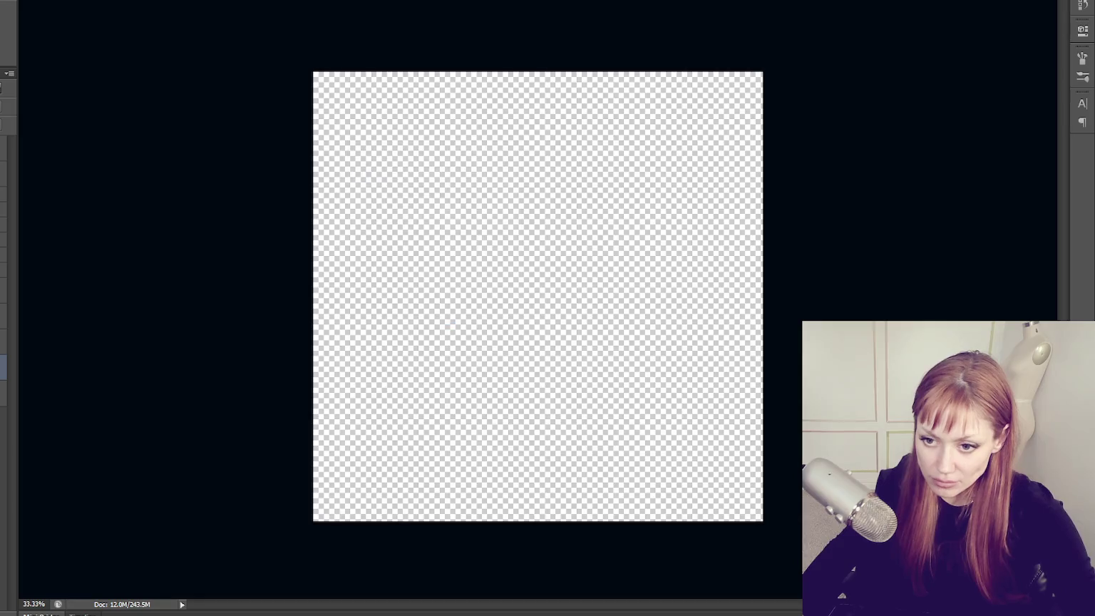
# Fill the canvas with white after dismissing the hidden-layer warnings, then select the top layer.
pyautogui.click(587, 281)
pyautogui.click(450, 202)
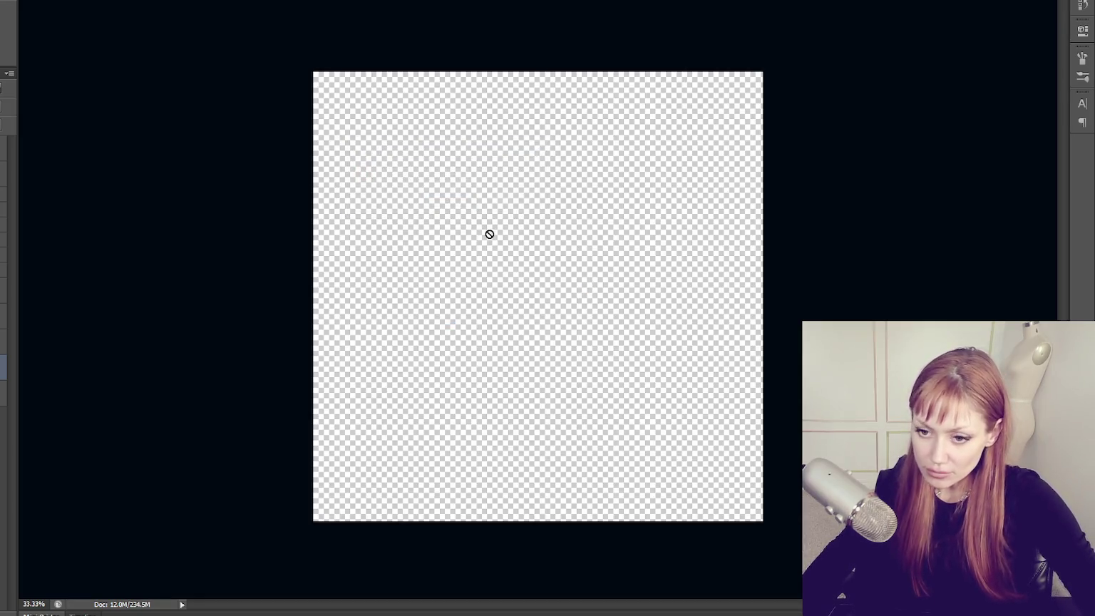
pyautogui.click(590, 231)
pyautogui.click(462, 203)
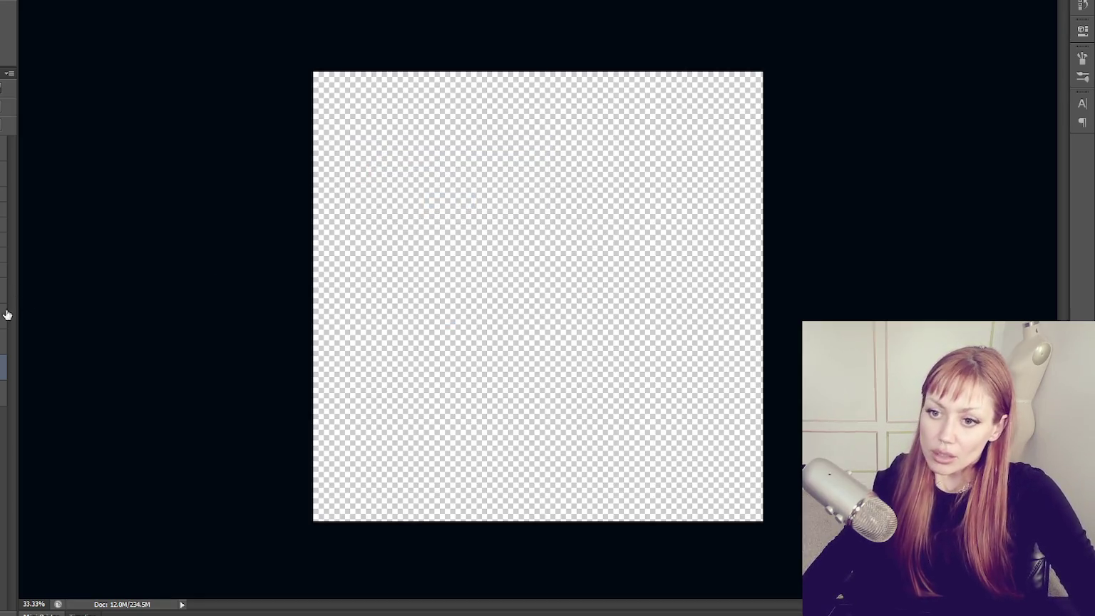
pyautogui.click(506, 264)
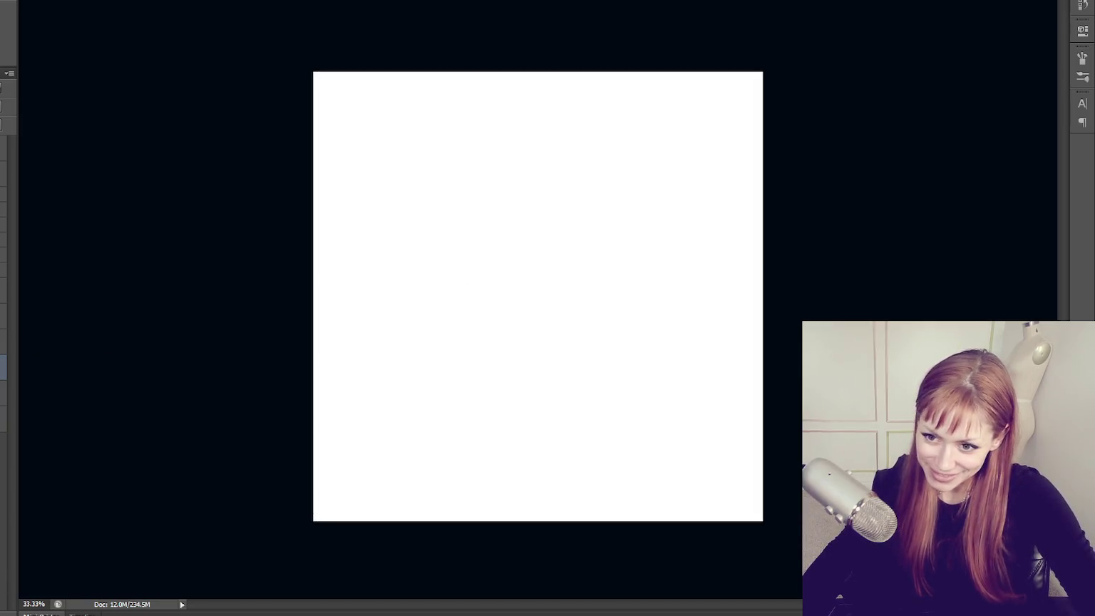
pyautogui.hotkey('ctrl', 'z')
pyautogui.hotkey('ctrl', 'z')
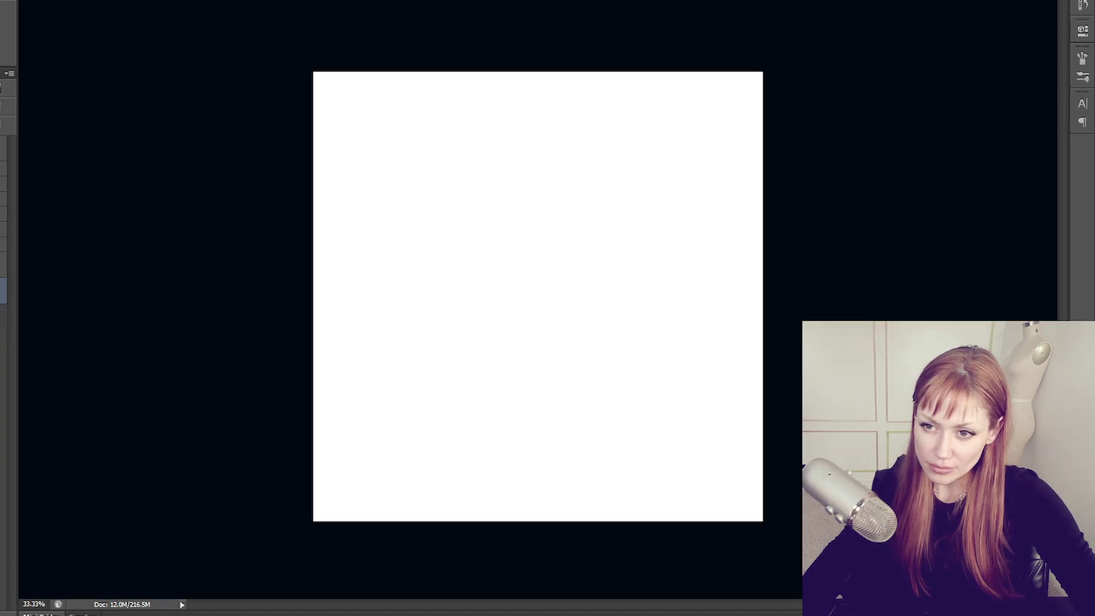
pyautogui.keyDown('shift'); pyautogui.click(3, 169); pyautogui.keyUp('shift')
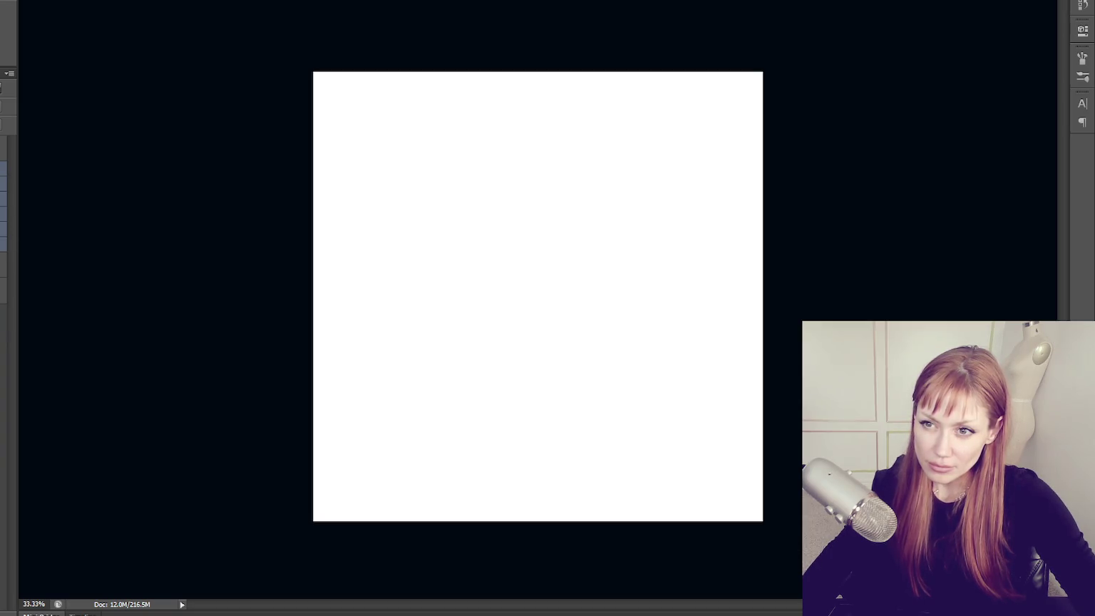
pyautogui.click(4, 147)
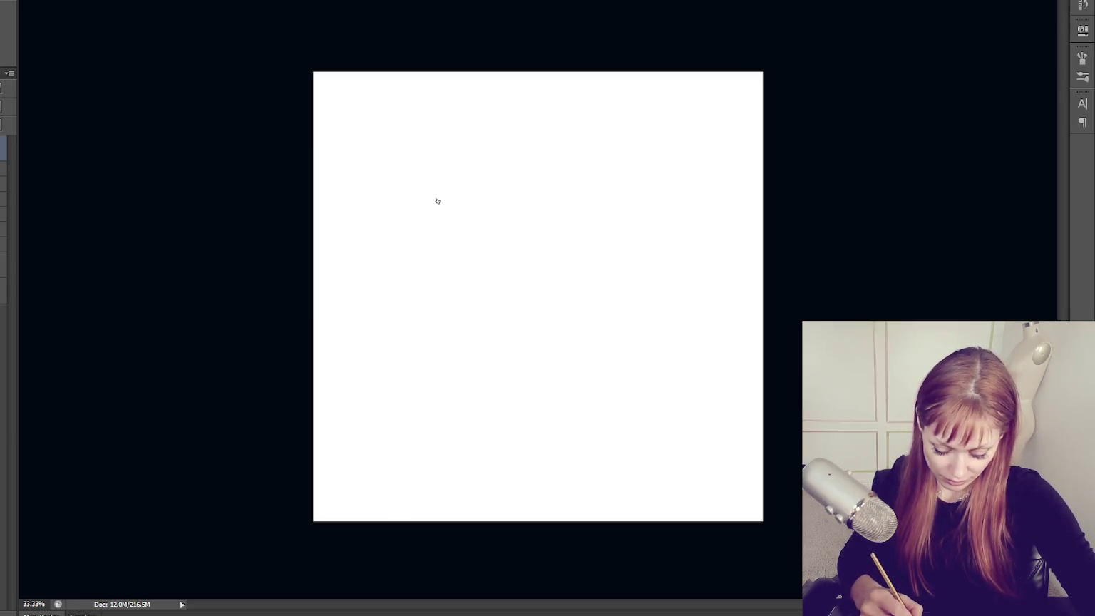
# Draw the M's left leg, diagonals and a curve closing its bottom.
pyautogui.moveTo(391, 170)
pyautogui.mouseDown()
pyautogui.moveTo(367, 225)
pyautogui.moveTo(351, 346)
pyautogui.mouseUp()
pyautogui.moveTo(387, 165); pyautogui.dragTo(462, 298)
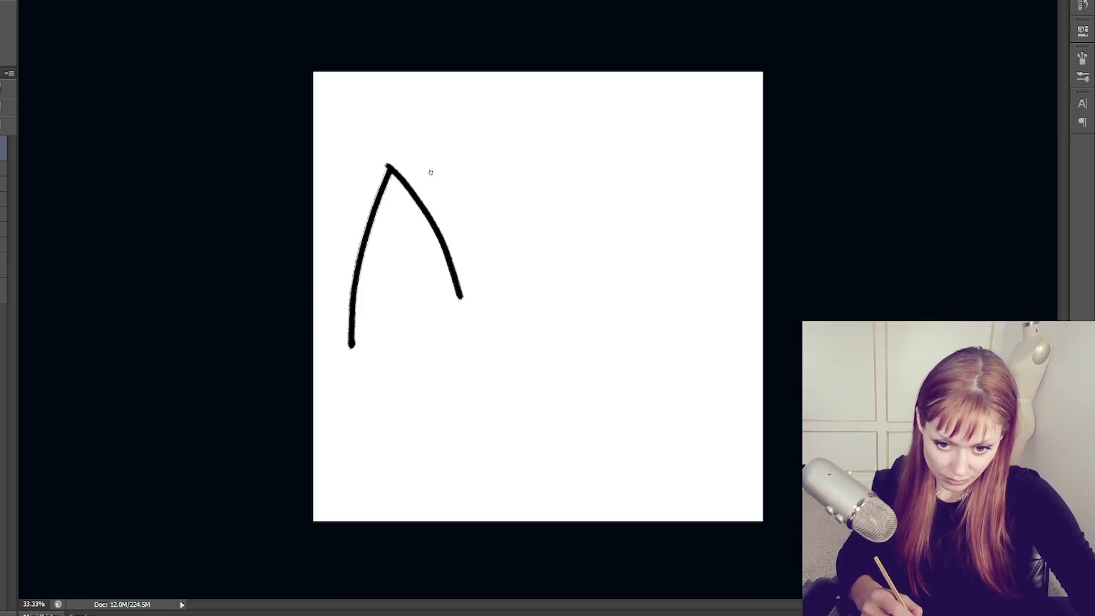
pyautogui.moveTo(423, 204)
pyautogui.mouseDown()
pyautogui.moveTo(449, 161)
pyautogui.moveTo(521, 358)
pyautogui.mouseUp()
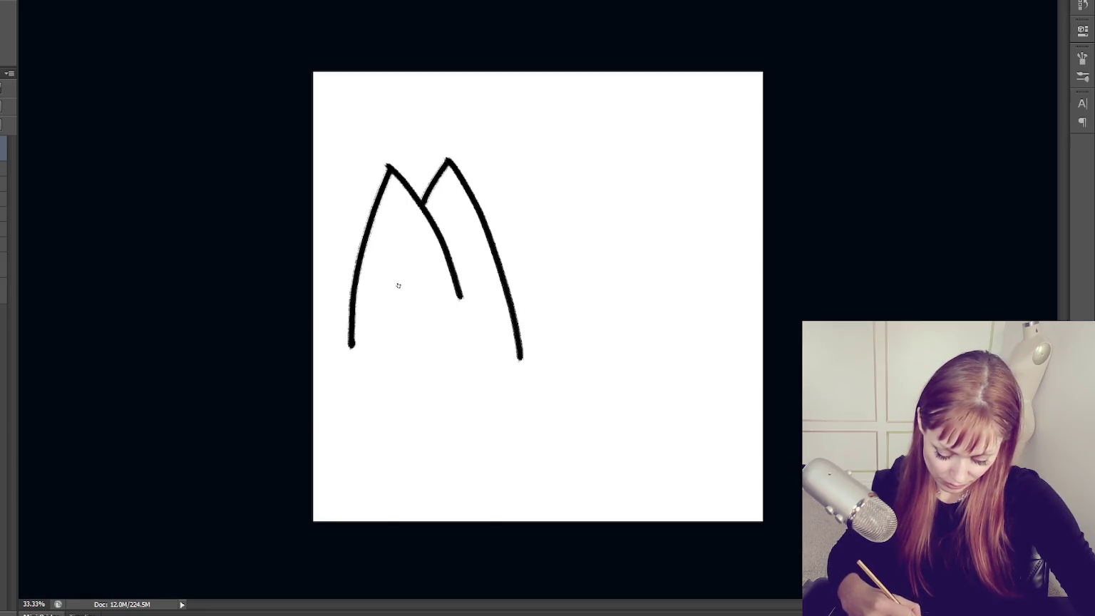
pyautogui.moveTo(397, 285); pyautogui.dragTo(531, 378)
pyautogui.hotkey('ctrl', 'z')
pyautogui.moveTo(380, 292); pyautogui.dragTo(518, 364)
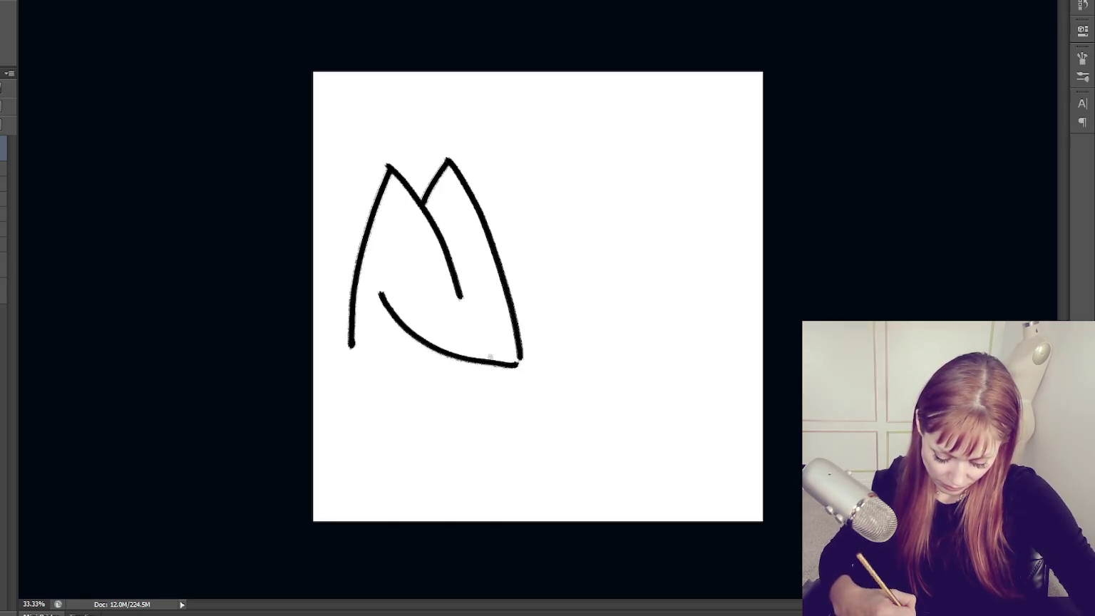
pyautogui.moveTo(350, 329)
pyautogui.mouseDown()
pyautogui.moveTo(346, 364)
pyautogui.moveTo(417, 330)
pyautogui.mouseUp()
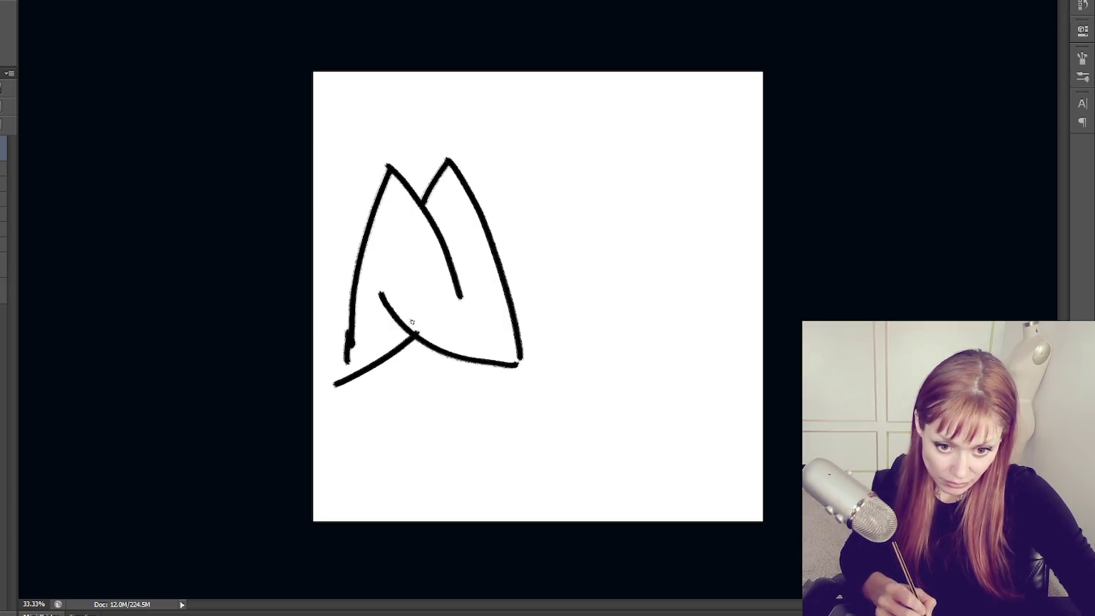
# Retrace the M's left edge, lower curve and diagonals into thick black outlines.
pyautogui.moveTo(351, 292); pyautogui.dragTo(345, 371)
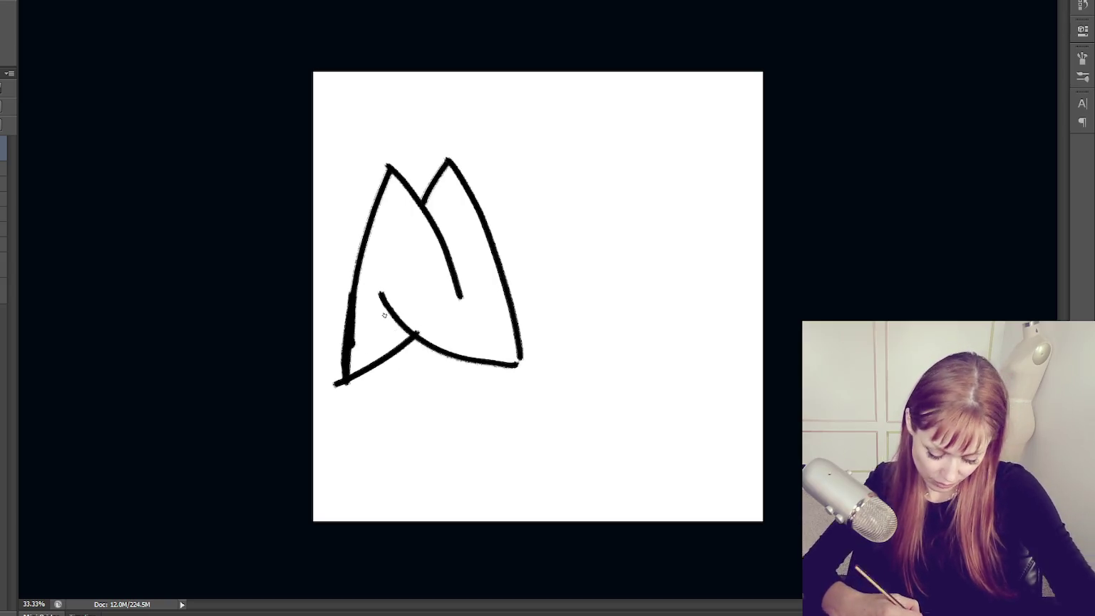
pyautogui.moveTo(380, 292)
pyautogui.mouseDown()
pyautogui.moveTo(420, 334)
pyautogui.moveTo(518, 365)
pyautogui.mouseUp()
pyautogui.moveTo(449, 158); pyautogui.dragTo(520, 366)
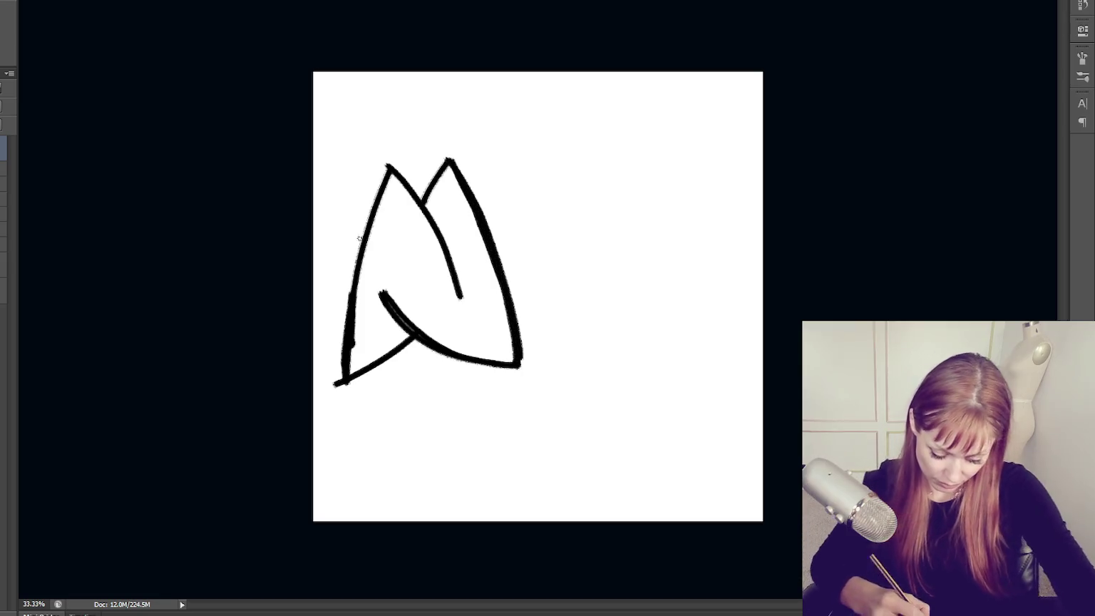
pyautogui.moveTo(387, 166); pyautogui.dragTo(345, 359)
pyautogui.moveTo(382, 179)
pyautogui.mouseDown()
pyautogui.moveTo(346, 349)
pyautogui.moveTo(414, 331)
pyautogui.mouseUp()
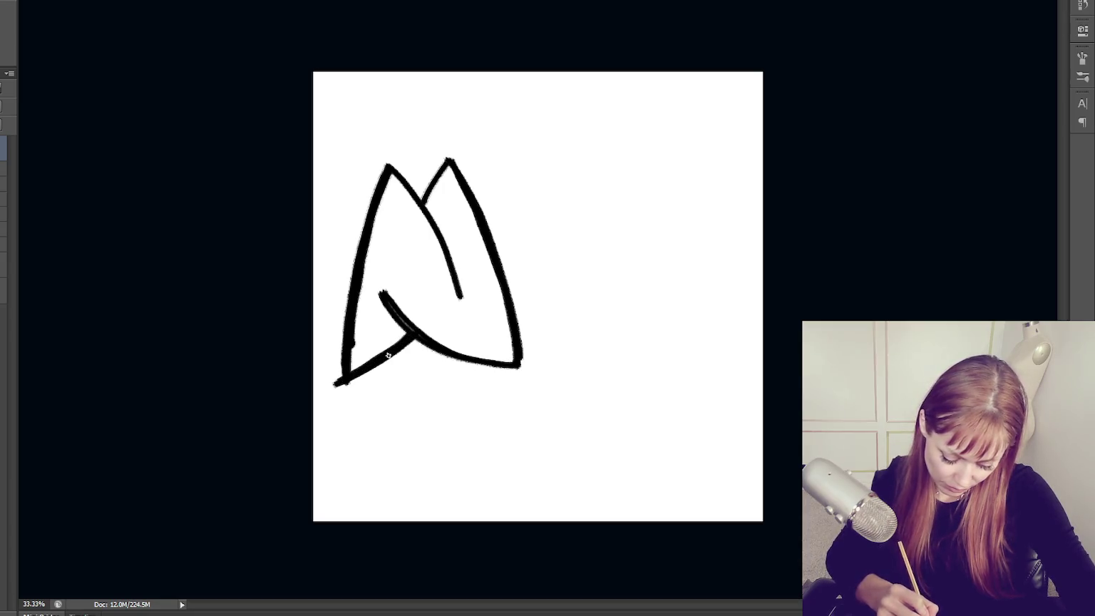
pyautogui.moveTo(344, 377)
pyautogui.mouseDown()
pyautogui.moveTo(426, 338)
pyautogui.moveTo(380, 367)
pyautogui.moveTo(364, 364)
pyautogui.moveTo(399, 342)
pyautogui.moveTo(349, 371)
pyautogui.moveTo(417, 324)
pyautogui.moveTo(357, 367)
pyautogui.moveTo(399, 324)
pyautogui.mouseUp()
pyautogui.moveTo(386, 361); pyautogui.dragTo(428, 339)
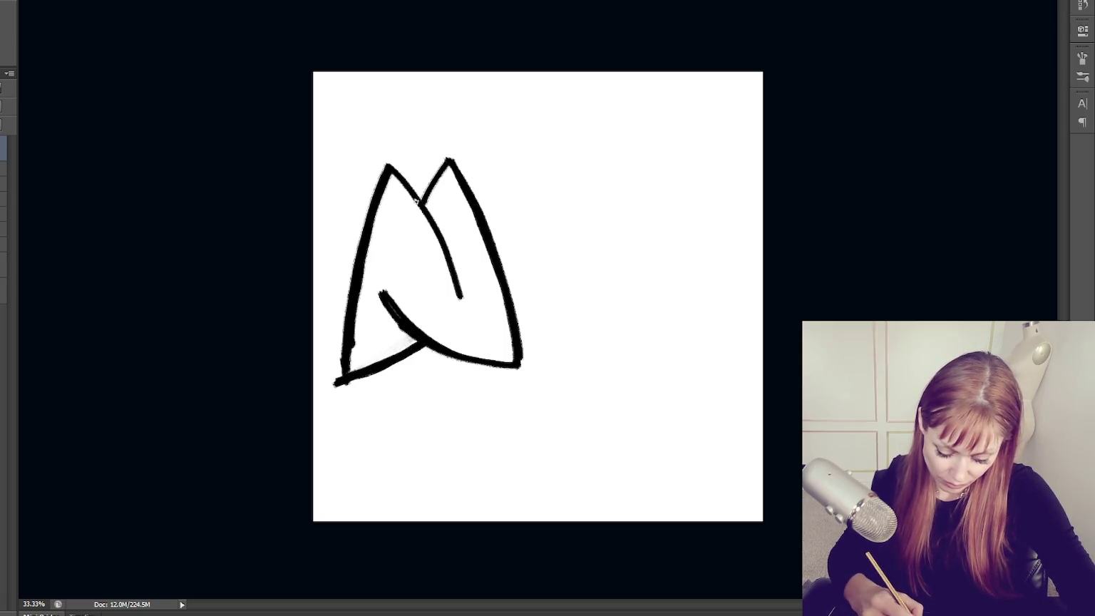
pyautogui.moveTo(377, 186); pyautogui.dragTo(333, 370)
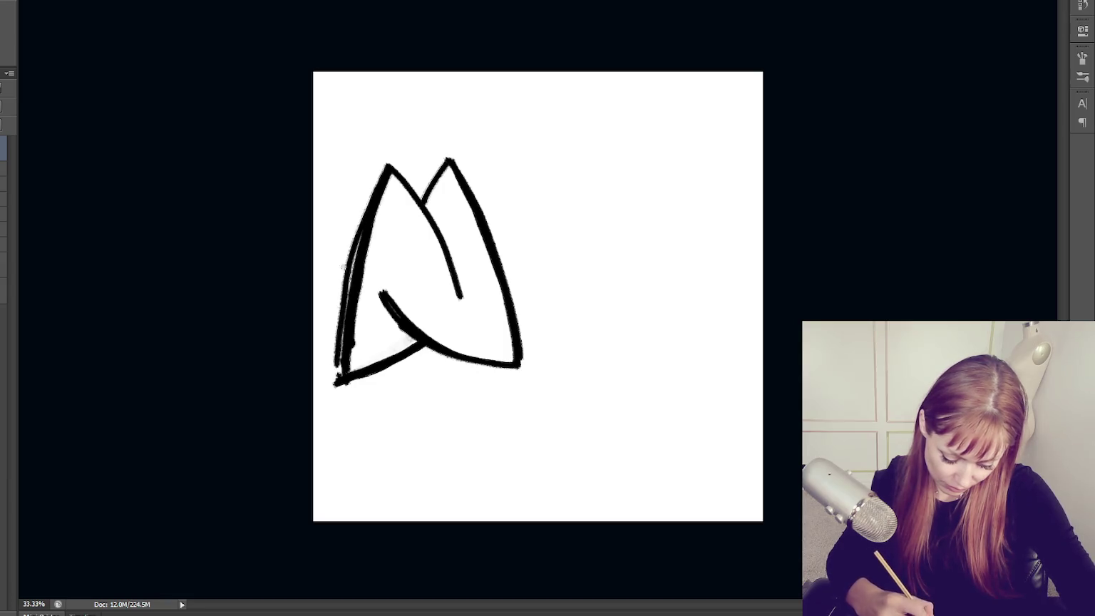
pyautogui.moveTo(382, 171); pyautogui.dragTo(337, 367)
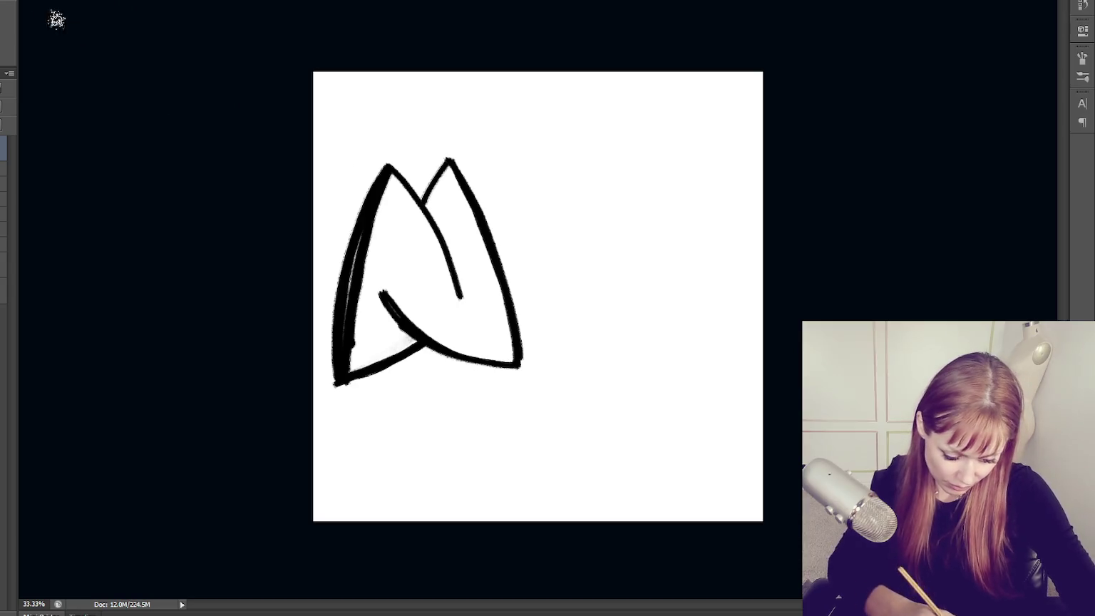
# Add soft grey shading down the M's inner left stroke and near its peak.
pyautogui.moveTo(378, 224)
pyautogui.mouseDown()
pyautogui.moveTo(349, 360)
pyautogui.moveTo(376, 228)
pyautogui.moveTo(350, 355)
pyautogui.moveTo(361, 244)
pyautogui.moveTo(356, 335)
pyautogui.moveTo(351, 250)
pyautogui.moveTo(369, 210)
pyautogui.mouseUp()
pyautogui.moveTo(389, 167); pyautogui.dragTo(363, 231)
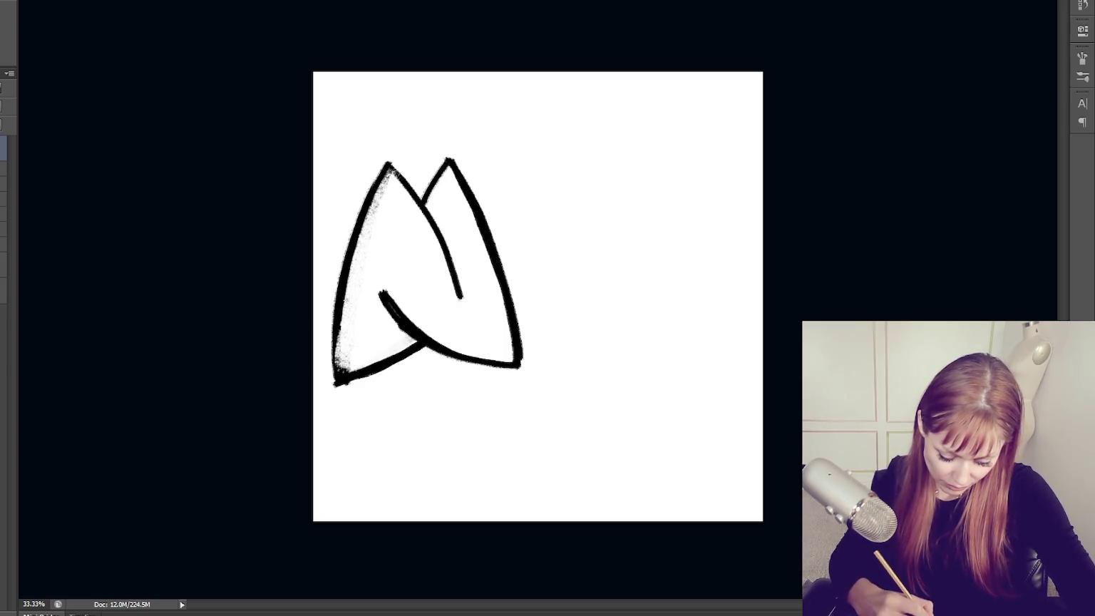
pyautogui.moveTo(335, 313); pyautogui.dragTo(336, 383)
pyautogui.moveTo(389, 169); pyautogui.dragTo(413, 200)
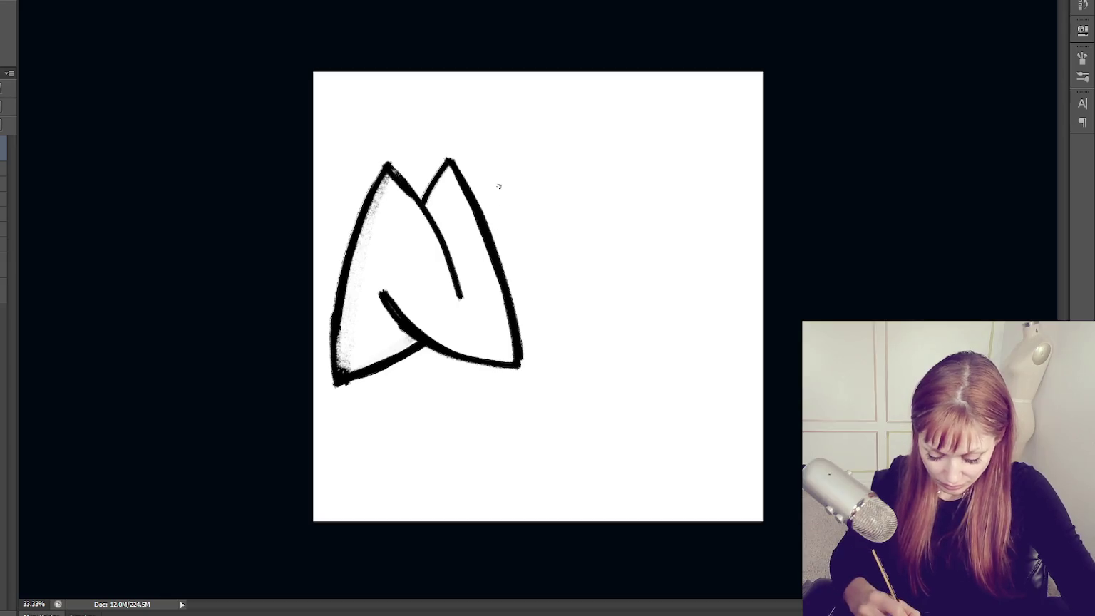
# Draw the O's top curve, right side and bottom, undoing misplaced strokes.
pyautogui.moveTo(465, 182)
pyautogui.mouseDown()
pyautogui.moveTo(525, 155)
pyautogui.moveTo(592, 169)
pyautogui.mouseUp()
pyautogui.hotkey('ctrl', 'z')
pyautogui.moveTo(458, 191)
pyautogui.mouseDown()
pyautogui.moveTo(485, 158)
pyautogui.moveTo(574, 184)
pyautogui.moveTo(585, 275)
pyautogui.mouseUp()
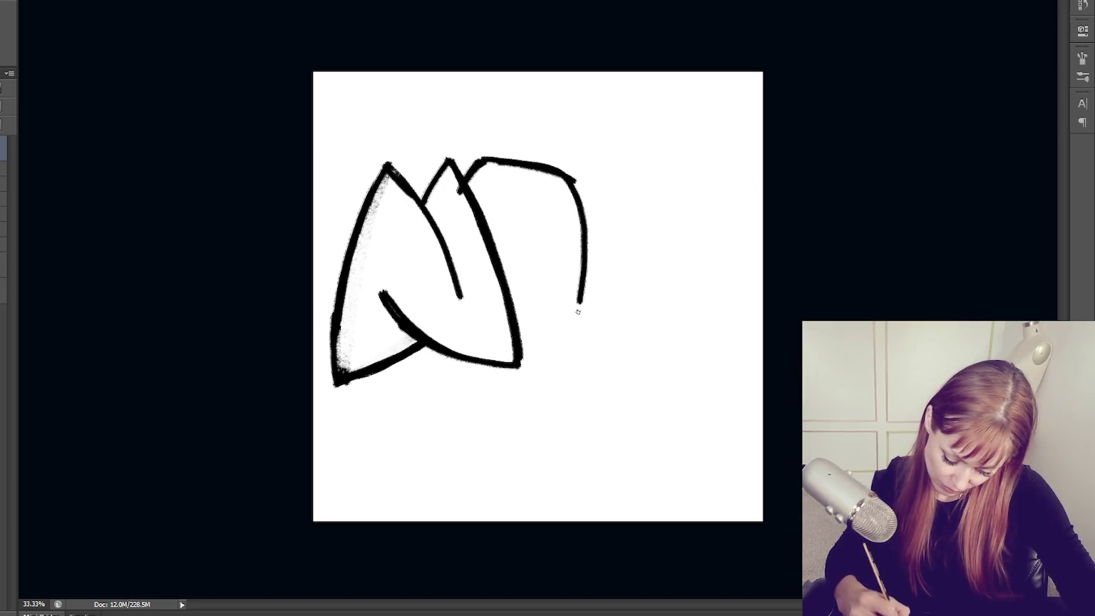
pyautogui.moveTo(575, 189); pyautogui.dragTo(572, 334)
pyautogui.moveTo(589, 235); pyautogui.dragTo(565, 353)
pyautogui.hotkey('ctrl', 'alt', 'z')
pyautogui.hotkey('ctrl', 'alt', 'z')
pyautogui.hotkey('ctrl', 'alt', 'z')
pyautogui.moveTo(575, 182); pyautogui.dragTo(582, 349)
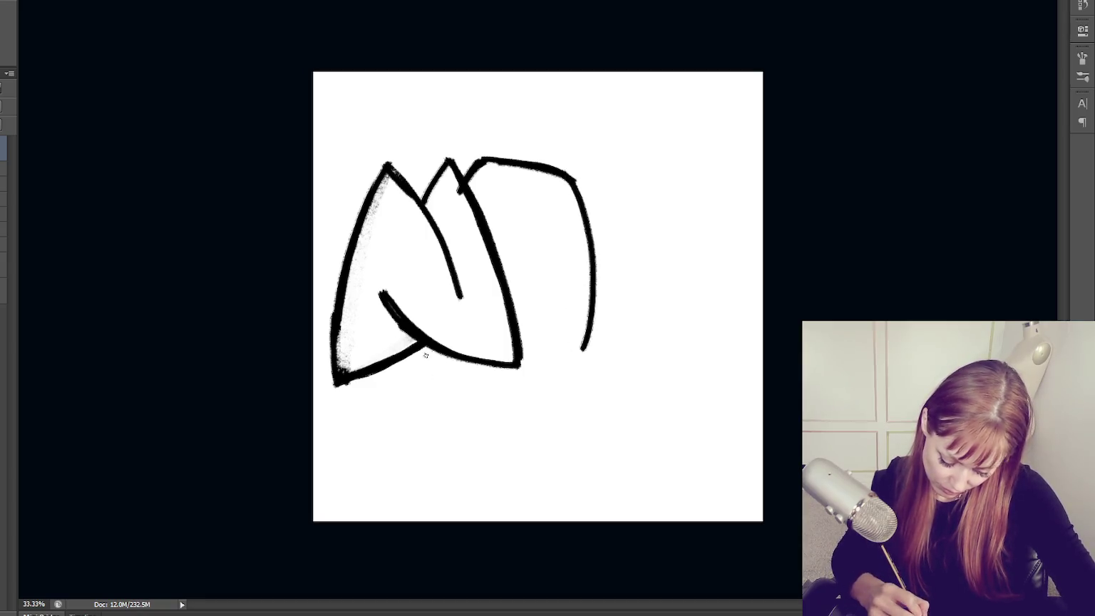
pyautogui.moveTo(427, 382); pyautogui.dragTo(584, 361)
pyautogui.hotkey('ctrl', 'alt', 'z')
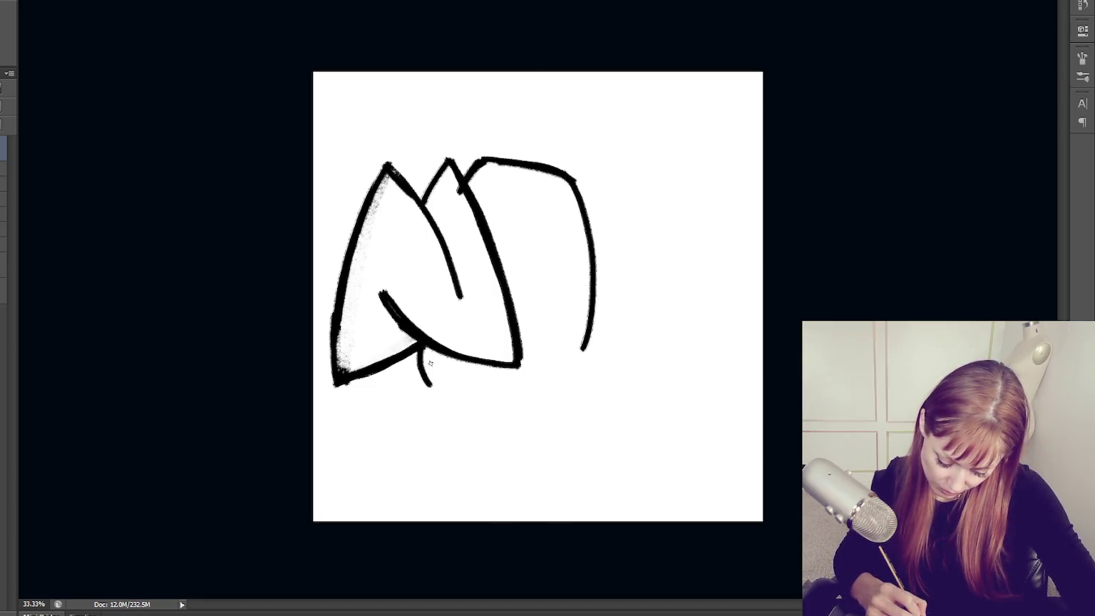
pyautogui.moveTo(421, 349); pyautogui.dragTo(591, 343)
pyautogui.hotkey('ctrl', 'alt', 'z')
pyautogui.hotkey('ctrl', 'alt', 'z')
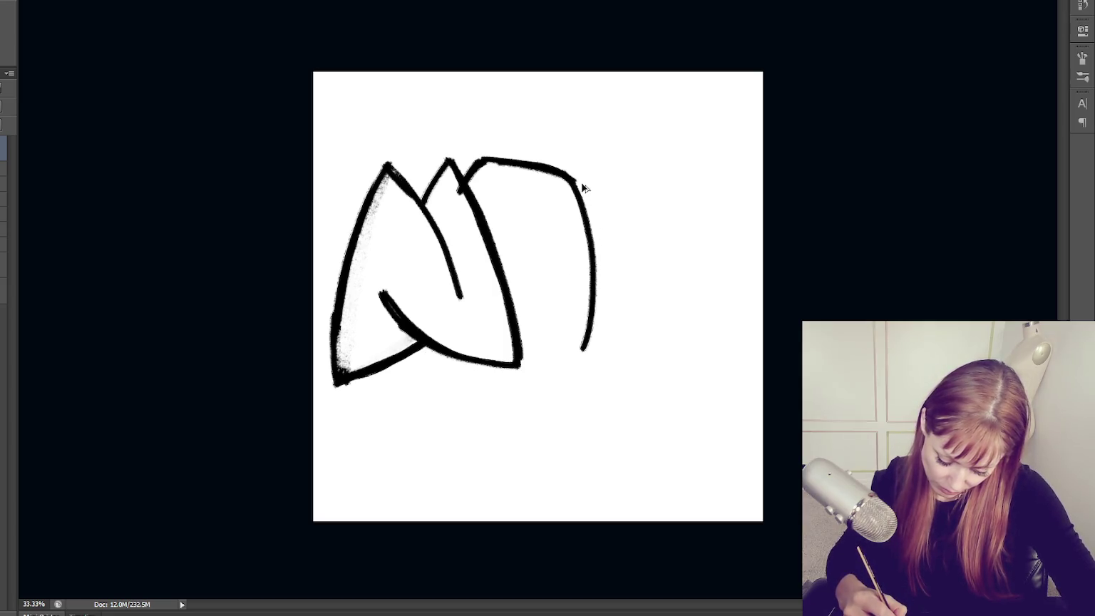
pyautogui.hotkey('ctrl', 'alt', 'z')
# Redraw the O's right side wider, add its base and inner lines.
pyautogui.moveTo(571, 174)
pyautogui.mouseDown()
pyautogui.moveTo(602, 281)
pyautogui.moveTo(604, 356)
pyautogui.mouseUp()
pyautogui.hotkey('ctrl', 'alt', 'z')
pyautogui.hotkey('ctrl', 'alt', 'z')
pyautogui.moveTo(572, 175); pyautogui.dragTo(598, 370)
pyautogui.hotkey('ctrl', 'alt', 'z')
pyautogui.moveTo(571, 175)
pyautogui.mouseDown()
pyautogui.moveTo(599, 385)
pyautogui.moveTo(592, 367)
pyautogui.mouseUp()
pyautogui.hotkey('ctrl', 'alt', 'z')
pyautogui.hotkey('ctrl', 'alt', 'z')
pyautogui.moveTo(572, 175); pyautogui.dragTo(606, 382)
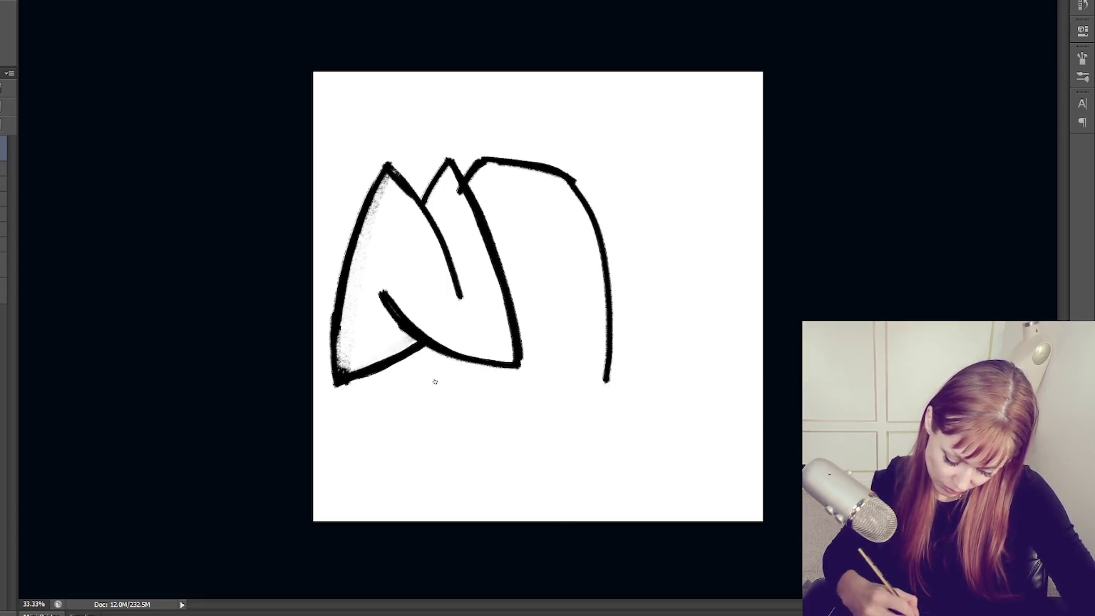
pyautogui.moveTo(430, 346)
pyautogui.mouseDown()
pyautogui.moveTo(443, 406)
pyautogui.moveTo(611, 397)
pyautogui.mouseUp()
pyautogui.hotkey('ctrl', 'alt', 'z')
pyautogui.moveTo(436, 391)
pyautogui.mouseDown()
pyautogui.moveTo(606, 382)
pyautogui.moveTo(502, 413)
pyautogui.mouseUp()
pyautogui.hotkey('ctrl', 'alt', 'z')
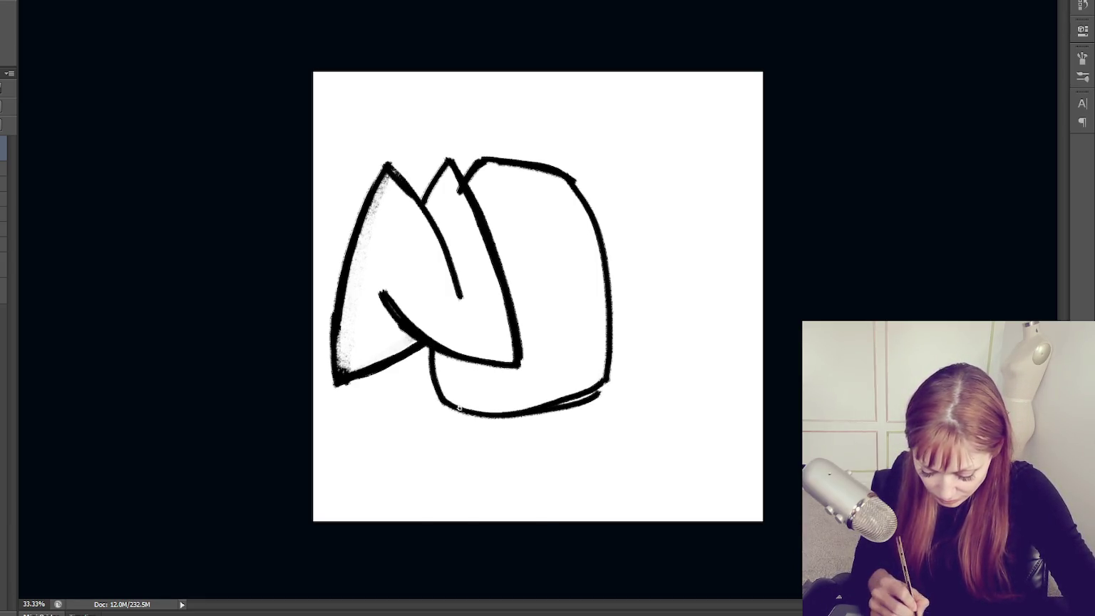
pyautogui.moveTo(521, 261); pyautogui.dragTo(514, 219)
pyautogui.moveTo(543, 329); pyautogui.dragTo(535, 286)
pyautogui.moveTo(523, 224)
pyautogui.mouseDown()
pyautogui.moveTo(521, 321)
pyautogui.moveTo(538, 355)
pyautogui.mouseUp()
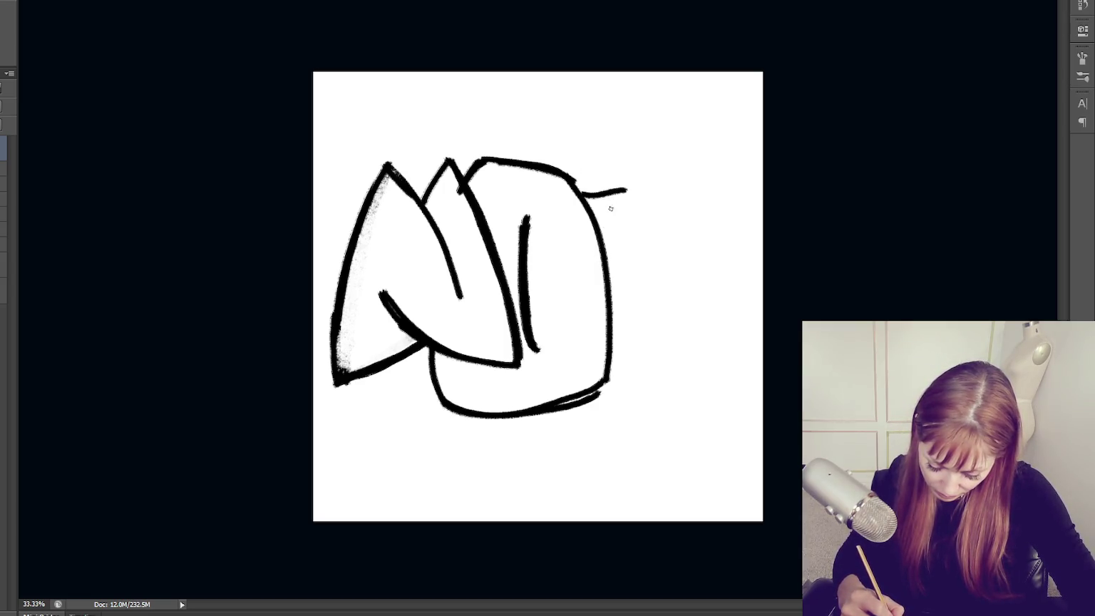
# Sketch the V beside the O with a bulging right side and thick edges.
pyautogui.moveTo(626, 191); pyautogui.dragTo(656, 287)
pyautogui.moveTo(649, 189)
pyautogui.mouseDown()
pyautogui.moveTo(645, 260)
pyautogui.moveTo(730, 183)
pyautogui.moveTo(660, 363)
pyautogui.mouseUp()
pyautogui.hotkey('ctrl', 'z')
pyautogui.moveTo(735, 178); pyautogui.dragTo(679, 364)
pyautogui.hotkey('ctrl', 'z')
pyautogui.moveTo(738, 180)
pyautogui.mouseDown()
pyautogui.moveTo(693, 360)
pyautogui.moveTo(678, 375)
pyautogui.mouseUp()
pyautogui.hotkey('ctrl', 'z')
pyautogui.moveTo(709, 324); pyautogui.dragTo(629, 388)
pyautogui.moveTo(756, 197); pyautogui.dragTo(665, 399)
pyautogui.moveTo(753, 236)
pyautogui.mouseDown()
pyautogui.moveTo(693, 376)
pyautogui.moveTo(611, 364)
pyautogui.mouseUp()
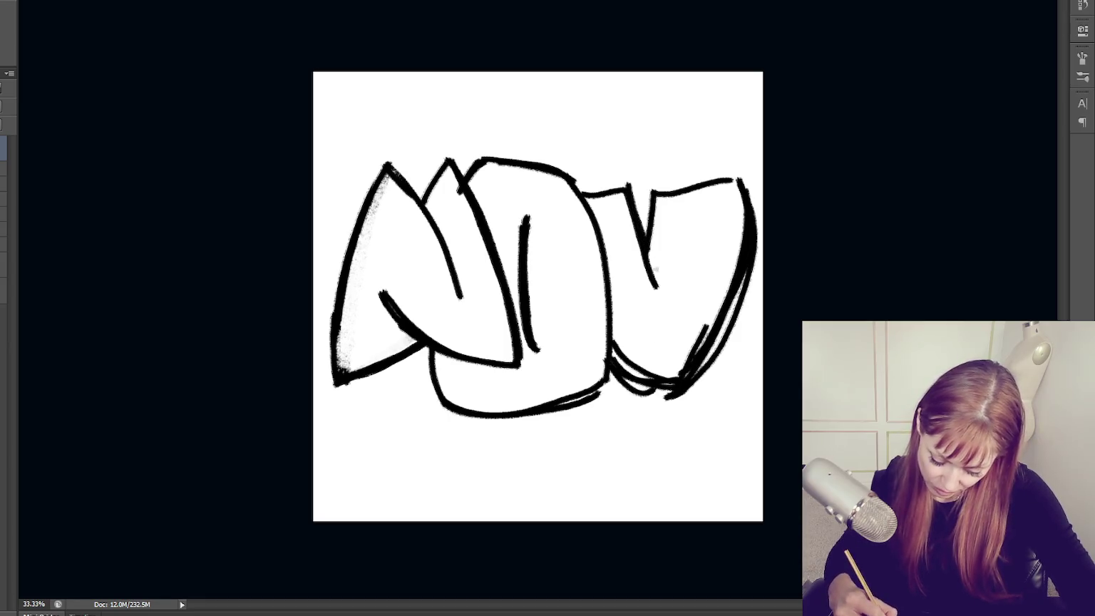
pyautogui.moveTo(645, 241); pyautogui.dragTo(662, 284)
# Thicken the O's edges and add base lines along the M's bottom.
pyautogui.moveTo(606, 356); pyautogui.dragTo(567, 400)
pyautogui.moveTo(367, 298)
pyautogui.mouseDown()
pyautogui.moveTo(512, 385)
pyautogui.moveTo(470, 382)
pyautogui.mouseUp()
pyautogui.moveTo(489, 296); pyautogui.dragTo(510, 363)
pyautogui.moveTo(472, 223); pyautogui.dragTo(513, 360)
pyautogui.moveTo(342, 315)
pyautogui.mouseDown()
pyautogui.moveTo(333, 412)
pyautogui.moveTo(419, 360)
pyautogui.mouseUp()
pyautogui.moveTo(345, 410); pyautogui.dragTo(428, 367)
pyautogui.moveTo(342, 325)
pyautogui.mouseDown()
pyautogui.moveTo(332, 417)
pyautogui.moveTo(428, 378)
pyautogui.moveTo(524, 392)
pyautogui.mouseUp()
pyautogui.moveTo(502, 296); pyautogui.dragTo(517, 357)
pyautogui.moveTo(512, 393); pyautogui.dragTo(503, 406)
pyautogui.moveTo(436, 372); pyautogui.dragTo(478, 389)
pyautogui.moveTo(524, 355); pyautogui.dragTo(525, 396)
pyautogui.moveTo(472, 385); pyautogui.dragTo(510, 390)
# Shade the M's lower curve and right edge in grey.
pyautogui.moveTo(371, 294)
pyautogui.mouseDown()
pyautogui.moveTo(502, 382)
pyautogui.moveTo(485, 296)
pyautogui.mouseUp()
pyautogui.moveTo(489, 257); pyautogui.dragTo(512, 382)
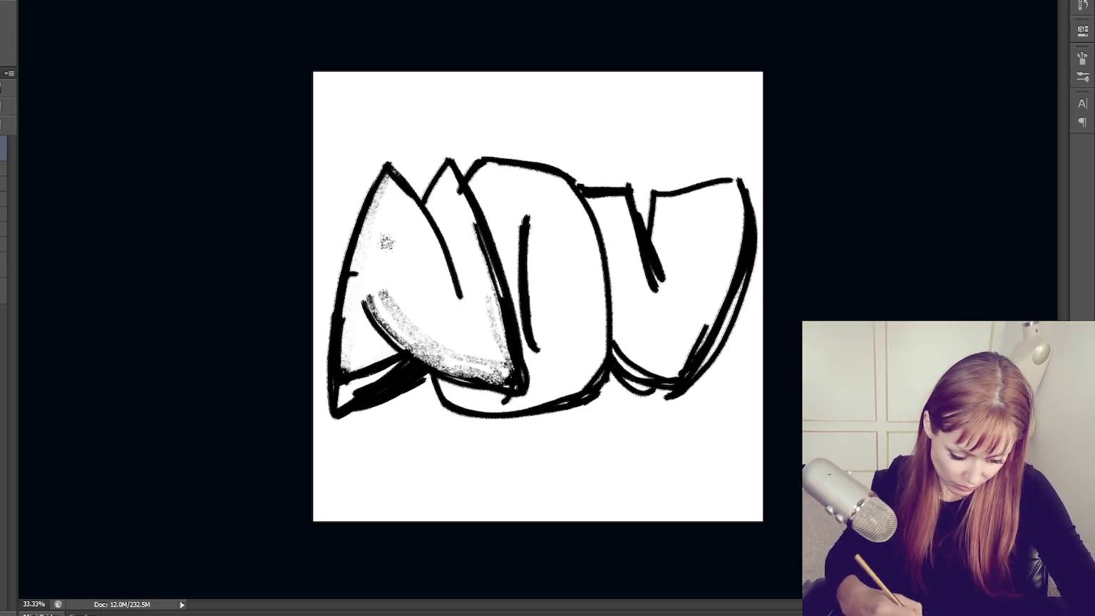
pyautogui.press('F5')
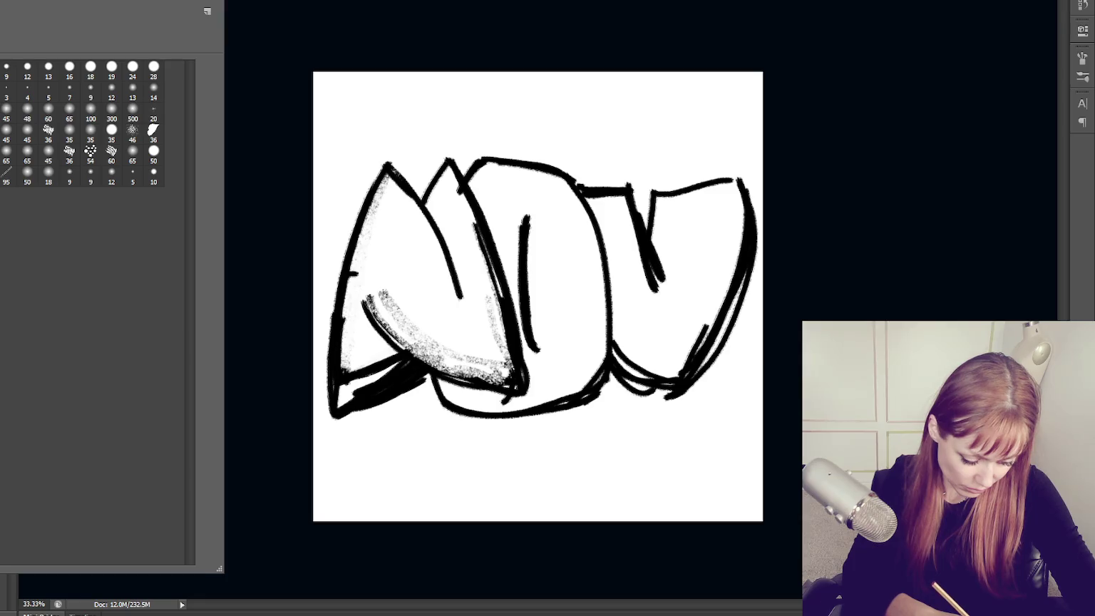
# Lighten the dark smudges and grey shading around the M and the O's bottom with white paint.
pyautogui.press('F5')
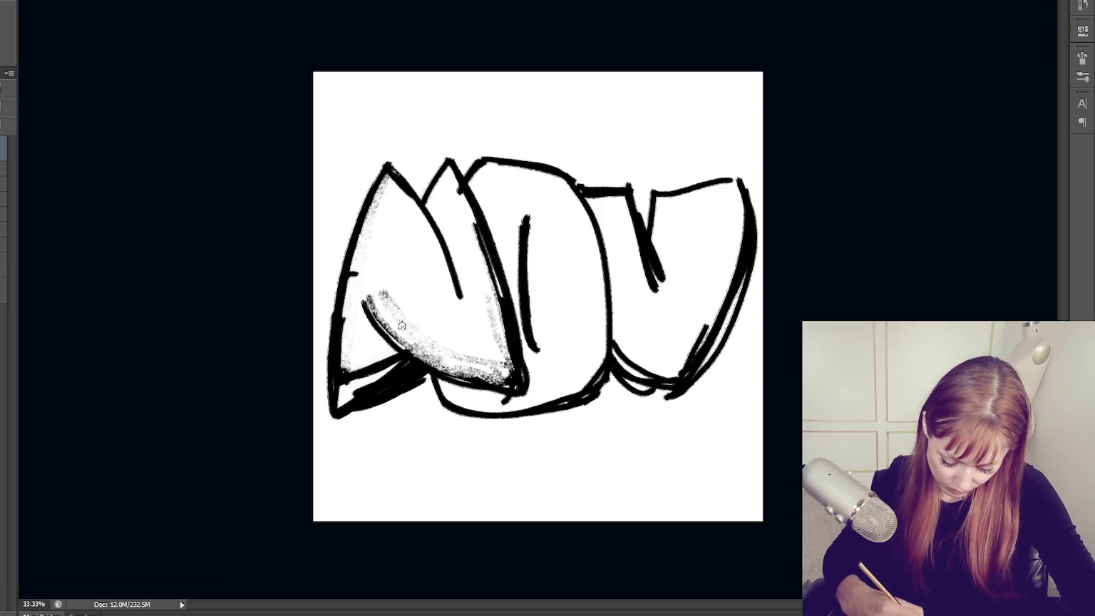
pyautogui.moveTo(448, 351)
pyautogui.mouseDown()
pyautogui.moveTo(496, 378)
pyautogui.moveTo(485, 243)
pyautogui.moveTo(502, 338)
pyautogui.mouseUp()
pyautogui.moveTo(488, 260); pyautogui.dragTo(512, 385)
pyautogui.moveTo(353, 360)
pyautogui.mouseDown()
pyautogui.moveTo(341, 392)
pyautogui.moveTo(400, 367)
pyautogui.mouseUp()
pyautogui.moveTo(356, 399)
pyautogui.mouseDown()
pyautogui.moveTo(395, 364)
pyautogui.moveTo(374, 389)
pyautogui.moveTo(349, 378)
pyautogui.mouseUp()
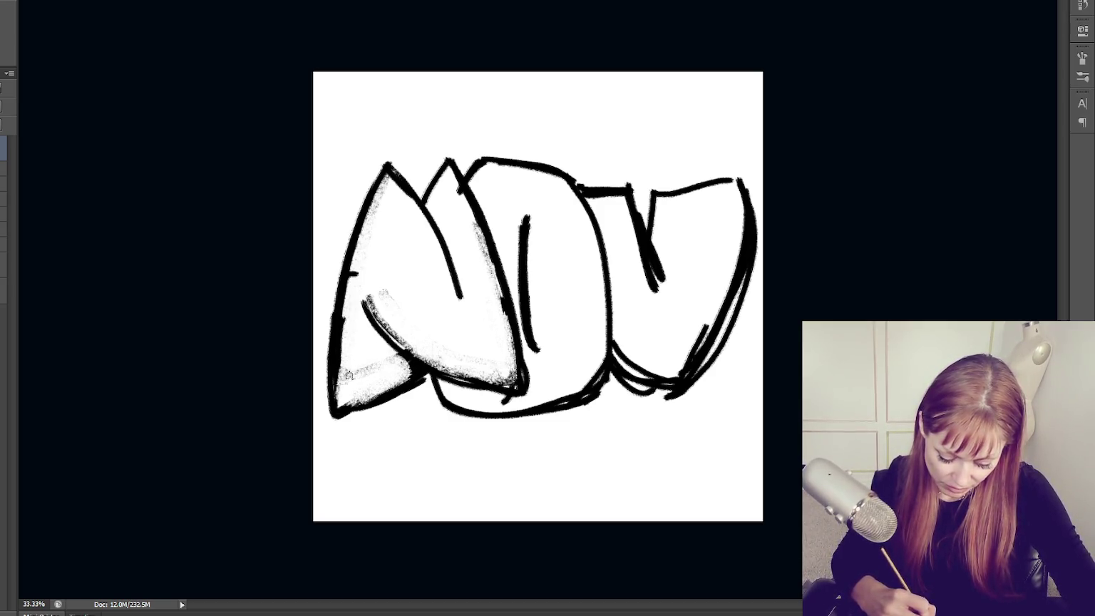
pyautogui.moveTo(349, 271); pyautogui.dragTo(344, 413)
pyautogui.moveTo(410, 296); pyautogui.dragTo(360, 346)
pyautogui.moveTo(492, 364)
pyautogui.mouseDown()
pyautogui.moveTo(516, 396)
pyautogui.moveTo(528, 353)
pyautogui.moveTo(542, 395)
pyautogui.mouseUp()
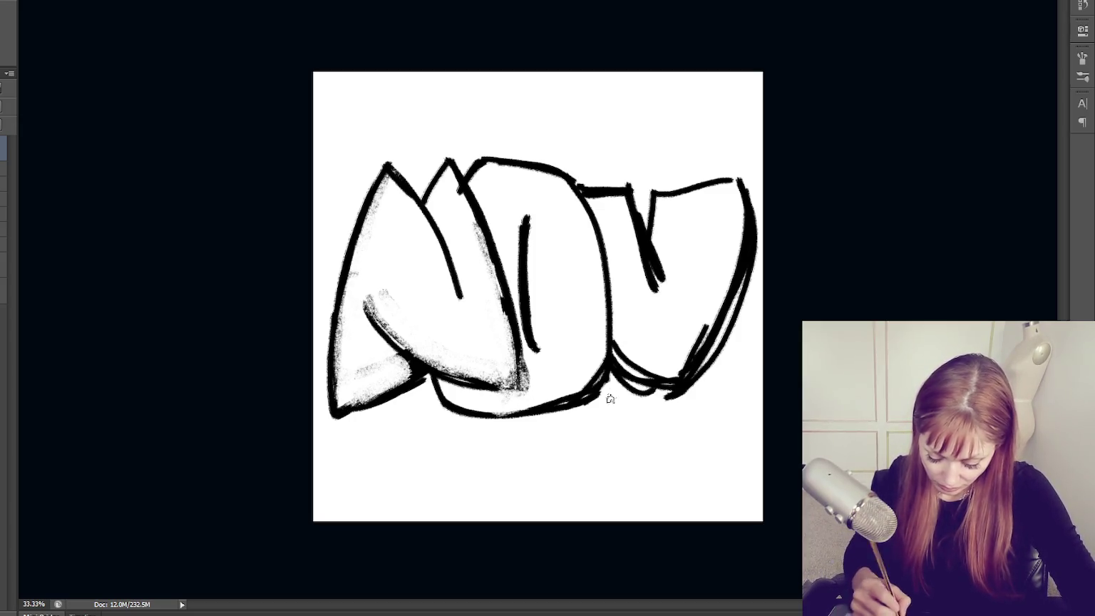
pyautogui.moveTo(528, 356); pyautogui.dragTo(611, 399)
pyautogui.moveTo(539, 406)
pyautogui.mouseDown()
pyautogui.moveTo(564, 397)
pyautogui.moveTo(527, 410)
pyautogui.mouseUp()
# Whiten the dark shading and inner black stroke along the V's sides and lower edge.
pyautogui.moveTo(720, 303); pyautogui.dragTo(670, 385)
pyautogui.moveTo(734, 286)
pyautogui.mouseDown()
pyautogui.moveTo(677, 378)
pyautogui.moveTo(745, 217)
pyautogui.moveTo(677, 381)
pyautogui.moveTo(620, 392)
pyautogui.moveTo(610, 331)
pyautogui.mouseUp()
pyautogui.moveTo(659, 381); pyautogui.dragTo(630, 352)
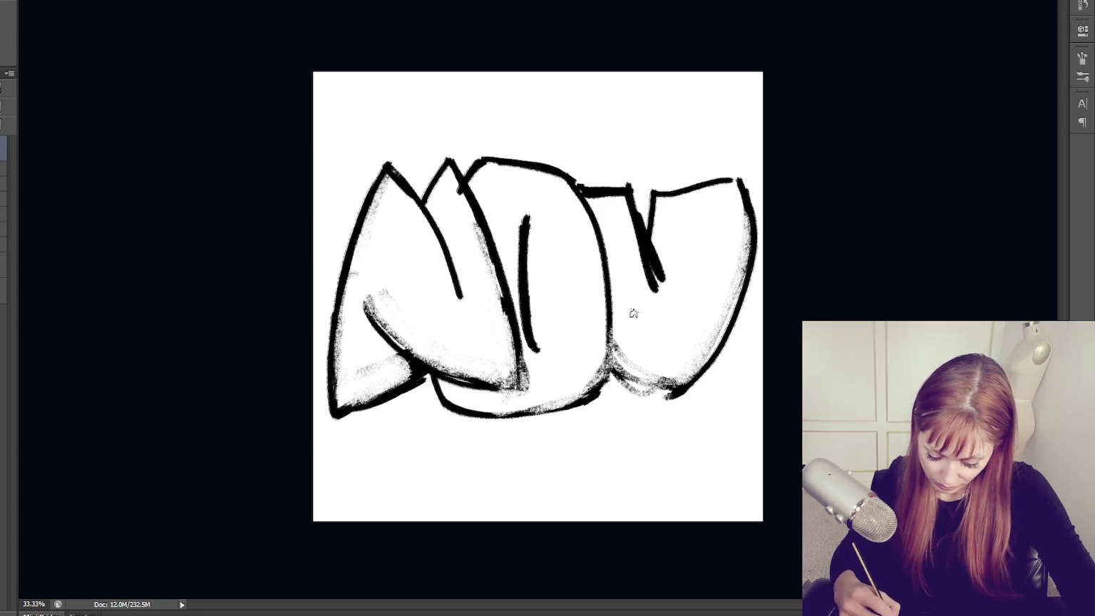
pyautogui.moveTo(651, 287)
pyautogui.mouseDown()
pyautogui.moveTo(636, 243)
pyautogui.moveTo(644, 270)
pyautogui.mouseUp()
pyautogui.moveTo(639, 203)
pyautogui.mouseDown()
pyautogui.moveTo(652, 278)
pyautogui.moveTo(668, 233)
pyautogui.mouseUp()
# Redraw the V's inner stroke, top, left and bottom-left edges in thick black, erasing a stray vertical stroke.
pyautogui.moveTo(638, 184); pyautogui.dragTo(662, 262)
pyautogui.moveTo(656, 191)
pyautogui.mouseDown()
pyautogui.moveTo(663, 263)
pyautogui.moveTo(745, 178)
pyautogui.mouseUp()
pyautogui.moveTo(583, 188); pyautogui.dragTo(628, 186)
pyautogui.moveTo(600, 351); pyautogui.dragTo(669, 396)
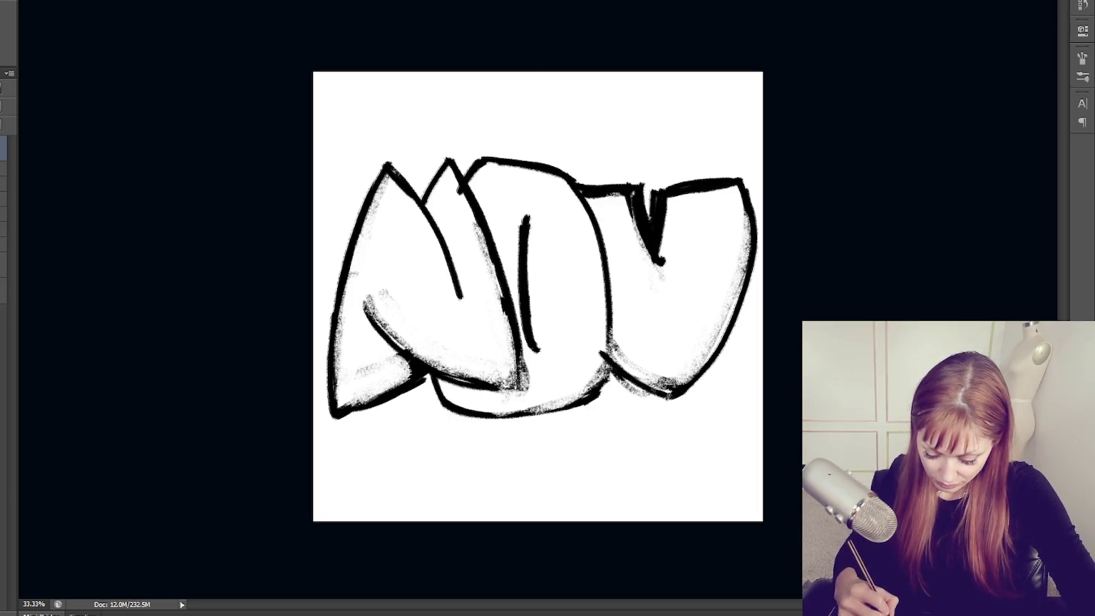
pyautogui.moveTo(616, 305); pyautogui.dragTo(589, 395)
pyautogui.moveTo(616, 275); pyautogui.dragTo(619, 342)
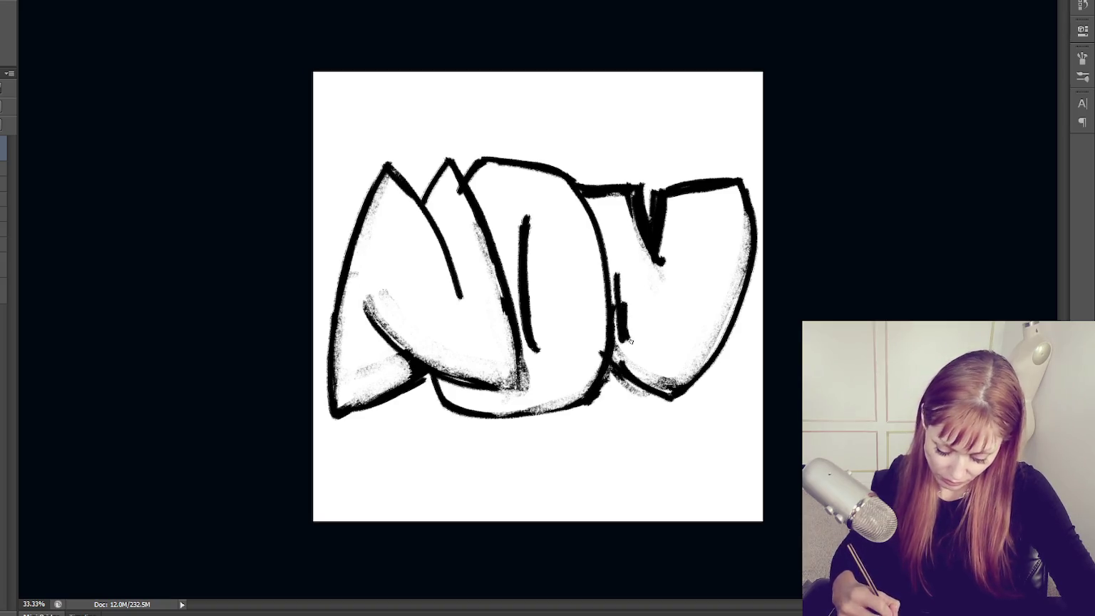
pyautogui.press('e')
pyautogui.moveTo(617, 275)
pyautogui.mouseDown()
pyautogui.moveTo(618, 342)
pyautogui.moveTo(630, 313)
pyautogui.mouseUp()
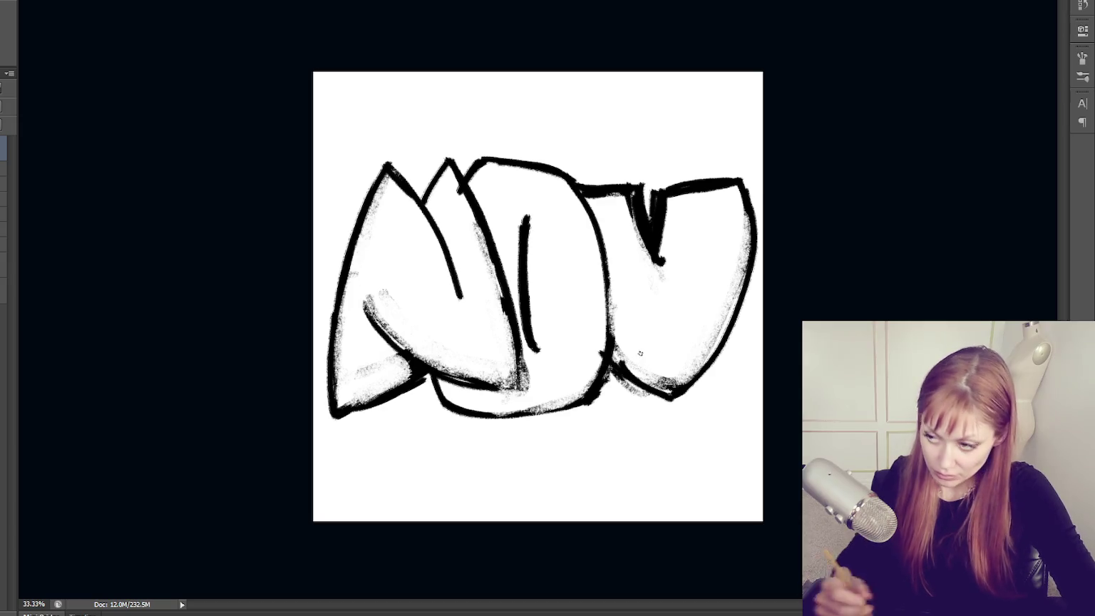
pyautogui.hotkey('ctrl', 't')
# Shrink the lettering toward the upper left, then re-ink the M's peaks and inner lobe and the V's bottom-left.
pyautogui.moveTo(758, 420); pyautogui.dragTo(656, 368)
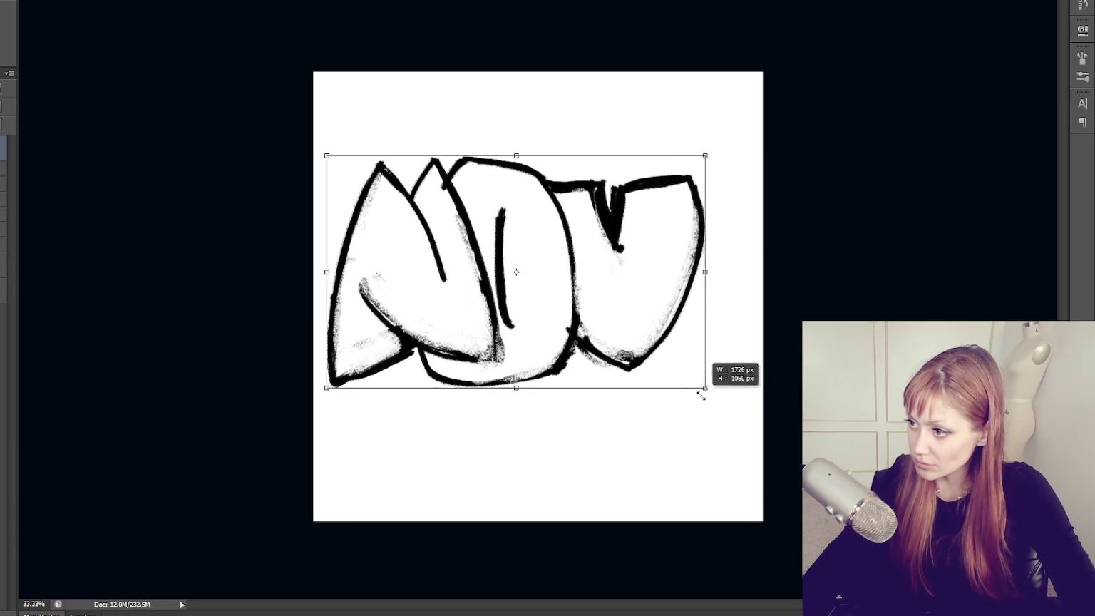
pyautogui.press('Return')
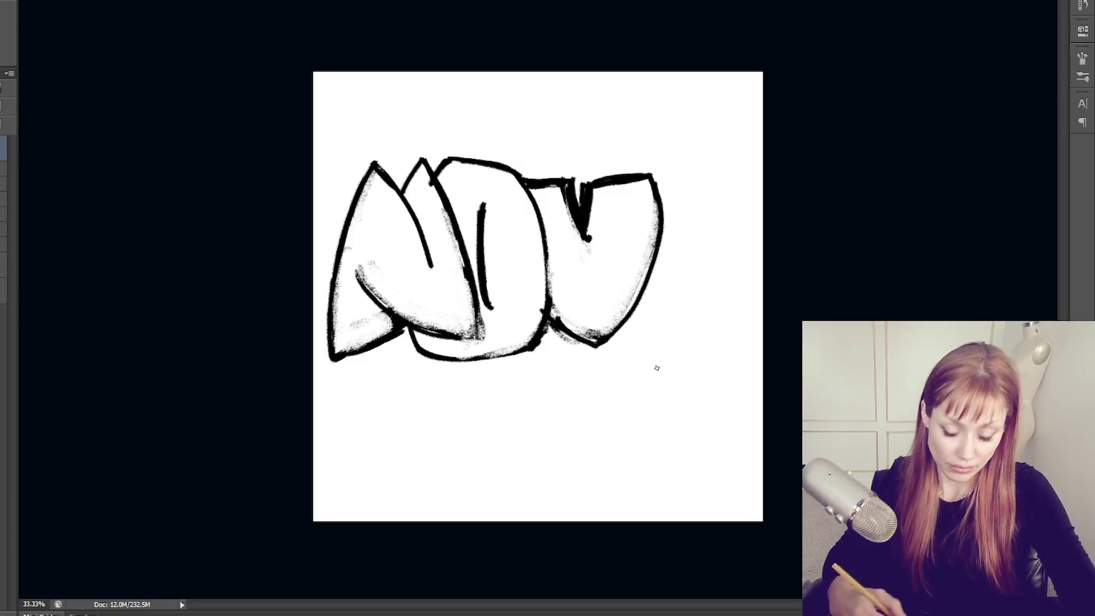
pyautogui.moveTo(374, 165)
pyautogui.mouseDown()
pyautogui.moveTo(417, 204)
pyautogui.moveTo(423, 152)
pyautogui.mouseUp()
pyautogui.moveTo(423, 154); pyautogui.dragTo(464, 263)
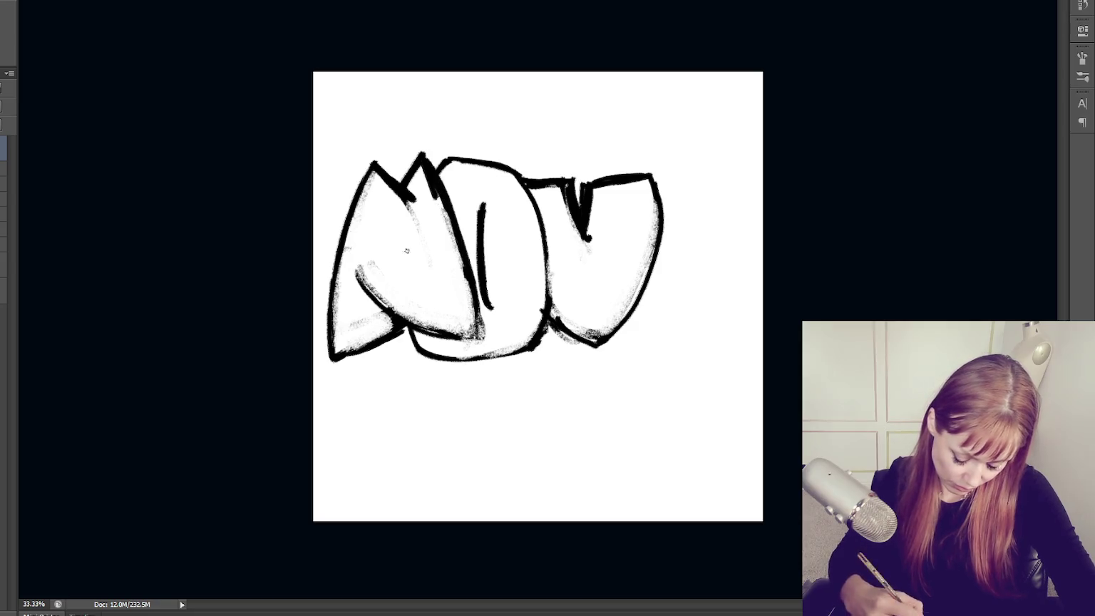
pyautogui.moveTo(380, 206)
pyautogui.mouseDown()
pyautogui.moveTo(390, 235)
pyautogui.moveTo(427, 229)
pyautogui.moveTo(501, 321)
pyautogui.mouseUp()
pyautogui.moveTo(422, 325); pyautogui.dragTo(476, 336)
pyautogui.moveTo(354, 262)
pyautogui.mouseDown()
pyautogui.moveTo(378, 307)
pyautogui.moveTo(347, 285)
pyautogui.mouseUp()
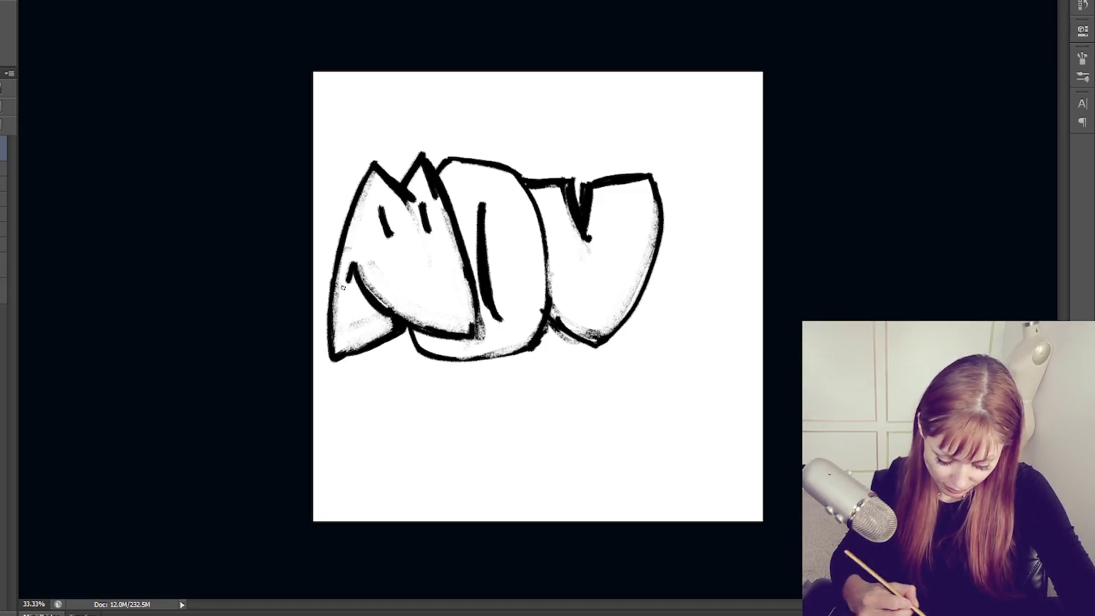
pyautogui.moveTo(559, 330); pyautogui.dragTo(581, 345)
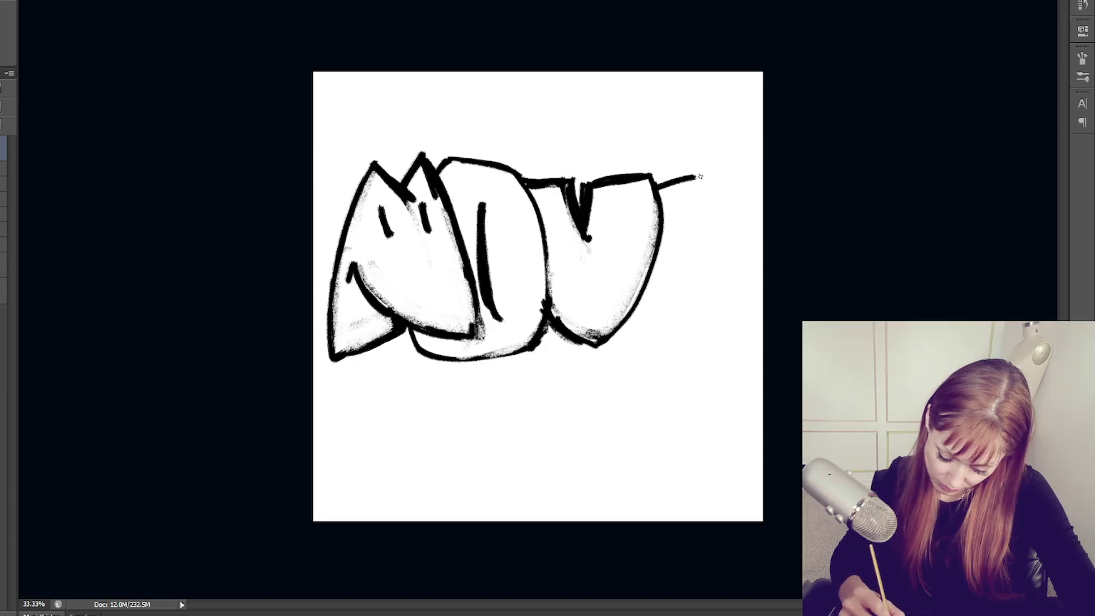
# Sketch the new E's top edge, outer curve and an inner curve in black.
pyautogui.moveTo(715, 169); pyautogui.dragTo(720, 235)
pyautogui.moveTo(616, 329); pyautogui.dragTo(703, 354)
pyautogui.moveTo(712, 303); pyautogui.dragTo(691, 362)
pyautogui.moveTo(698, 226)
pyautogui.mouseDown()
pyautogui.moveTo(680, 314)
pyautogui.moveTo(715, 239)
pyautogui.mouseUp()
# Rework the E's inner strokes through several undos, ending with its middle arm and lower-right strokes.
pyautogui.hotkey('ctrl', 'z')
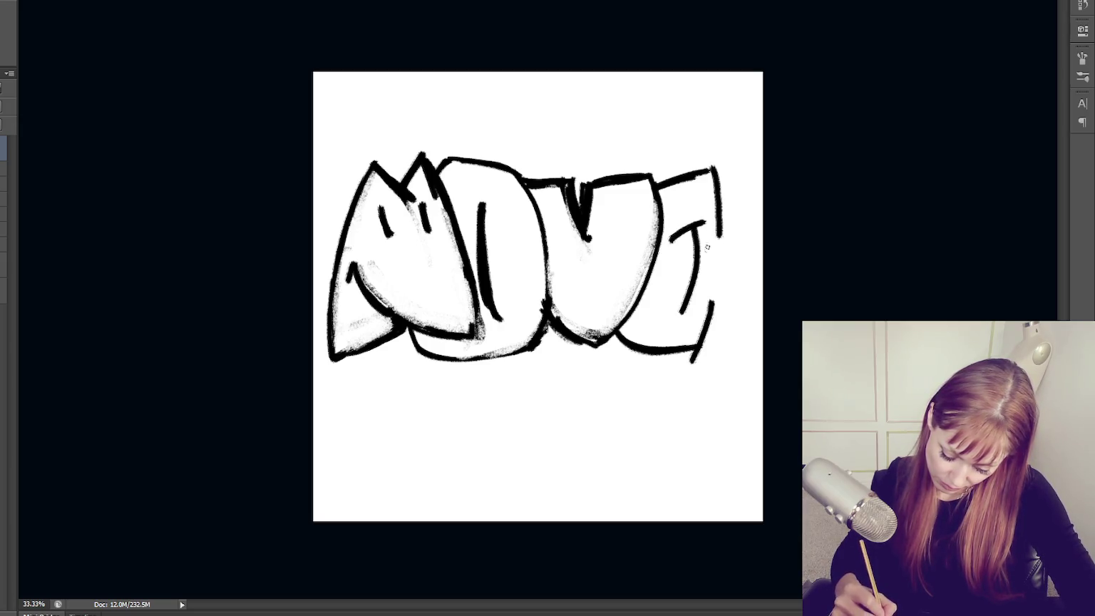
pyautogui.hotkey('ctrl', 'z')
pyautogui.moveTo(677, 232)
pyautogui.mouseDown()
pyautogui.moveTo(698, 264)
pyautogui.moveTo(679, 313)
pyautogui.moveTo(654, 310)
pyautogui.mouseUp()
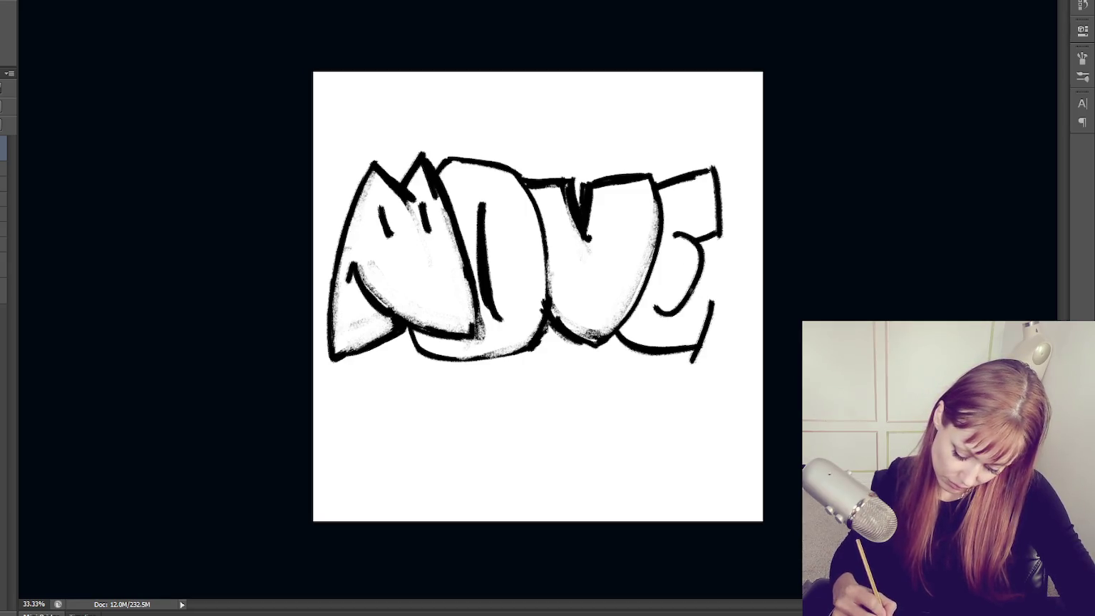
pyautogui.hotkey('ctrl', 'z')
pyautogui.hotkey('ctrl', 'z')
pyautogui.moveTo(702, 221); pyautogui.dragTo(684, 305)
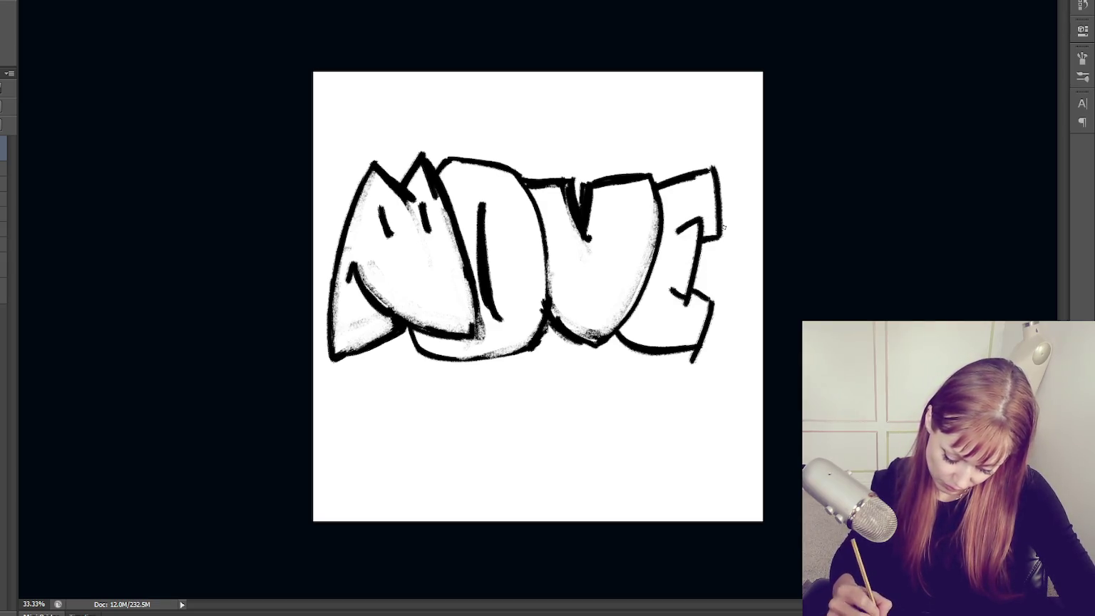
pyautogui.hotkey('ctrl', 'z')
pyautogui.hotkey('ctrl', 'z')
pyautogui.moveTo(722, 244); pyautogui.dragTo(701, 265)
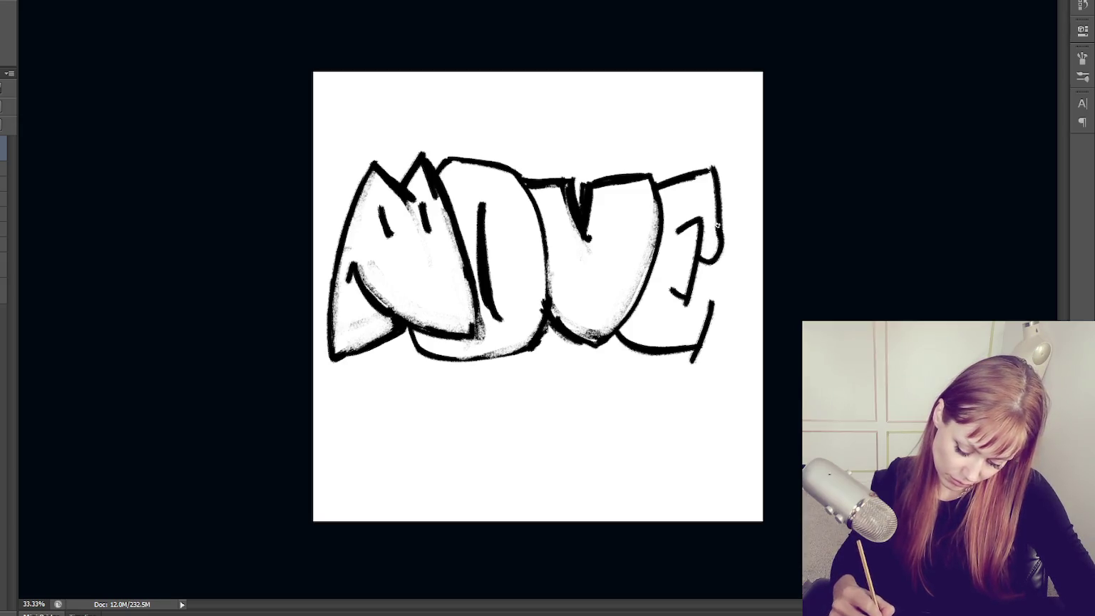
pyautogui.hotkey('ctrl', 'alt', 'z')
pyautogui.hotkey('ctrl', 'alt', 'z')
pyautogui.hotkey('ctrl', 'alt', 'z')
pyautogui.hotkey('ctrl', 'alt', 'z')
pyautogui.moveTo(693, 243)
pyautogui.mouseDown()
pyautogui.moveTo(682, 287)
pyautogui.moveTo(713, 295)
pyautogui.mouseUp()
pyautogui.moveTo(724, 232); pyautogui.dragTo(707, 247)
pyautogui.moveTo(712, 290); pyautogui.dragTo(709, 331)
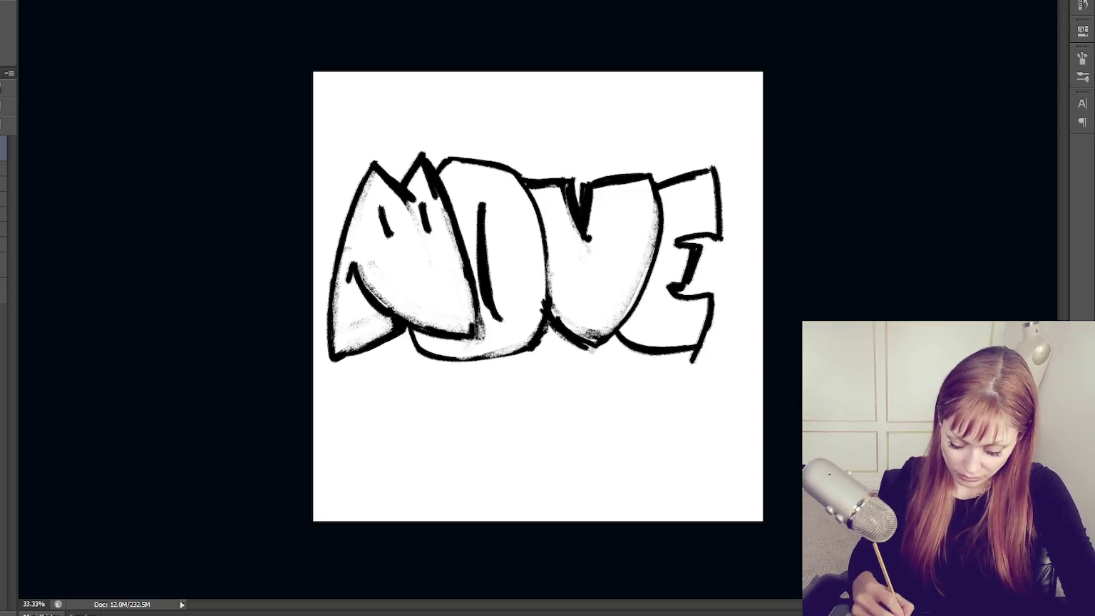
# Paint out the stray inner lines and shading inside the V and O.
pyautogui.moveTo(594, 318)
pyautogui.mouseDown()
pyautogui.moveTo(624, 285)
pyautogui.moveTo(603, 335)
pyautogui.moveTo(652, 187)
pyautogui.moveTo(622, 321)
pyautogui.mouseUp()
pyautogui.moveTo(651, 246)
pyautogui.mouseDown()
pyautogui.moveTo(619, 326)
pyautogui.moveTo(634, 265)
pyautogui.mouseUp()
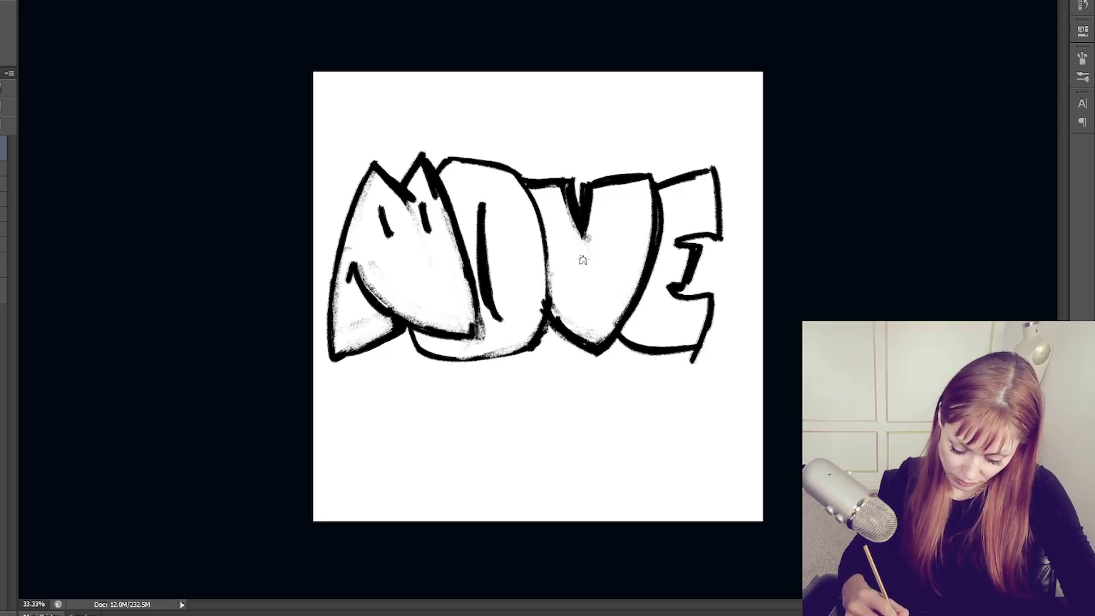
pyautogui.moveTo(588, 228); pyautogui.dragTo(586, 264)
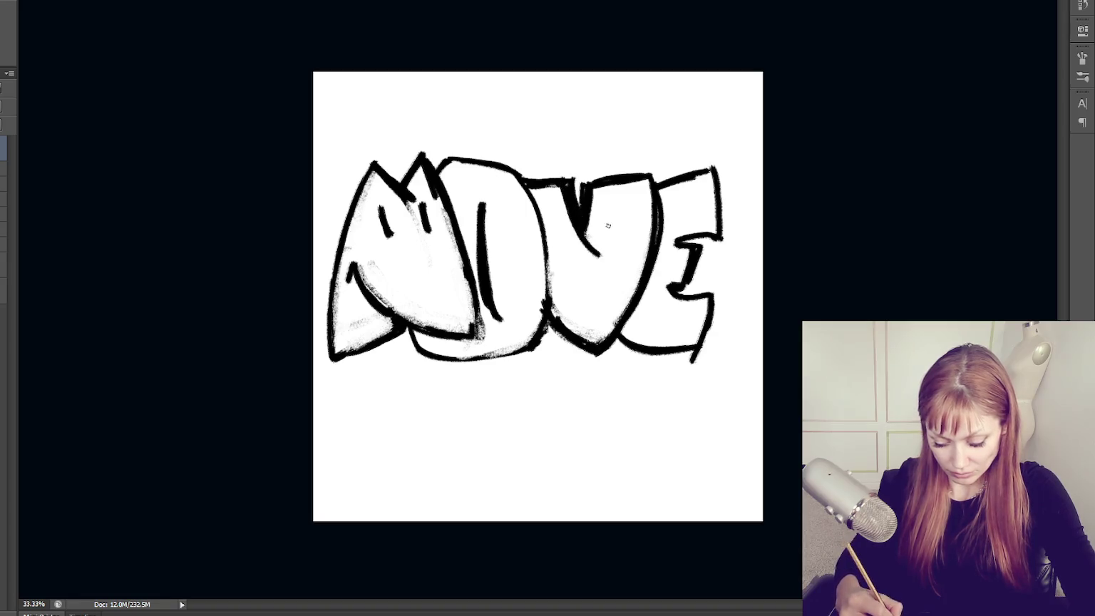
pyautogui.moveTo(499, 294); pyautogui.dragTo(482, 256)
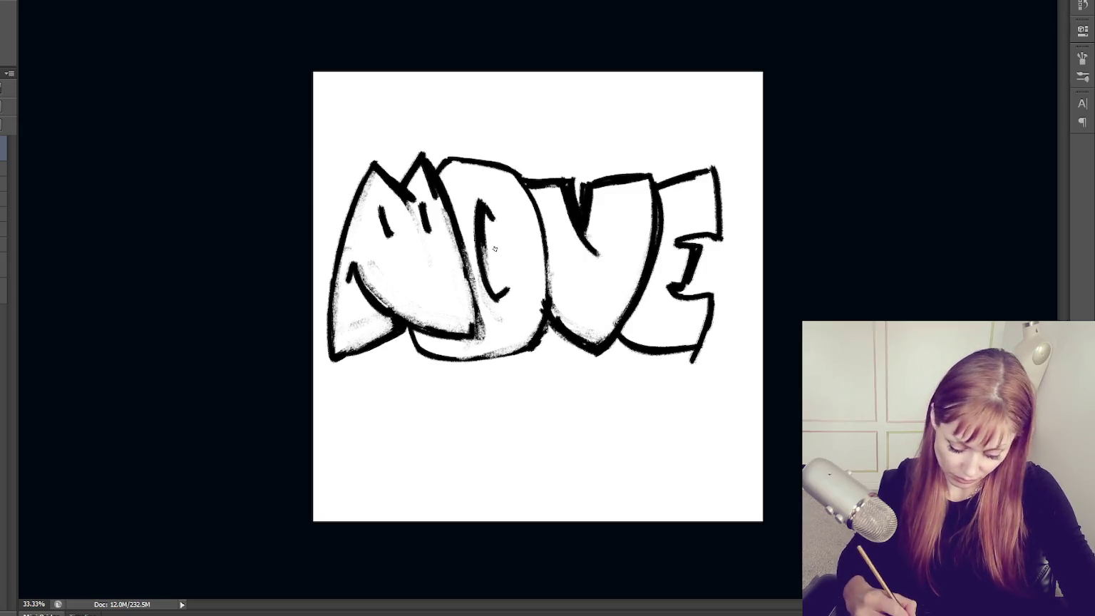
pyautogui.moveTo(479, 239); pyautogui.dragTo(498, 292)
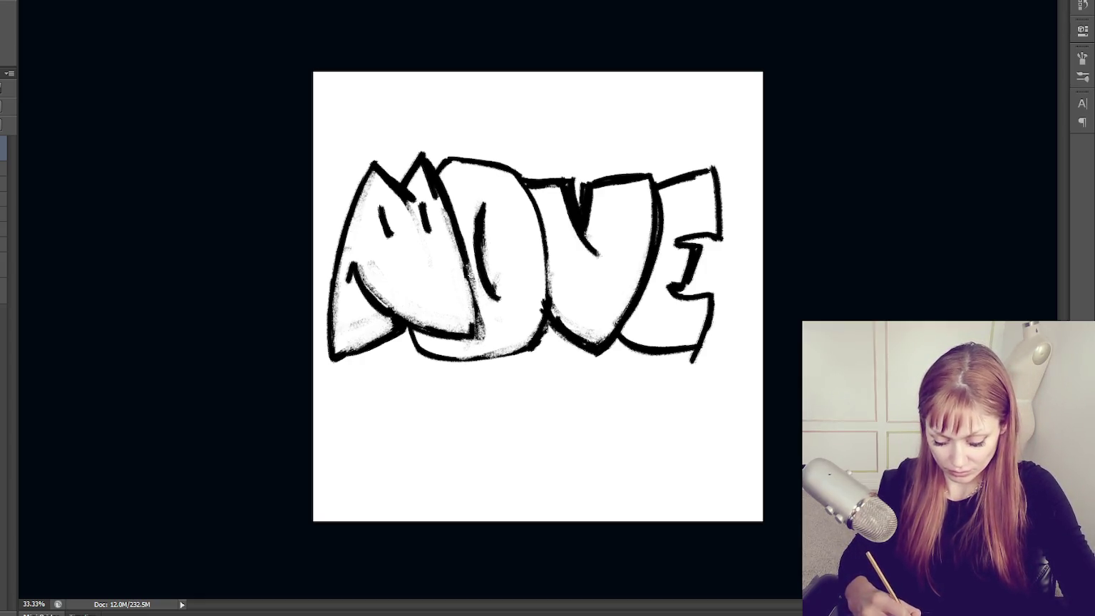
# Re-ink a thick black bottom and lower-left edge on the O.
pyautogui.moveTo(435, 364); pyautogui.dragTo(534, 352)
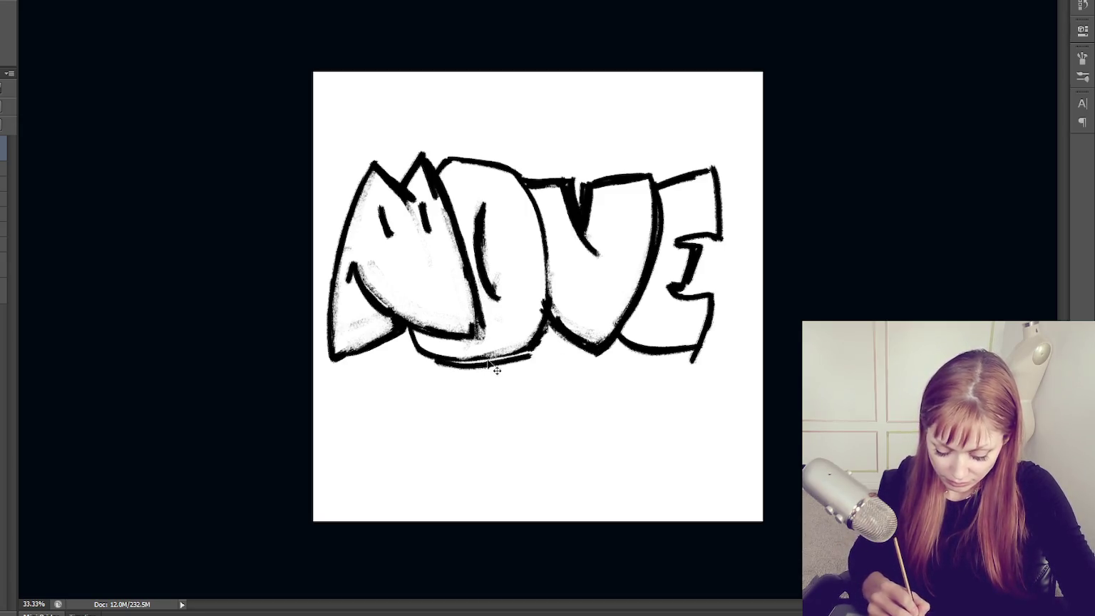
pyautogui.moveTo(460, 362); pyautogui.dragTo(515, 358)
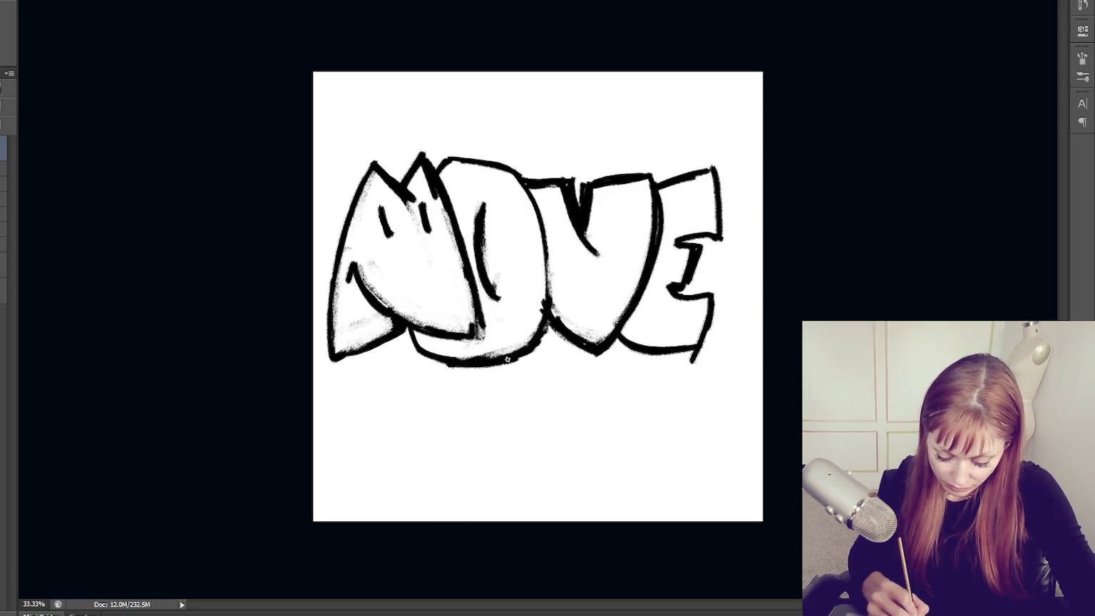
pyautogui.moveTo(405, 324); pyautogui.dragTo(485, 357)
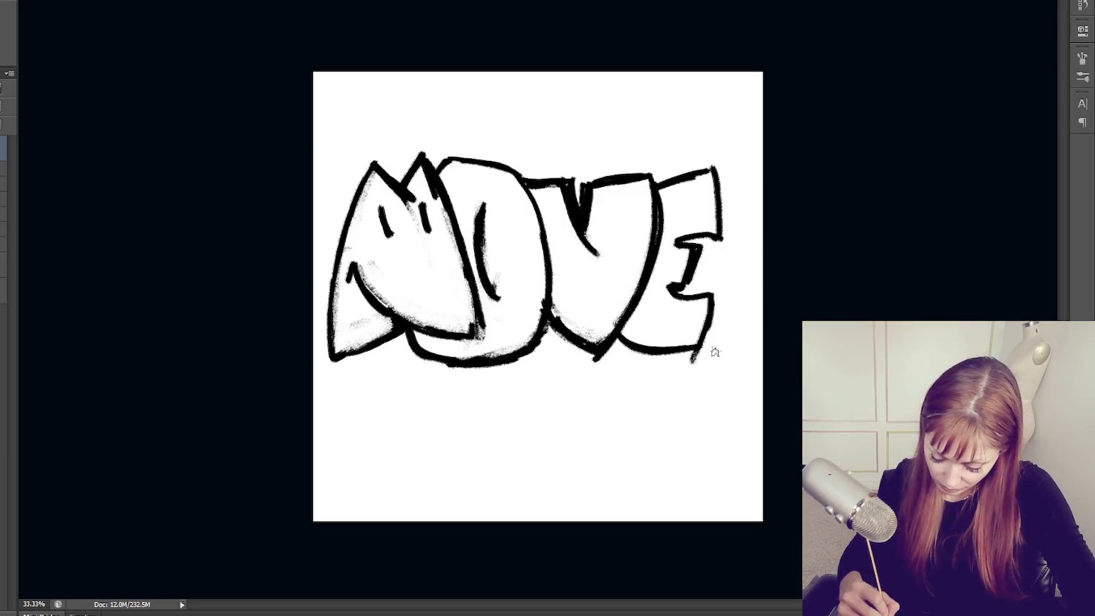
# Erase grey smudges near the E, between V and E, and inside the M, then thicken the O's bottom.
pyautogui.moveTo(686, 189); pyautogui.dragTo(710, 171)
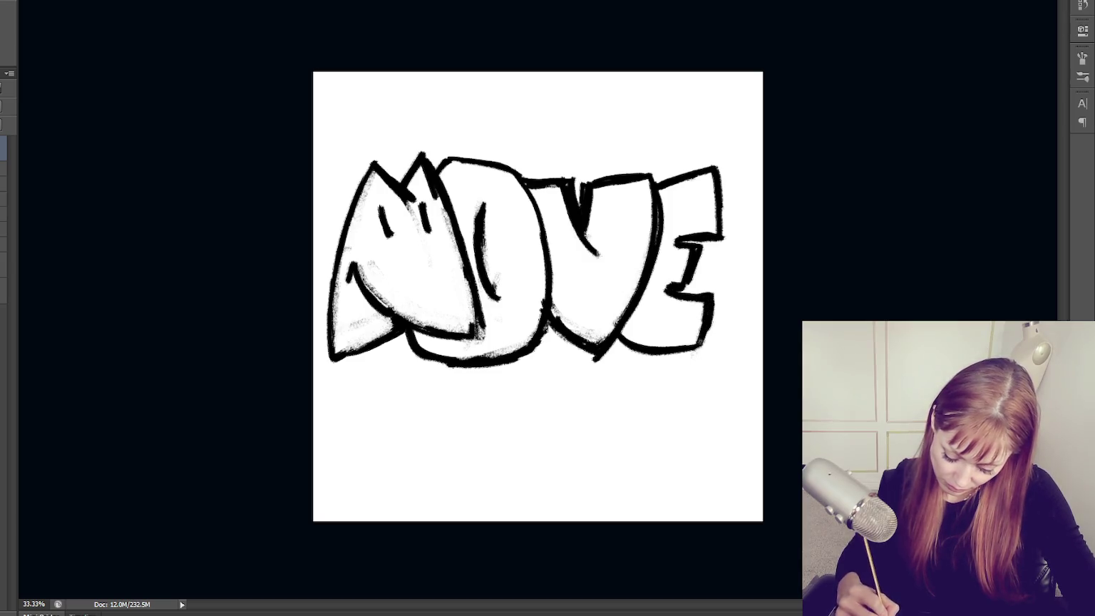
pyautogui.moveTo(614, 347); pyautogui.dragTo(649, 339)
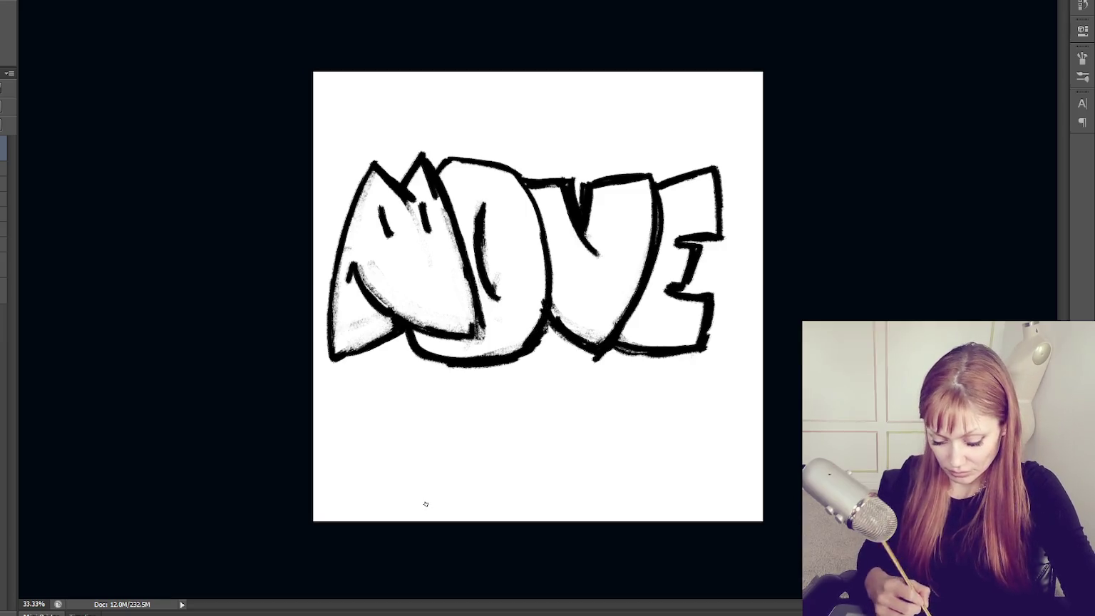
pyautogui.moveTo(428, 167); pyautogui.dragTo(422, 194)
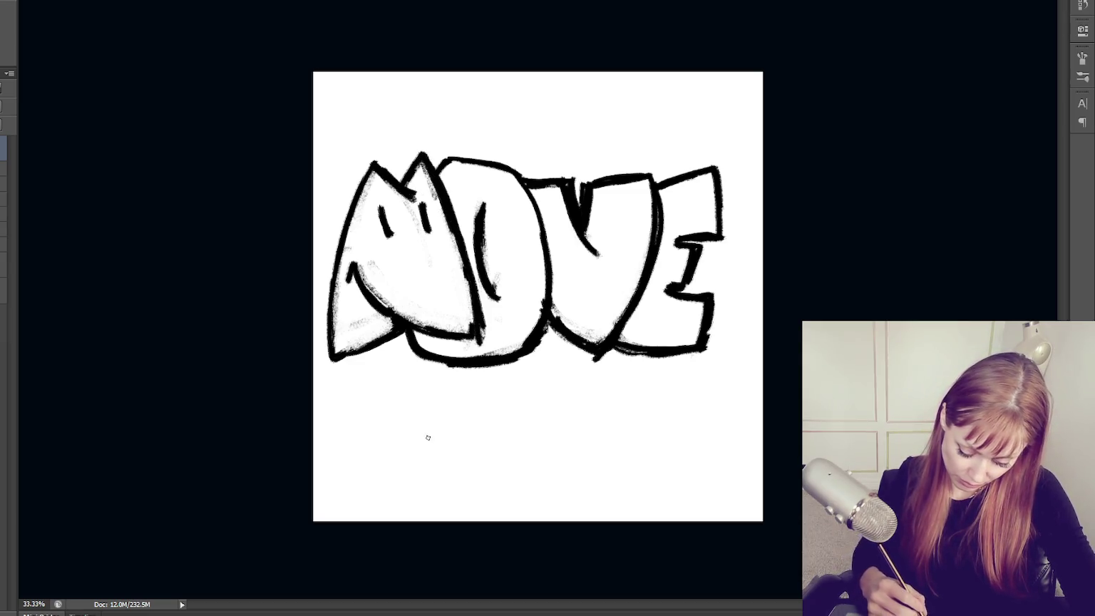
pyautogui.moveTo(603, 353)
pyautogui.mouseDown()
pyautogui.moveTo(592, 363)
pyautogui.moveTo(611, 346)
pyautogui.mouseUp()
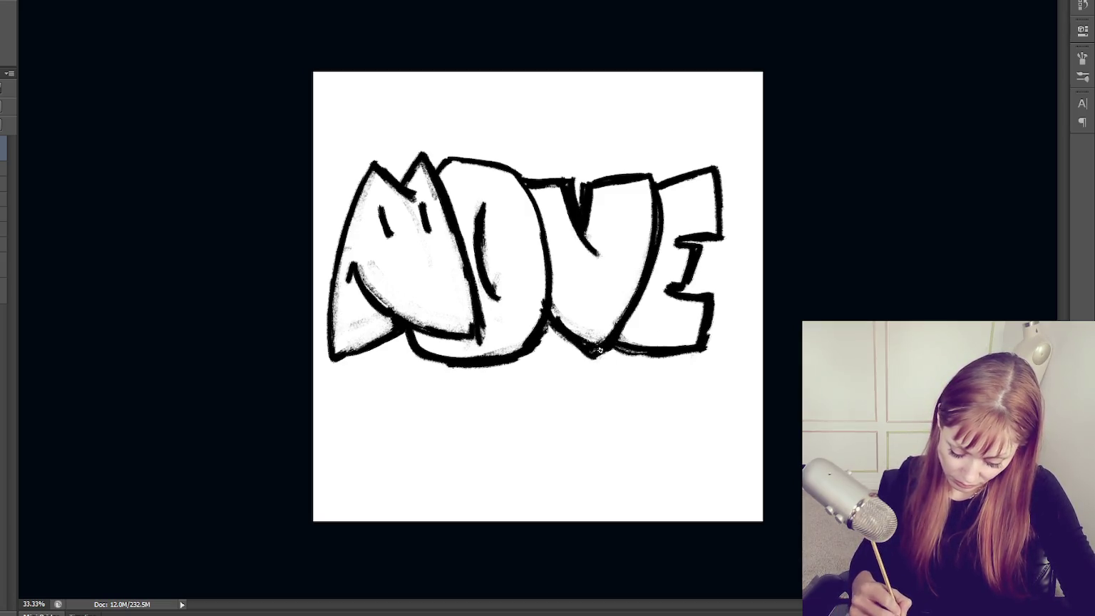
pyautogui.moveTo(536, 349); pyautogui.dragTo(494, 370)
# Paint heavy black strokes along the bottom edges of the O, M and V.
pyautogui.moveTo(553, 324)
pyautogui.mouseDown()
pyautogui.moveTo(531, 358)
pyautogui.moveTo(419, 354)
pyautogui.mouseUp()
pyautogui.moveTo(333, 363); pyautogui.dragTo(403, 333)
pyautogui.moveTo(346, 363); pyautogui.dragTo(475, 334)
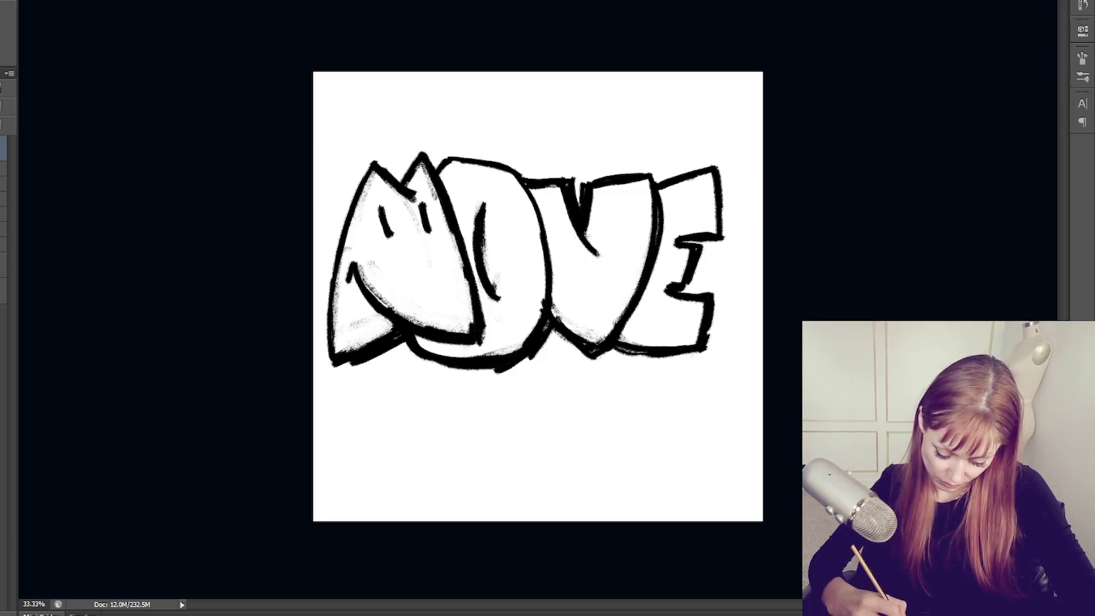
pyautogui.moveTo(547, 252); pyautogui.dragTo(555, 317)
pyautogui.moveTo(647, 287); pyautogui.dragTo(608, 358)
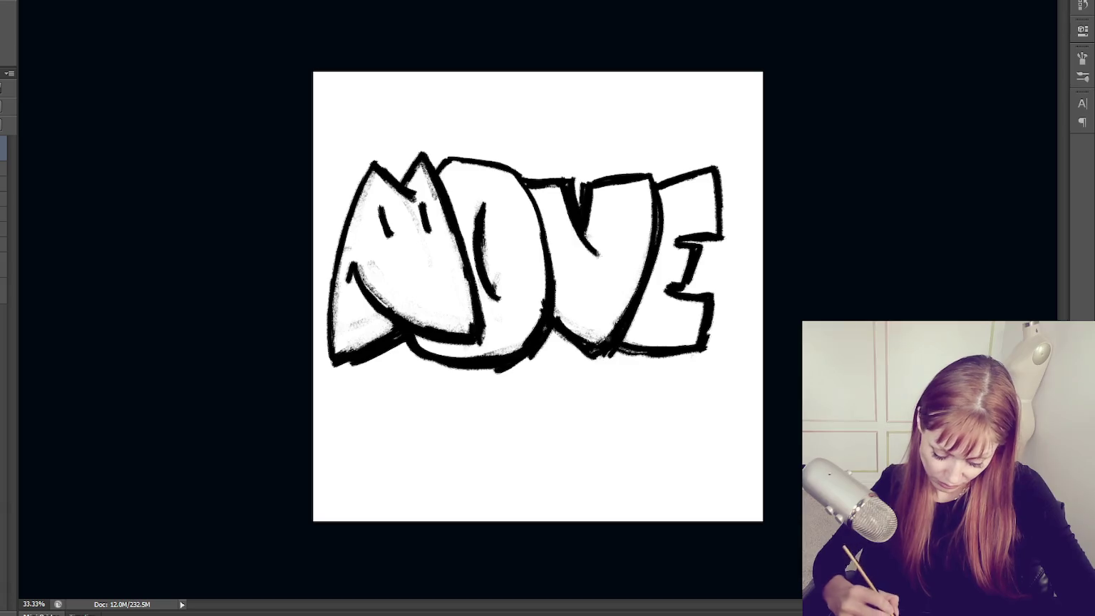
pyautogui.moveTo(394, 343); pyautogui.dragTo(411, 352)
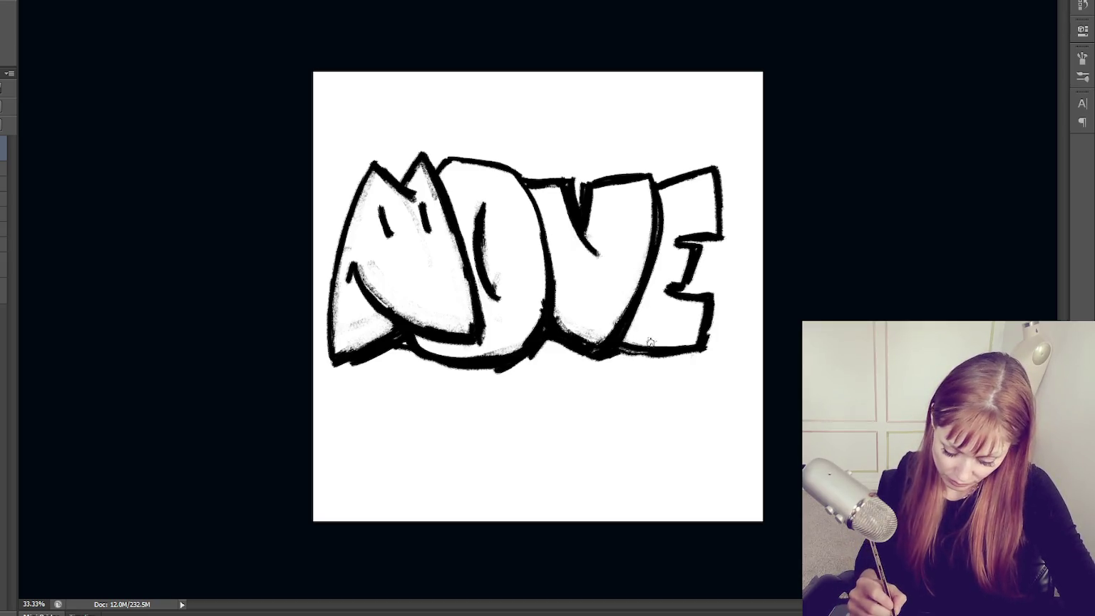
# Thicken the E's middle arm, right and bottom edges, and the bottoms under E, V, M and O.
pyautogui.moveTo(681, 242); pyautogui.dragTo(720, 240)
pyautogui.moveTo(724, 183); pyautogui.dragTo(726, 242)
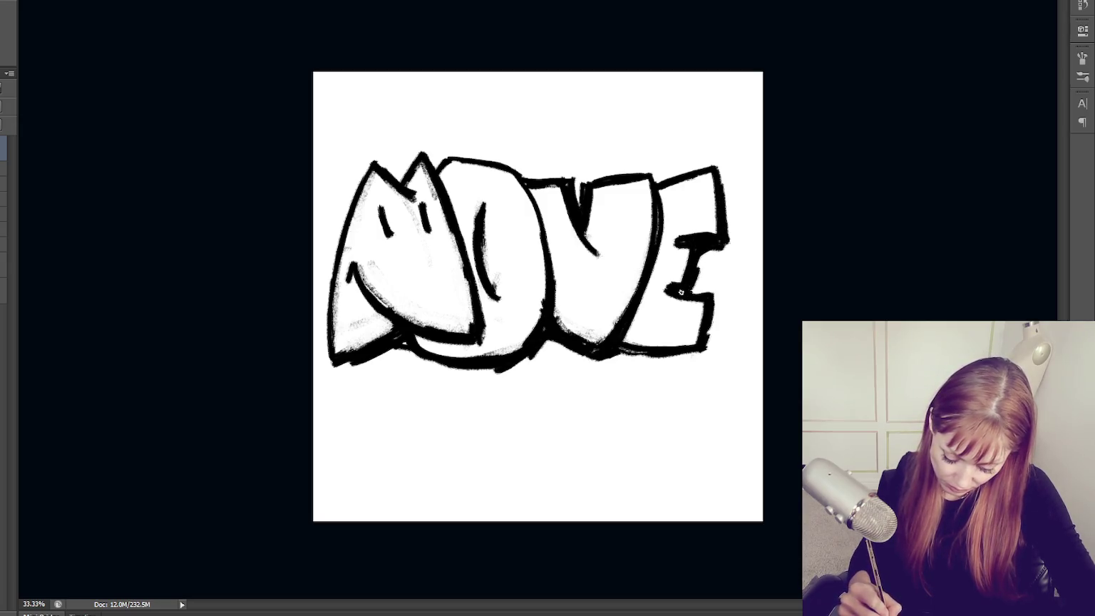
pyautogui.moveTo(710, 300)
pyautogui.mouseDown()
pyautogui.moveTo(713, 348)
pyautogui.moveTo(618, 365)
pyautogui.moveTo(717, 359)
pyautogui.mouseUp()
pyautogui.moveTo(648, 355)
pyautogui.mouseDown()
pyautogui.moveTo(545, 350)
pyautogui.moveTo(616, 364)
pyautogui.mouseUp()
pyautogui.moveTo(429, 368)
pyautogui.mouseDown()
pyautogui.moveTo(545, 355)
pyautogui.moveTo(470, 379)
pyautogui.moveTo(397, 350)
pyautogui.mouseUp()
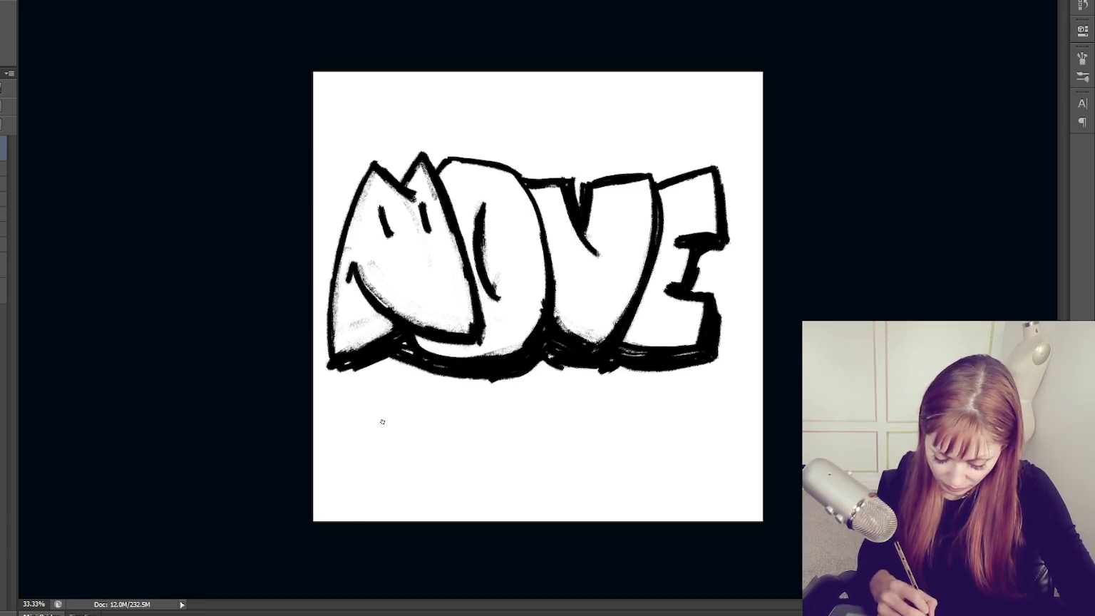
# Draw a curved doodle below the M, undo it, and start a C-shaped doodle beneath MOVE.
pyautogui.moveTo(349, 368)
pyautogui.mouseDown()
pyautogui.moveTo(424, 429)
pyautogui.moveTo(397, 398)
pyautogui.moveTo(412, 434)
pyautogui.moveTo(472, 422)
pyautogui.mouseUp()
pyautogui.hotkey('ctrl', 'alt', 'z')
pyautogui.hotkey('ctrl', 'alt', 'z')
pyautogui.hotkey('ctrl', 'alt', 'z')
pyautogui.hotkey('ctrl', 'alt', 'z')
pyautogui.hotkey('ctrl', 'alt', 'z')
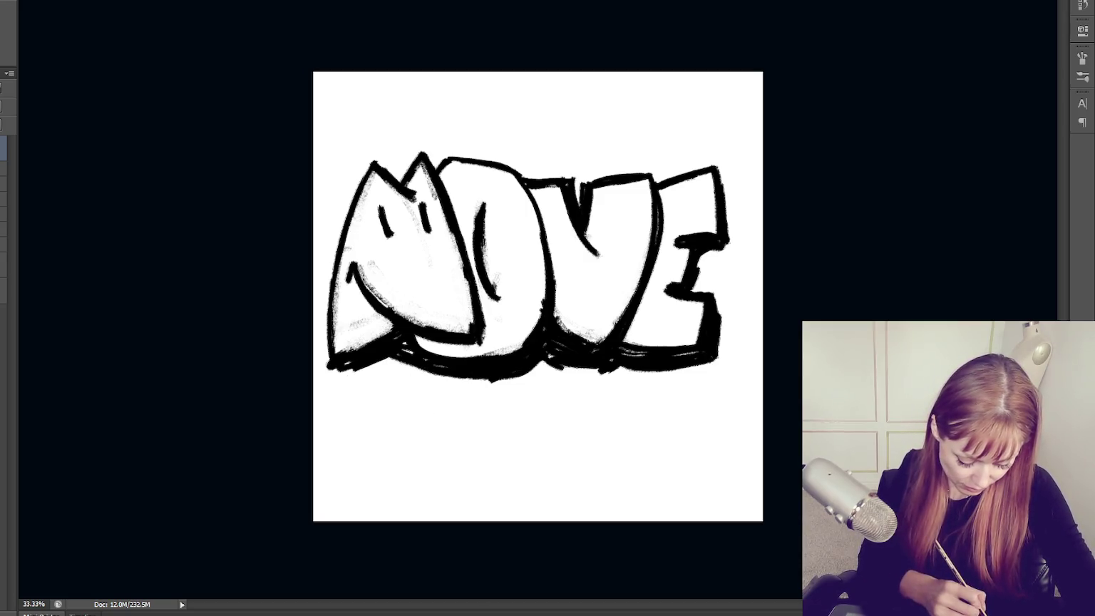
pyautogui.moveTo(410, 378)
pyautogui.mouseDown()
pyautogui.moveTo(361, 412)
pyautogui.moveTo(420, 426)
pyautogui.moveTo(432, 407)
pyautogui.moveTo(463, 412)
pyautogui.moveTo(478, 464)
pyautogui.mouseUp()
# Brush the remaining CHEERS tag letters to the right, redoing the bumps on its right side.
pyautogui.press('v')
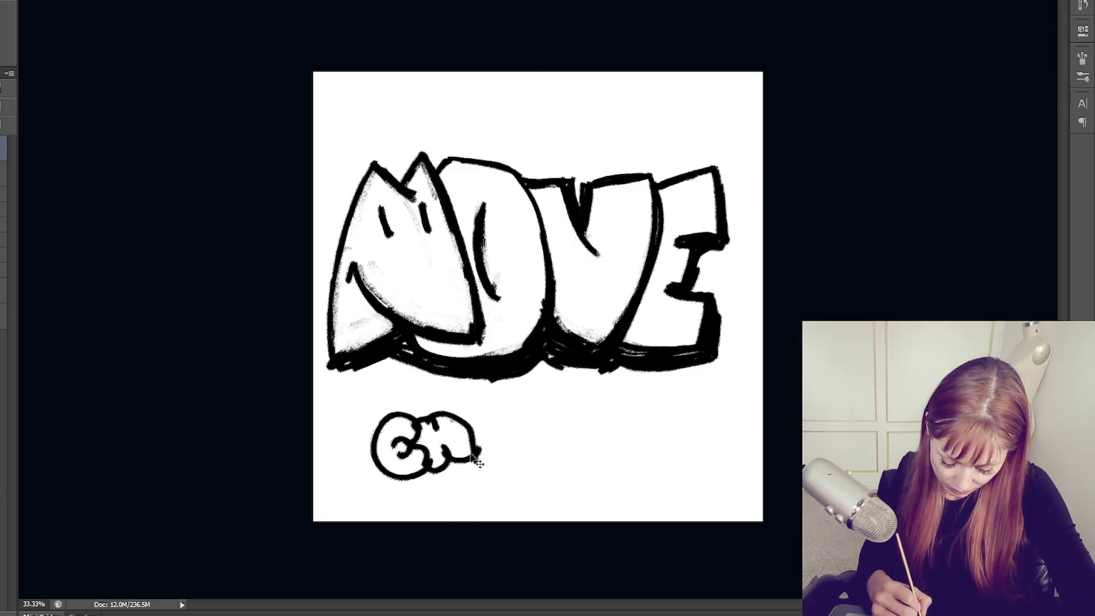
pyautogui.moveTo(482, 399); pyautogui.dragTo(479, 434)
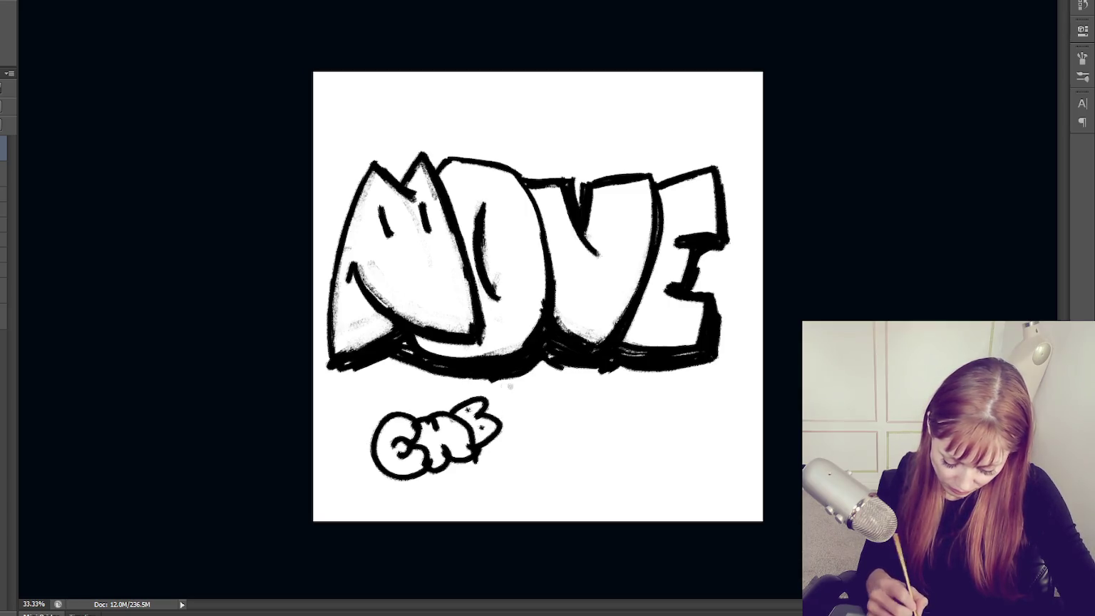
pyautogui.moveTo(489, 442)
pyautogui.mouseDown()
pyautogui.moveTo(526, 415)
pyautogui.moveTo(511, 396)
pyautogui.moveTo(487, 439)
pyautogui.mouseUp()
pyautogui.hotkey('ctrl', 'z')
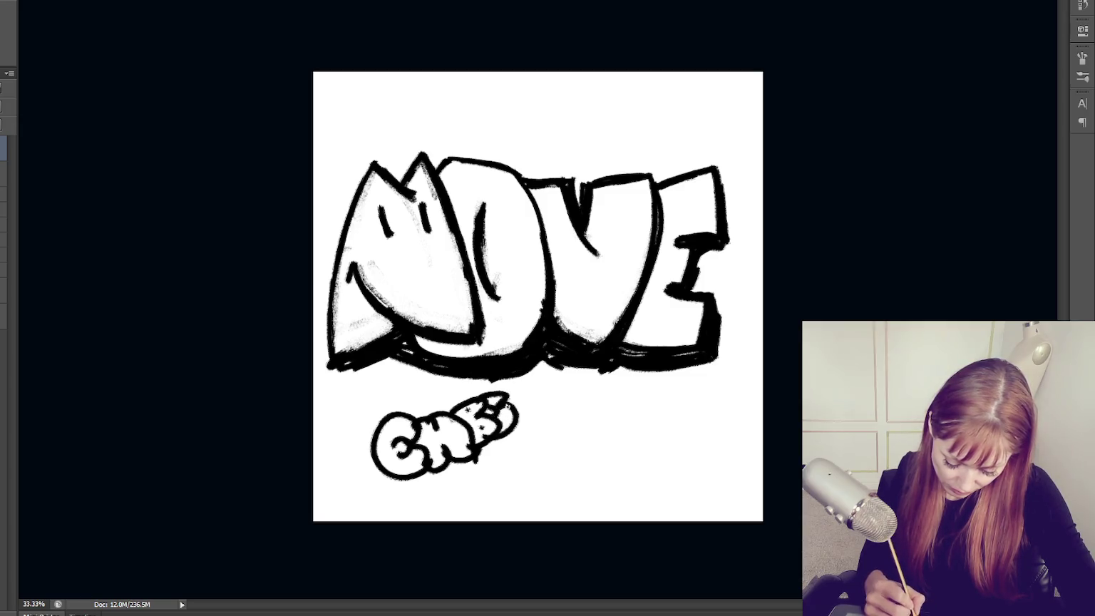
pyautogui.hotkey('ctrl', 'alt', 'z')
pyautogui.hotkey('ctrl', 'alt', 'z')
pyautogui.hotkey('ctrl', 'alt', 'z')
pyautogui.moveTo(507, 412)
pyautogui.mouseDown()
pyautogui.moveTo(492, 445)
pyautogui.moveTo(511, 392)
pyautogui.mouseUp()
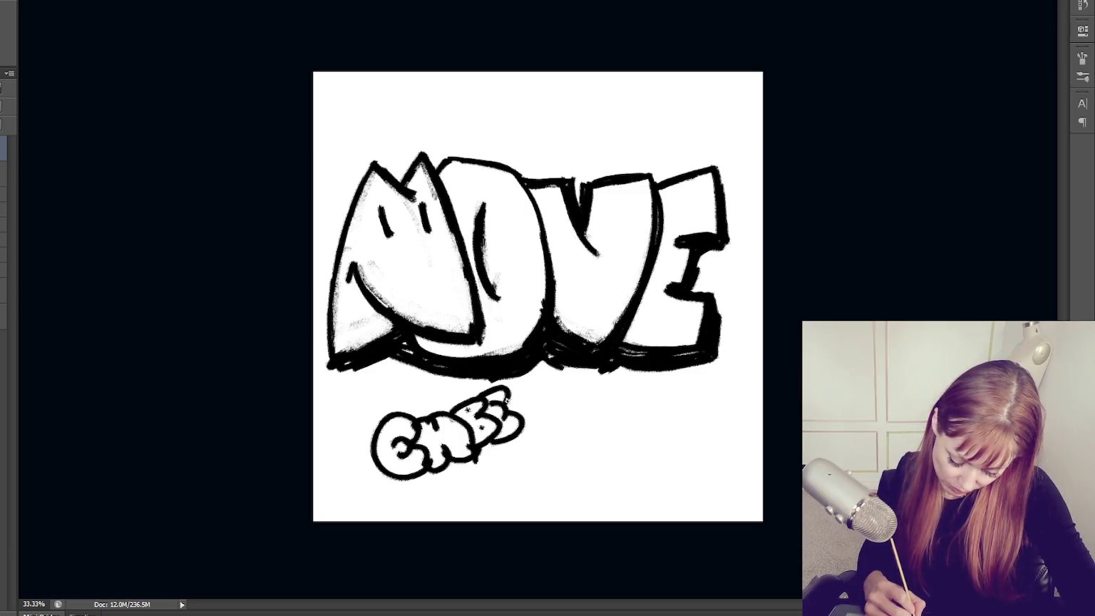
pyautogui.moveTo(505, 390)
pyautogui.mouseDown()
pyautogui.moveTo(542, 401)
pyautogui.moveTo(545, 422)
pyautogui.mouseUp()
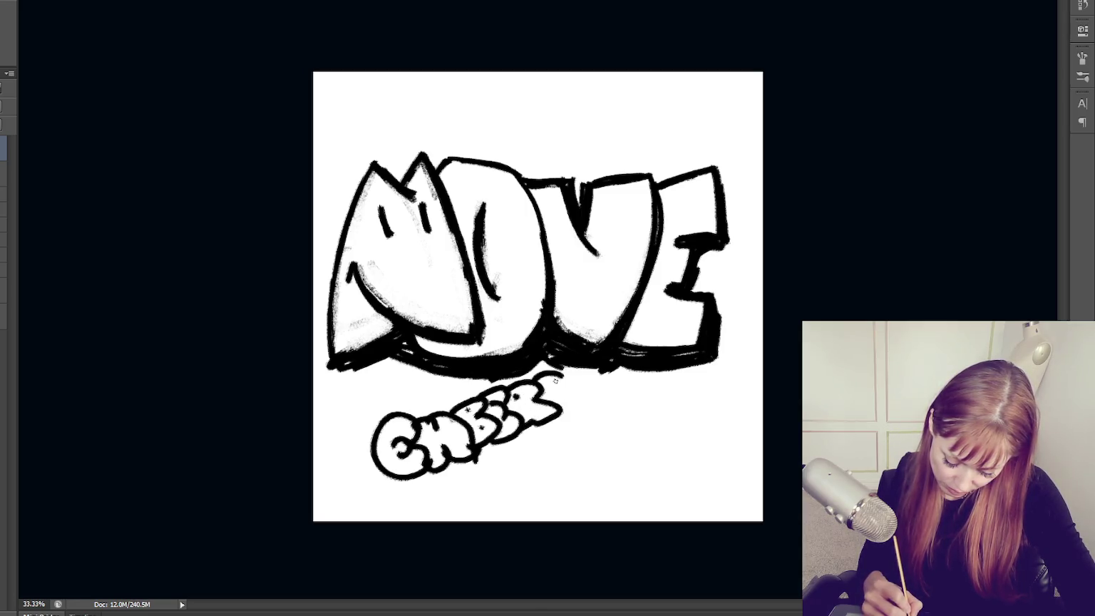
pyautogui.moveTo(562, 388); pyautogui.dragTo(547, 425)
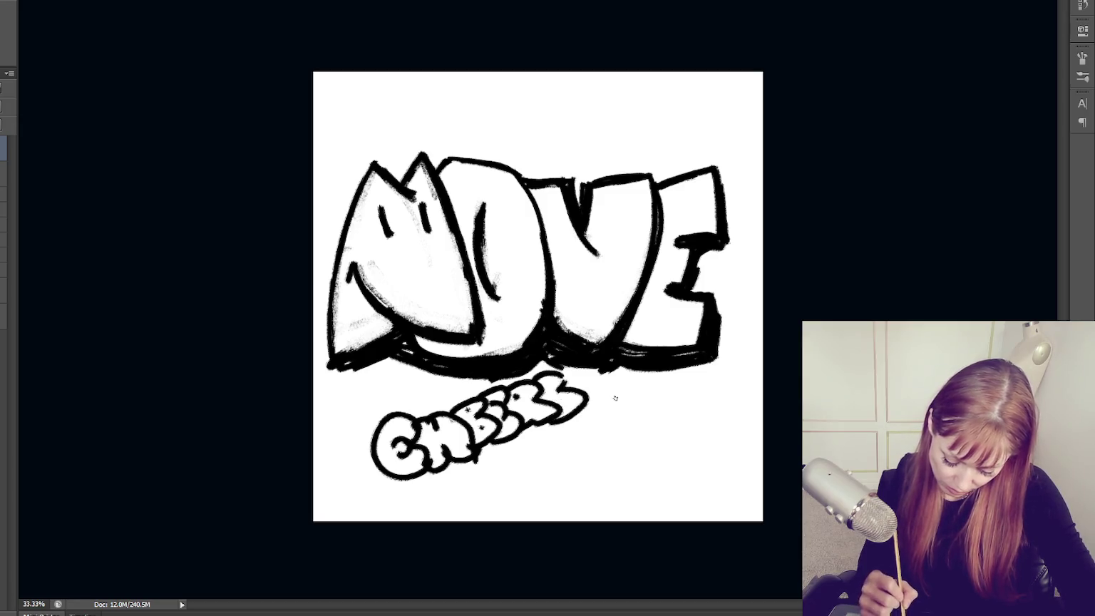
# Rotate the CHEERS tag and move it up-right beneath MOVE, with rulers shown.
pyautogui.hotkey('ctrl', 't')
pyautogui.hotkey('ctrl', 'r')
pyautogui.moveTo(598, 399)
pyautogui.mouseDown()
pyautogui.moveTo(602, 432)
pyautogui.moveTo(602, 408)
pyautogui.mouseUp()
pyautogui.moveTo(665, 389); pyautogui.dragTo(668, 398)
# Commit the tag's rotated placement and rework the dark stroke on the V's right edge.
pyautogui.press('Return')
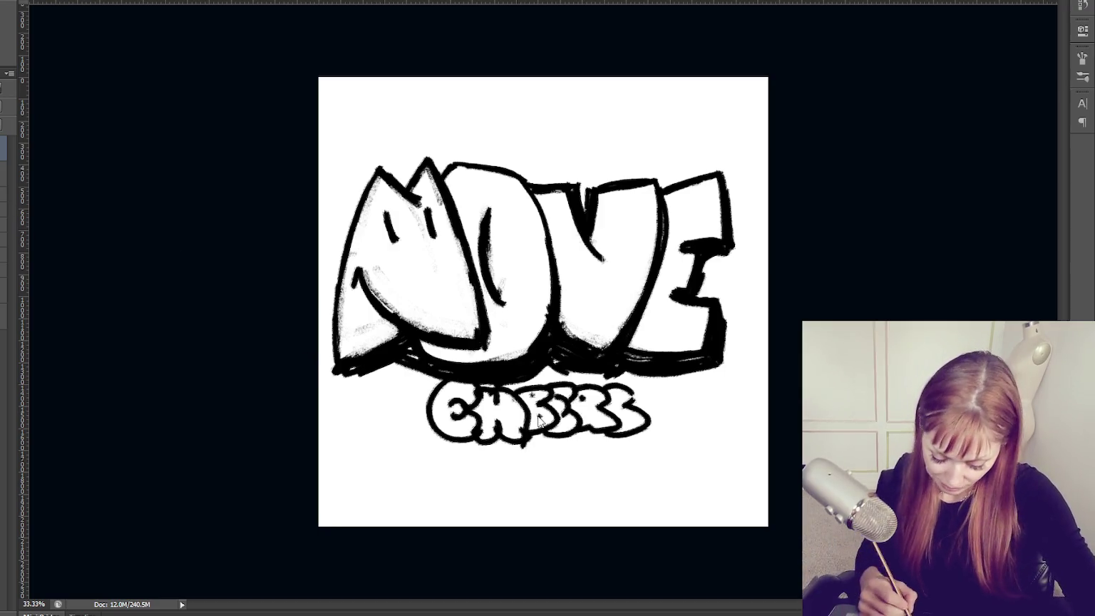
pyautogui.moveTo(656, 182); pyautogui.dragTo(650, 270)
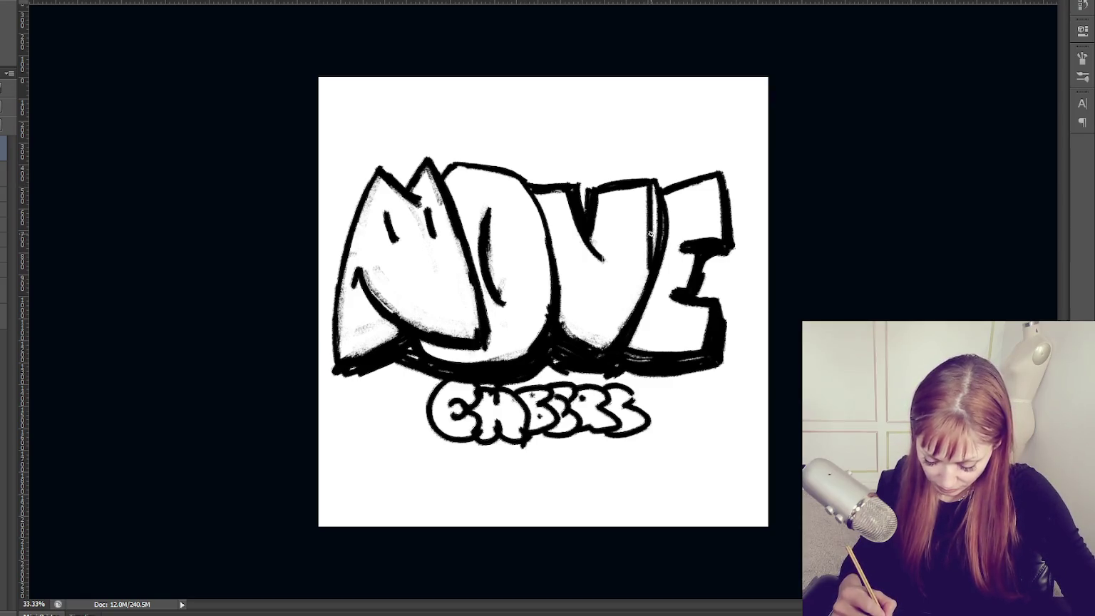
pyautogui.moveTo(655, 189); pyautogui.dragTo(634, 307)
pyautogui.moveTo(652, 189)
pyautogui.mouseDown()
pyautogui.moveTo(645, 251)
pyautogui.moveTo(619, 311)
pyautogui.mouseUp()
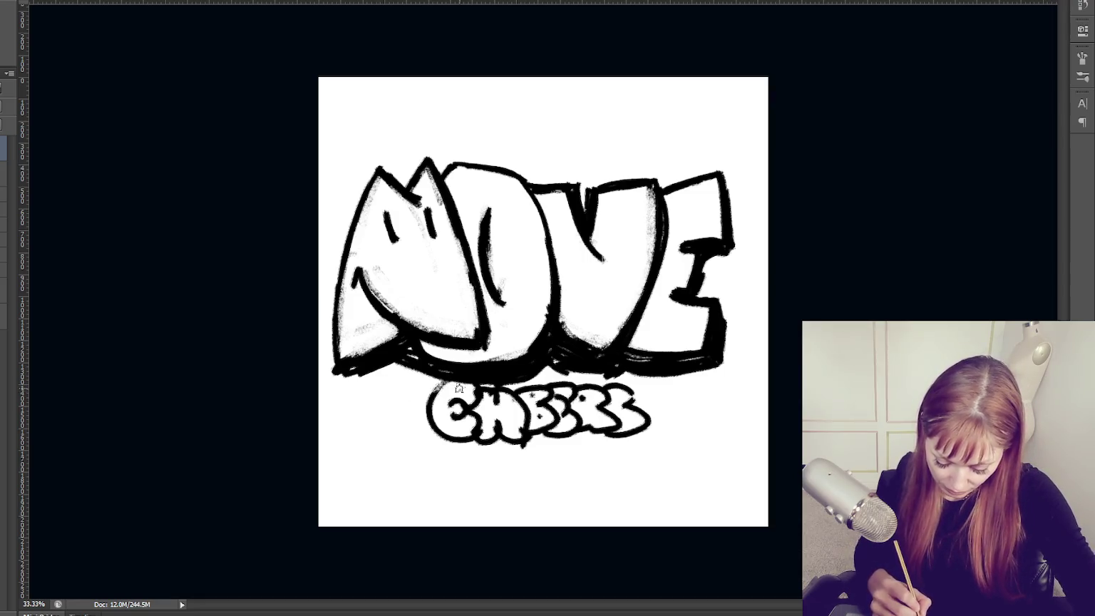
# Thicken the CHEERS bottom outline, add a grainy shadow beneath it, and lighten its letter interiors.
pyautogui.moveTo(436, 387); pyautogui.dragTo(440, 441)
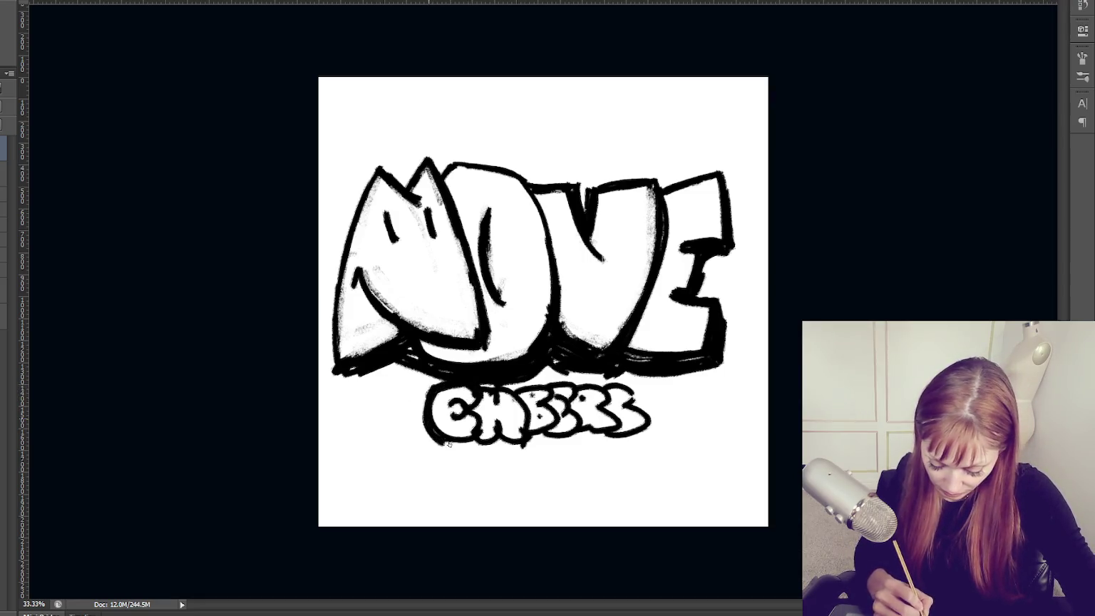
pyautogui.moveTo(536, 443); pyautogui.dragTo(581, 433)
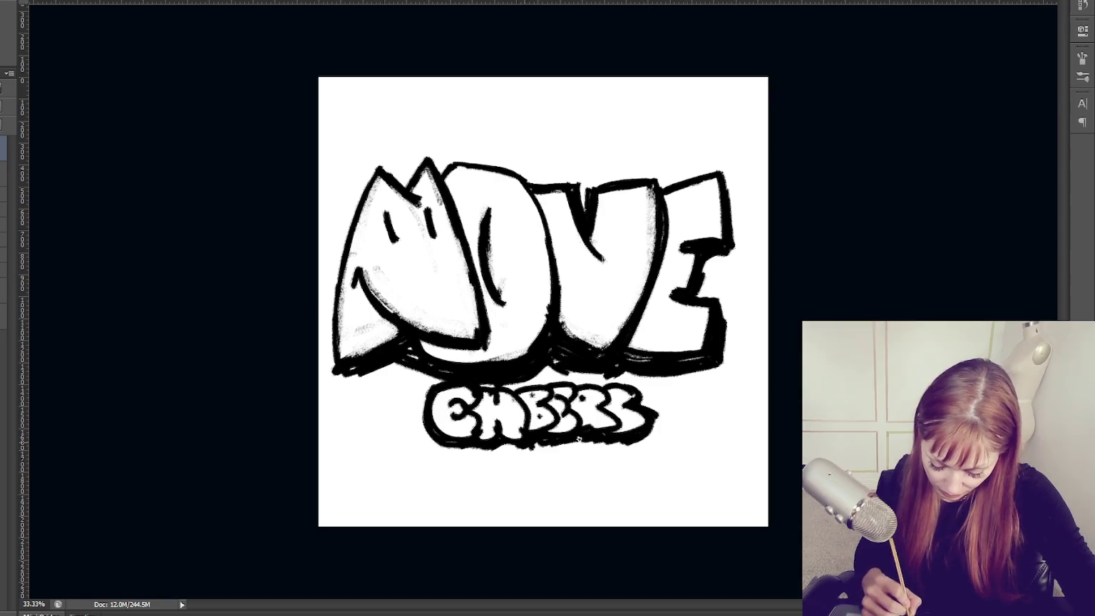
pyautogui.moveTo(615, 441); pyautogui.dragTo(455, 452)
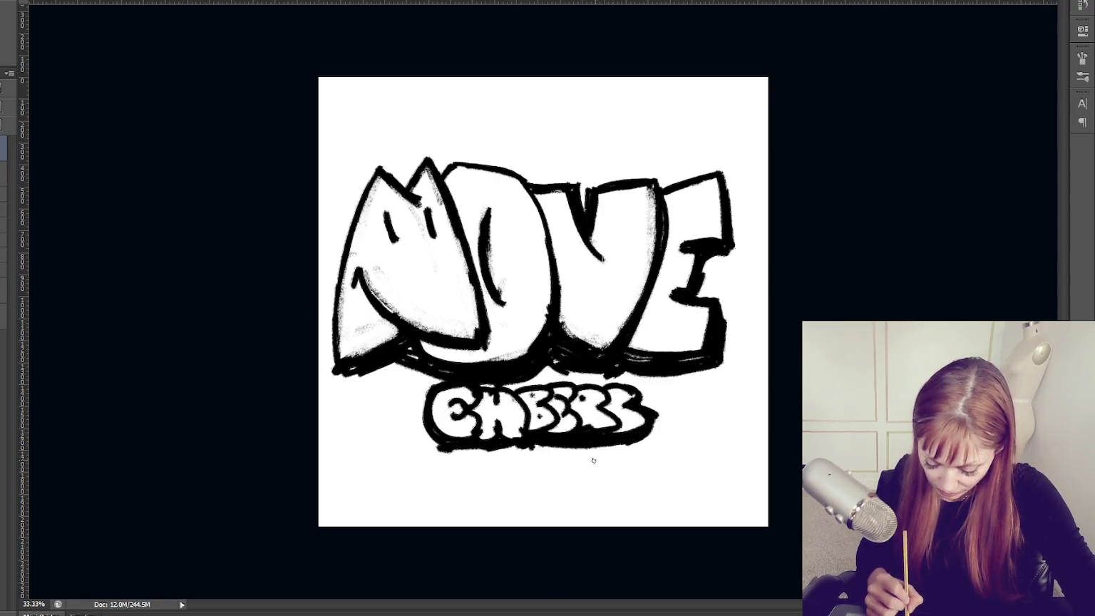
pyautogui.moveTo(645, 439); pyautogui.dragTo(446, 456)
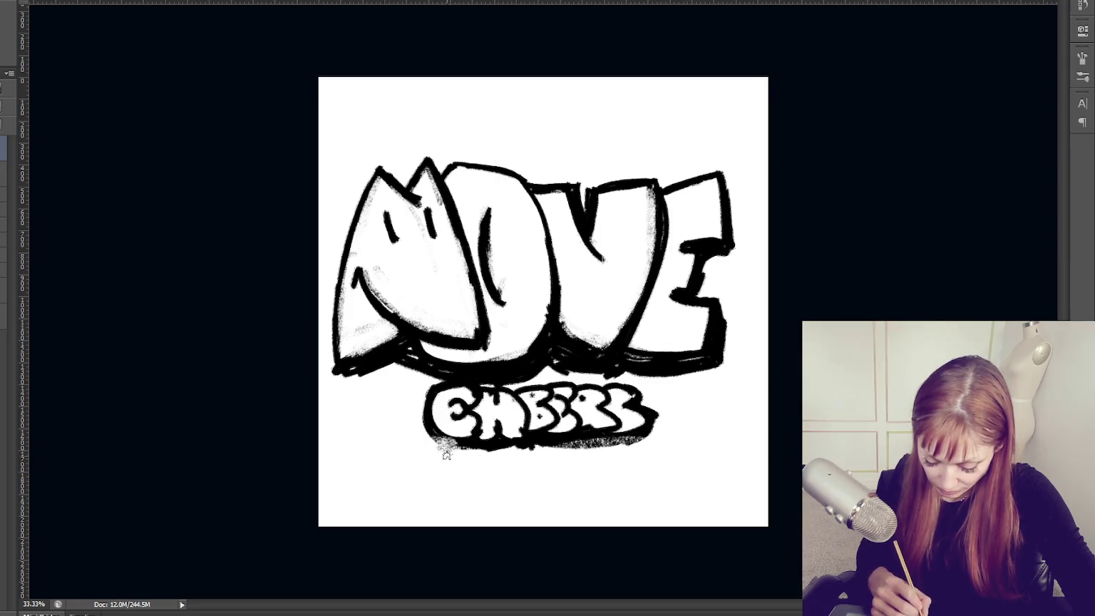
pyautogui.moveTo(661, 406); pyautogui.dragTo(661, 419)
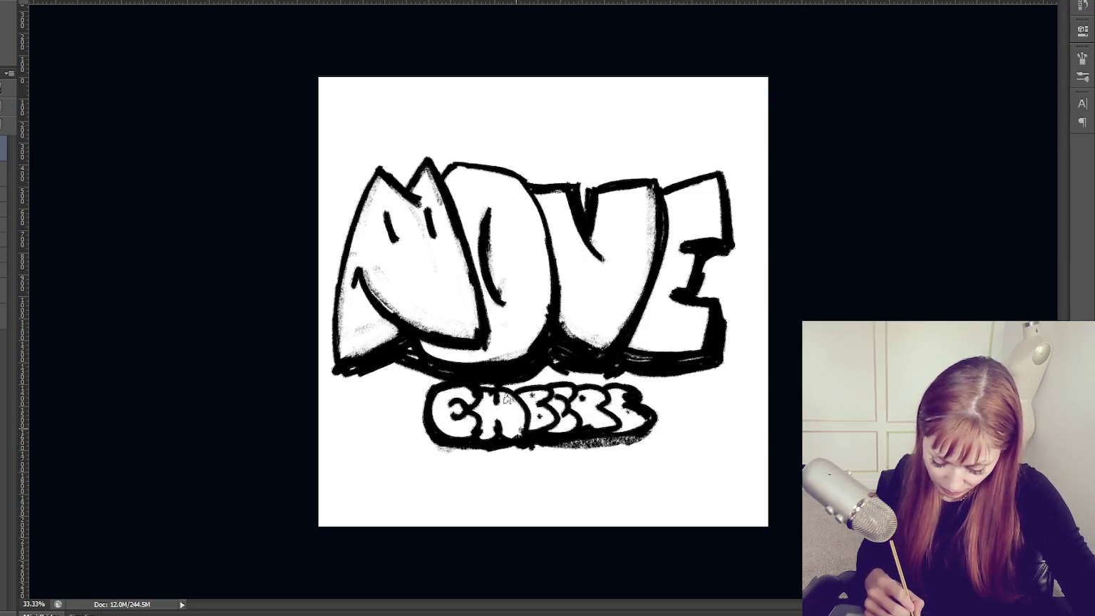
pyautogui.moveTo(524, 395)
pyautogui.mouseDown()
pyautogui.moveTo(524, 428)
pyautogui.moveTo(485, 410)
pyautogui.moveTo(524, 413)
pyautogui.moveTo(508, 392)
pyautogui.moveTo(568, 385)
pyautogui.mouseUp()
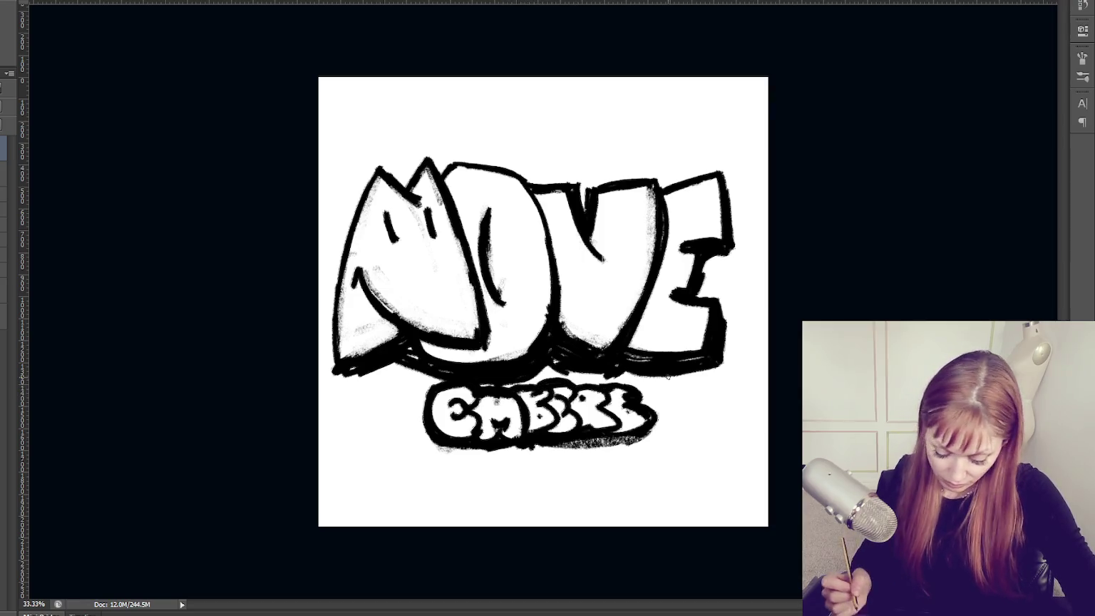
pyautogui.moveTo(631, 437); pyautogui.dragTo(570, 443)
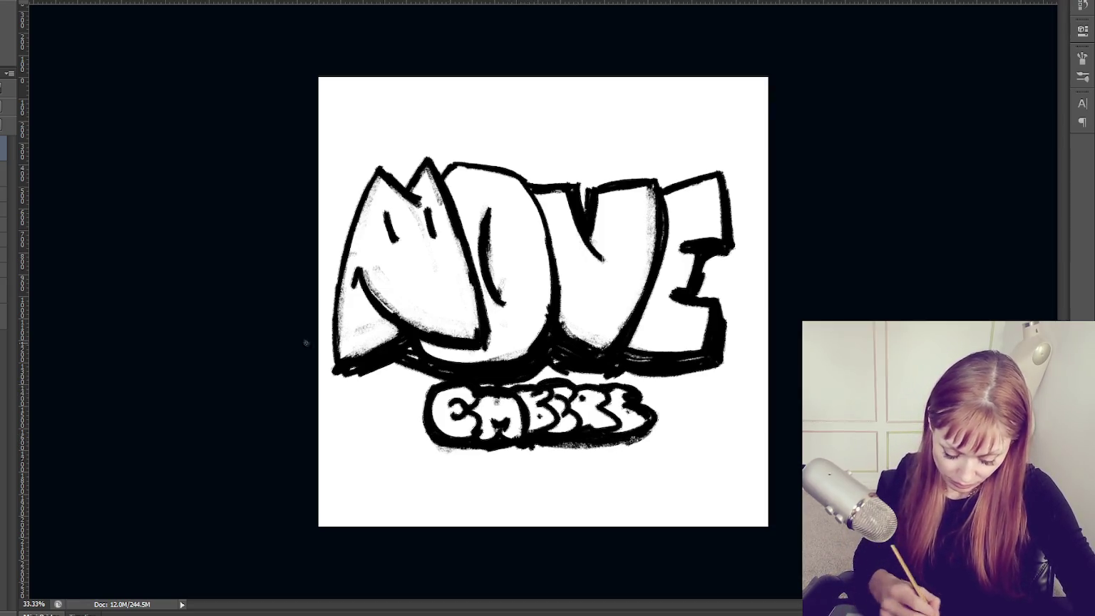
# Shade the V–E junction and E's edges in grey and paint a shadow under the E.
pyautogui.moveTo(648, 283); pyautogui.dragTo(635, 303)
pyautogui.moveTo(646, 235); pyautogui.dragTo(619, 341)
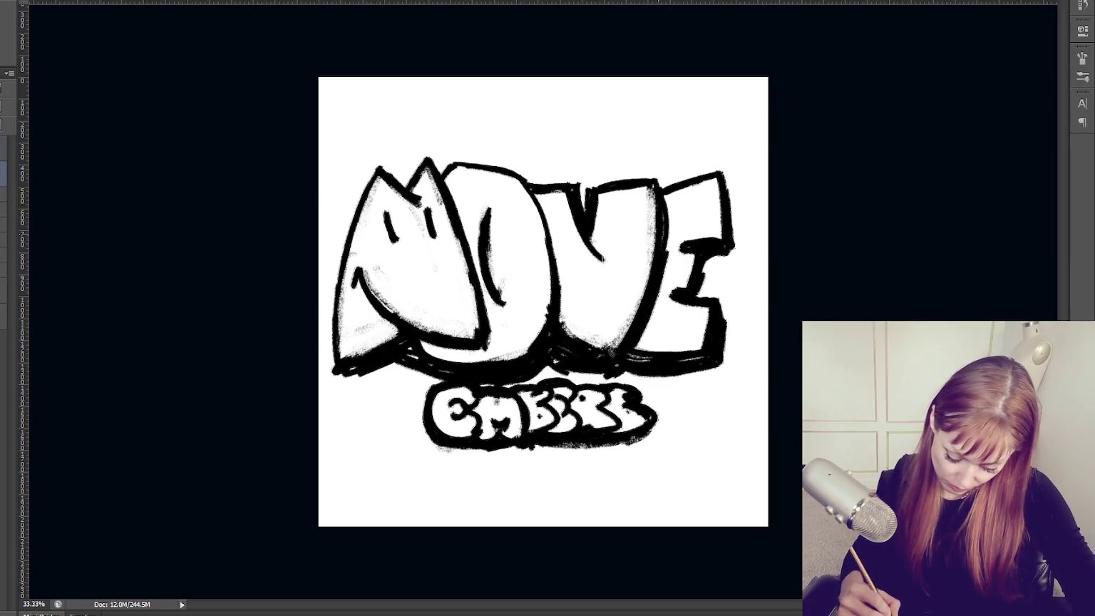
pyautogui.moveTo(663, 228); pyautogui.dragTo(649, 328)
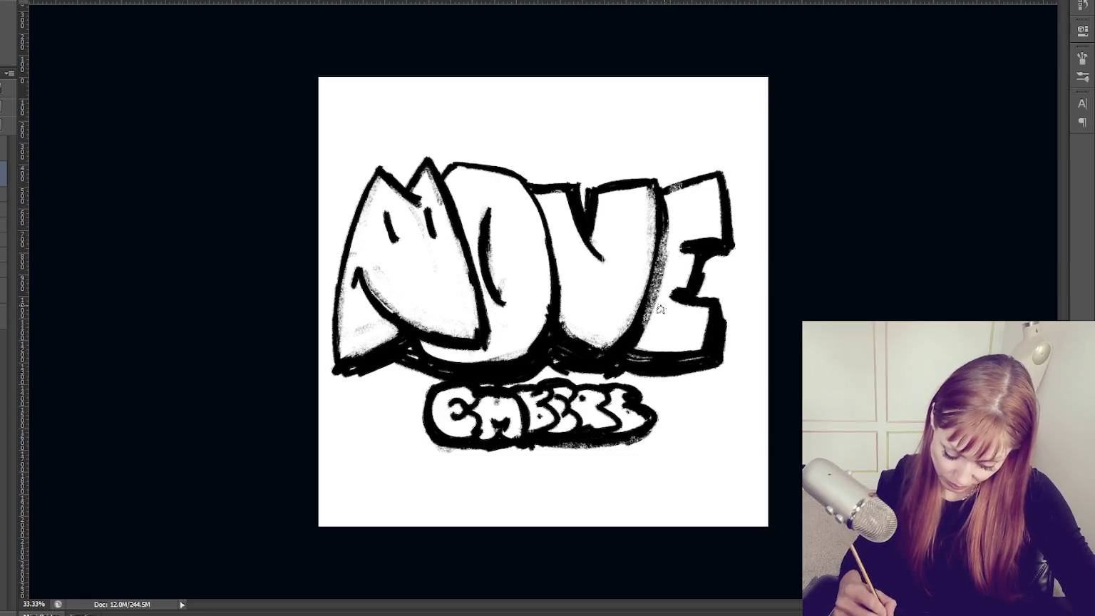
pyautogui.moveTo(720, 323)
pyautogui.mouseDown()
pyautogui.moveTo(702, 349)
pyautogui.moveTo(642, 353)
pyautogui.mouseUp()
pyautogui.moveTo(720, 175); pyautogui.dragTo(716, 242)
pyautogui.moveTo(680, 179)
pyautogui.mouseDown()
pyautogui.moveTo(719, 214)
pyautogui.moveTo(728, 243)
pyautogui.mouseUp()
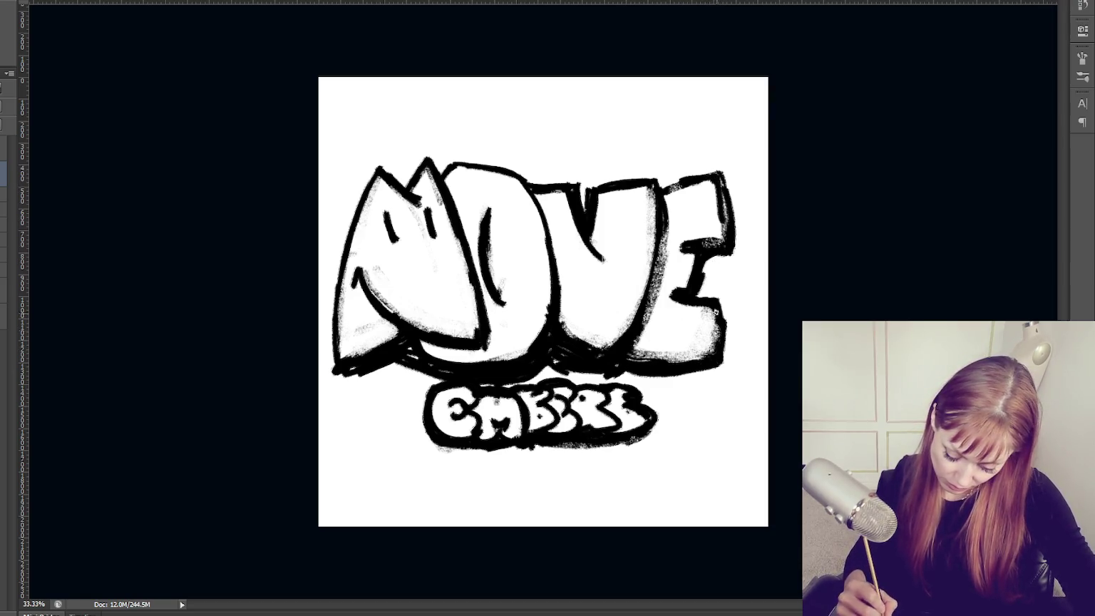
pyautogui.moveTo(720, 306); pyautogui.dragTo(719, 340)
pyautogui.moveTo(626, 378)
pyautogui.mouseDown()
pyautogui.moveTo(728, 371)
pyautogui.moveTo(628, 378)
pyautogui.mouseUp()
pyautogui.moveTo(715, 367); pyautogui.dragTo(655, 373)
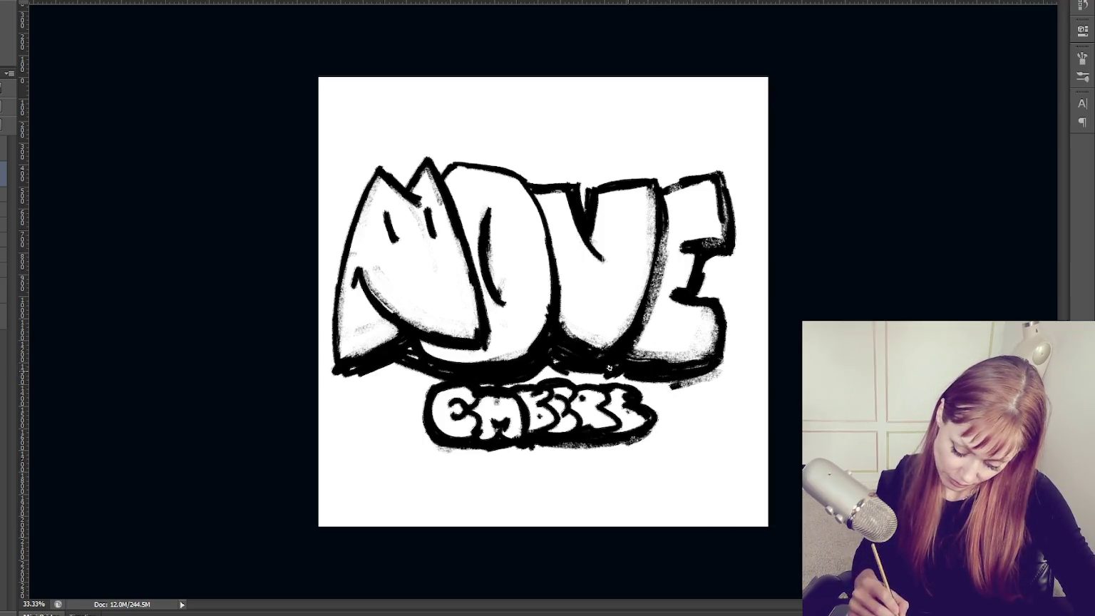
# Paint shadows beneath the O, V and M, rework the M's left-edge shading, and lighten the E's bottom-right.
pyautogui.moveTo(544, 358); pyautogui.dragTo(620, 378)
pyautogui.moveTo(531, 342)
pyautogui.mouseDown()
pyautogui.moveTo(581, 372)
pyautogui.moveTo(532, 366)
pyautogui.moveTo(622, 371)
pyautogui.mouseUp()
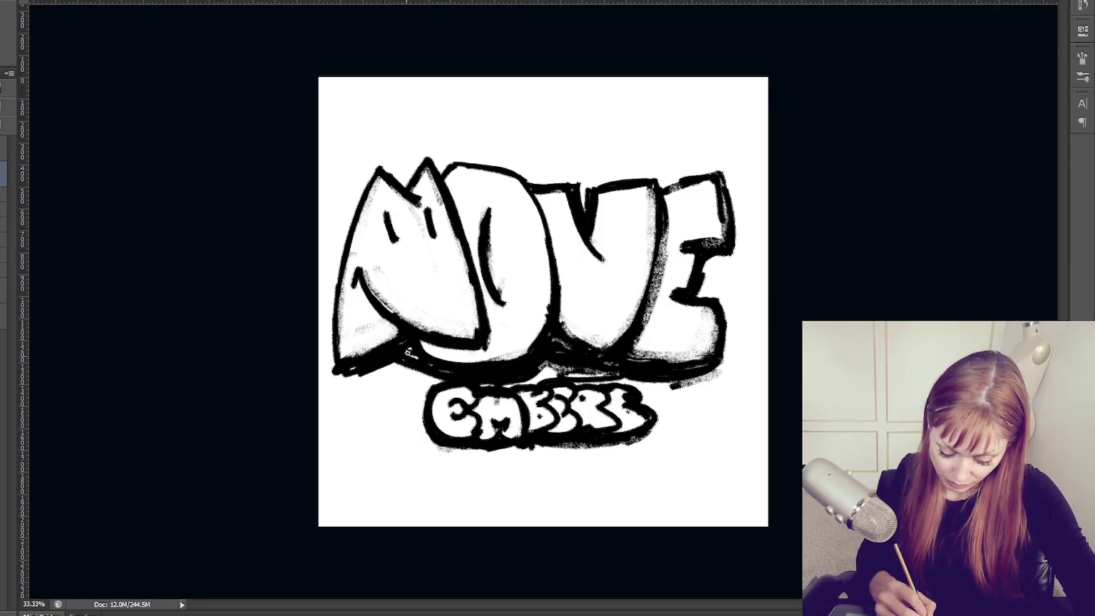
pyautogui.moveTo(417, 356); pyautogui.dragTo(331, 367)
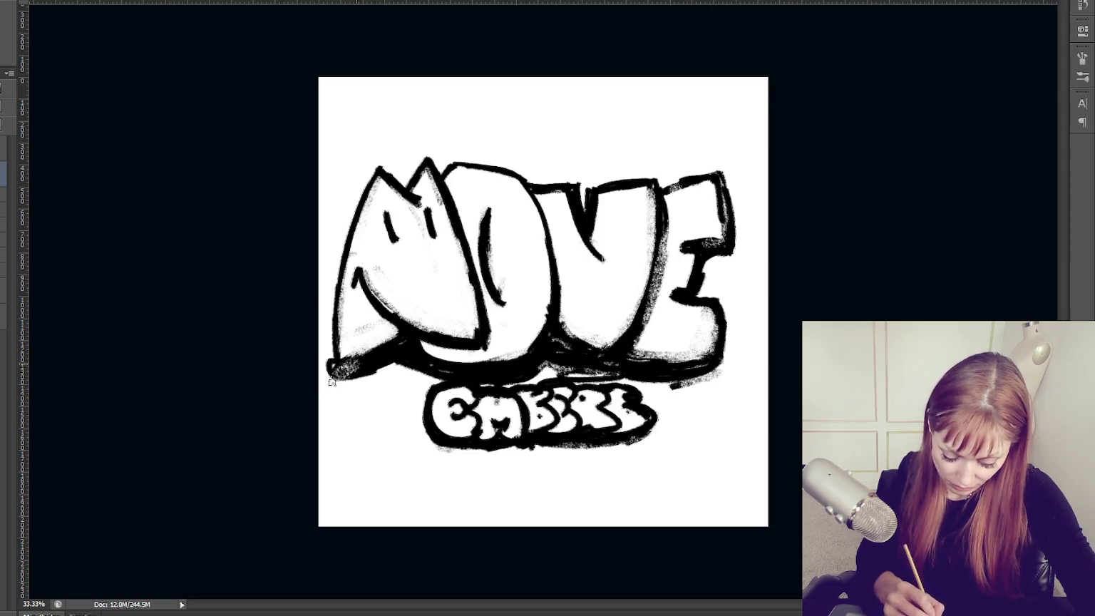
pyautogui.moveTo(403, 356)
pyautogui.mouseDown()
pyautogui.moveTo(337, 370)
pyautogui.moveTo(369, 363)
pyautogui.mouseUp()
pyautogui.moveTo(332, 255); pyautogui.dragTo(345, 367)
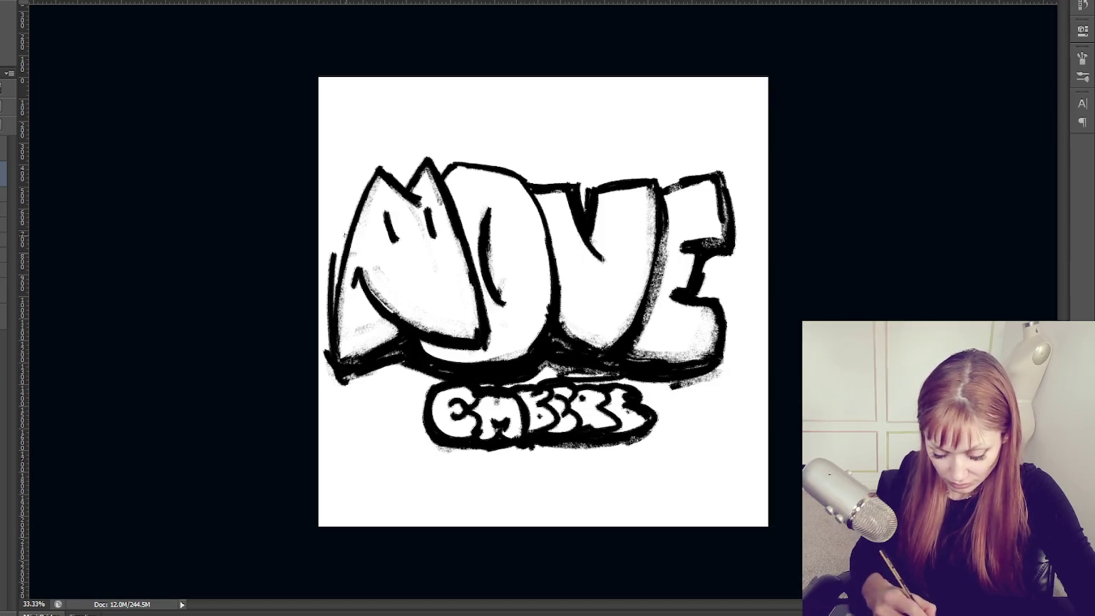
pyautogui.moveTo(370, 172); pyautogui.dragTo(341, 357)
pyautogui.moveTo(332, 225); pyautogui.dragTo(332, 385)
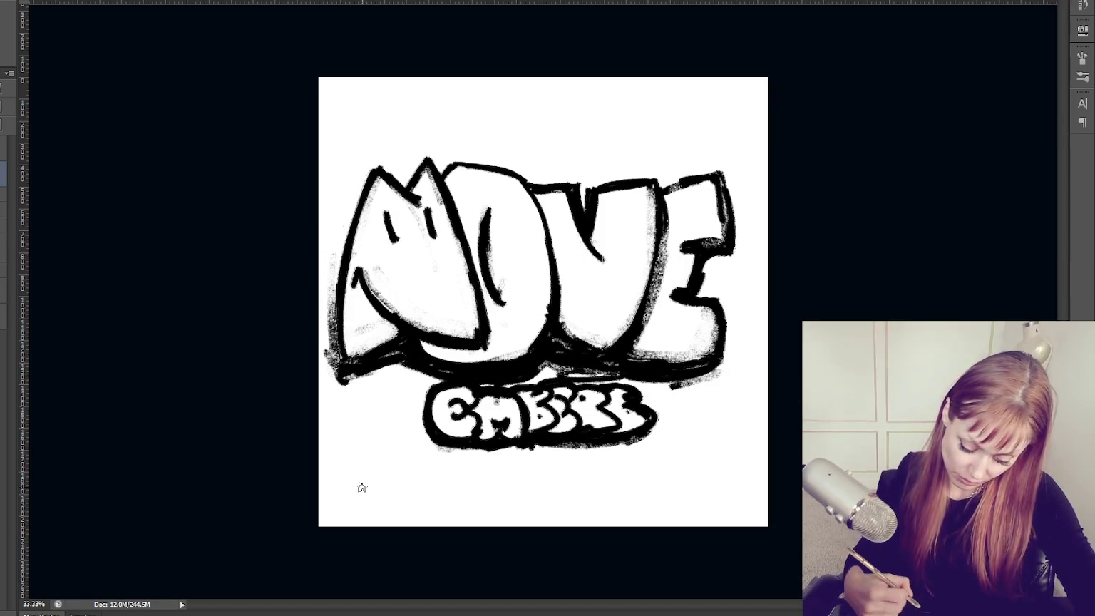
pyautogui.moveTo(701, 396); pyautogui.dragTo(664, 380)
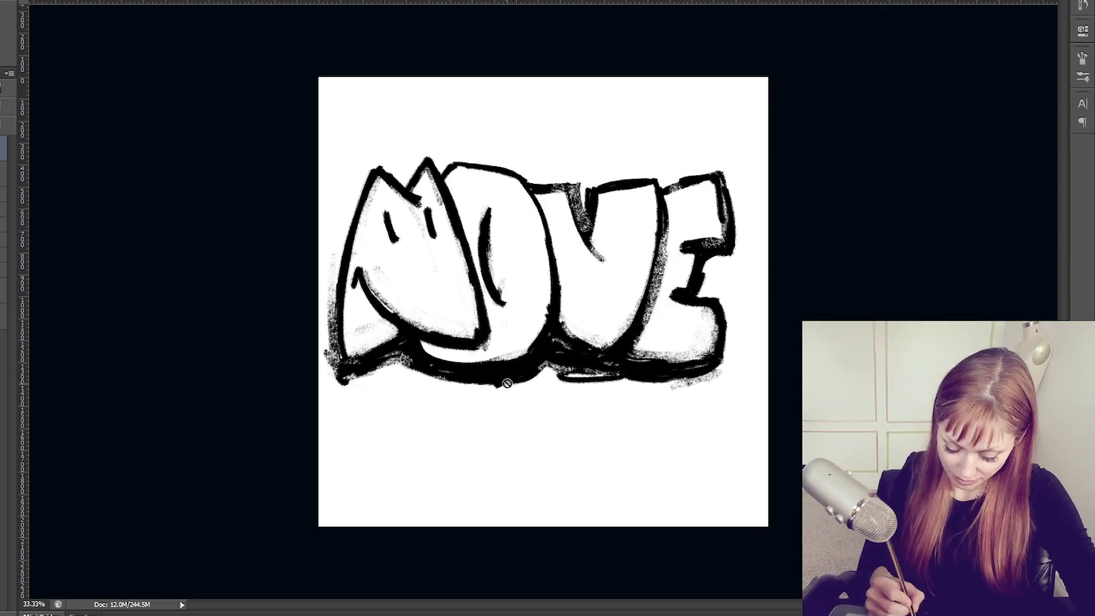
# Hide the CHEERS tag, dismiss the error message, and texture the outline beneath O, V and E.
pyautogui.click(557, 243)
pyautogui.click(451, 204)
pyautogui.moveTo(548, 371)
pyautogui.mouseDown()
pyautogui.moveTo(476, 385)
pyautogui.moveTo(690, 382)
pyautogui.mouseUp()
pyautogui.moveTo(600, 384)
pyautogui.mouseDown()
pyautogui.moveTo(569, 380)
pyautogui.moveTo(691, 391)
pyautogui.mouseUp()
pyautogui.moveTo(542, 378)
pyautogui.mouseDown()
pyautogui.moveTo(465, 381)
pyautogui.moveTo(539, 376)
pyautogui.mouseUp()
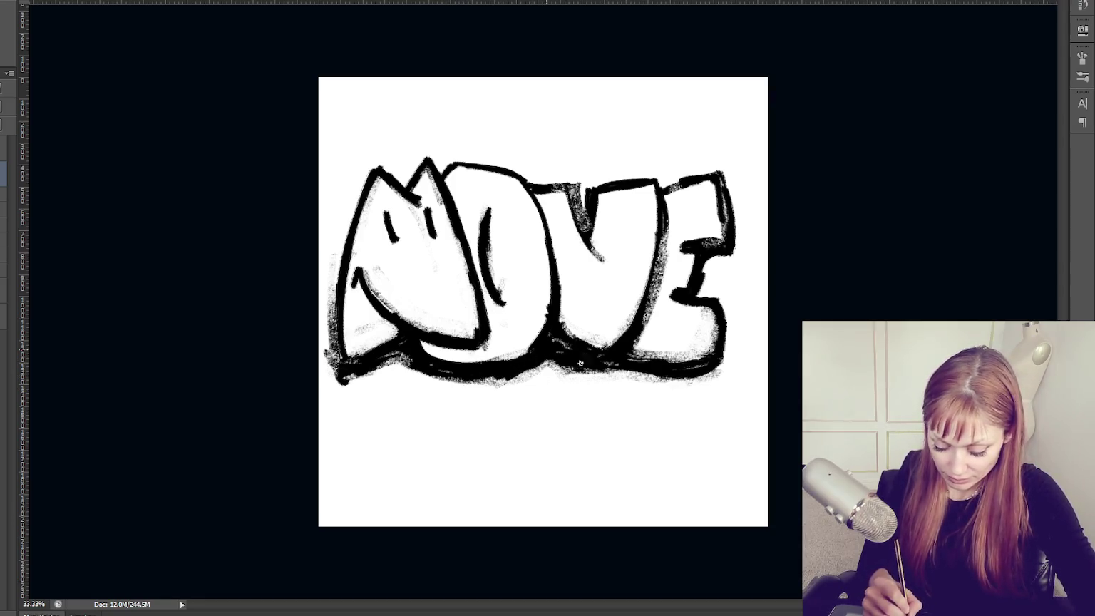
pyautogui.moveTo(674, 365)
pyautogui.mouseDown()
pyautogui.moveTo(715, 365)
pyautogui.moveTo(629, 354)
pyautogui.mouseUp()
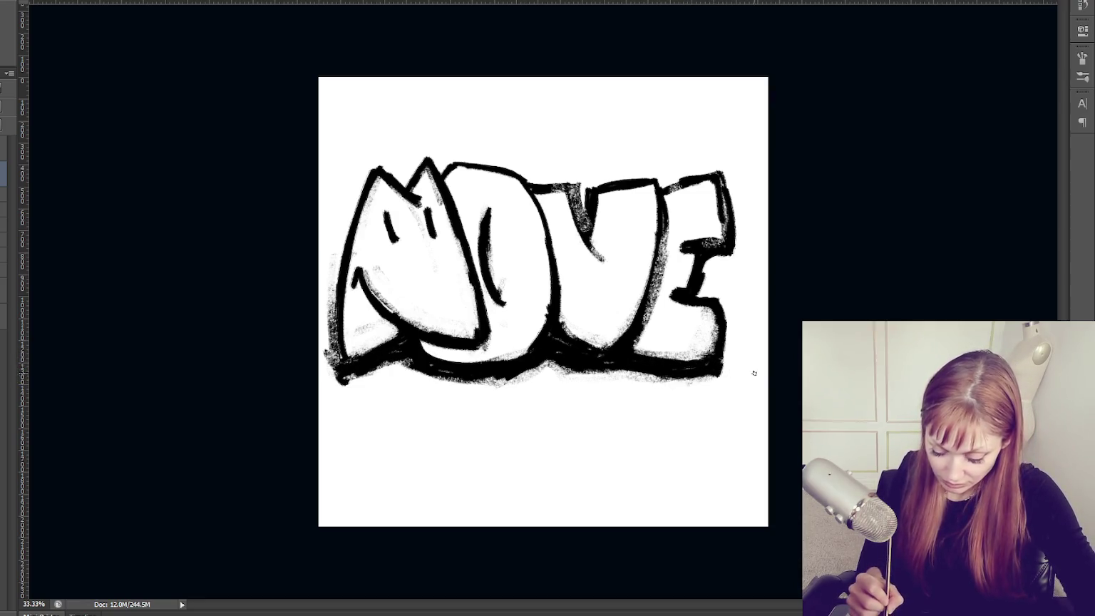
# Thicken the E's top-arm edge, darken both V edges, and restroke the O's right edge in black.
pyautogui.moveTo(723, 177); pyautogui.dragTo(727, 243)
pyautogui.moveTo(576, 188); pyautogui.dragTo(581, 231)
pyautogui.moveTo(660, 237); pyautogui.dragTo(650, 327)
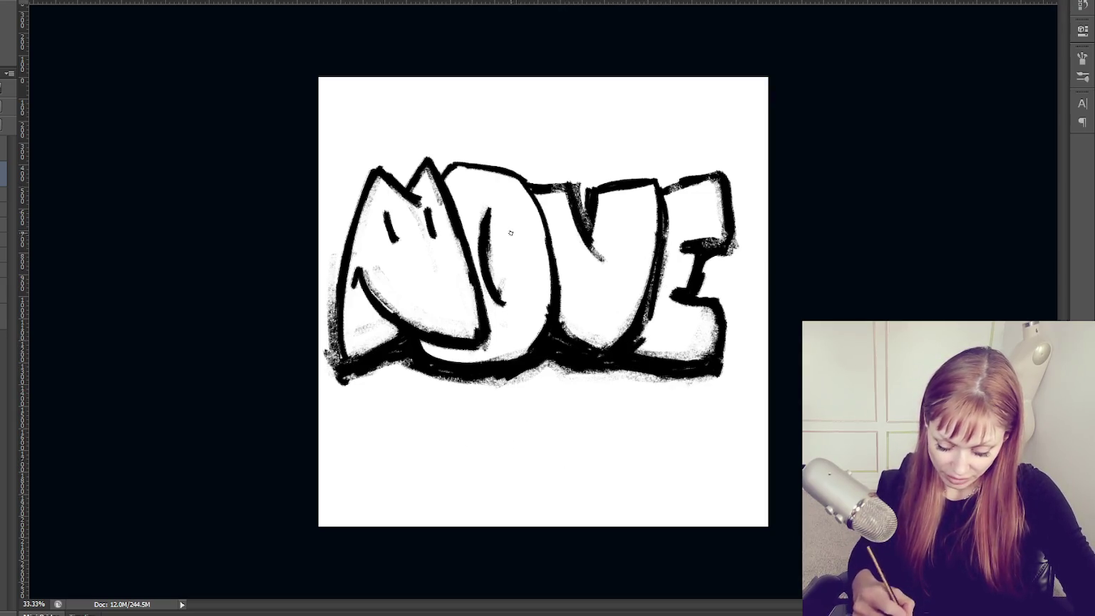
pyautogui.hotkey('ctrl', 'z')
pyautogui.moveTo(519, 172); pyautogui.dragTo(543, 250)
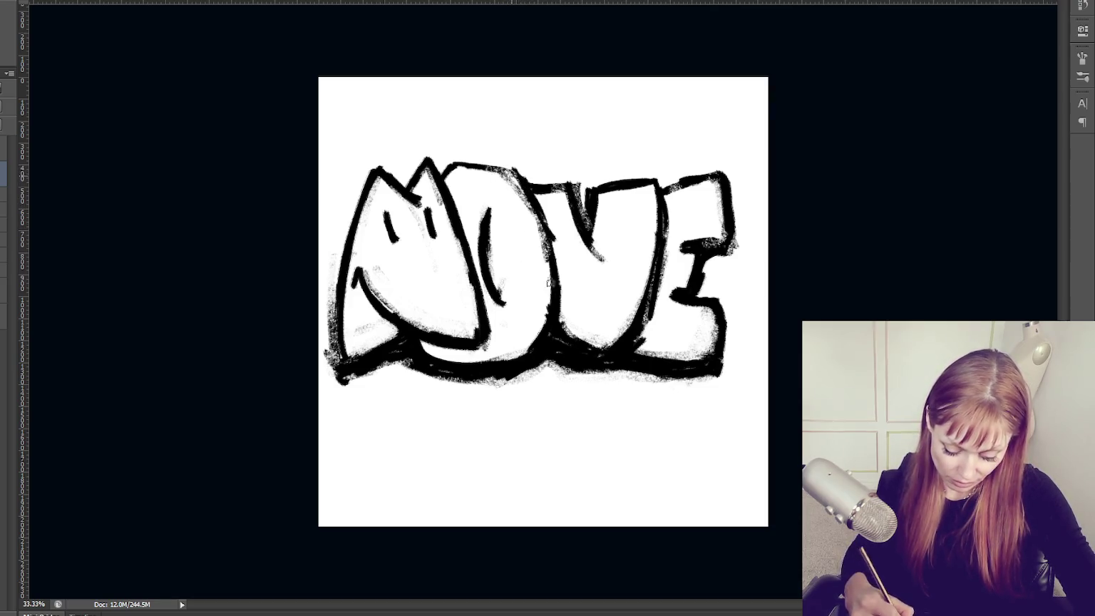
pyautogui.moveTo(519, 171); pyautogui.dragTo(551, 279)
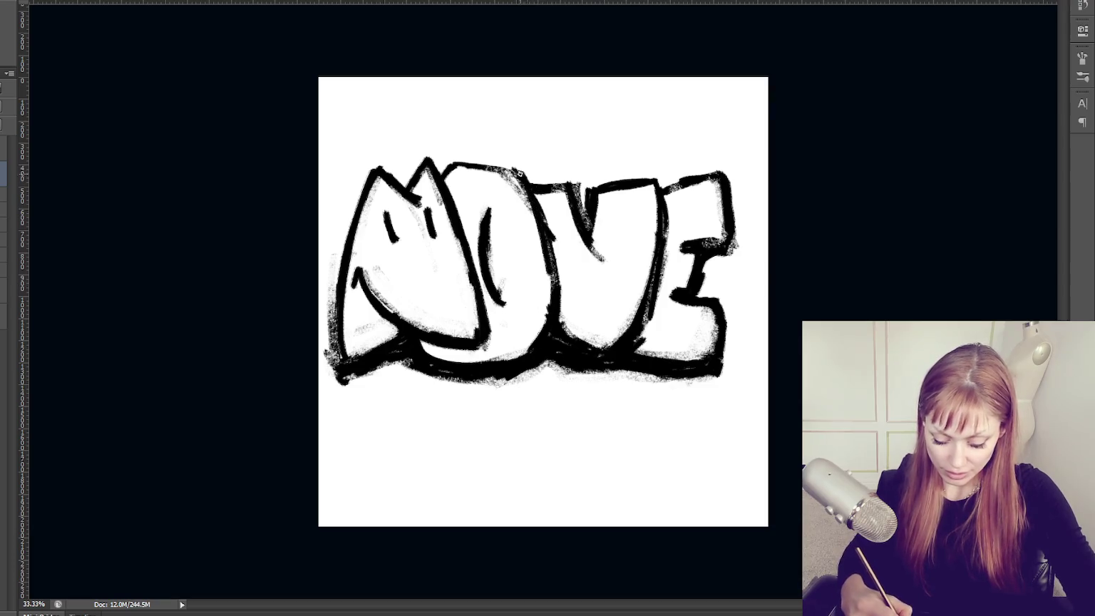
pyautogui.hotkey('ctrl', 'z')
pyautogui.moveTo(521, 173); pyautogui.dragTo(553, 270)
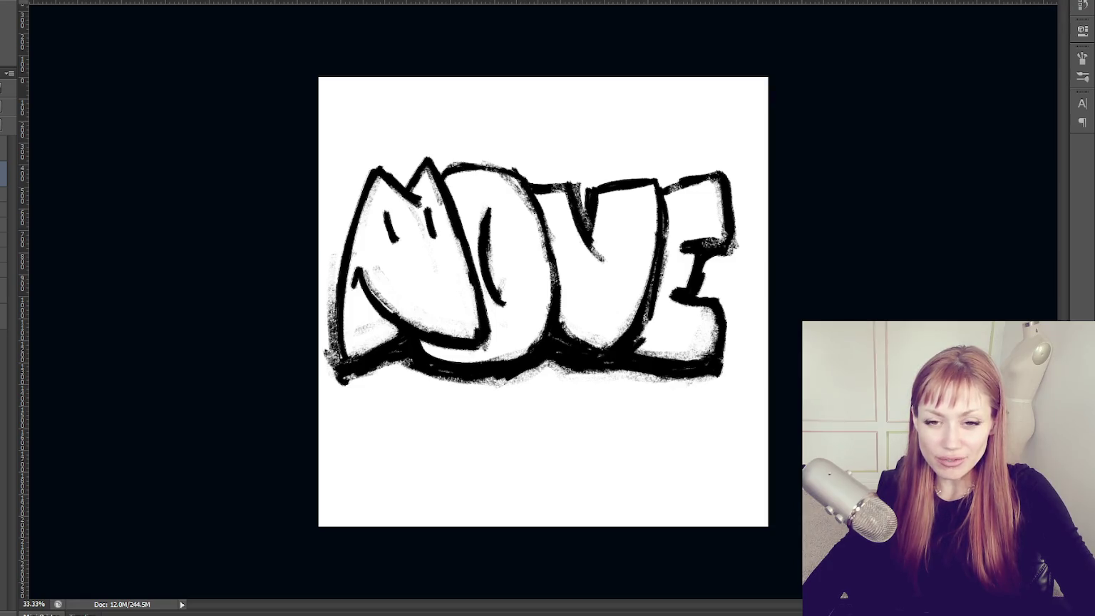
# Shift the MOVE drawing, then paint white over the E's top edge and the V–E smudge.
pyautogui.moveTo(441, 366)
pyautogui.mouseDown()
pyautogui.moveTo(465, 382)
pyautogui.moveTo(444, 362)
pyautogui.mouseUp()
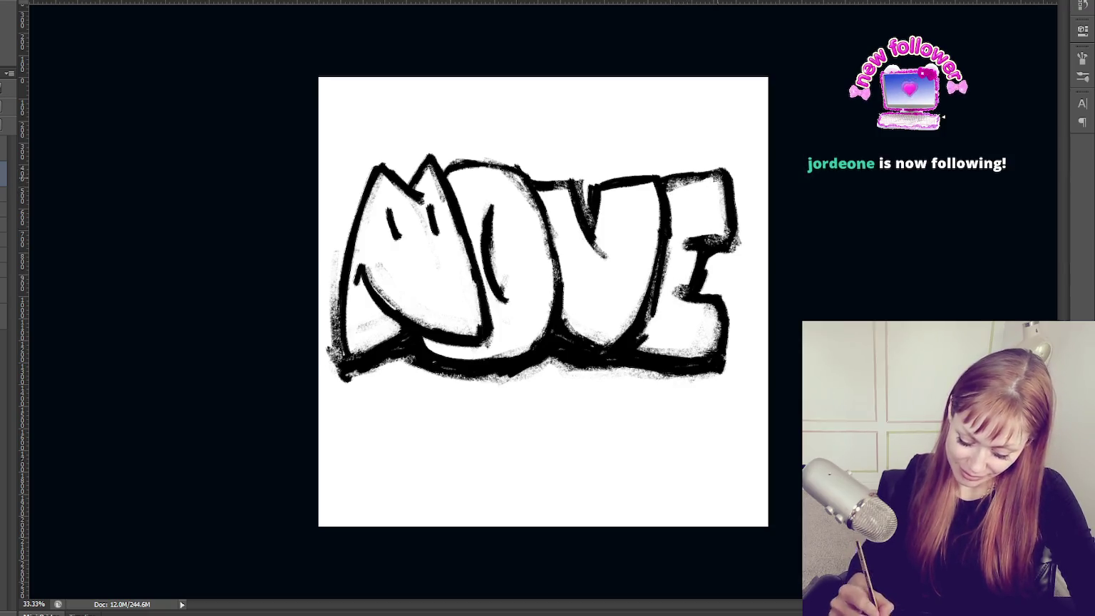
pyautogui.moveTo(654, 183); pyautogui.dragTo(718, 178)
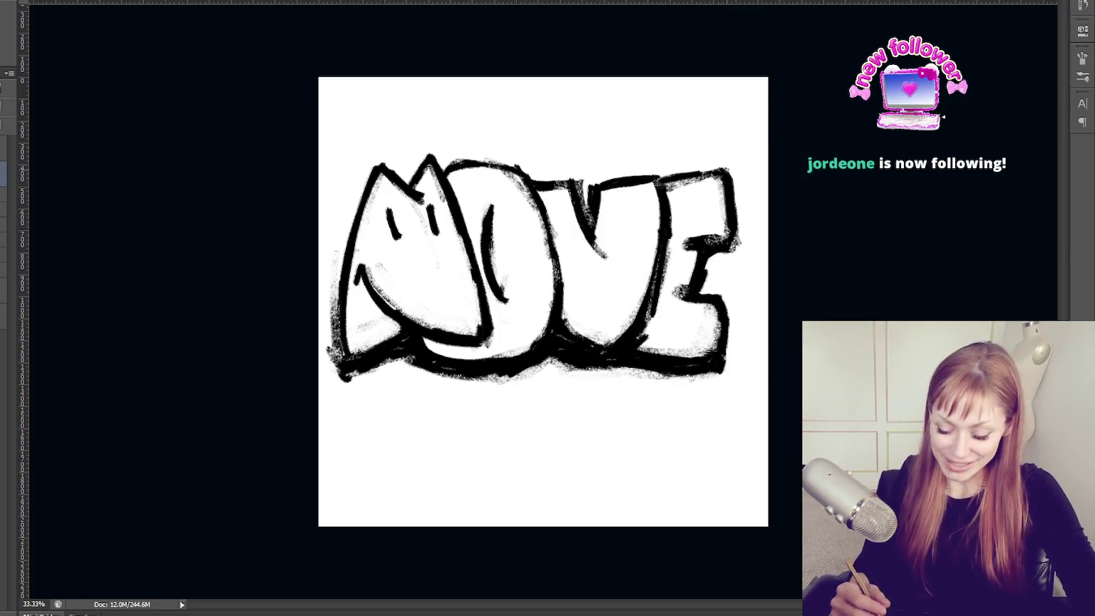
pyautogui.moveTo(665, 320); pyautogui.dragTo(674, 198)
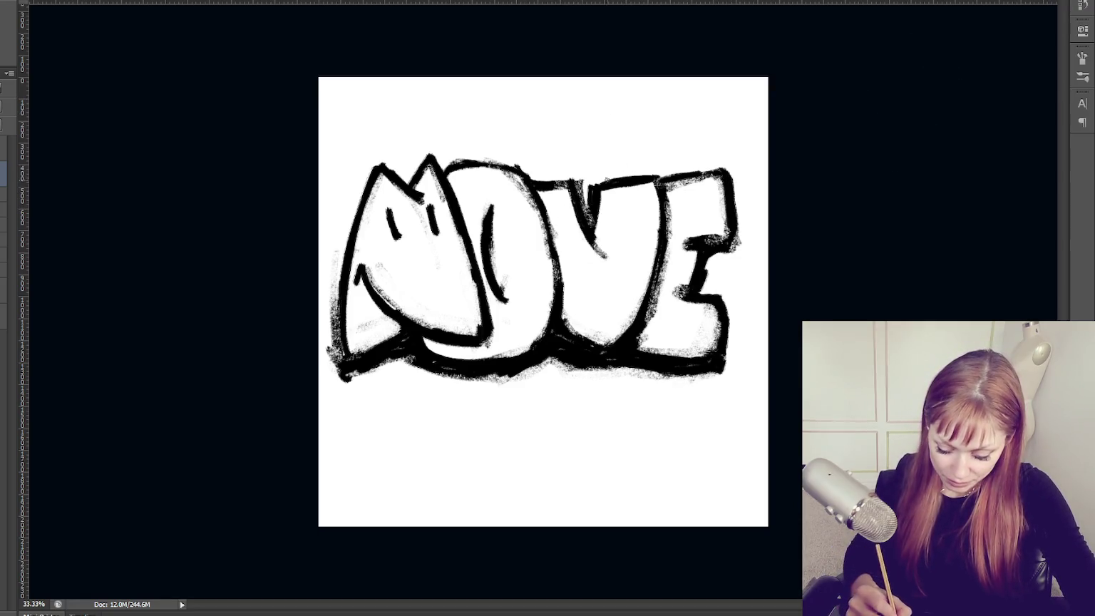
# Thicken the E and O top outlines in black, then lighten the V's rough top edge.
pyautogui.moveTo(664, 173); pyautogui.dragTo(719, 164)
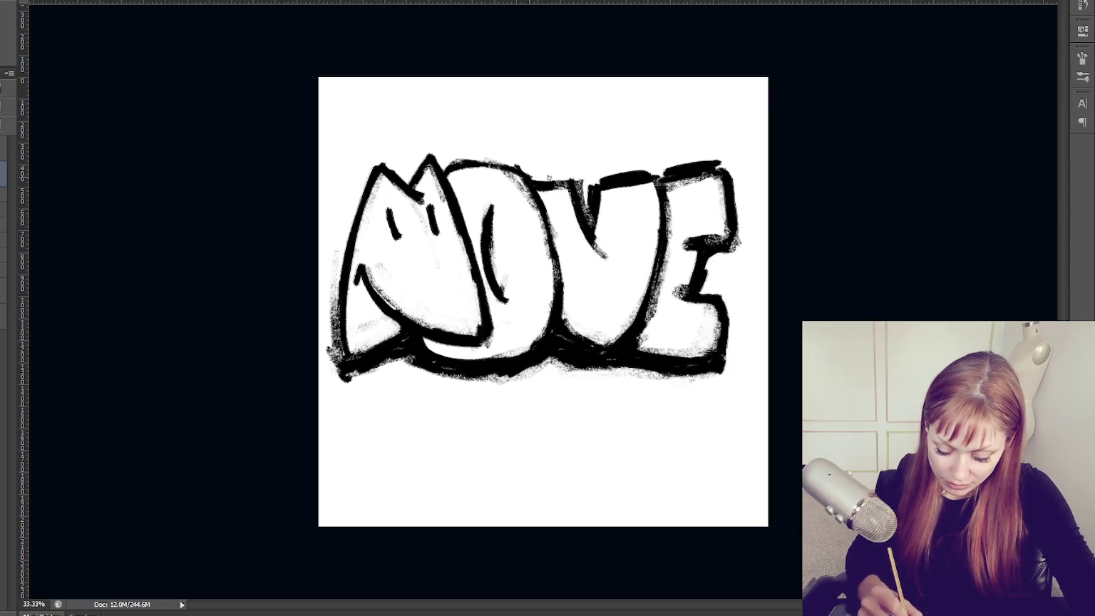
pyautogui.moveTo(446, 169)
pyautogui.mouseDown()
pyautogui.moveTo(571, 184)
pyautogui.moveTo(711, 173)
pyautogui.moveTo(606, 187)
pyautogui.moveTo(648, 178)
pyautogui.mouseUp()
pyautogui.moveTo(563, 184)
pyautogui.mouseDown()
pyautogui.moveTo(527, 184)
pyautogui.moveTo(563, 249)
pyautogui.mouseUp()
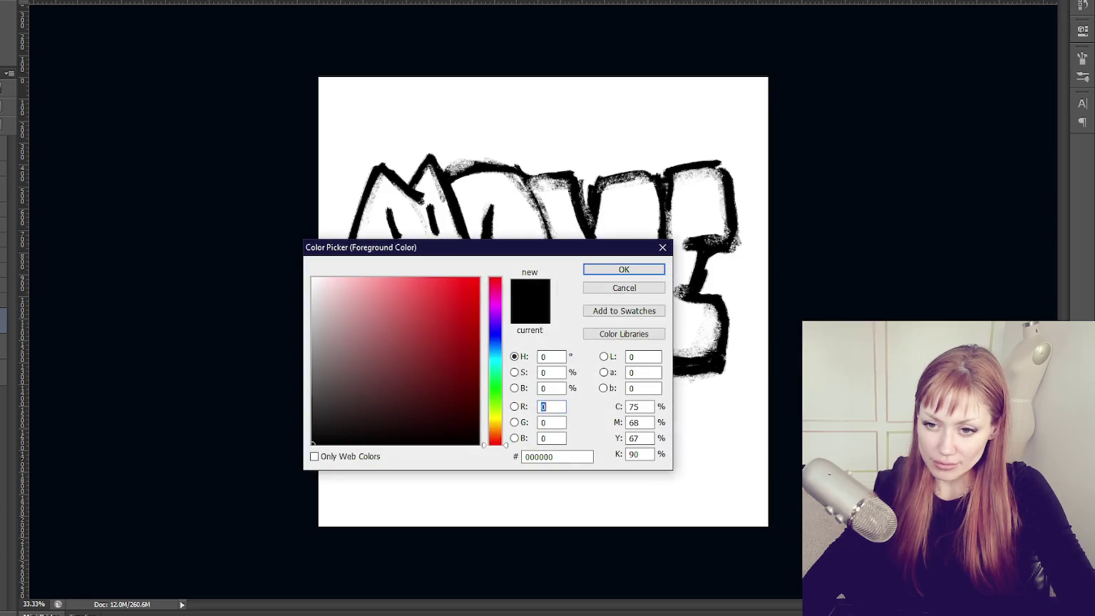
# Fill the background red and begin brushing white into the V.
pyautogui.click(655, 269)
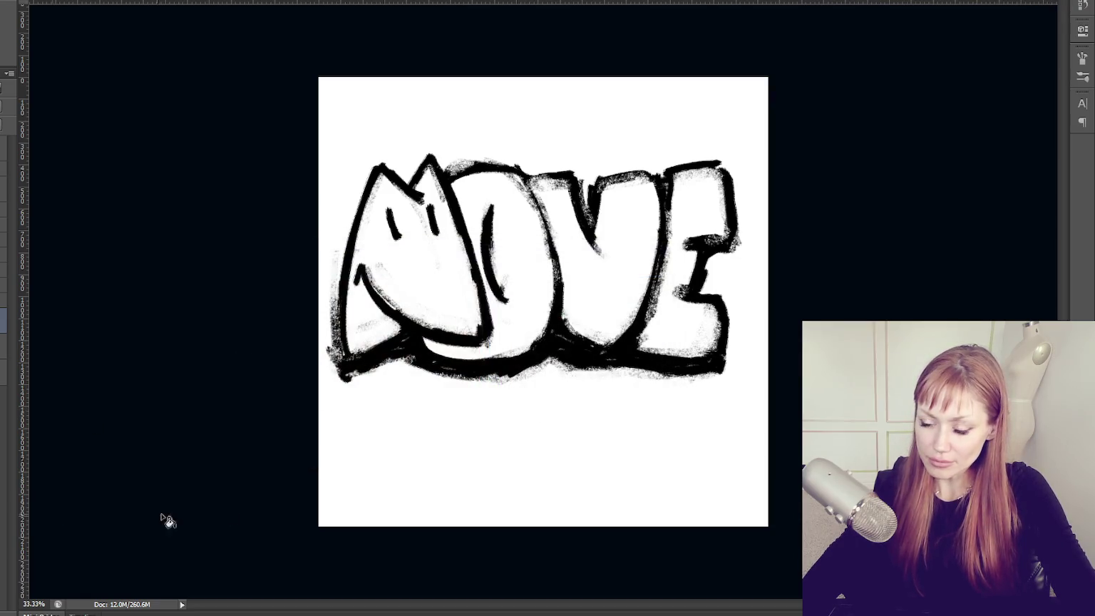
pyautogui.click(447, 443)
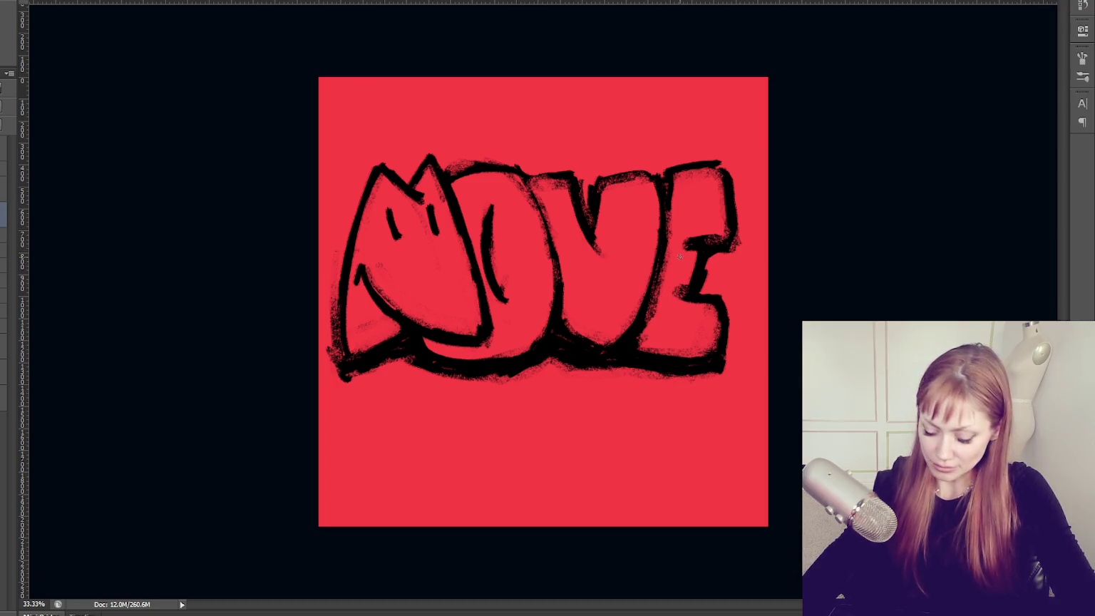
pyautogui.moveTo(615, 221)
pyautogui.mouseDown()
pyautogui.moveTo(601, 332)
pyautogui.moveTo(631, 298)
pyautogui.mouseUp()
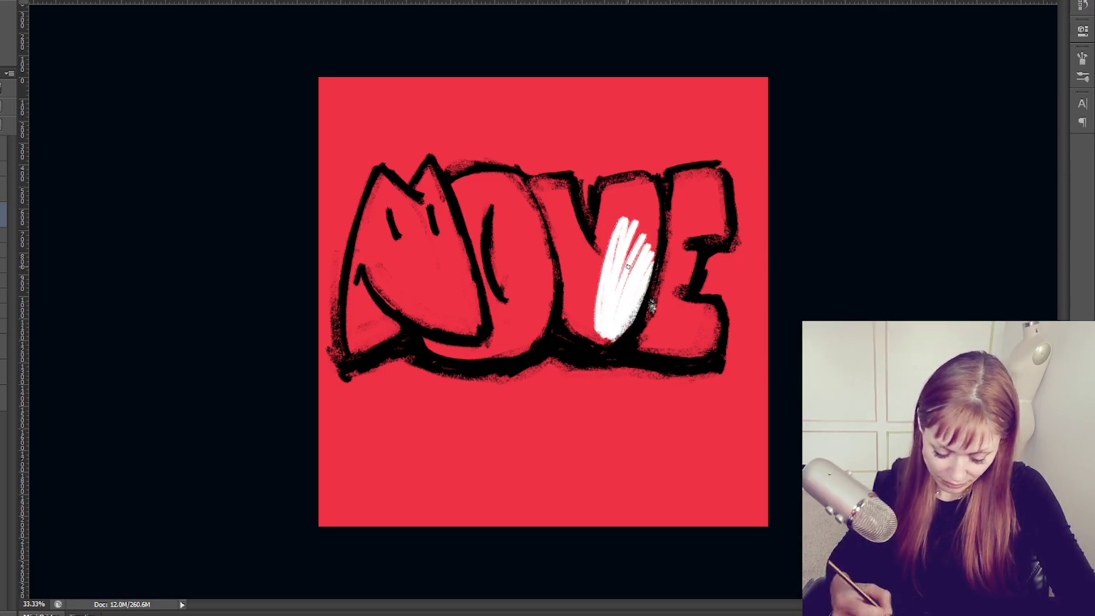
pyautogui.hotkey('ctrl', 'z')
pyautogui.press('F5')
pyautogui.press('F5')
pyautogui.moveTo(612, 217)
pyautogui.mouseDown()
pyautogui.moveTo(595, 331)
pyautogui.moveTo(613, 338)
pyautogui.mouseUp()
# Brush white fill into the E, V and O letters.
pyautogui.moveTo(674, 278)
pyautogui.mouseDown()
pyautogui.moveTo(645, 346)
pyautogui.moveTo(713, 353)
pyautogui.mouseUp()
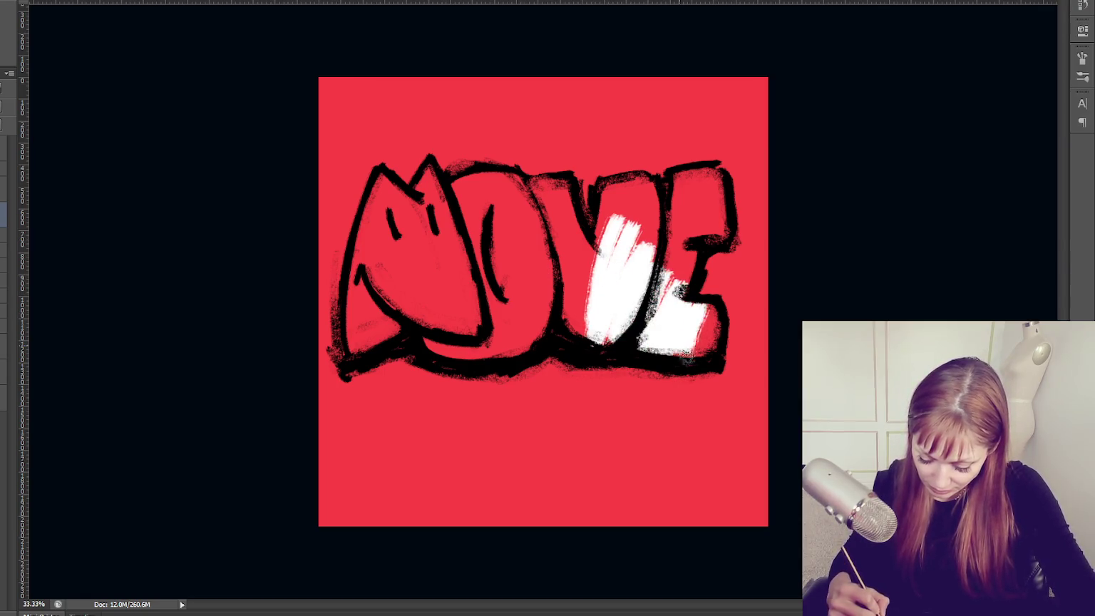
pyautogui.moveTo(685, 314); pyautogui.dragTo(720, 350)
pyautogui.moveTo(684, 171)
pyautogui.mouseDown()
pyautogui.moveTo(677, 299)
pyautogui.moveTo(697, 212)
pyautogui.moveTo(720, 236)
pyautogui.mouseUp()
pyautogui.moveTo(621, 178)
pyautogui.mouseDown()
pyautogui.moveTo(589, 257)
pyautogui.moveTo(613, 260)
pyautogui.mouseUp()
pyautogui.moveTo(556, 178); pyautogui.dragTo(546, 296)
pyautogui.moveTo(570, 235); pyautogui.dragTo(592, 328)
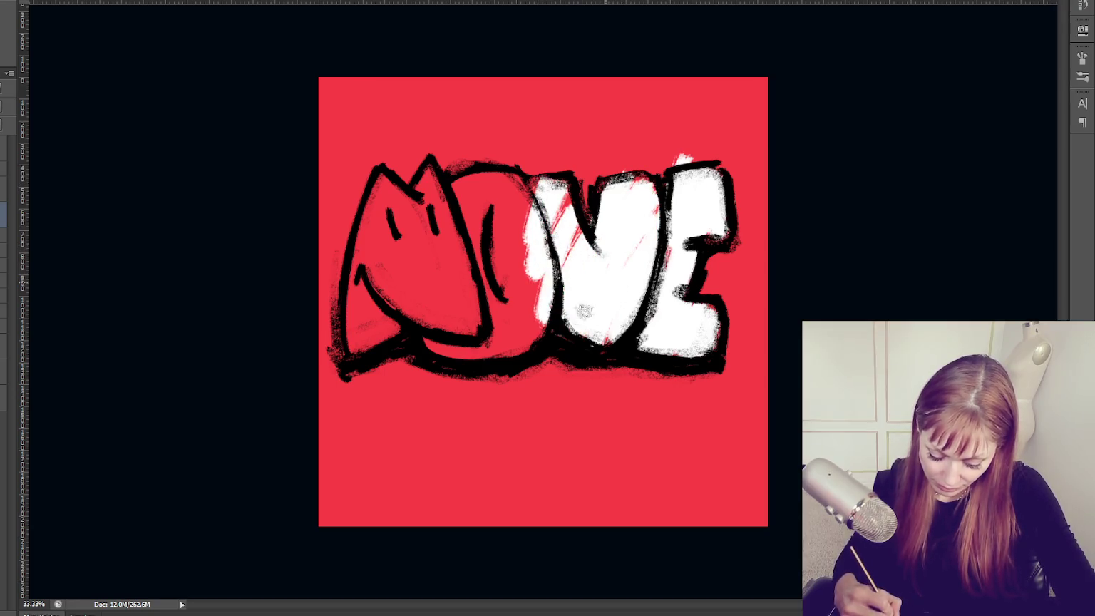
pyautogui.moveTo(559, 196); pyautogui.dragTo(581, 256)
pyautogui.moveTo(492, 185); pyautogui.dragTo(474, 313)
pyautogui.moveTo(492, 236); pyautogui.dragTo(541, 350)
pyautogui.moveTo(543, 296); pyautogui.dragTo(428, 342)
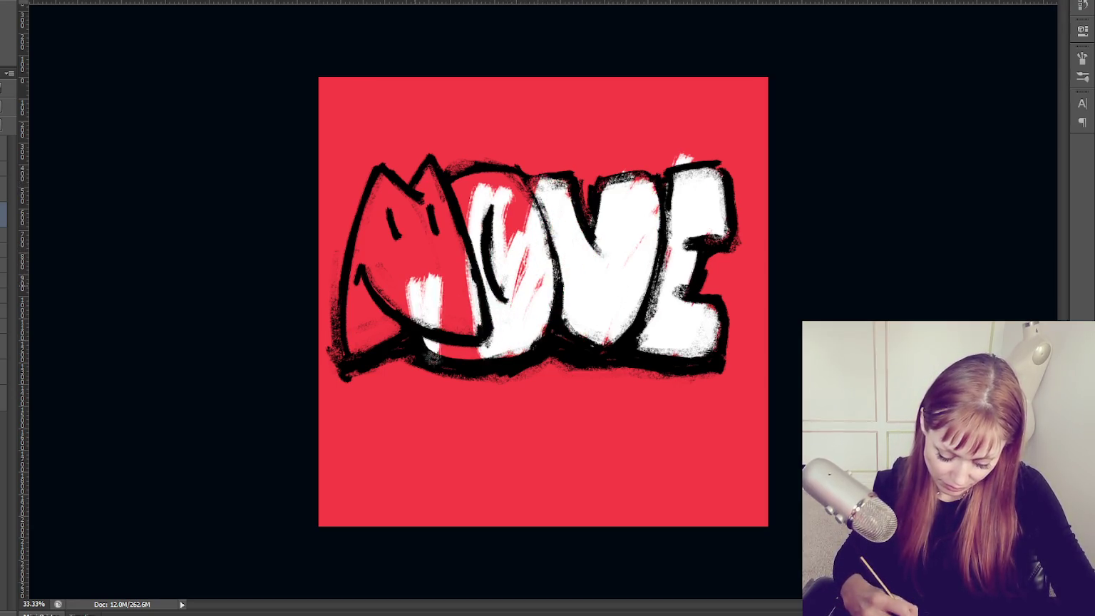
# Paint white into the M and touch up the letters' bottom edges.
pyautogui.moveTo(457, 257); pyautogui.dragTo(474, 356)
pyautogui.moveTo(378, 214)
pyautogui.mouseDown()
pyautogui.moveTo(356, 335)
pyautogui.moveTo(433, 264)
pyautogui.moveTo(374, 182)
pyautogui.moveTo(428, 240)
pyautogui.mouseUp()
pyautogui.moveTo(435, 171)
pyautogui.mouseDown()
pyautogui.moveTo(435, 257)
pyautogui.moveTo(501, 190)
pyautogui.moveTo(524, 254)
pyautogui.mouseUp()
pyautogui.moveTo(532, 171); pyautogui.dragTo(449, 207)
pyautogui.moveTo(353, 185); pyautogui.dragTo(353, 321)
pyautogui.moveTo(704, 367); pyautogui.dragTo(731, 342)
pyautogui.moveTo(456, 363); pyautogui.dragTo(327, 371)
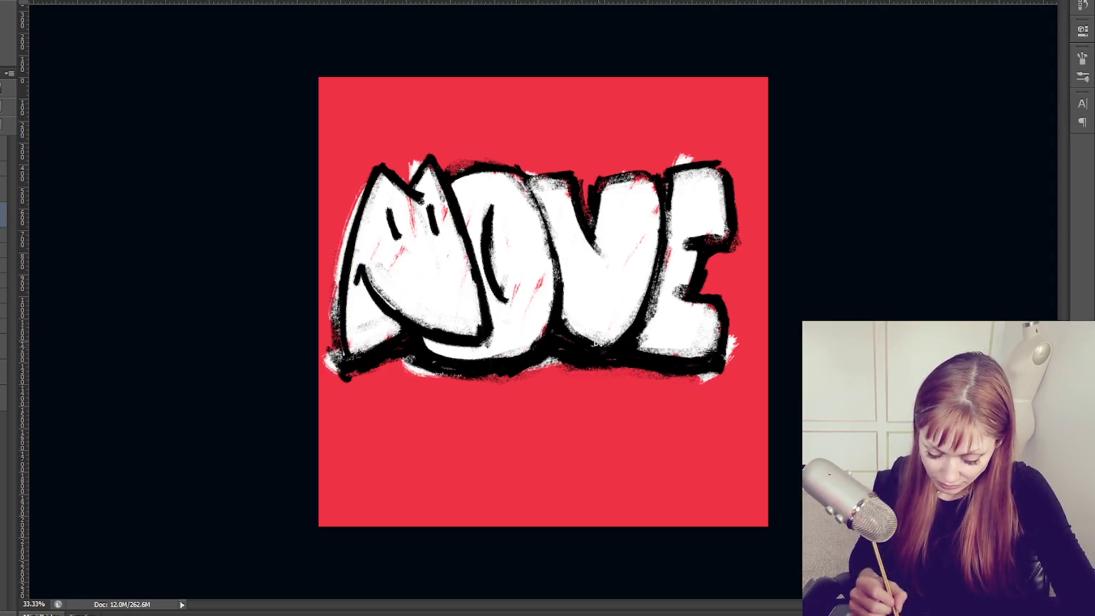
pyautogui.moveTo(734, 339); pyautogui.dragTo(709, 378)
pyautogui.moveTo(733, 335); pyautogui.dragTo(727, 360)
pyautogui.moveTo(339, 313); pyautogui.dragTo(394, 163)
# Add red diagonal streaks across the E and V and repaint the lower O.
pyautogui.moveTo(716, 305); pyautogui.dragTo(676, 356)
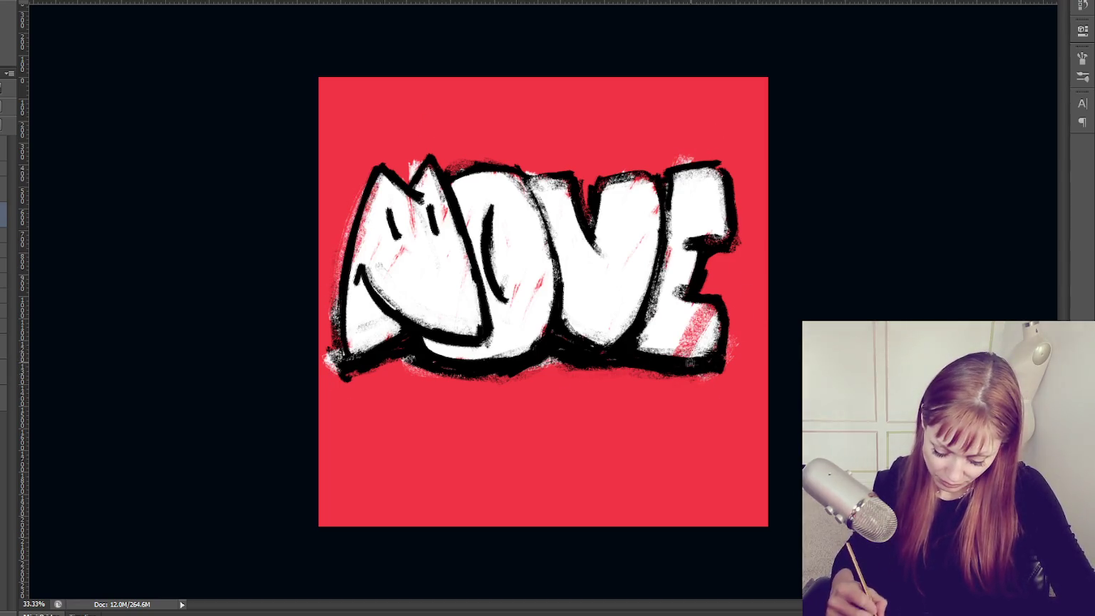
pyautogui.moveTo(658, 228); pyautogui.dragTo(619, 339)
pyautogui.moveTo(549, 296)
pyautogui.mouseDown()
pyautogui.moveTo(504, 357)
pyautogui.moveTo(437, 360)
pyautogui.moveTo(502, 385)
pyautogui.mouseUp()
pyautogui.moveTo(524, 317)
pyautogui.mouseDown()
pyautogui.moveTo(456, 363)
pyautogui.moveTo(519, 390)
pyautogui.mouseUp()
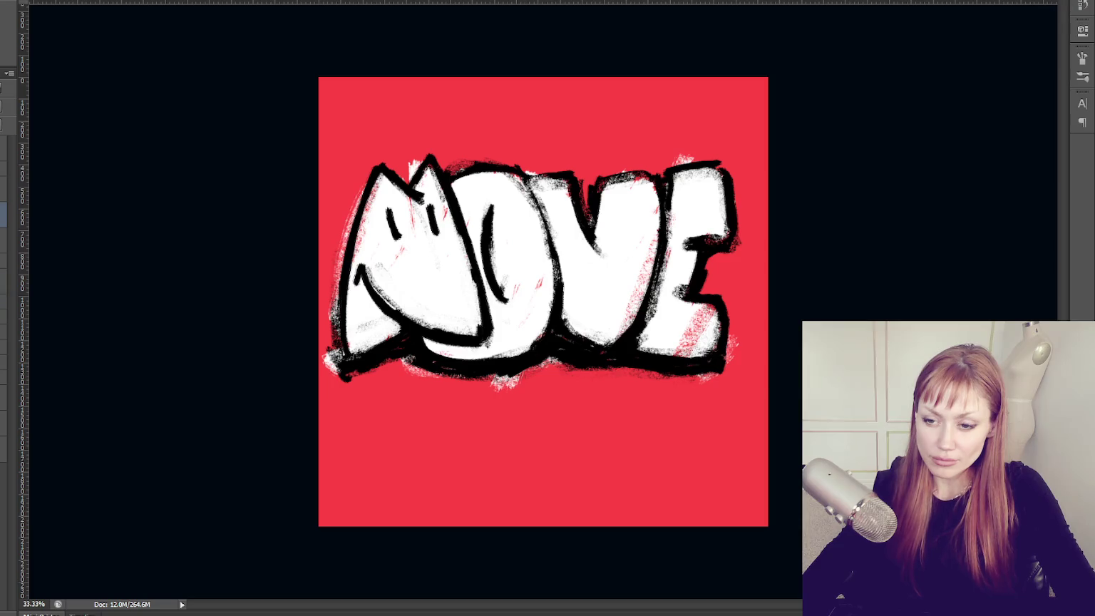
# Restore the red stripes, remove stray M strokes, and hatch pink diagonals across the fills.
pyautogui.hotkey('ctrl', 'z')
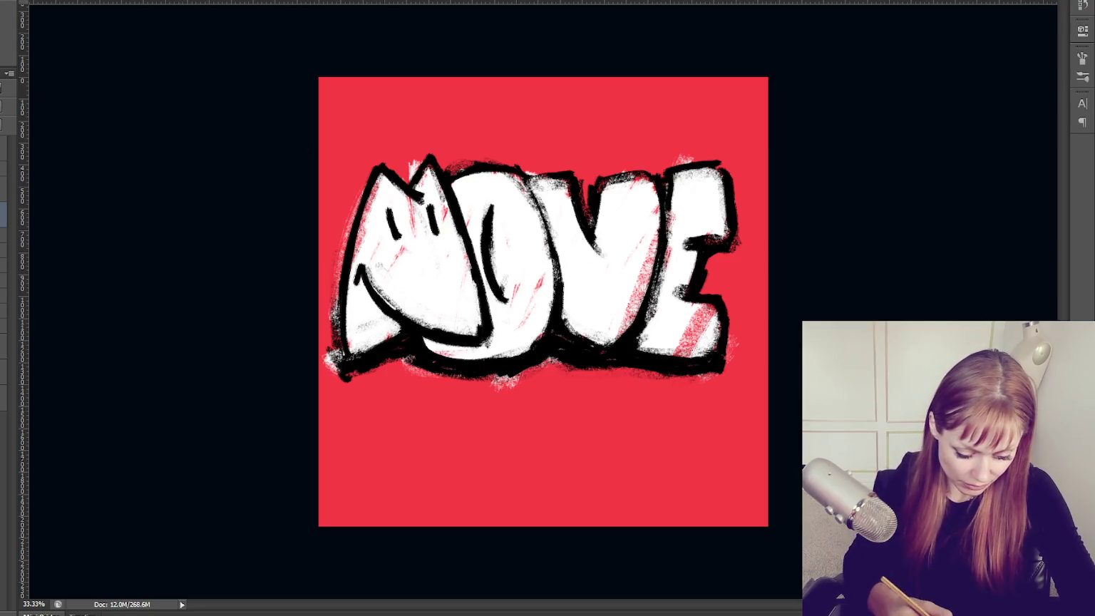
pyautogui.press('F5')
pyautogui.press('F5')
pyautogui.moveTo(371, 185)
pyautogui.mouseDown()
pyautogui.moveTo(401, 288)
pyautogui.moveTo(638, 335)
pyautogui.mouseUp()
pyautogui.hotkey('ctrl', 'z')
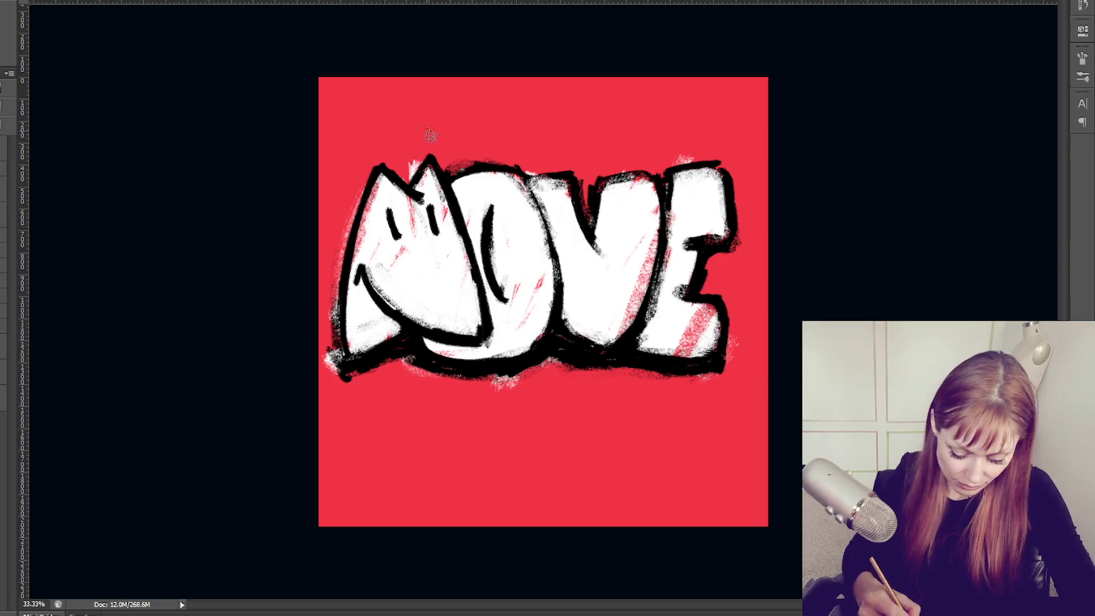
pyautogui.hotkey('ctrl', 'z')
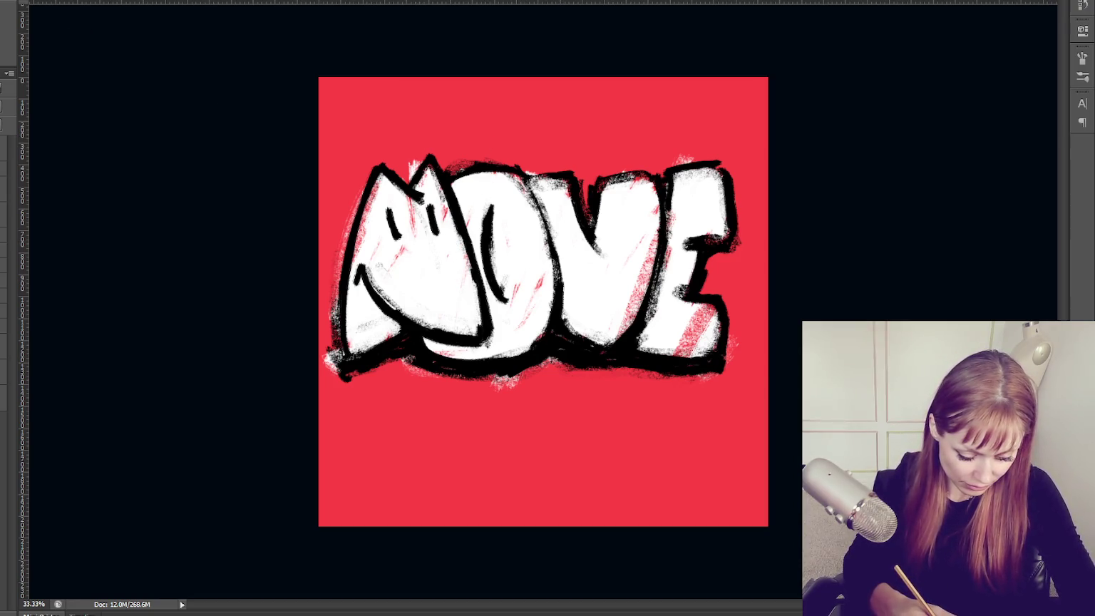
pyautogui.moveTo(375, 140)
pyautogui.mouseDown()
pyautogui.moveTo(471, 299)
pyautogui.moveTo(571, 285)
pyautogui.moveTo(677, 328)
pyautogui.moveTo(638, 321)
pyautogui.moveTo(563, 256)
pyautogui.moveTo(598, 302)
pyautogui.moveTo(635, 214)
pyautogui.moveTo(556, 207)
pyautogui.moveTo(599, 307)
pyautogui.moveTo(542, 161)
pyautogui.moveTo(506, 350)
pyautogui.moveTo(457, 346)
pyautogui.moveTo(477, 207)
pyautogui.moveTo(443, 261)
pyautogui.moveTo(356, 328)
pyautogui.moveTo(396, 213)
pyautogui.moveTo(436, 306)
pyautogui.moveTo(457, 214)
pyautogui.moveTo(518, 235)
pyautogui.mouseUp()
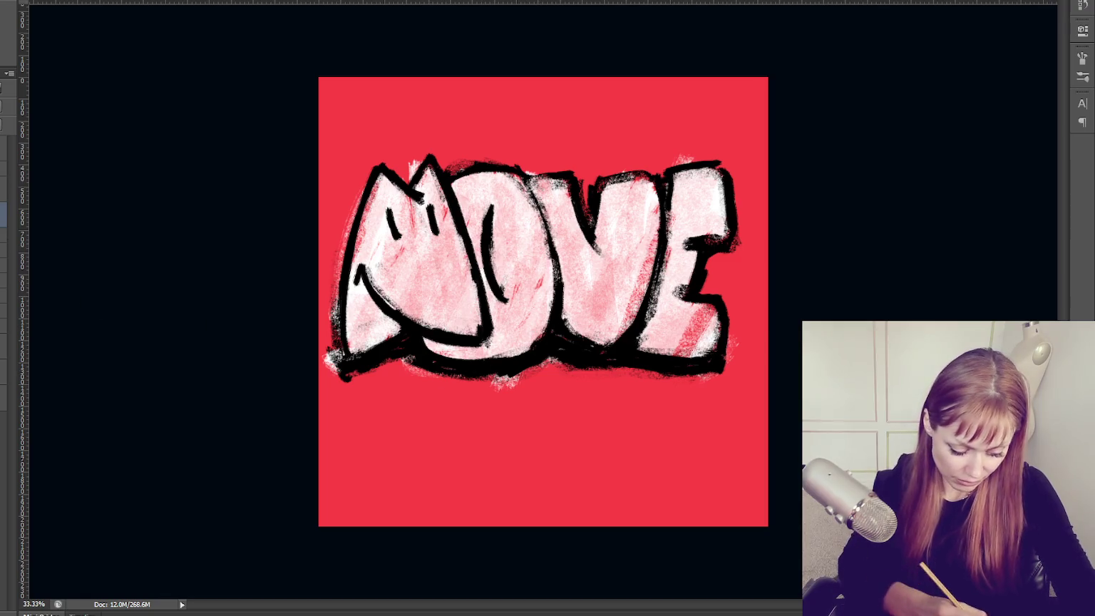
# Shade the bottoms of the M, O, E and V darker, dropping one stray stroke.
pyautogui.moveTo(363, 303)
pyautogui.mouseDown()
pyautogui.moveTo(357, 357)
pyautogui.moveTo(400, 343)
pyautogui.moveTo(467, 368)
pyautogui.moveTo(494, 281)
pyautogui.moveTo(627, 357)
pyautogui.moveTo(717, 363)
pyautogui.mouseUp()
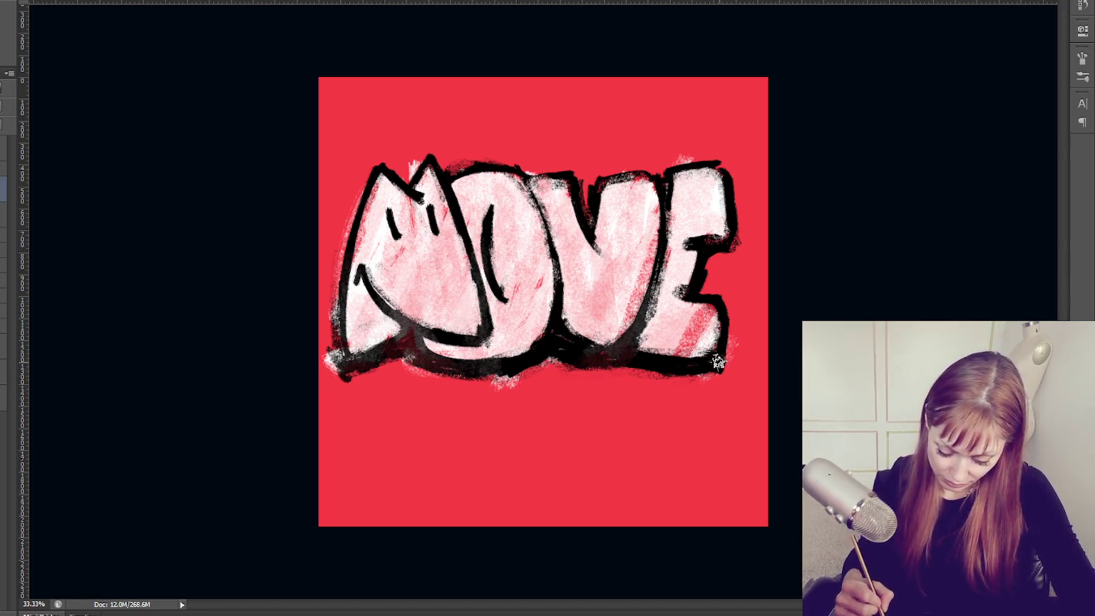
pyautogui.moveTo(648, 362)
pyautogui.mouseDown()
pyautogui.moveTo(691, 365)
pyautogui.moveTo(734, 322)
pyautogui.moveTo(702, 360)
pyautogui.mouseUp()
pyautogui.moveTo(727, 285); pyautogui.dragTo(664, 364)
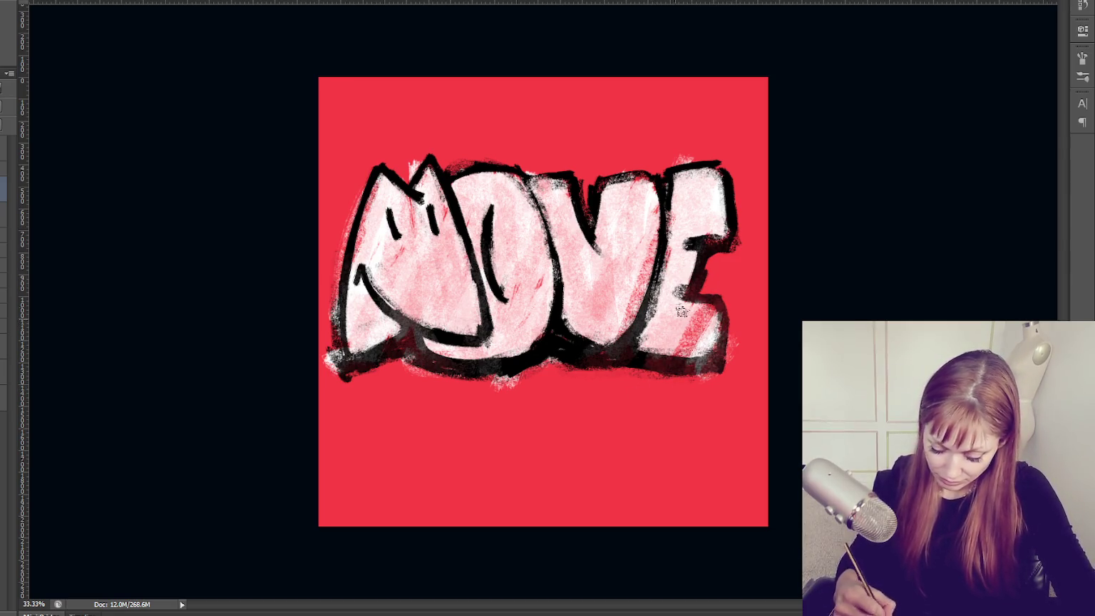
pyautogui.hotkey('ctrl', 'z')
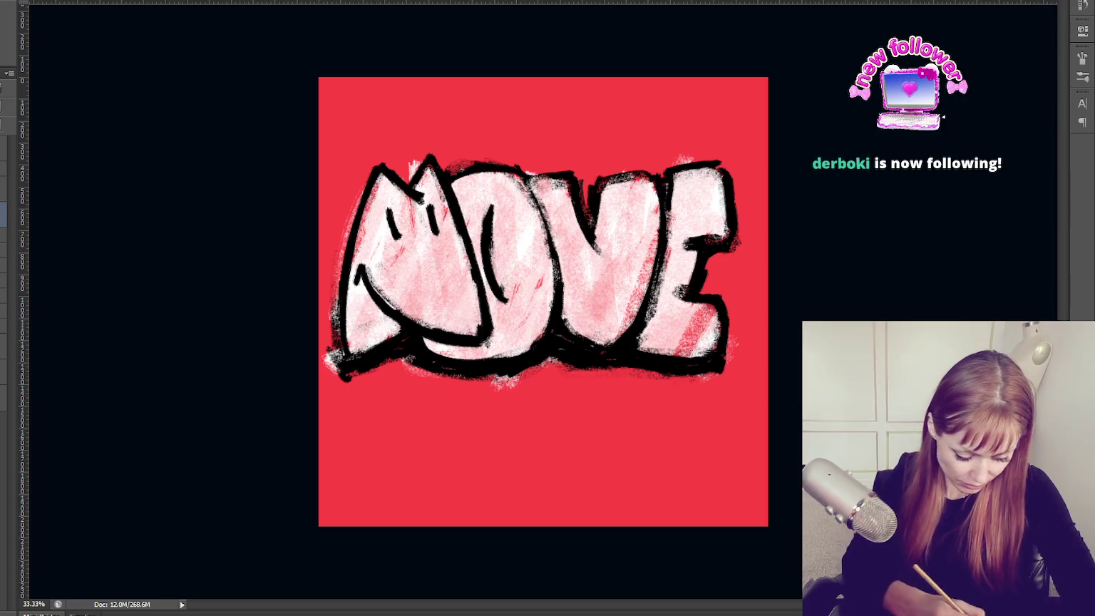
pyautogui.moveTo(493, 360); pyautogui.dragTo(563, 345)
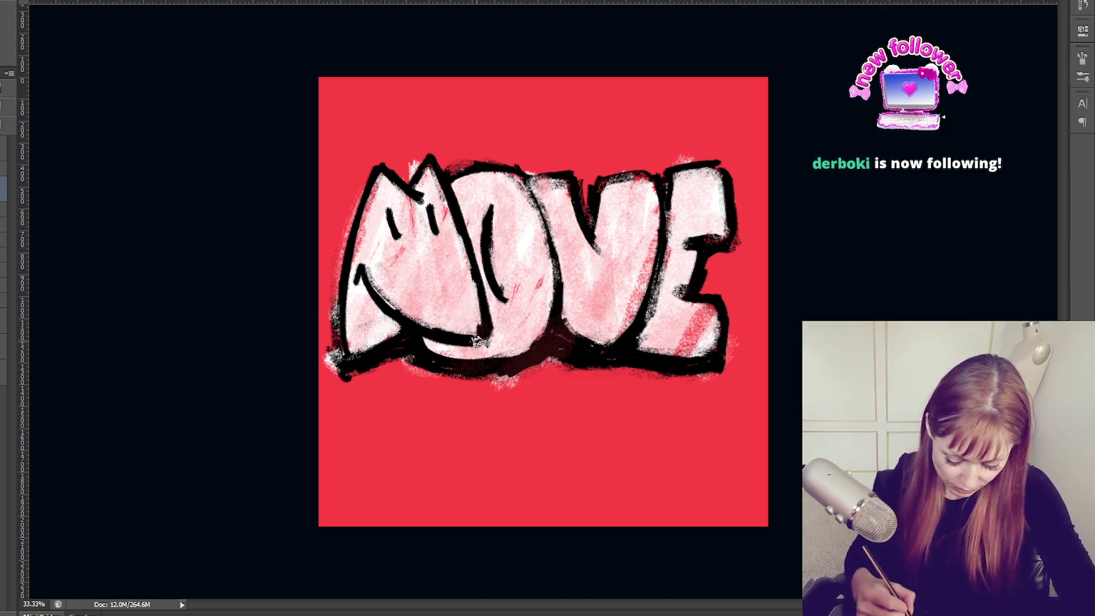
# Brush dark shading beneath the O and V and along the E and M edges.
pyautogui.moveTo(557, 333); pyautogui.dragTo(521, 374)
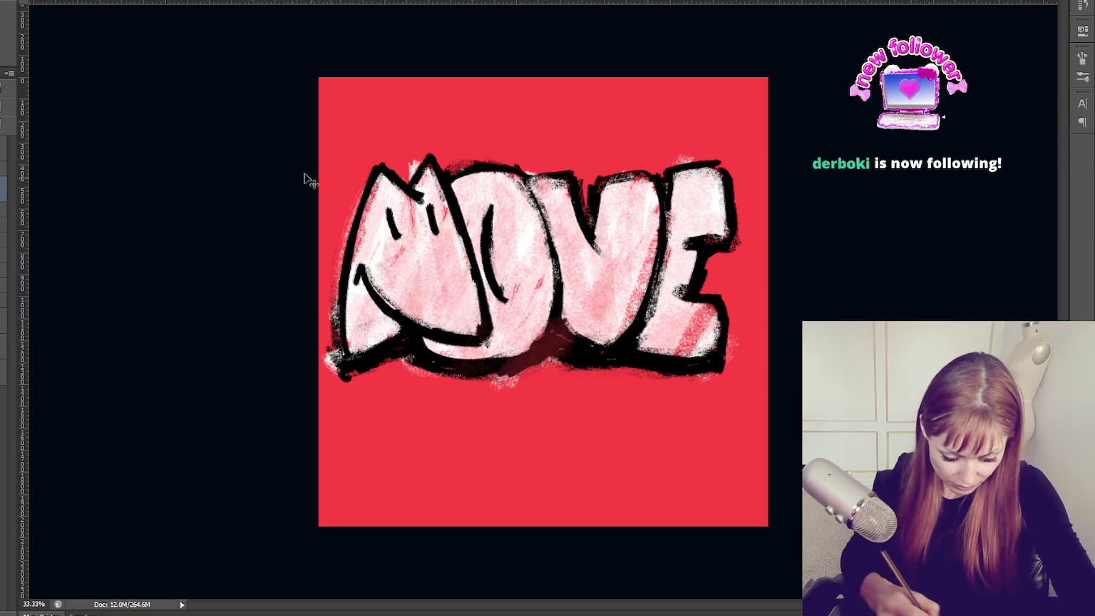
pyautogui.moveTo(499, 357); pyautogui.dragTo(708, 391)
pyautogui.moveTo(742, 315); pyautogui.dragTo(684, 360)
pyautogui.moveTo(734, 154); pyautogui.dragTo(689, 401)
pyautogui.moveTo(734, 189); pyautogui.dragTo(666, 342)
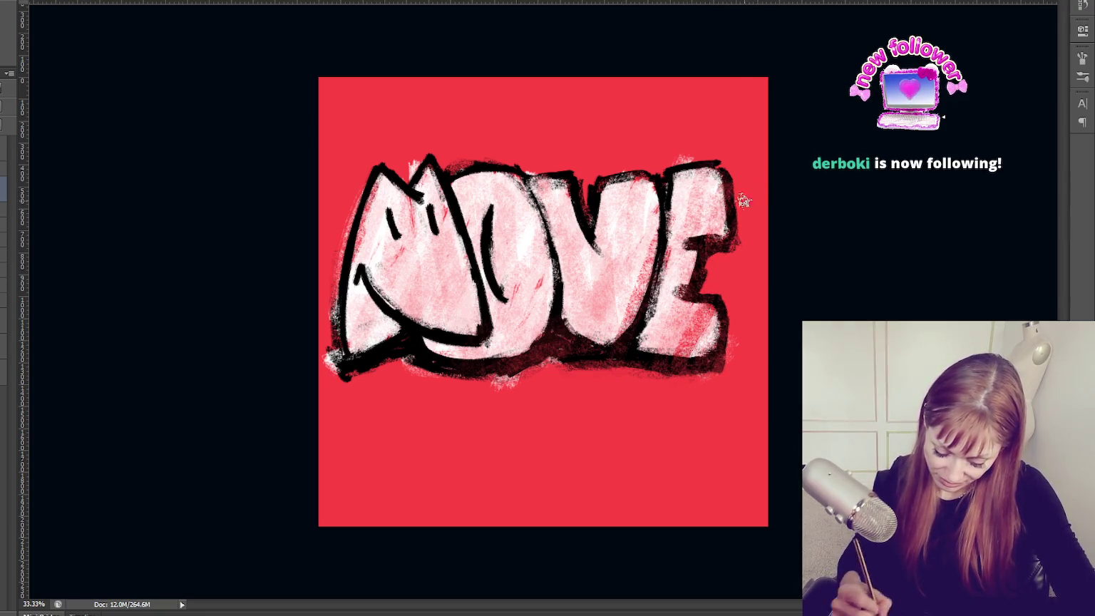
pyautogui.moveTo(585, 271); pyautogui.dragTo(513, 385)
pyautogui.moveTo(403, 212); pyautogui.dragTo(335, 360)
pyautogui.moveTo(378, 185)
pyautogui.mouseDown()
pyautogui.moveTo(357, 377)
pyautogui.moveTo(528, 373)
pyautogui.mouseUp()
# Add dark contour strokes to the M and shade the V and E bottoms.
pyautogui.moveTo(417, 328); pyautogui.dragTo(477, 363)
pyautogui.moveTo(499, 178); pyautogui.dragTo(492, 363)
pyautogui.moveTo(492, 214); pyautogui.dragTo(457, 374)
pyautogui.moveTo(442, 175); pyautogui.dragTo(435, 278)
pyautogui.moveTo(346, 257); pyautogui.dragTo(420, 356)
pyautogui.moveTo(485, 367)
pyautogui.mouseDown()
pyautogui.moveTo(531, 342)
pyautogui.moveTo(627, 325)
pyautogui.mouseUp()
pyautogui.moveTo(549, 181); pyautogui.dragTo(534, 317)
pyautogui.moveTo(613, 182); pyautogui.dragTo(577, 317)
pyautogui.moveTo(706, 167)
pyautogui.mouseDown()
pyautogui.moveTo(620, 363)
pyautogui.moveTo(677, 264)
pyautogui.moveTo(710, 377)
pyautogui.moveTo(667, 314)
pyautogui.mouseUp()
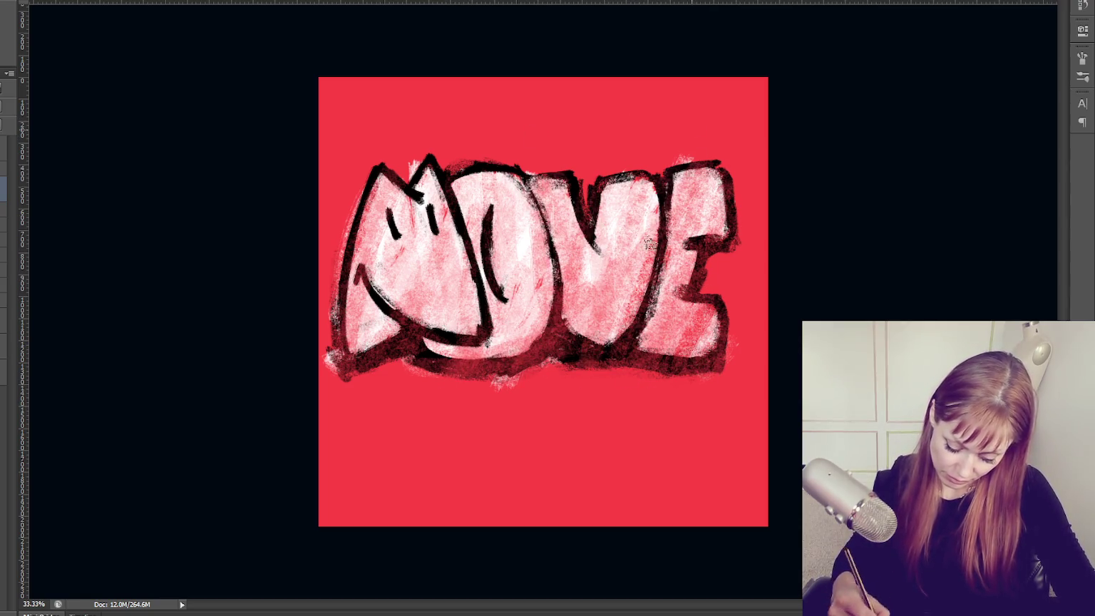
# Shade across the E, V, O and M, then wash the fills pink at partial opacity.
pyautogui.moveTo(656, 174); pyautogui.dragTo(570, 357)
pyautogui.moveTo(621, 182); pyautogui.dragTo(520, 335)
pyautogui.moveTo(524, 171); pyautogui.dragTo(439, 357)
pyautogui.moveTo(442, 211); pyautogui.dragTo(414, 364)
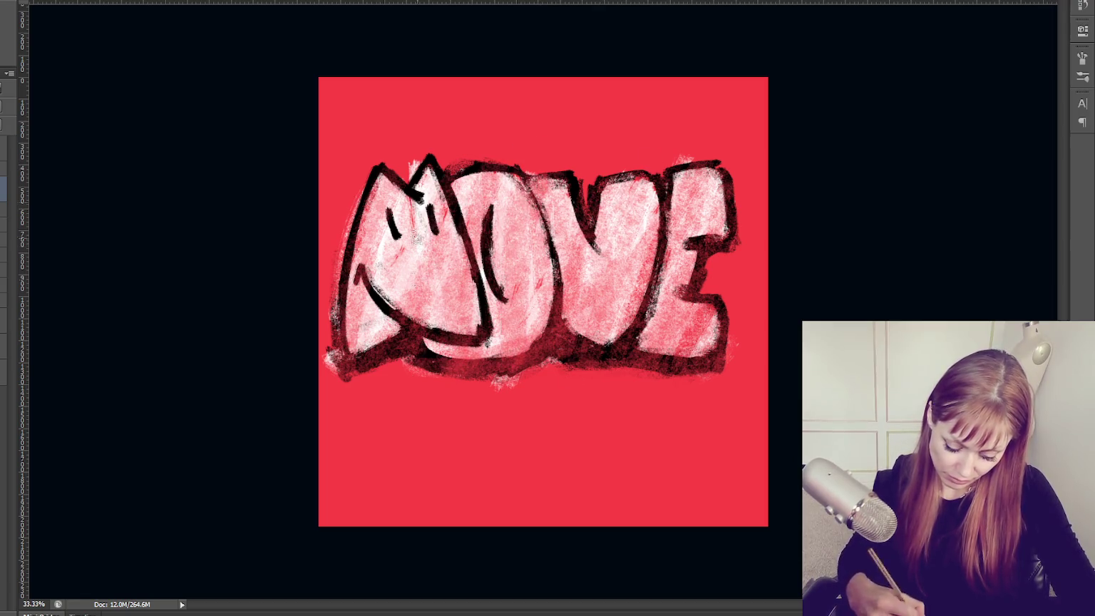
pyautogui.moveTo(407, 239); pyautogui.dragTo(367, 367)
pyautogui.moveTo(442, 192); pyautogui.dragTo(396, 356)
pyautogui.moveTo(385, 179); pyautogui.dragTo(353, 345)
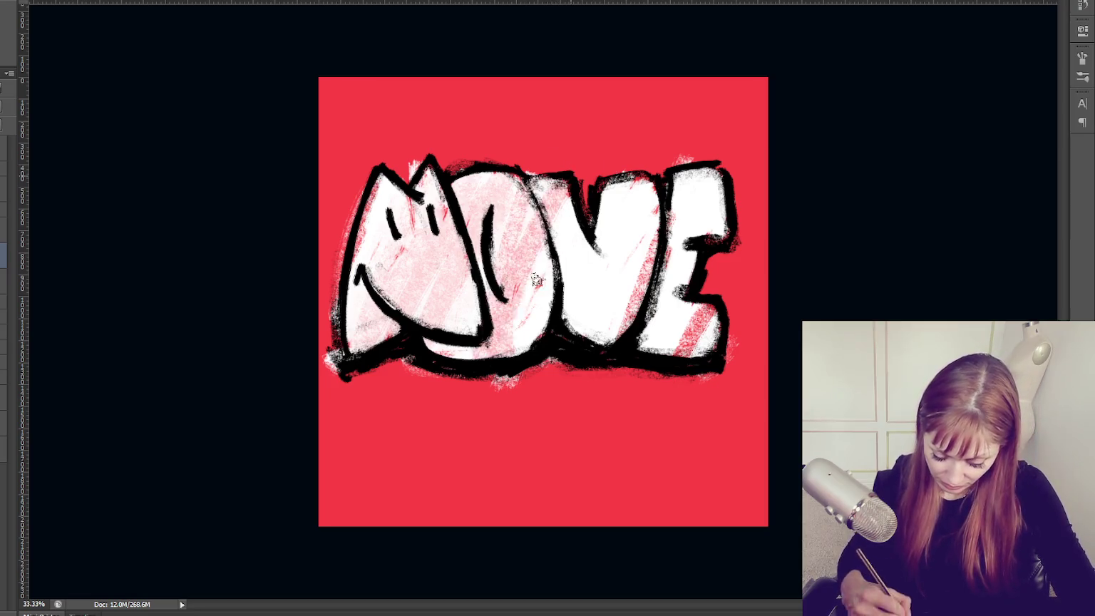
pyautogui.moveTo(492, 214)
pyautogui.mouseDown()
pyautogui.moveTo(564, 213)
pyautogui.moveTo(606, 335)
pyautogui.moveTo(683, 277)
pyautogui.moveTo(712, 185)
pyautogui.mouseUp()
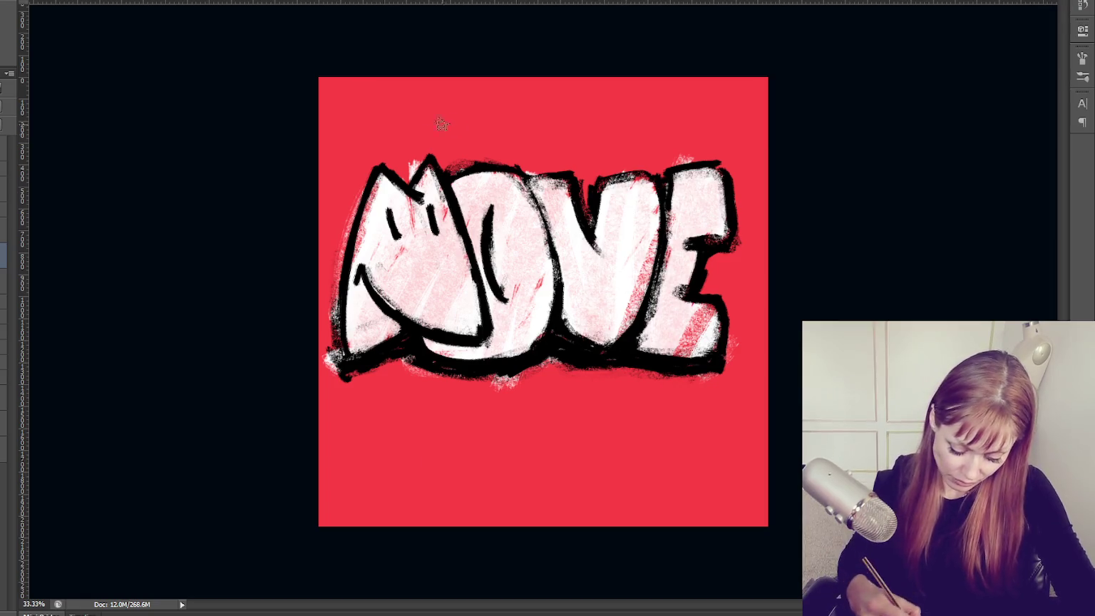
pyautogui.press('7')
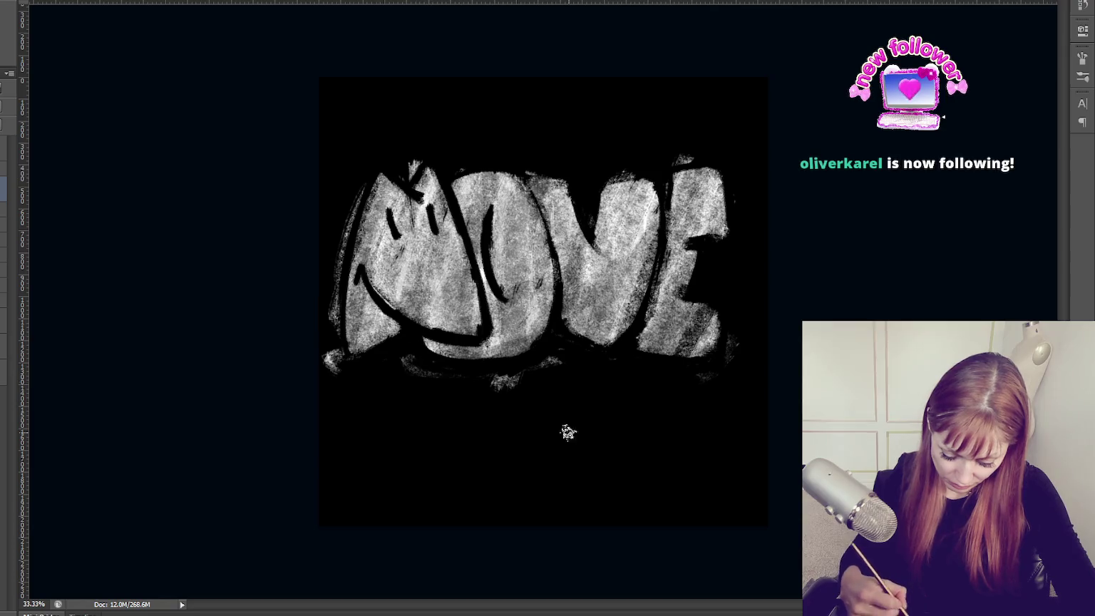
# Paint white over the dark O and V strokes and hide the white background.
pyautogui.moveTo(702, 232); pyautogui.dragTo(618, 290)
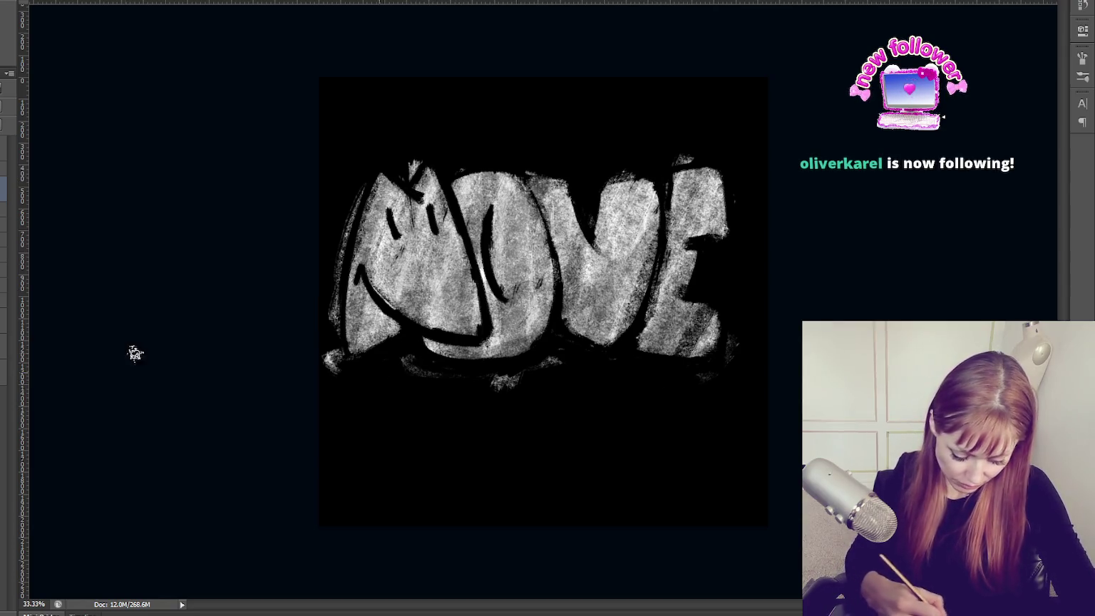
pyautogui.hotkey('ctrl', 'i')
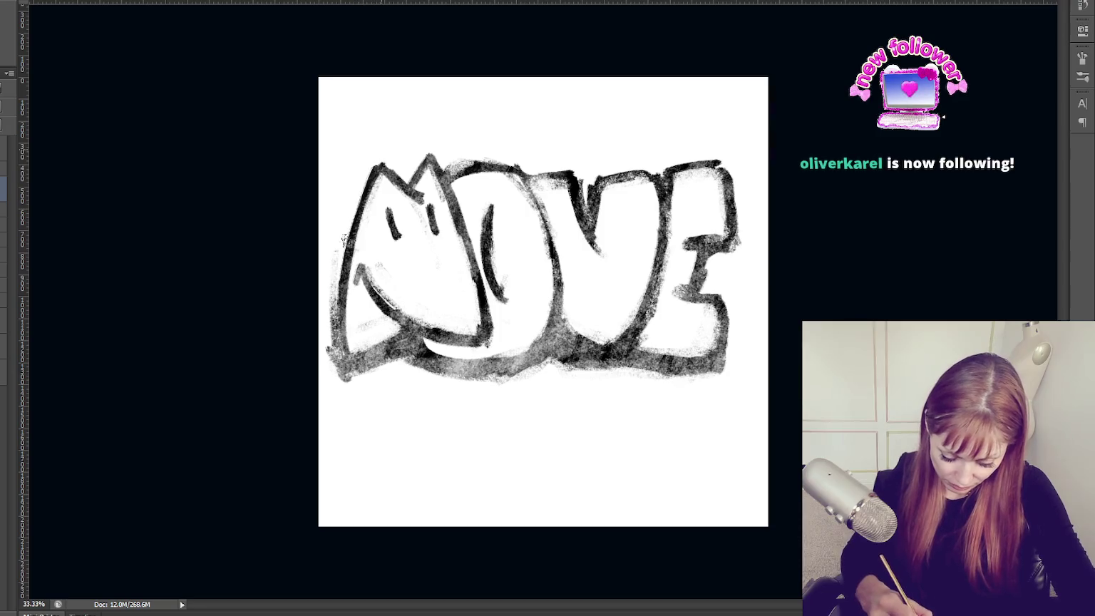
pyautogui.moveTo(570, 175)
pyautogui.mouseDown()
pyautogui.moveTo(597, 227)
pyautogui.moveTo(676, 171)
pyautogui.mouseUp()
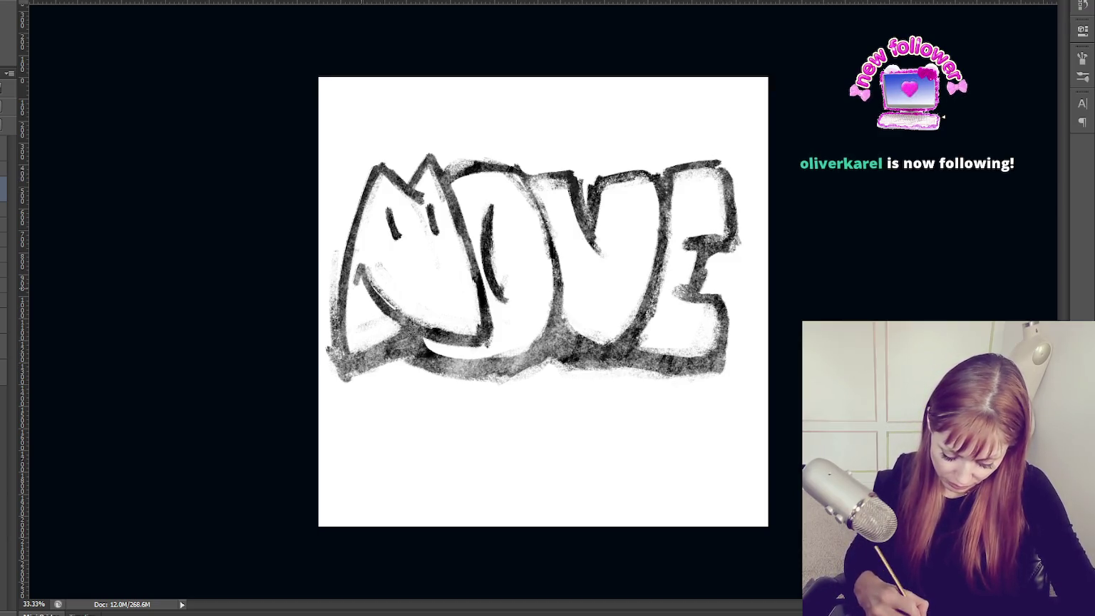
pyautogui.moveTo(442, 312); pyautogui.dragTo(489, 209)
pyautogui.moveTo(491, 306); pyautogui.dragTo(462, 208)
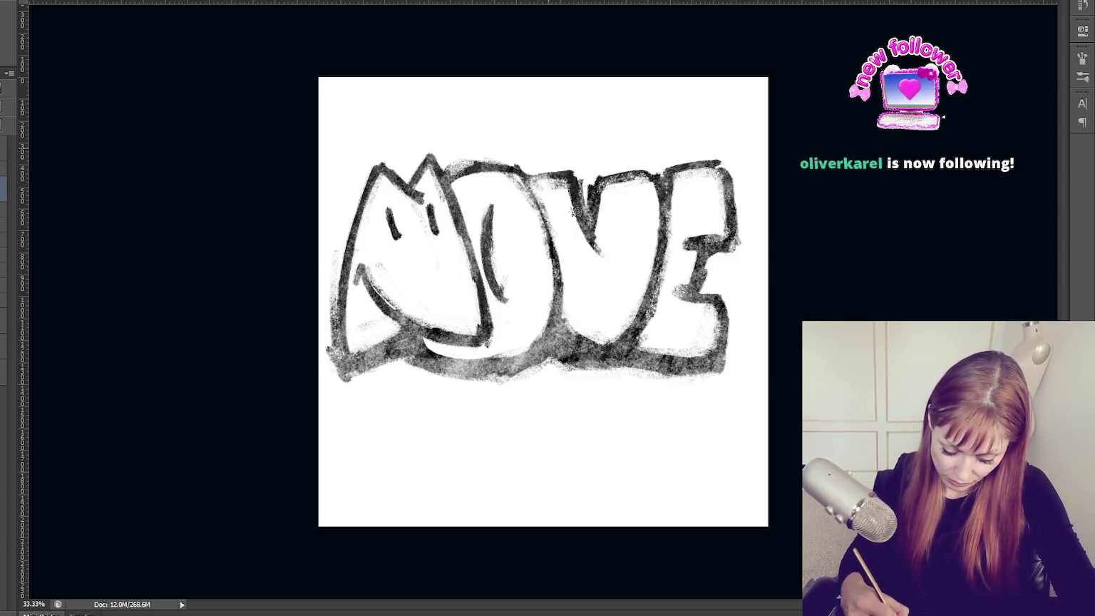
pyautogui.moveTo(579, 227); pyautogui.dragTo(543, 183)
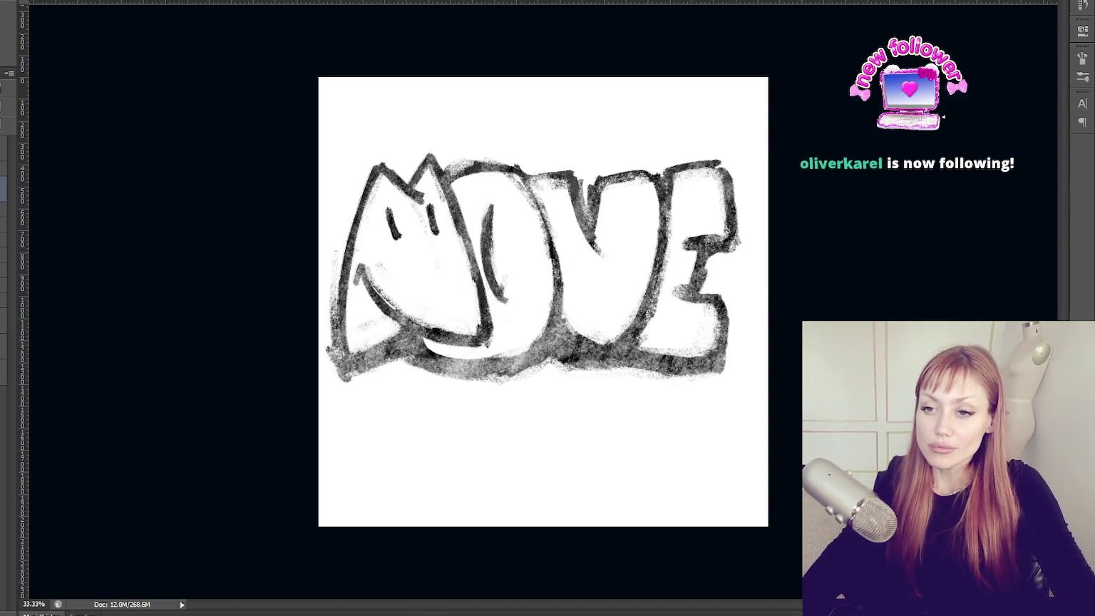
pyautogui.hotkey('ctrl', ',')
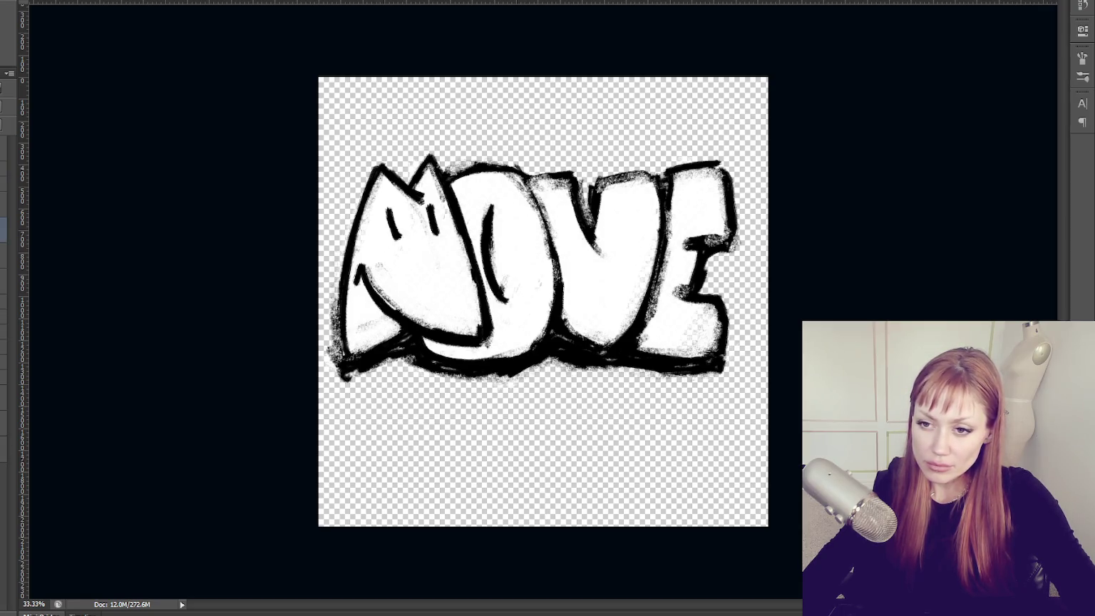
# Apply a ffcc00 yellow Color Overlay layer style to the MOVE lettering.
pyautogui.doubleClick(20, 428)
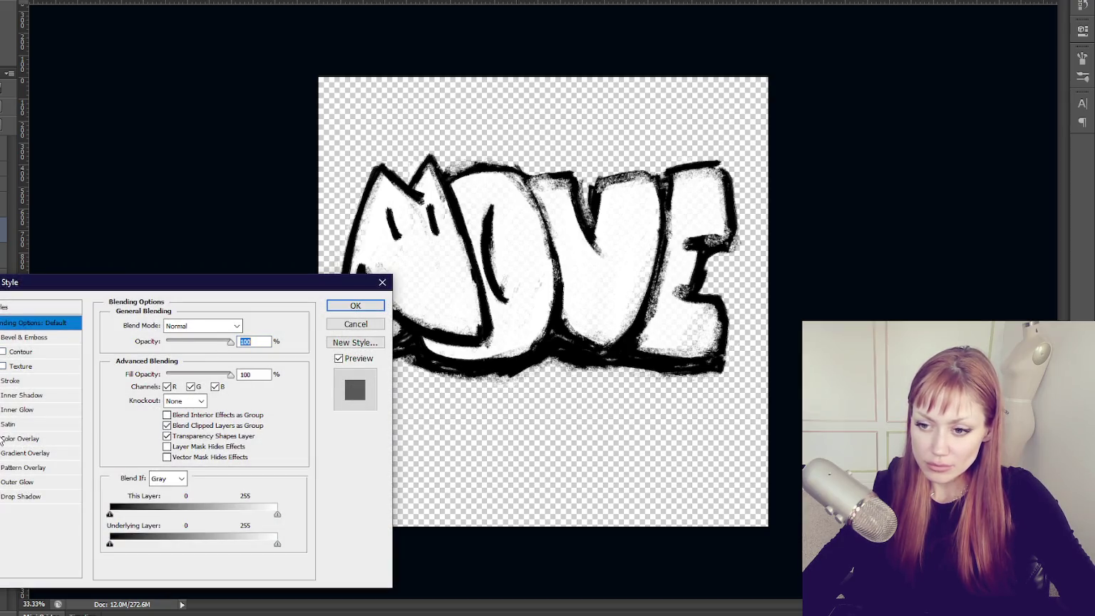
pyautogui.click(7, 438)
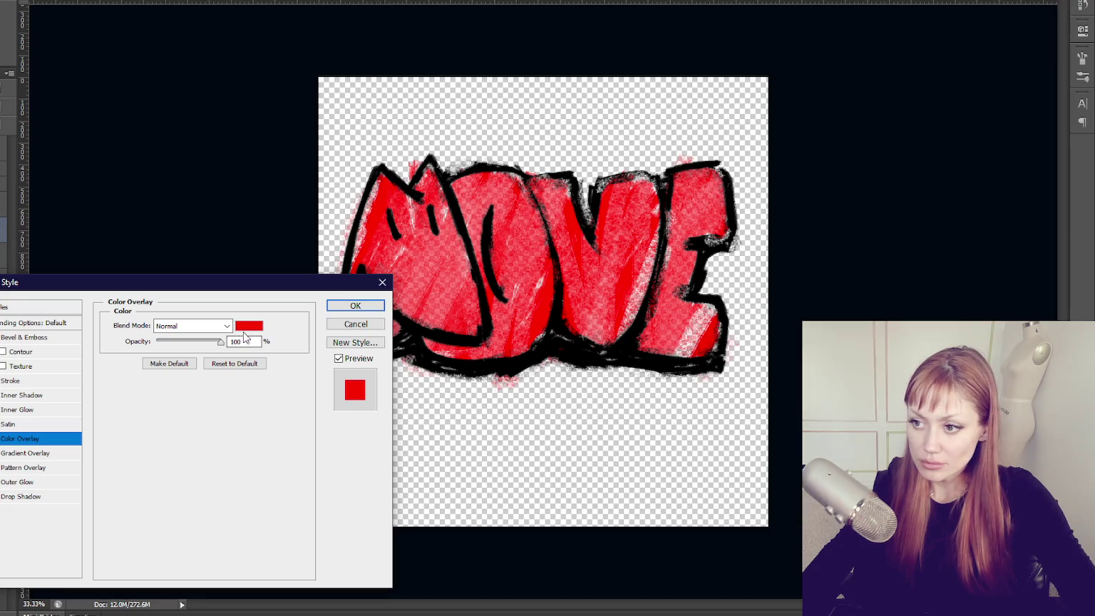
pyautogui.click(249, 325)
pyautogui.click(495, 419)
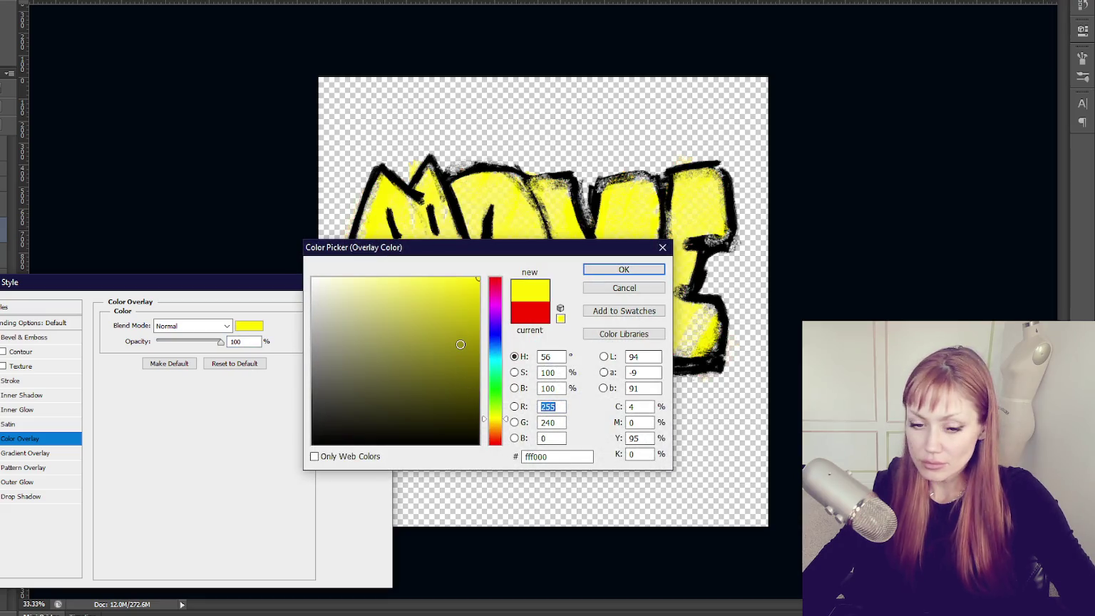
pyautogui.click(495, 423)
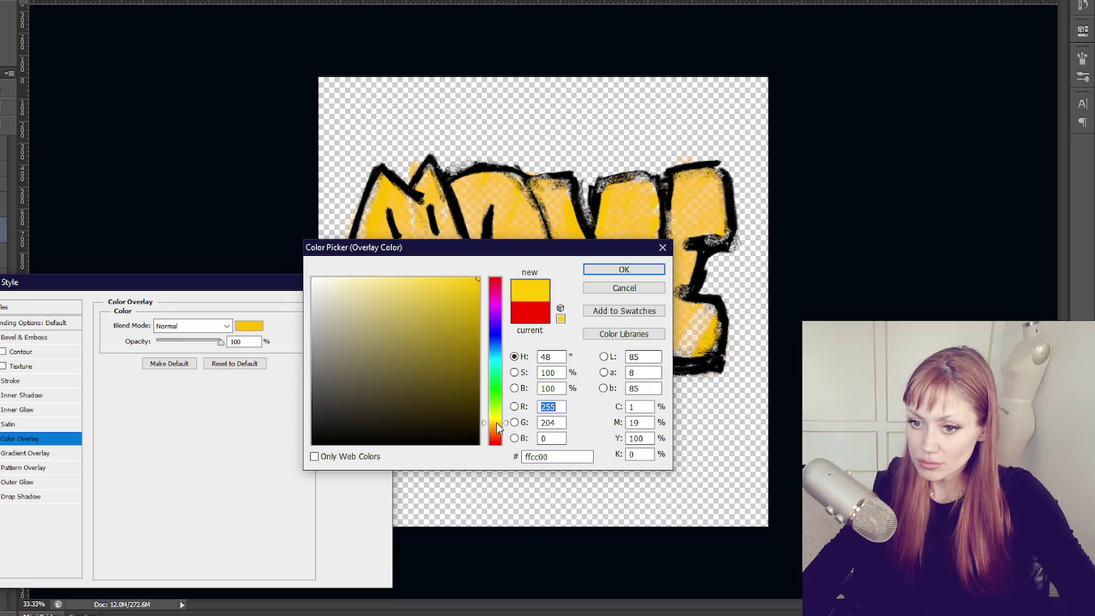
pyautogui.press('Return')
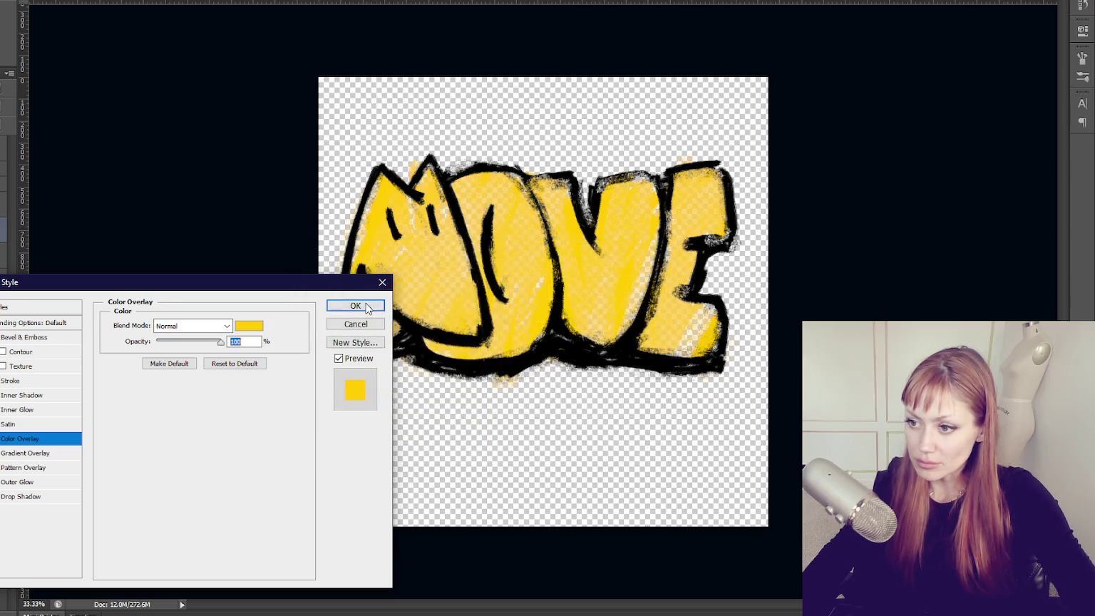
pyautogui.click(368, 308)
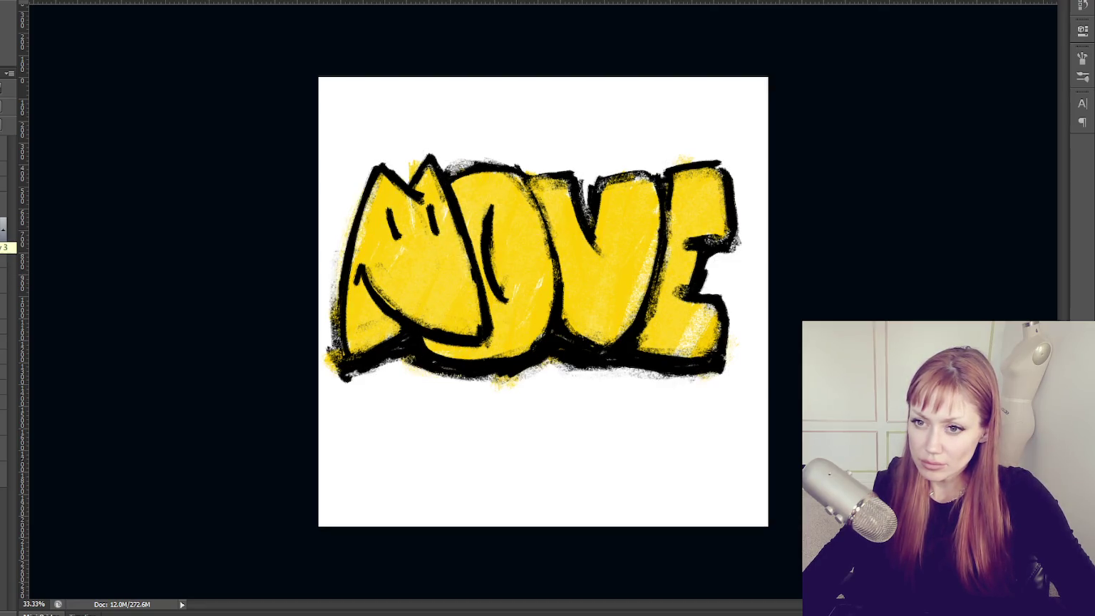
# Merge the lettering layers and brush bright yellow highlights over the M, O and V.
pyautogui.hotkey('ctrl', 'j')
pyautogui.hotkey('ctrl', 'e')
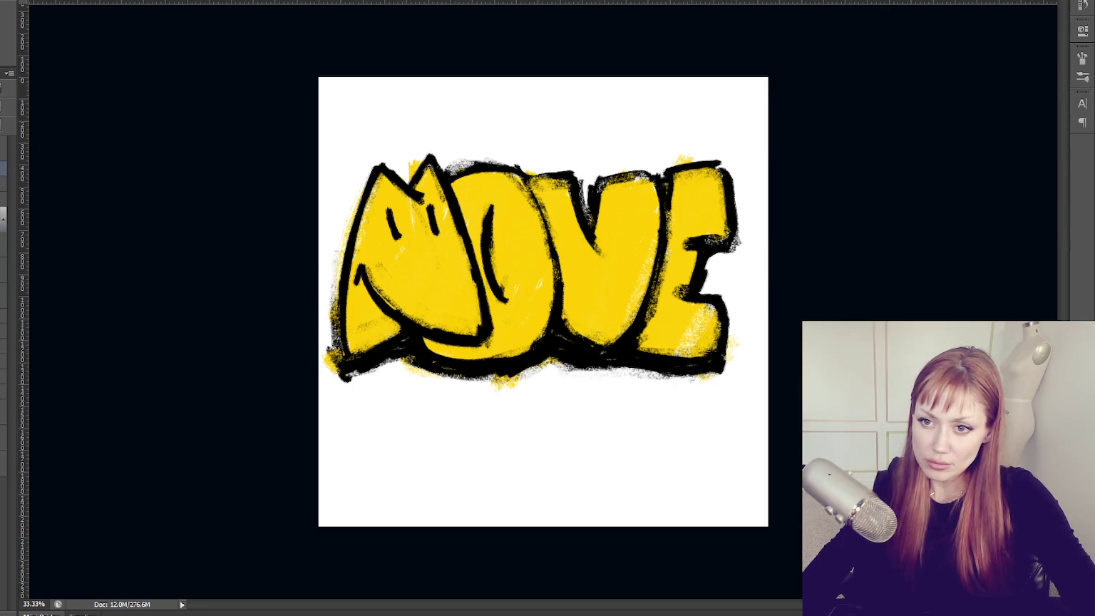
pyautogui.hotkey('ctrl', 'z')
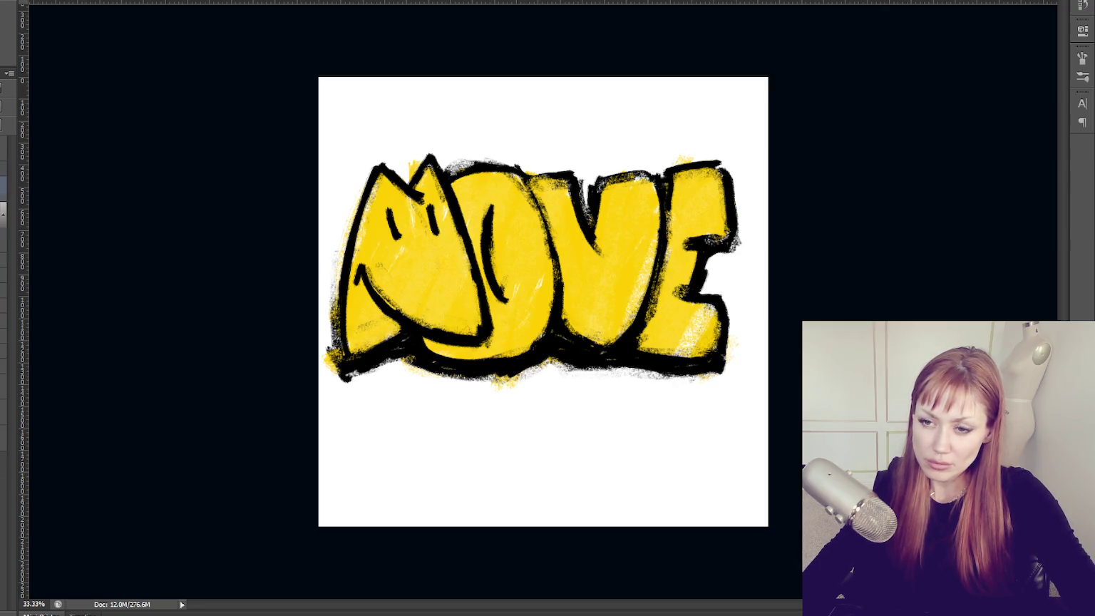
pyautogui.hotkey('ctrl', 'e')
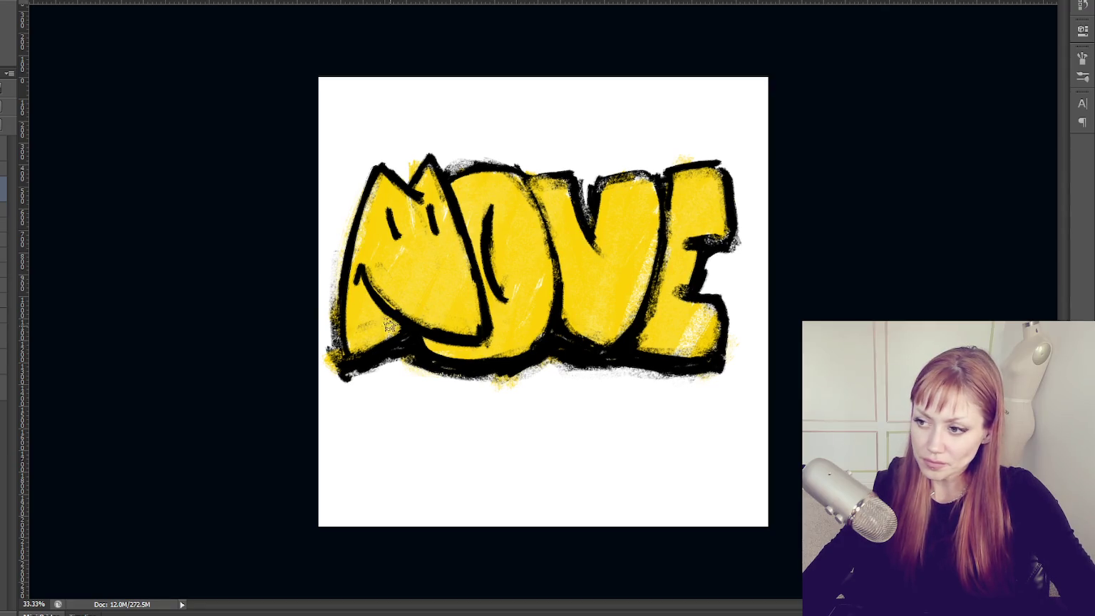
pyautogui.moveTo(377, 346); pyautogui.dragTo(445, 261)
pyautogui.moveTo(402, 364); pyautogui.dragTo(428, 319)
pyautogui.moveTo(505, 206); pyautogui.dragTo(488, 293)
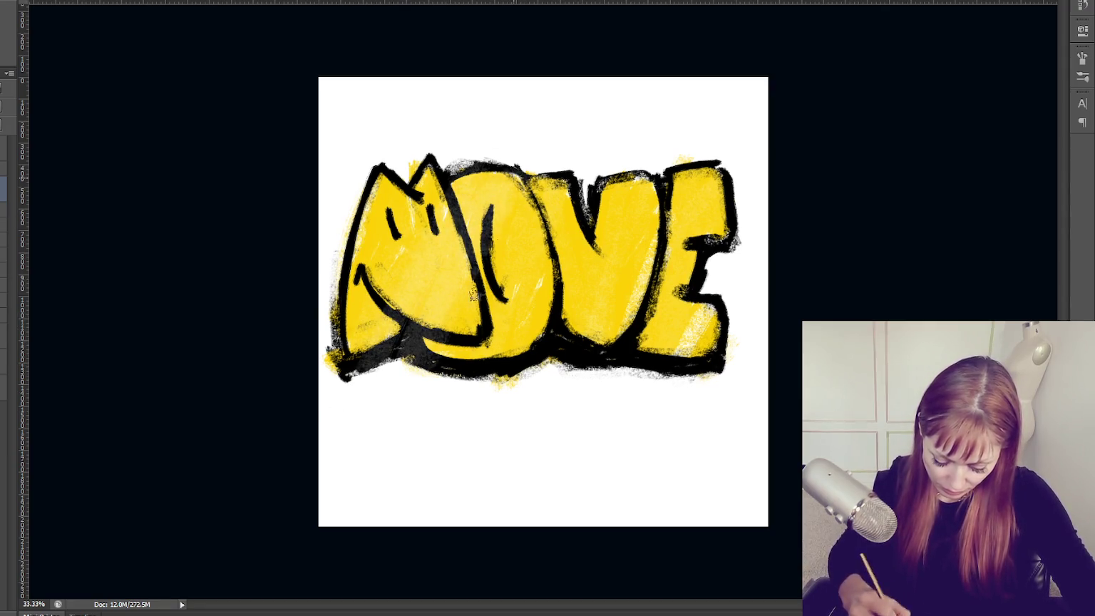
pyautogui.moveTo(476, 391); pyautogui.dragTo(485, 308)
pyautogui.moveTo(538, 365); pyautogui.dragTo(560, 288)
pyautogui.moveTo(563, 367); pyautogui.dragTo(581, 327)
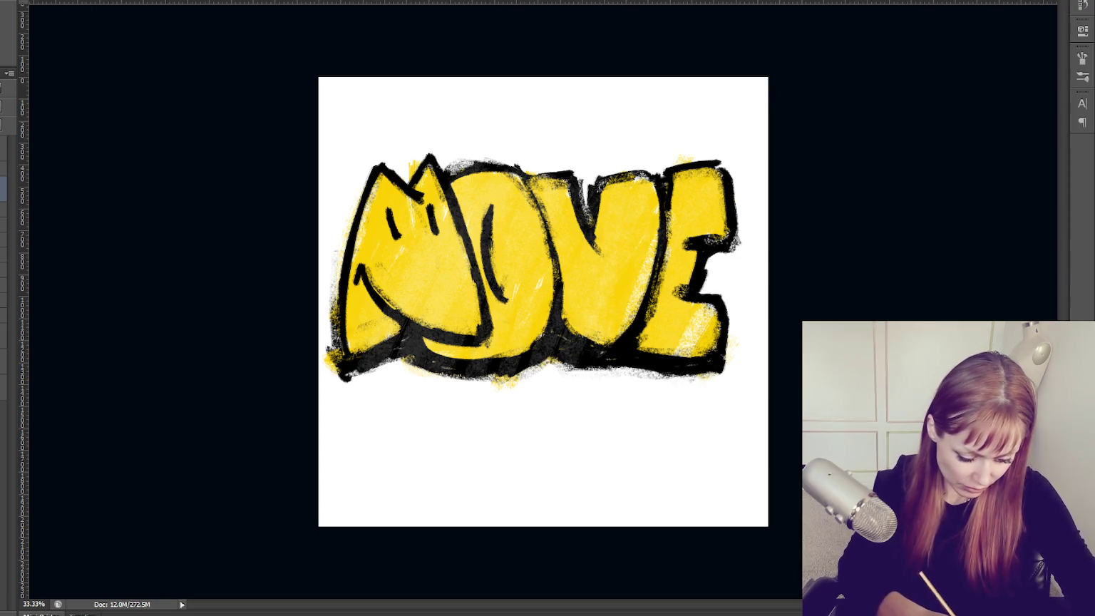
# With a textured brush tip, add pale yellow texture over the M, O and V.
pyautogui.press('F5')
pyautogui.press('F5')
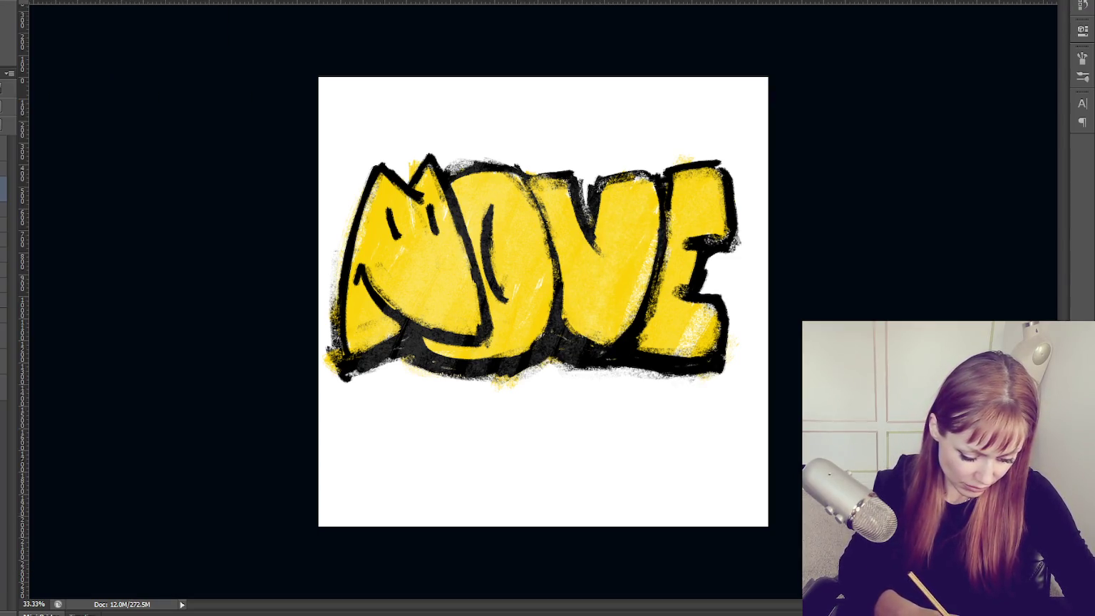
pyautogui.moveTo(388, 186); pyautogui.dragTo(370, 265)
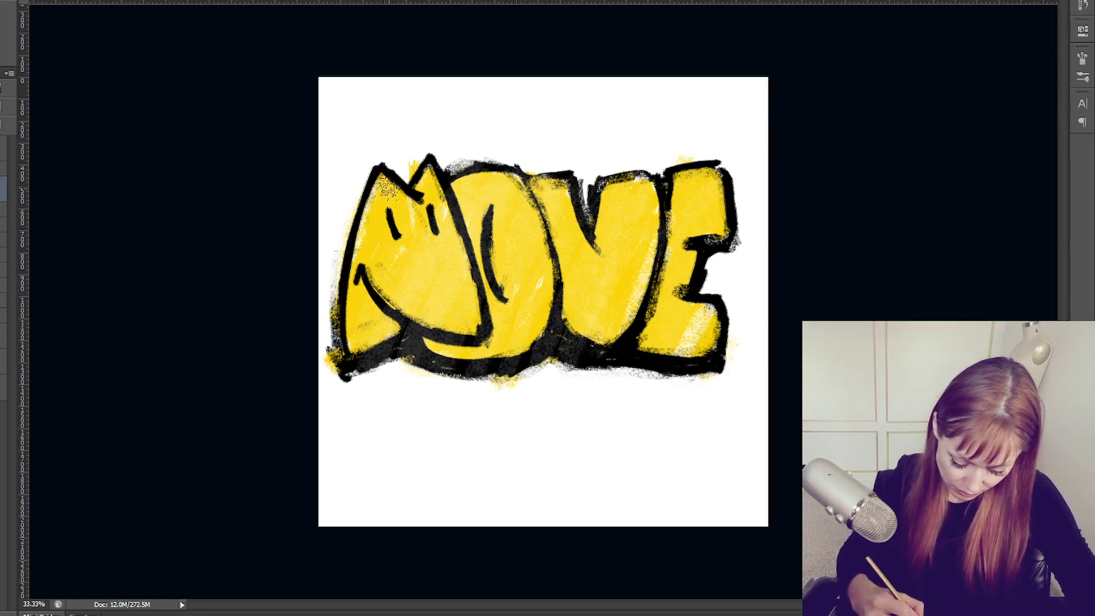
pyautogui.moveTo(378, 178); pyautogui.dragTo(414, 343)
pyautogui.moveTo(479, 187)
pyautogui.mouseDown()
pyautogui.moveTo(513, 318)
pyautogui.moveTo(556, 250)
pyautogui.moveTo(604, 283)
pyautogui.moveTo(684, 310)
pyautogui.moveTo(587, 318)
pyautogui.moveTo(592, 242)
pyautogui.moveTo(568, 173)
pyautogui.mouseUp()
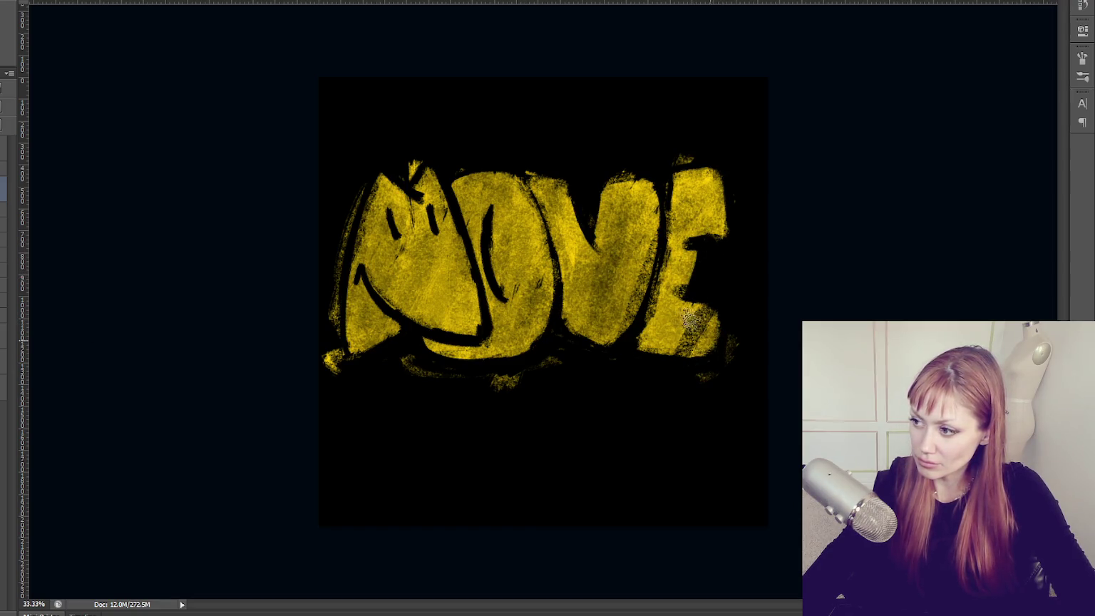
# Darken parts of the M and O fill and paint dark strokes over the lower E.
pyautogui.moveTo(411, 268)
pyautogui.mouseDown()
pyautogui.moveTo(427, 183)
pyautogui.moveTo(466, 206)
pyautogui.mouseUp()
pyautogui.moveTo(665, 340)
pyautogui.mouseDown()
pyautogui.moveTo(672, 360)
pyautogui.moveTo(718, 329)
pyautogui.mouseUp()
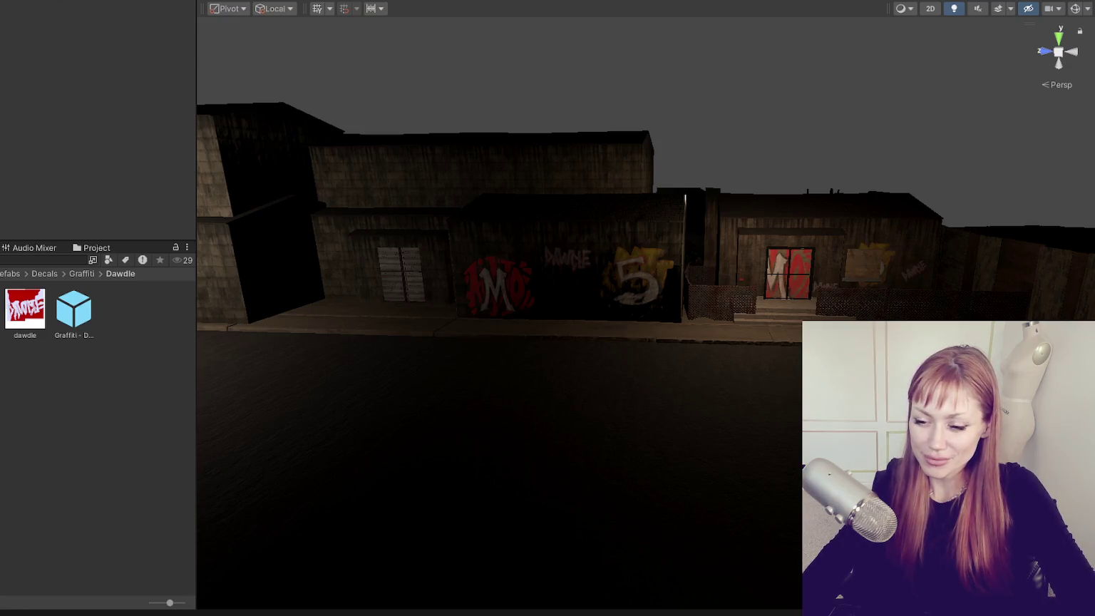
# Create a new project folder named Nove among the graffiti decals.
pyautogui.rightClick(22, 306)
pyautogui.moveTo(48, 45)
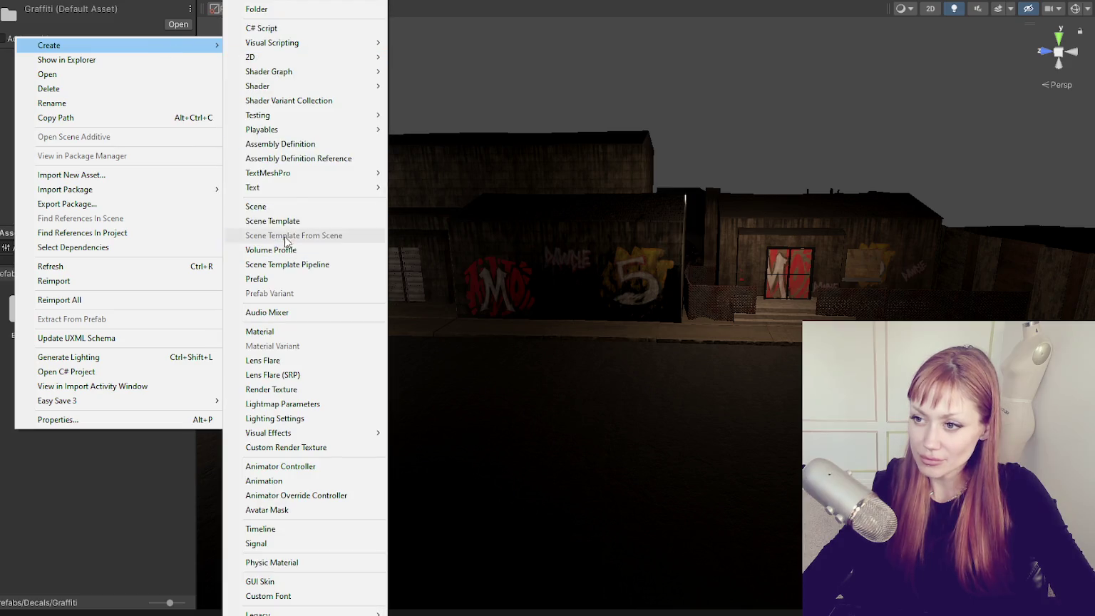
pyautogui.click(257, 8)
pyautogui.write('MN')
pyautogui.press('BackSpace')
pyautogui.press('BackSpace')
pyautogui.press('Return')
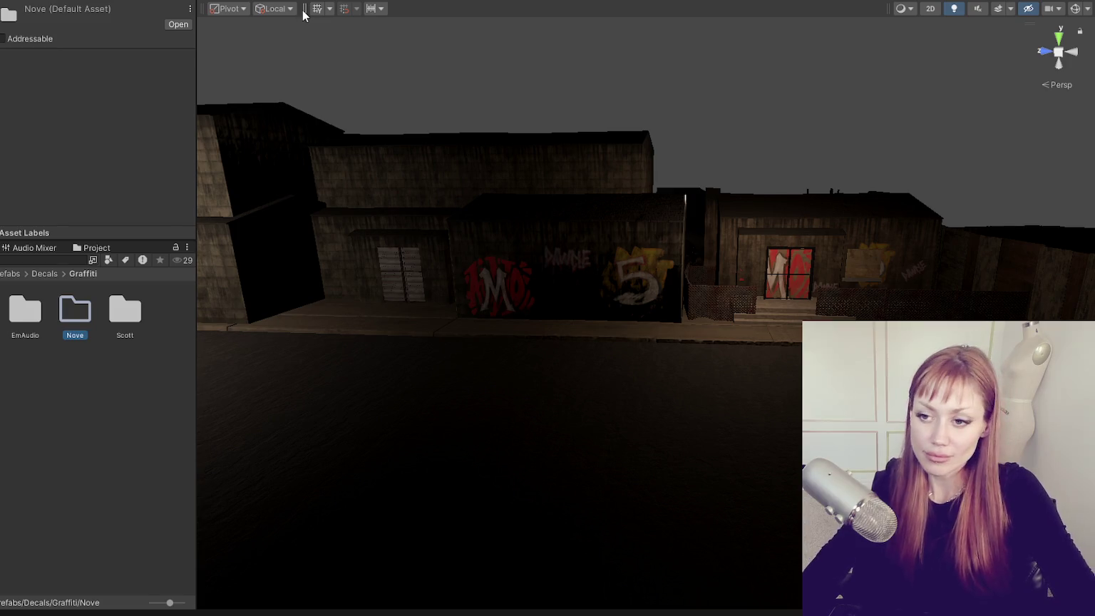
# Shift the Scott (1) wall decal, unpack and rename it Nove(embers), and save it as a prefab in Nove.
pyautogui.click(598, 281)
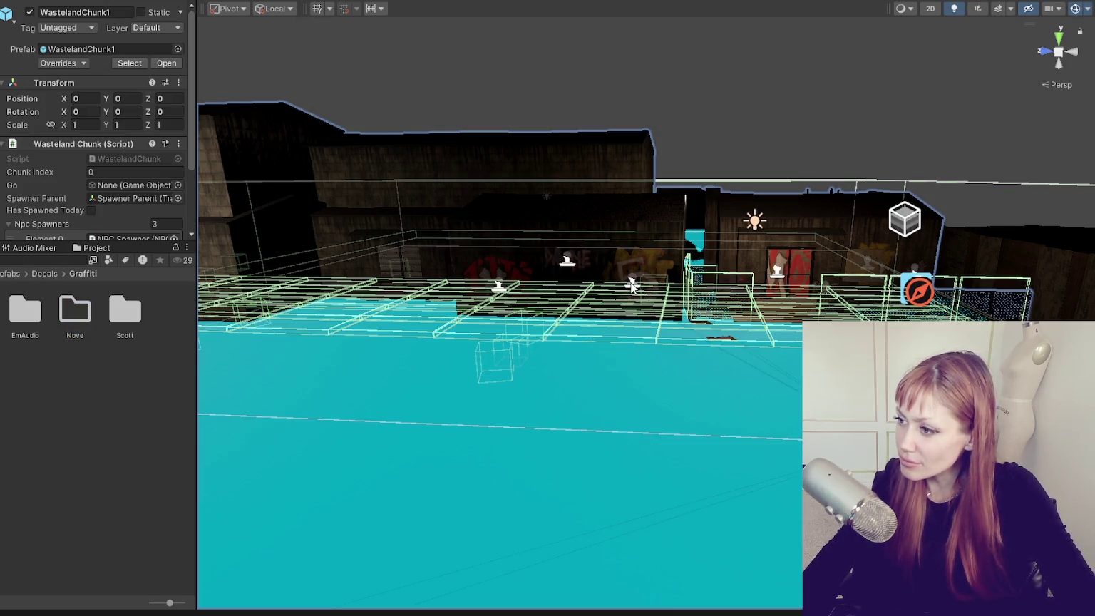
pyautogui.click(632, 285)
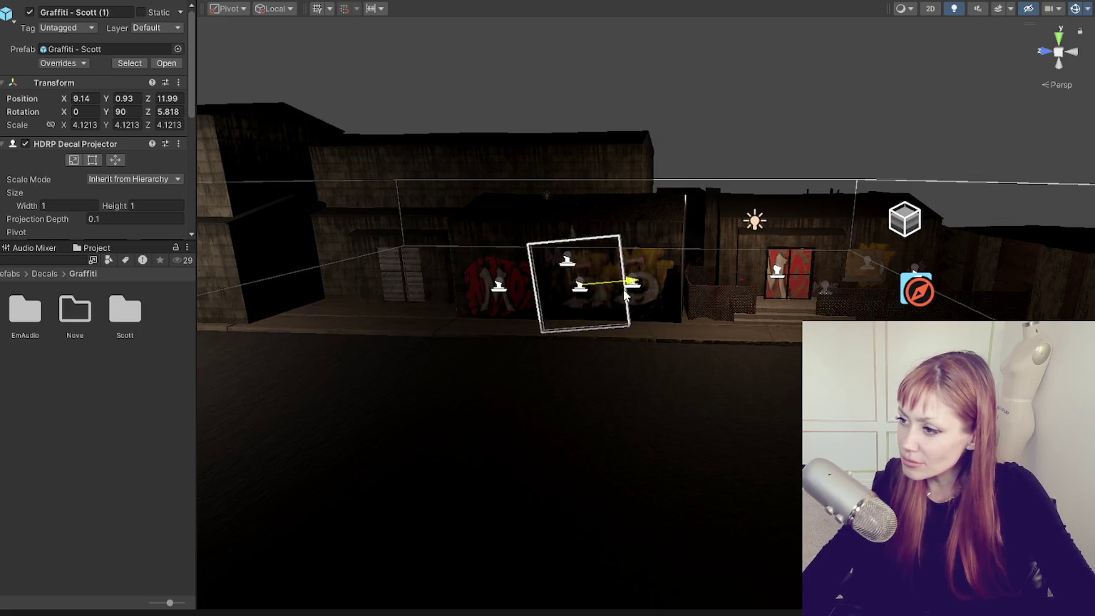
pyautogui.moveTo(673, 284); pyautogui.dragTo(595, 286)
pyautogui.rightClick(0, 81)
pyautogui.moveTo(43, 258)
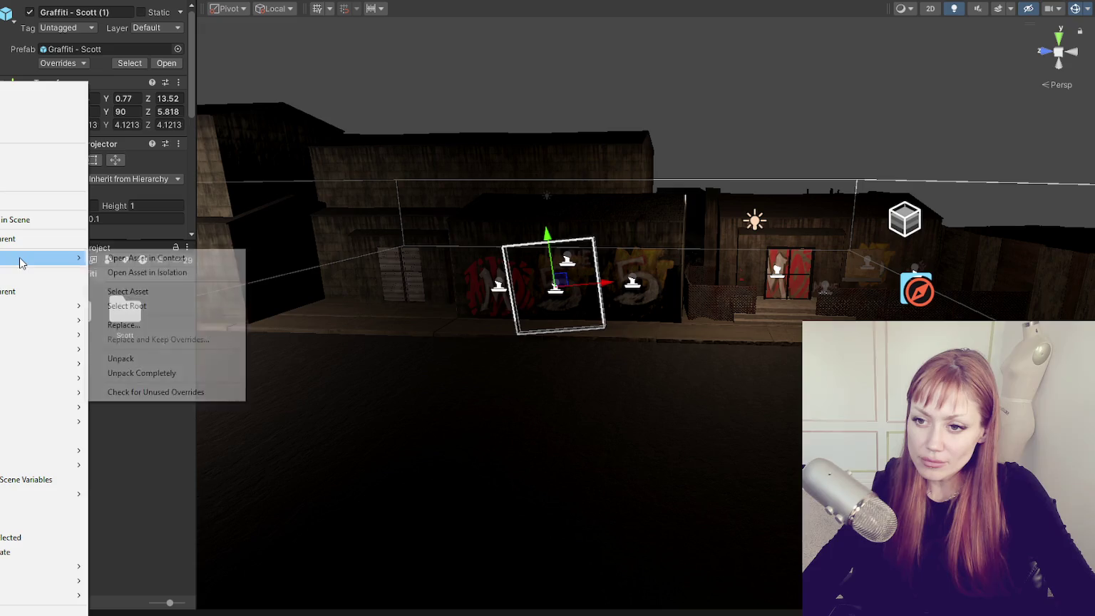
pyautogui.click(114, 369)
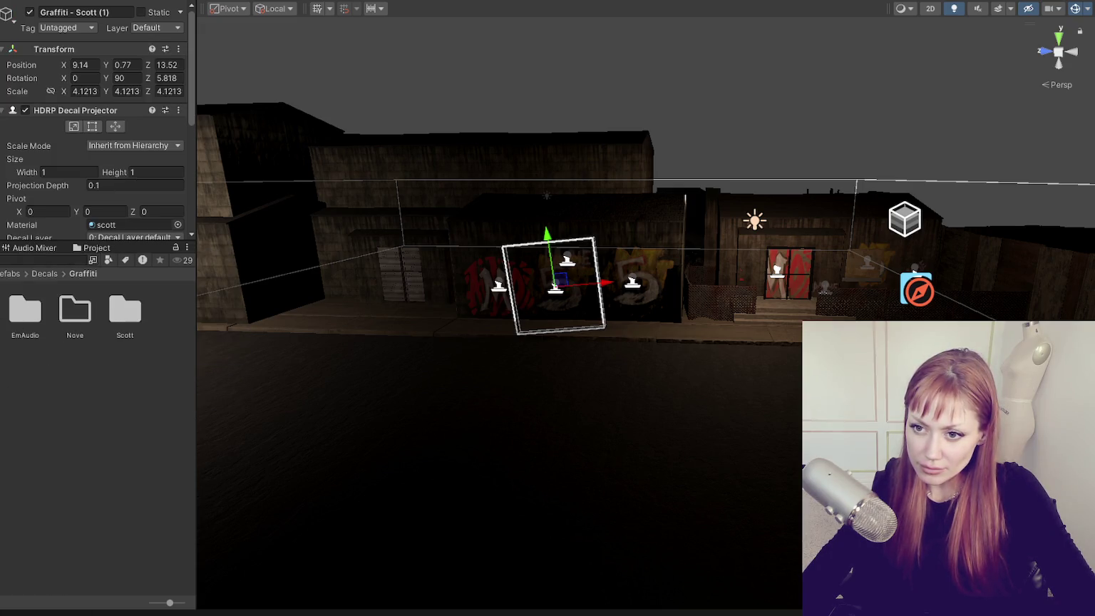
pyautogui.moveTo(77, 17); pyautogui.dragTo(211, 20)
pyautogui.write('Nove(em')
pyautogui.write('eber')
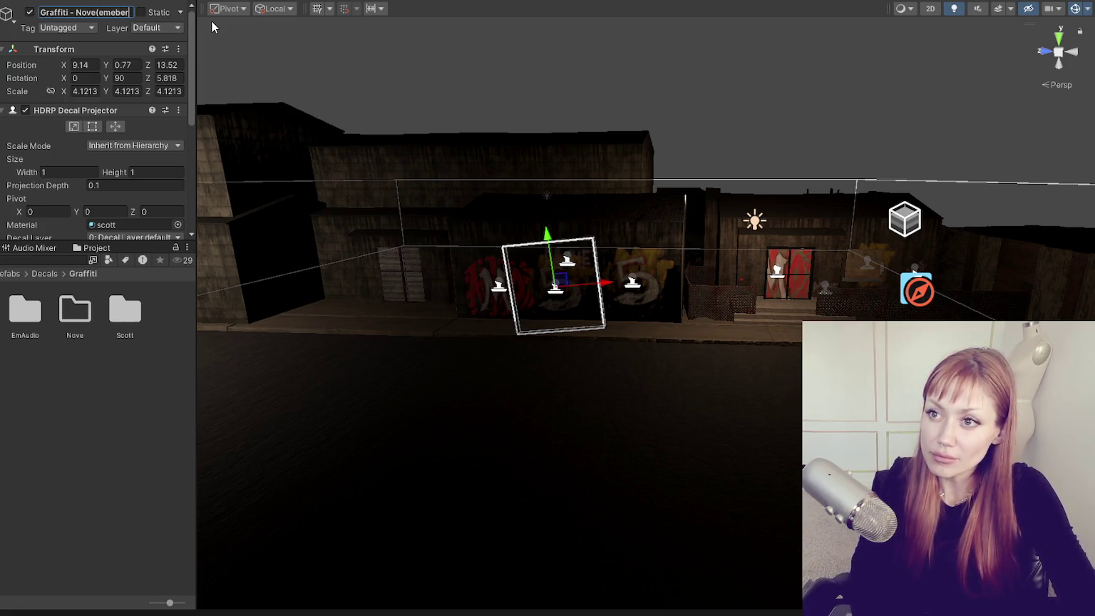
pyautogui.press('BackSpace')
pyautogui.press('BackSpace')
pyautogui.press('BackSpace')
pyautogui.press('BackSpace')
pyautogui.write('bers)')
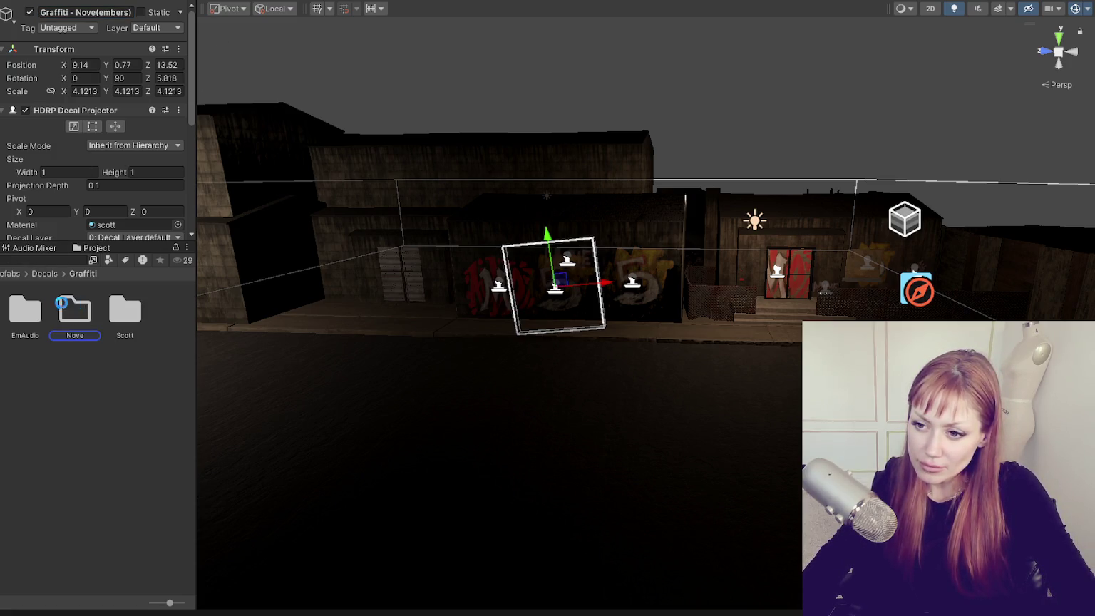
pyautogui.moveTo(72, 308); pyautogui.dragTo(75, 311)
pyautogui.click(37, 317)
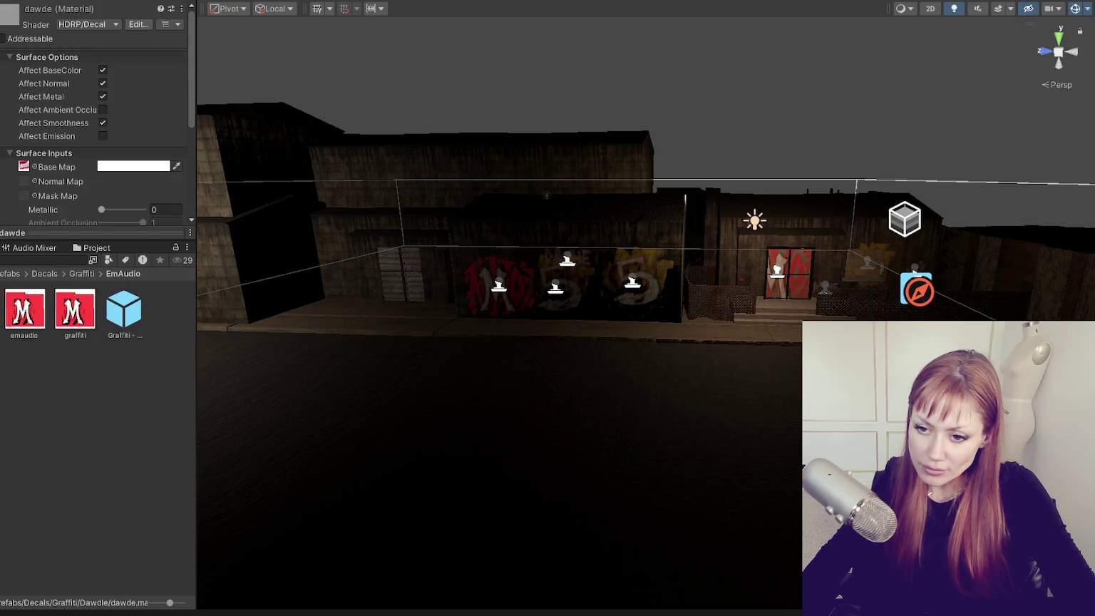
# Open the Nove(embers) prefab's nove material and set the yellow NOVE texture as its Base Map.
pyautogui.click(25, 314)
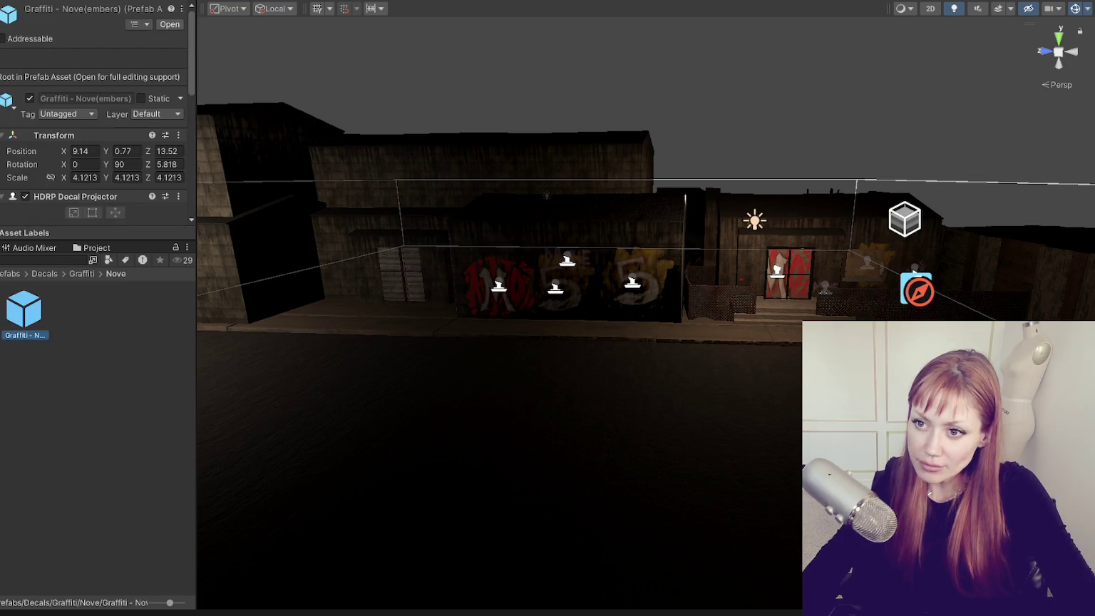
pyautogui.scroll(-5, 80, 161)
pyautogui.scroll(-2, 93, 143)
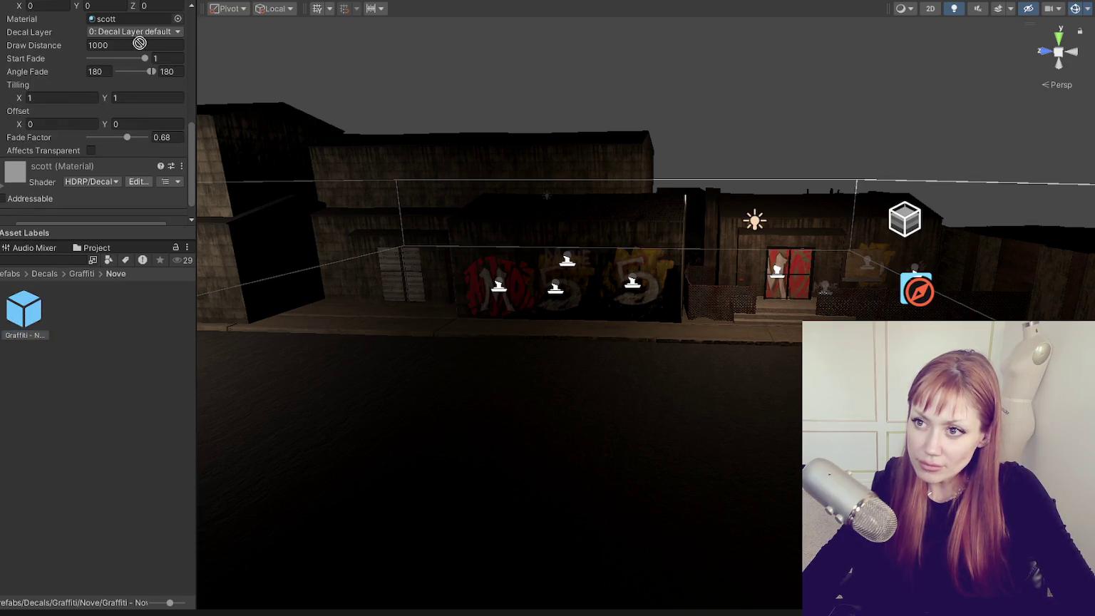
pyautogui.doubleClick(117, 40)
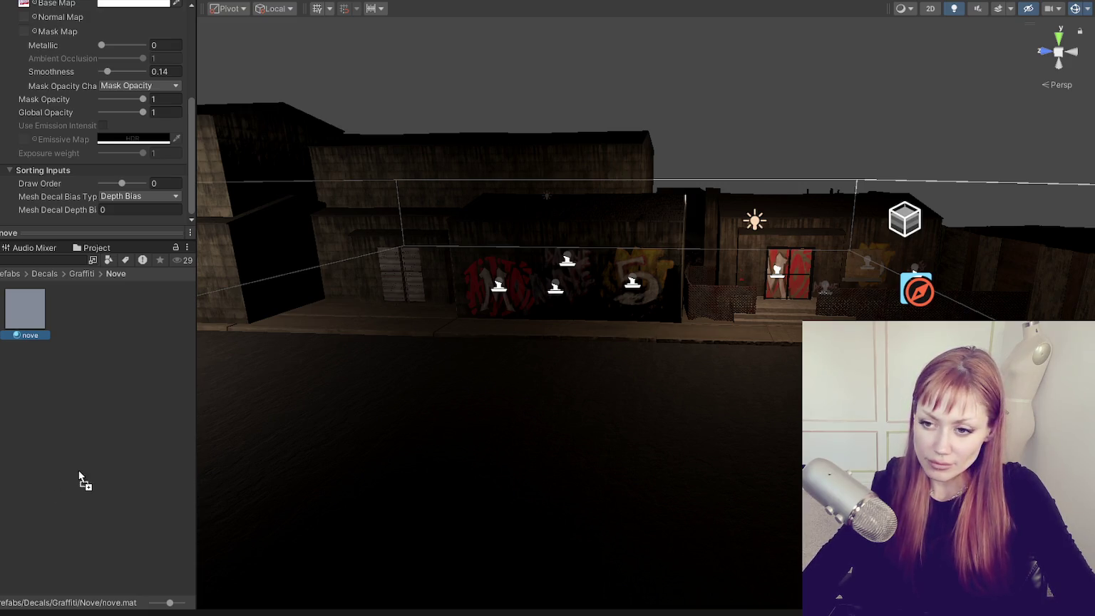
pyautogui.click(25, 308)
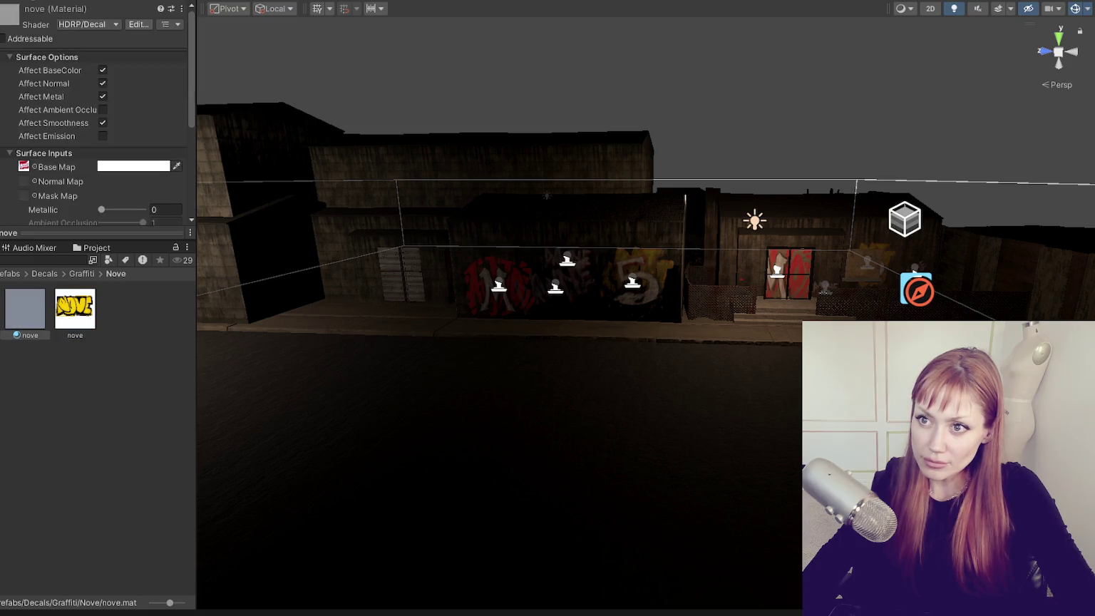
pyautogui.scroll(3, 615, 330)
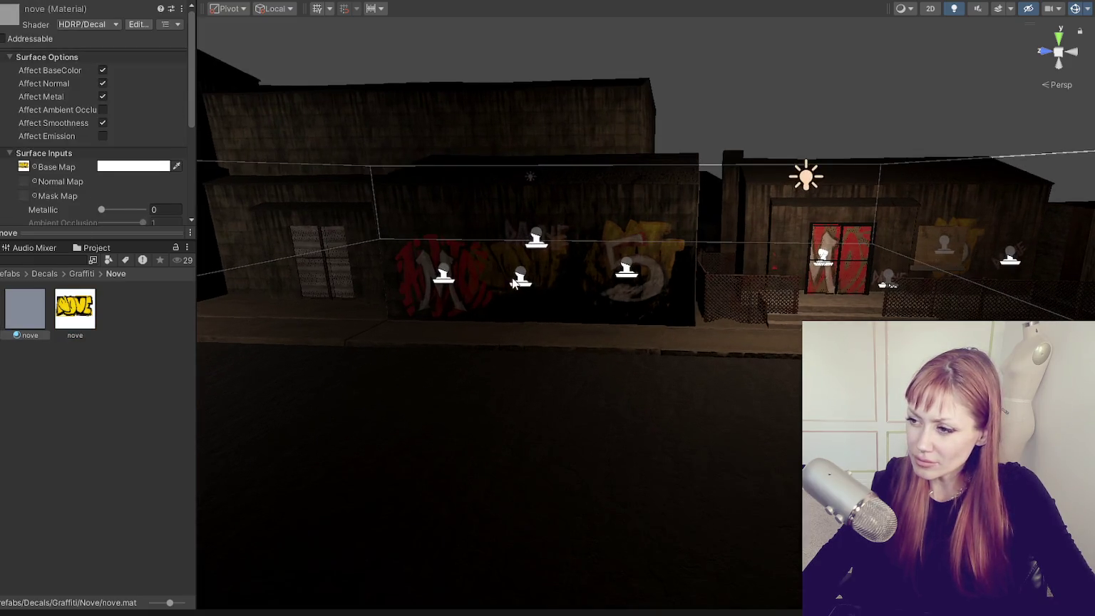
# Raise the NOVE graffiti decal up the wall and move it to the right building.
pyautogui.click(527, 273)
pyautogui.moveTo(528, 273)
pyautogui.mouseDown()
pyautogui.moveTo(514, 228)
pyautogui.moveTo(541, 182)
pyautogui.moveTo(520, 249)
pyautogui.mouseUp()
pyautogui.press('e')
pyautogui.press('w')
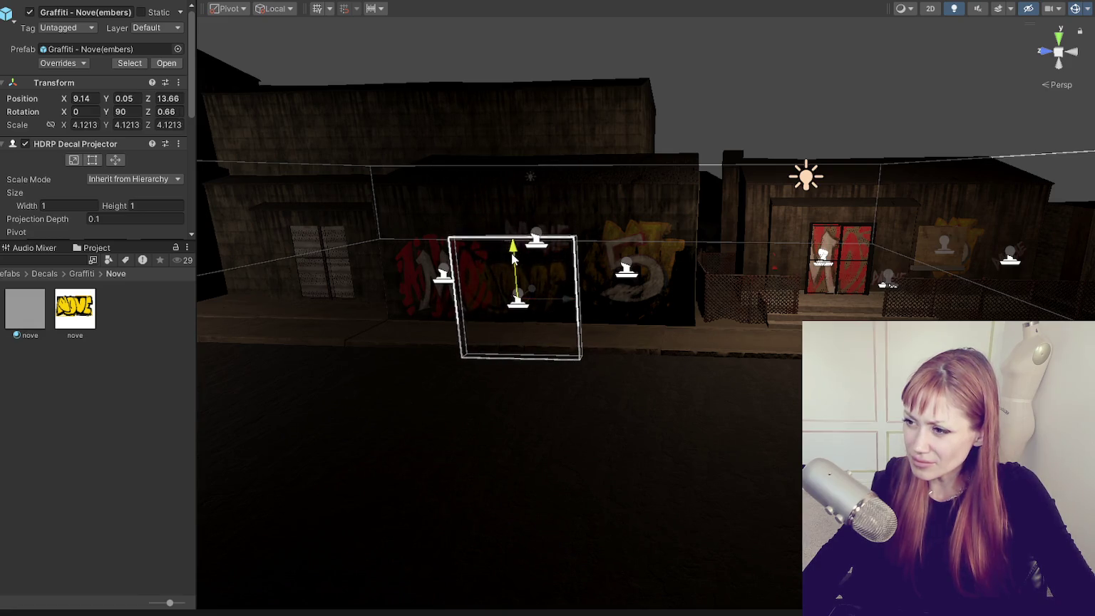
pyautogui.moveTo(566, 300); pyautogui.dragTo(583, 307)
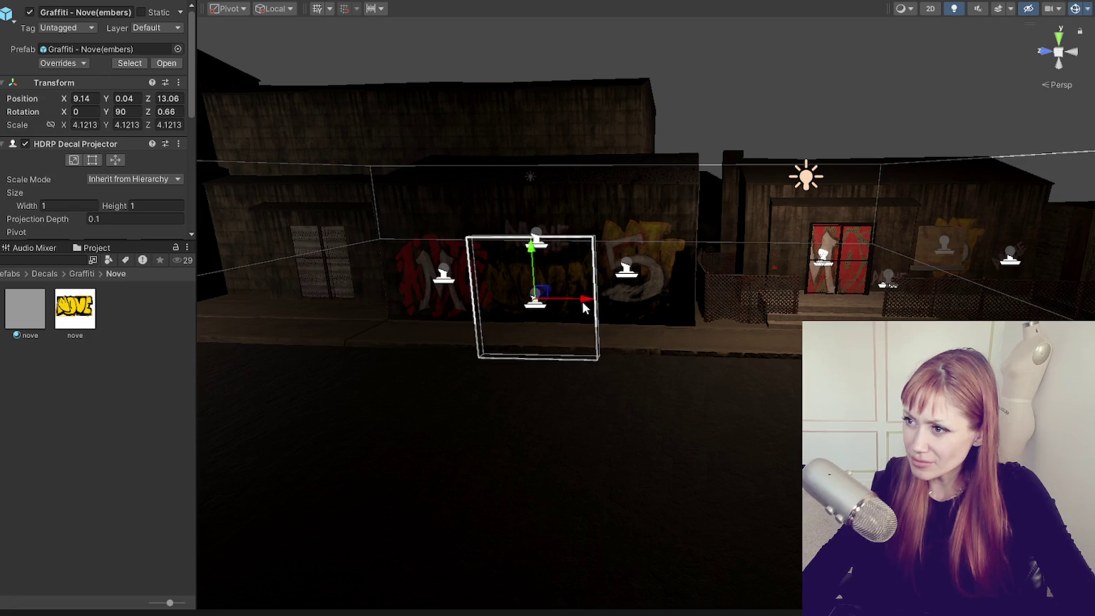
pyautogui.scroll(1, 618, 219)
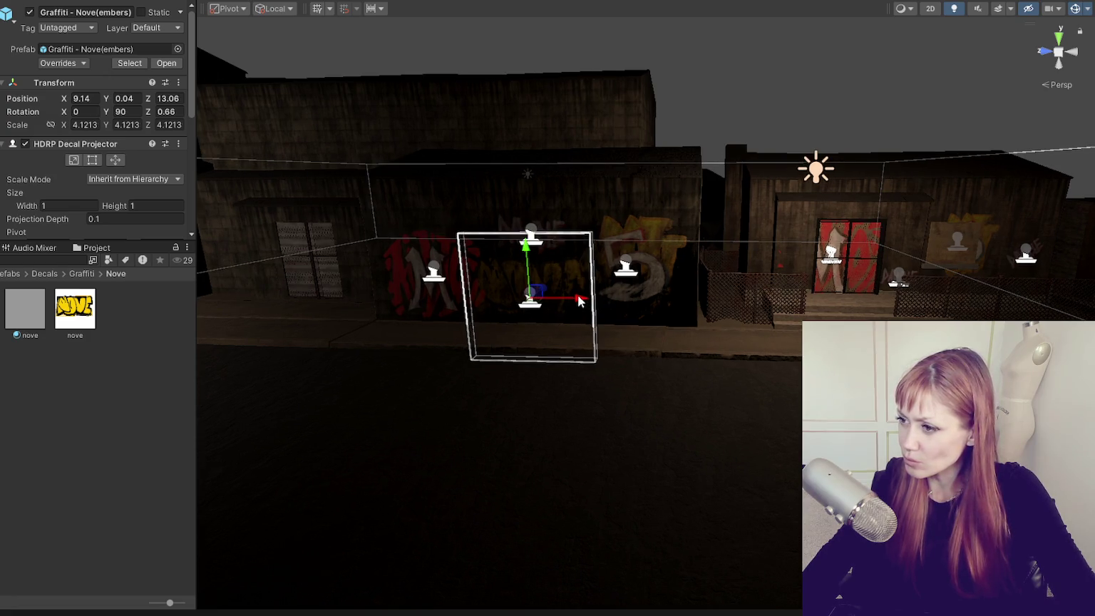
pyautogui.moveTo(579, 301)
pyautogui.mouseDown()
pyautogui.moveTo(991, 292)
pyautogui.moveTo(663, 364)
pyautogui.moveTo(666, 326)
pyautogui.moveTo(791, 339)
pyautogui.mouseUp()
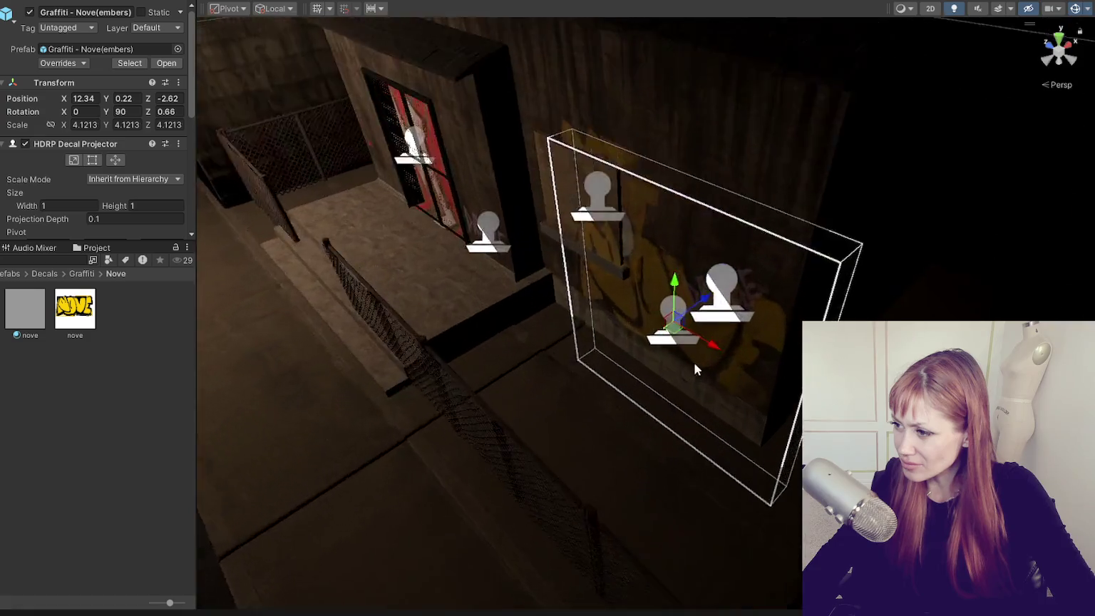
# Shrink the NOVE decal to about two-thirds size on the right building's wall.
pyautogui.press('f')
pyautogui.moveTo(849, 251); pyautogui.dragTo(788, 315)
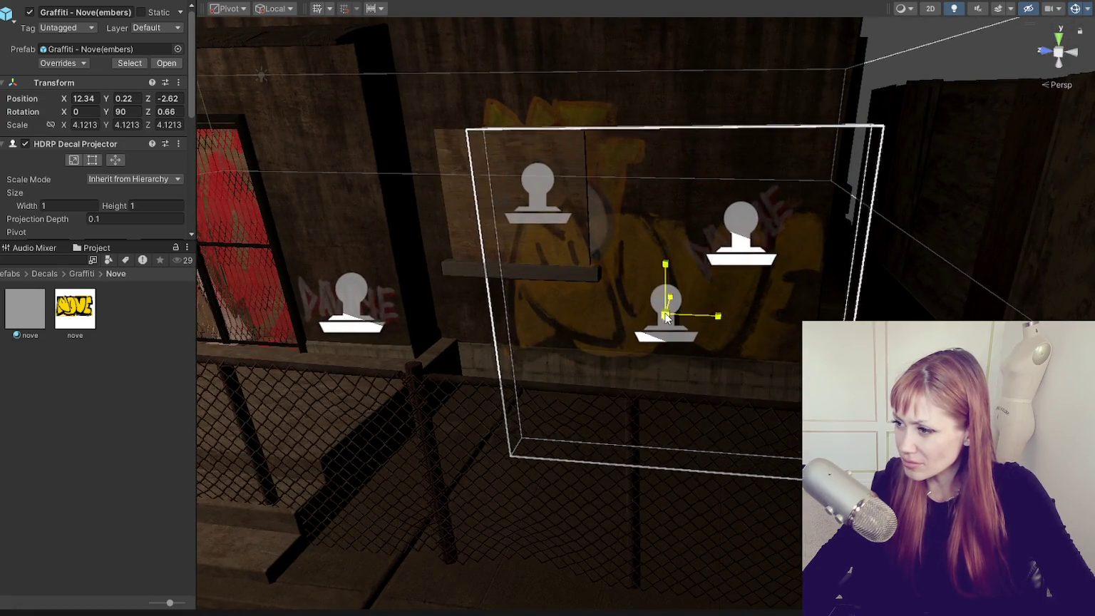
pyautogui.moveTo(720, 317)
pyautogui.mouseDown()
pyautogui.moveTo(799, 320)
pyautogui.moveTo(640, 312)
pyautogui.moveTo(708, 313)
pyautogui.mouseUp()
pyautogui.press('f')
pyautogui.scroll(-5, 702, 317)
pyautogui.scroll(-3, 702, 318)
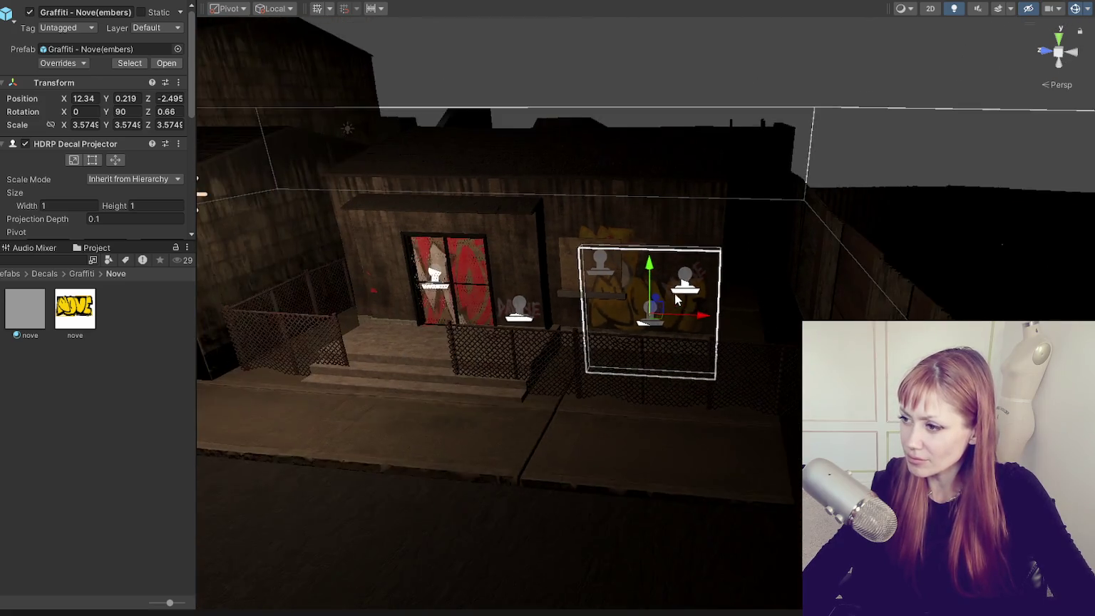
pyautogui.moveTo(442, 292); pyautogui.dragTo(681, 287)
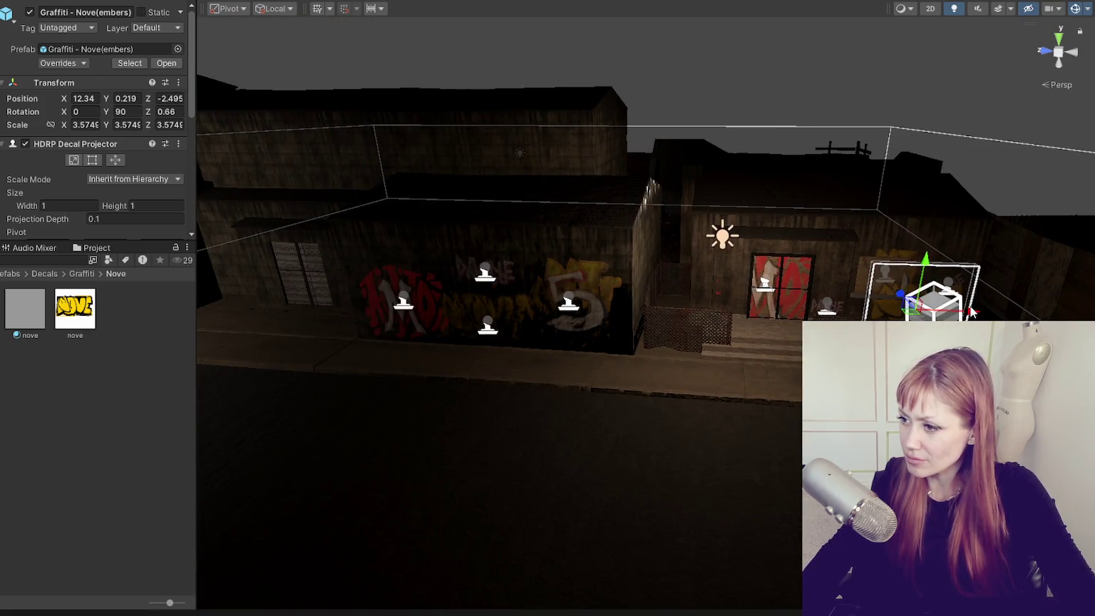
pyautogui.moveTo(963, 282)
pyautogui.mouseDown()
pyautogui.moveTo(817, 308)
pyautogui.moveTo(802, 226)
pyautogui.mouseUp()
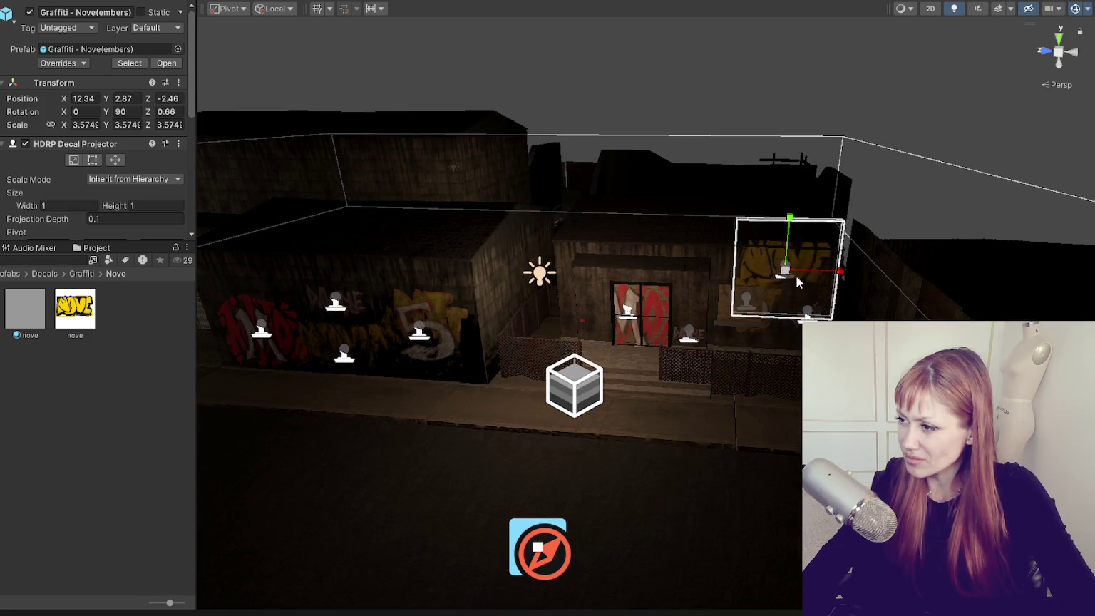
pyautogui.moveTo(786, 271); pyautogui.dragTo(770, 276)
# Slide the NOVE decal right along the wall and raise it higher.
pyautogui.press('f')
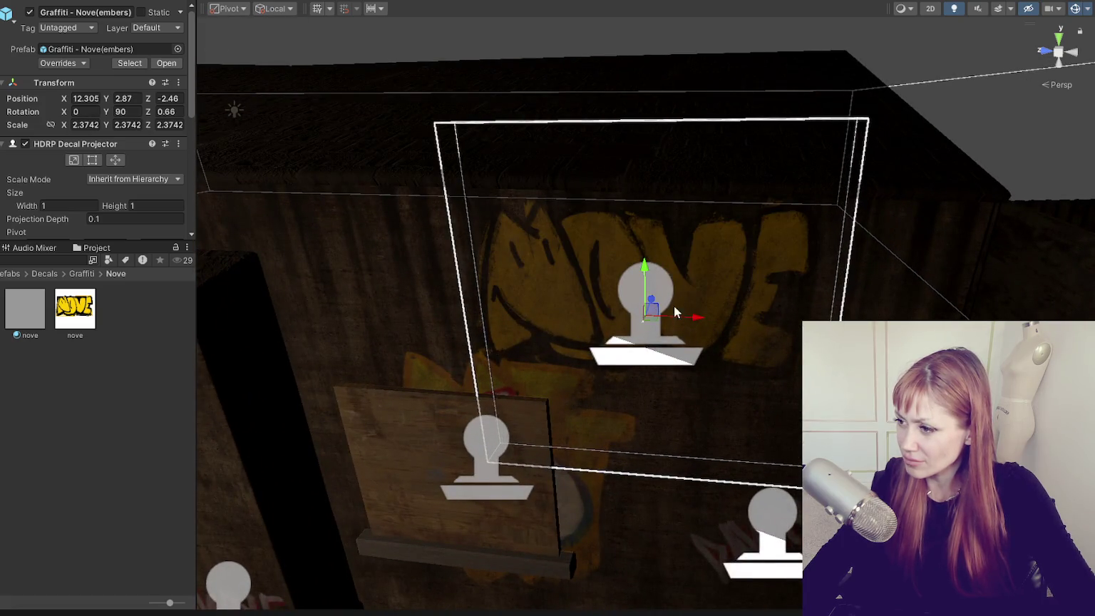
pyautogui.moveTo(675, 312); pyautogui.dragTo(780, 296)
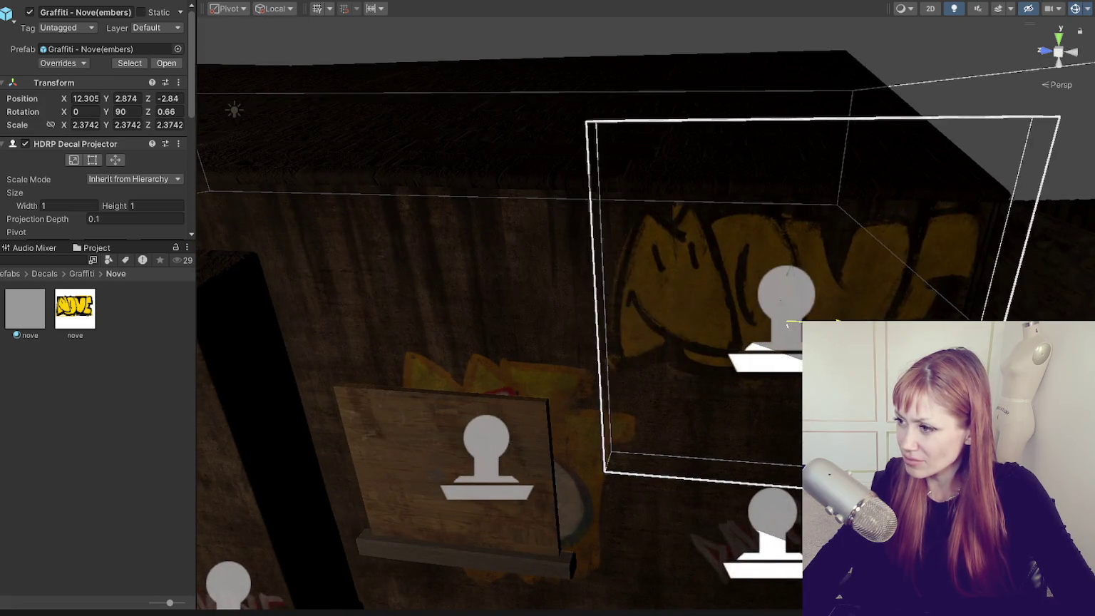
pyautogui.click(780, 296)
pyautogui.click(775, 305)
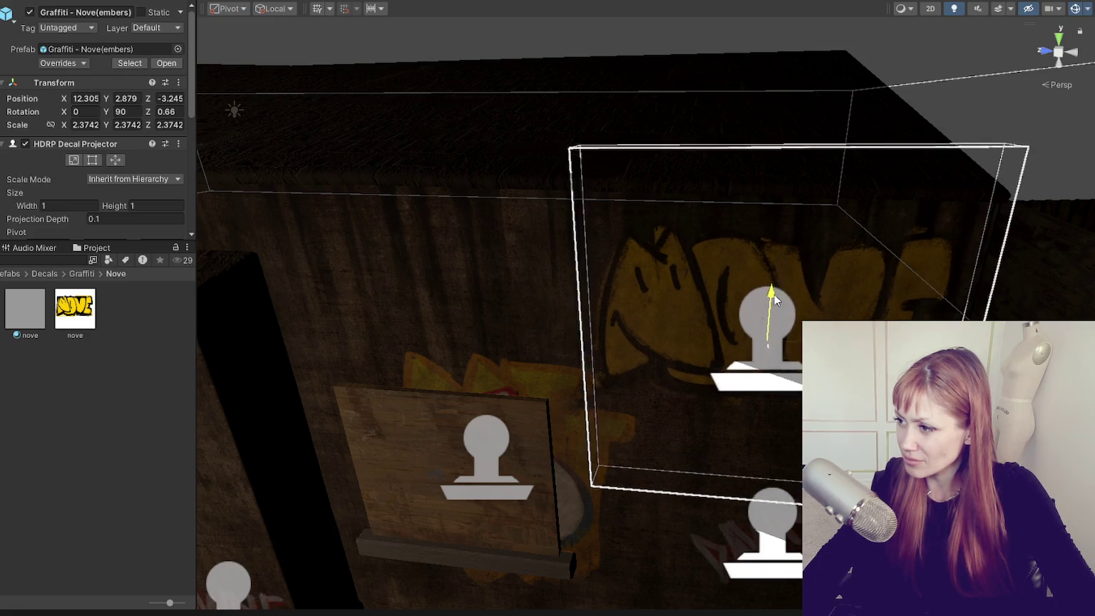
pyautogui.scroll(-2, 786, 303)
pyautogui.scroll(-2, 786, 302)
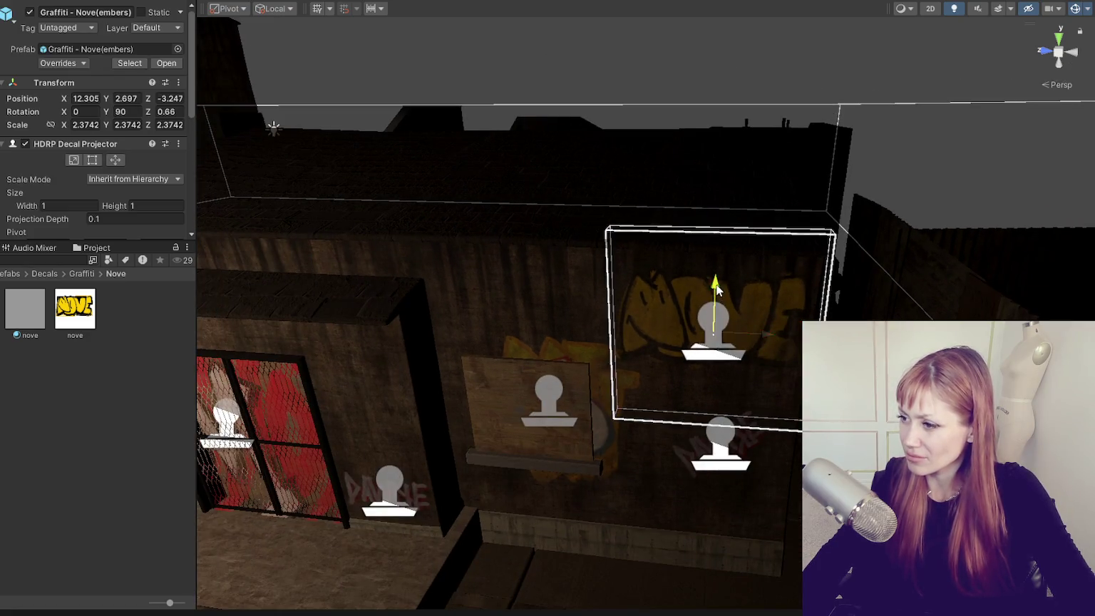
pyautogui.moveTo(716, 285); pyautogui.dragTo(714, 265)
pyautogui.scroll(-2, 746, 324)
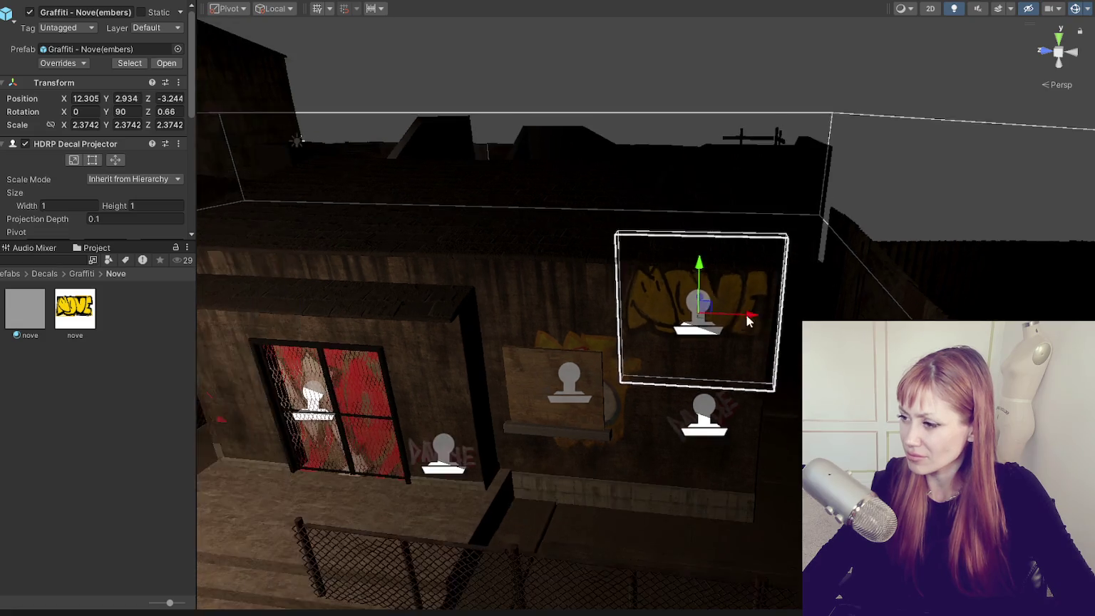
pyautogui.scroll(-2, 746, 325)
# Nudge the NOVE decal slightly left and preview it from the building front.
pyautogui.click(831, 220)
pyautogui.moveTo(831, 221); pyautogui.dragTo(782, 225)
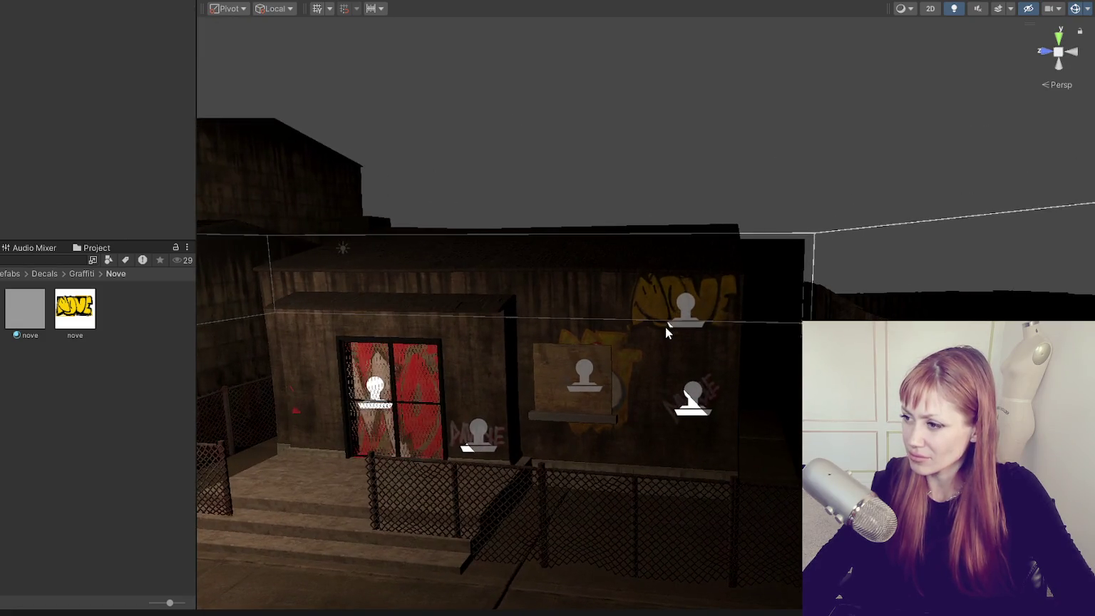
pyautogui.click(668, 333)
pyautogui.moveTo(716, 314); pyautogui.dragTo(697, 313)
pyautogui.click(619, 250)
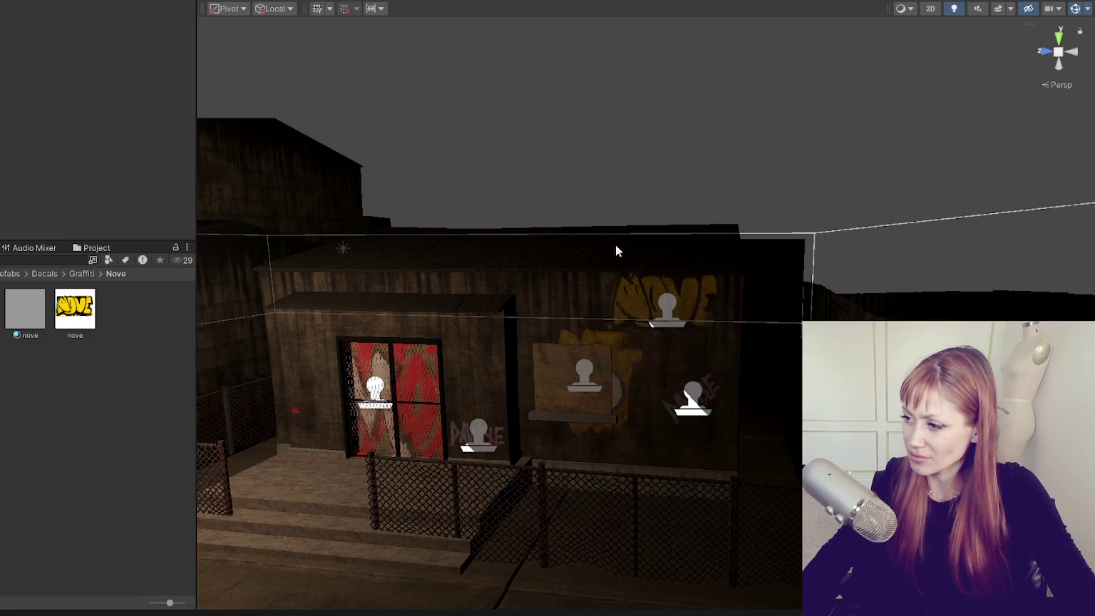
pyautogui.scroll(-2, 618, 250)
# Lower and enlarge one Dawdle tag, and place the other beside the door, tilted.
pyautogui.click(884, 311)
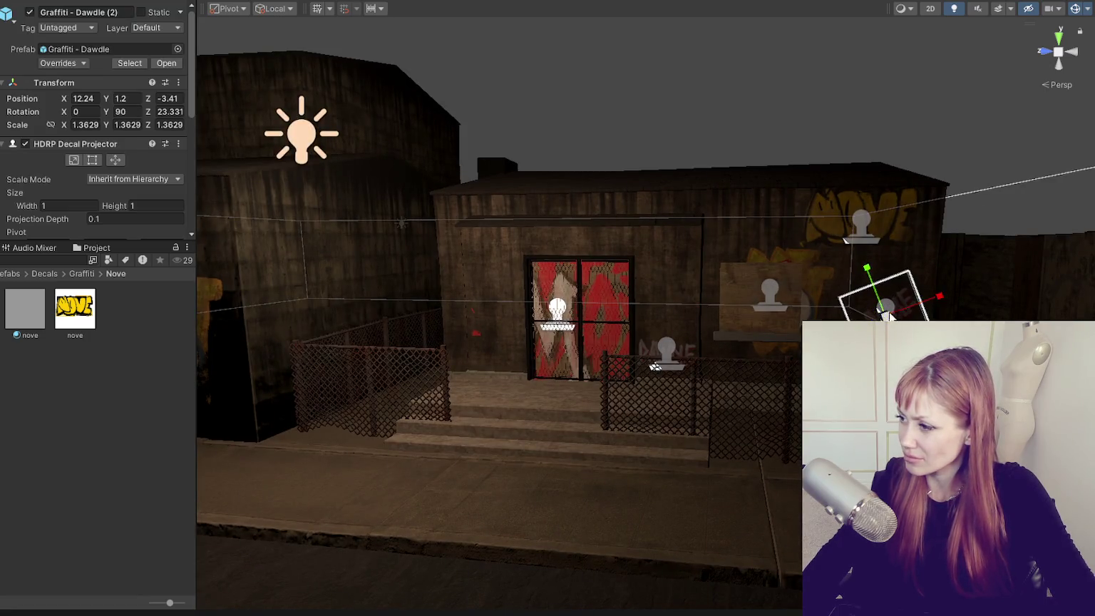
pyautogui.moveTo(884, 313); pyautogui.dragTo(933, 318)
pyautogui.click(680, 360)
pyautogui.moveTo(677, 357); pyautogui.dragTo(539, 329)
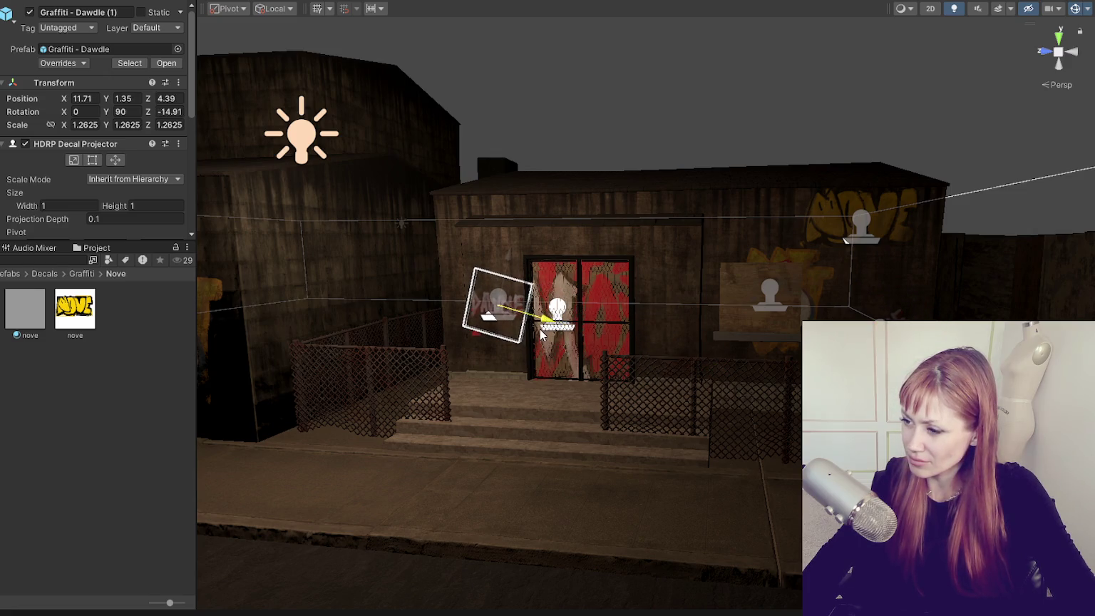
pyautogui.press('e')
pyautogui.moveTo(503, 265); pyautogui.dragTo(497, 241)
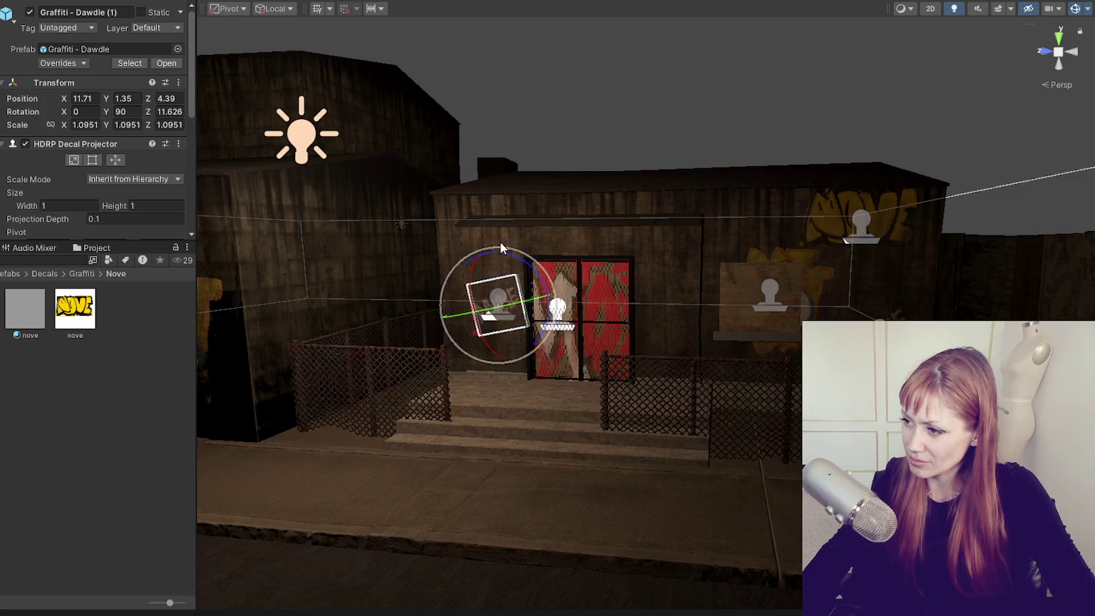
pyautogui.click(531, 306)
pyautogui.moveTo(560, 275); pyautogui.dragTo(599, 376)
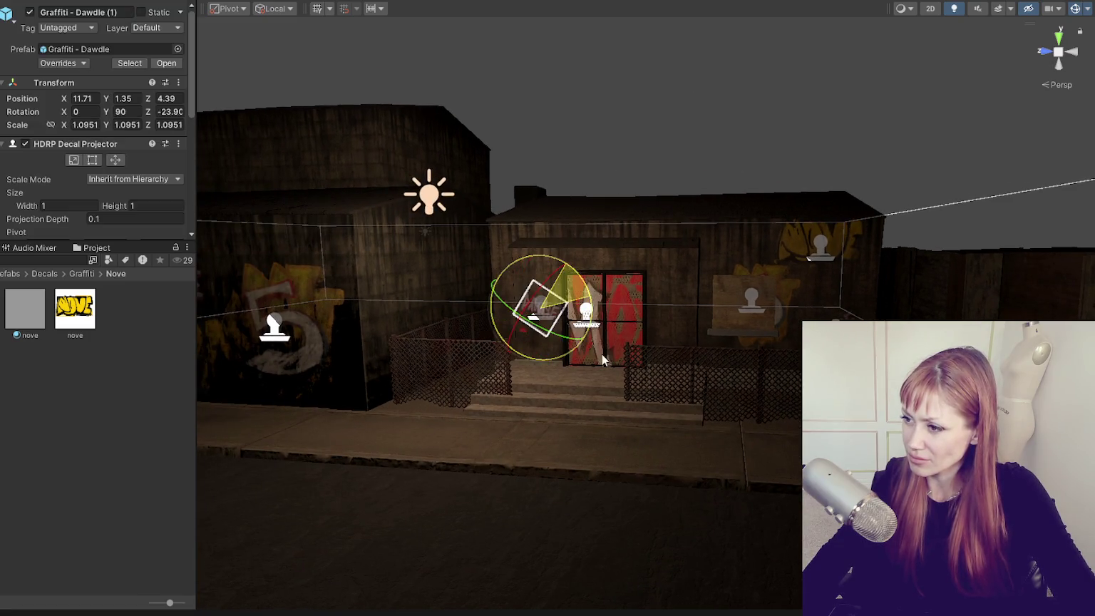
pyautogui.click(599, 377)
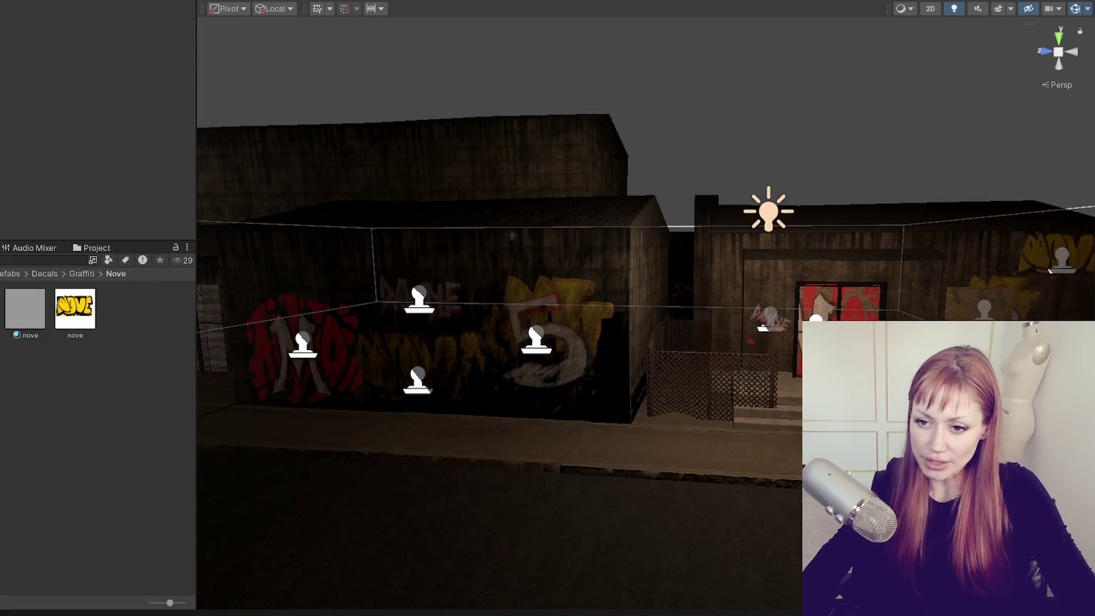
# Play from the Title scene, continue the saved game, and view the new graffiti in-game.
pyautogui.doubleClick(30, 499)
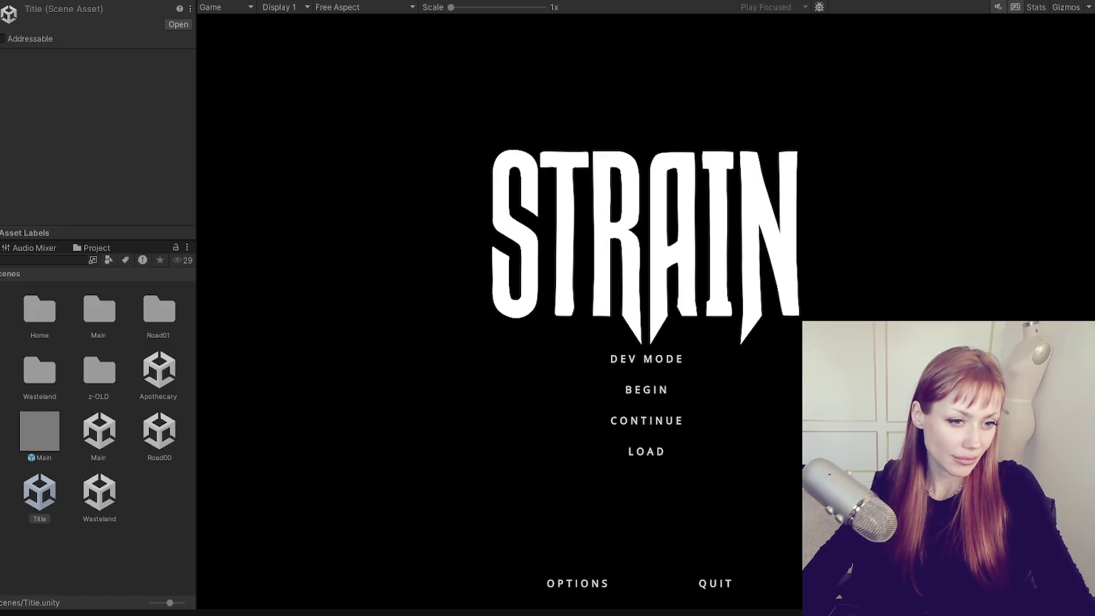
pyautogui.click(678, 422)
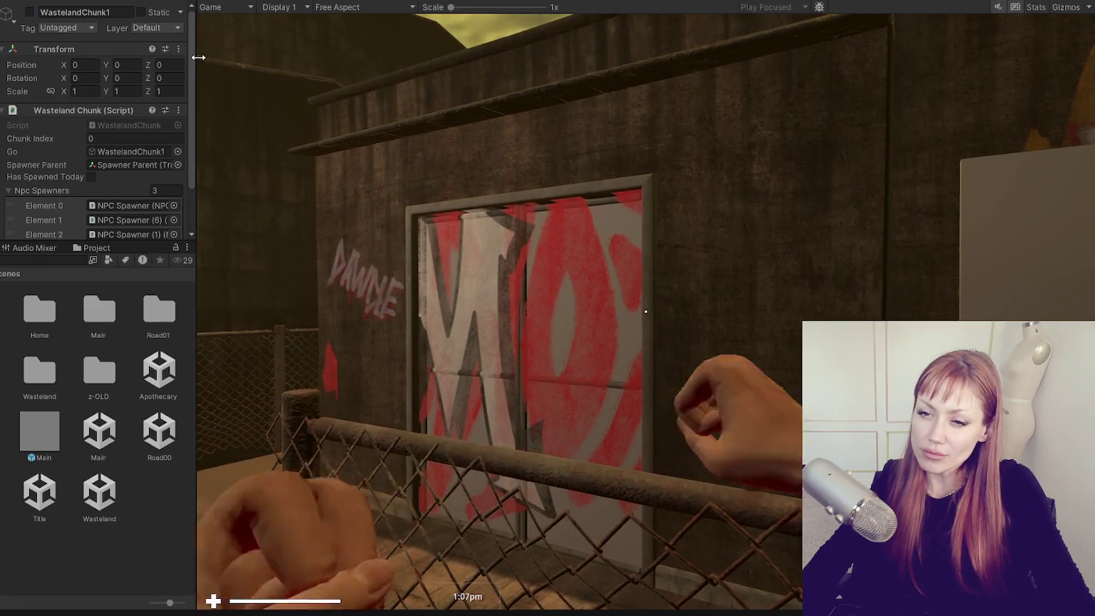
pyautogui.moveTo(195, 70); pyautogui.dragTo(66, 71)
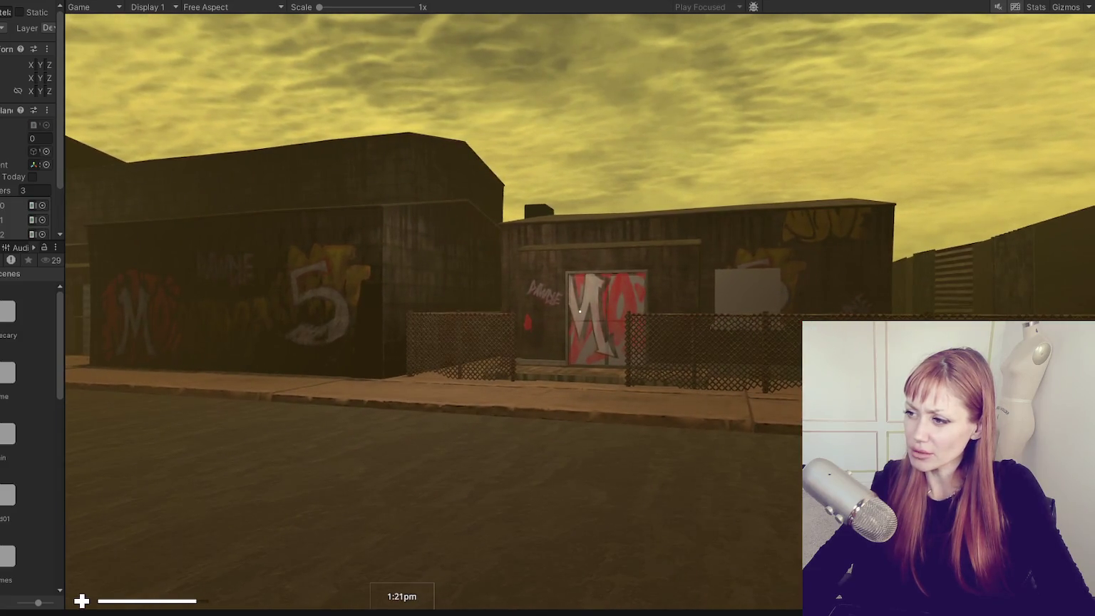
pyautogui.press('Escape')
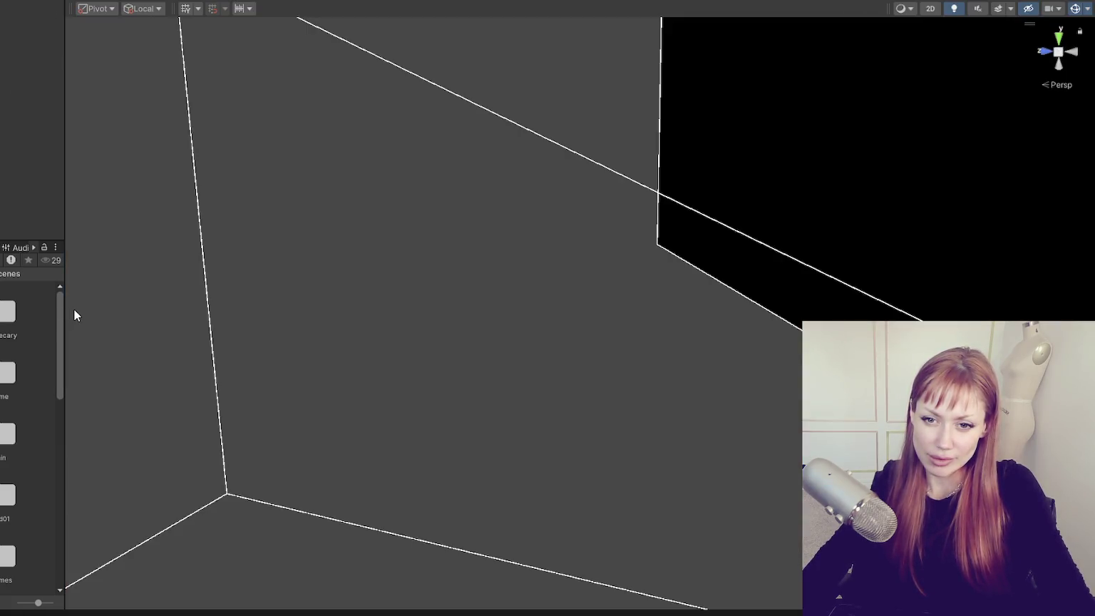
# Enlarge the asset browser and inspect the Title, Road01 and Road00 scene assets.
pyautogui.moveTo(66, 306); pyautogui.dragTo(354, 326)
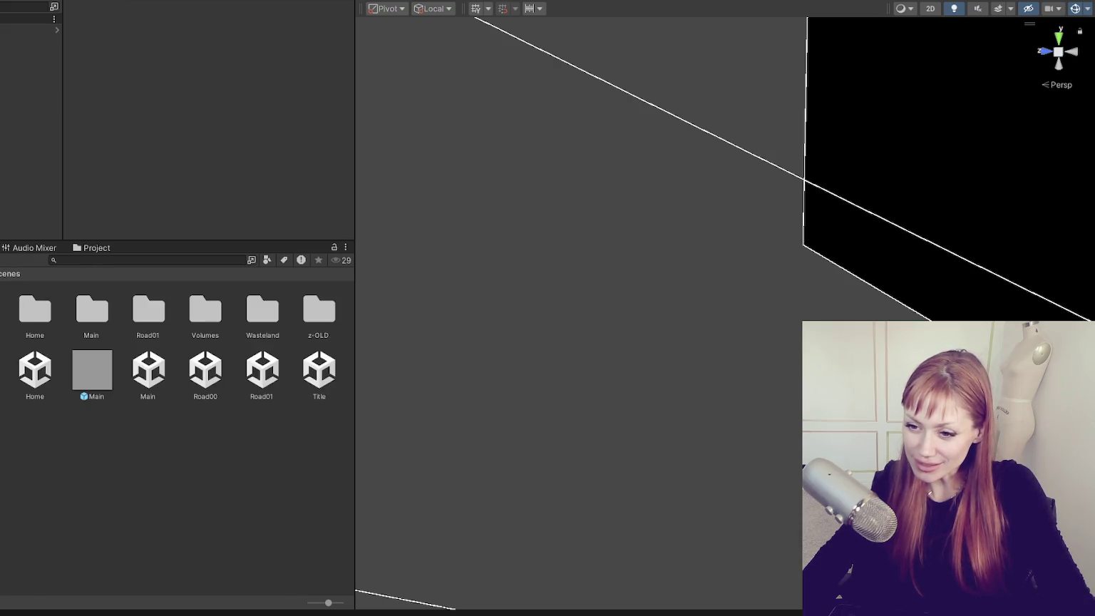
pyautogui.click(309, 378)
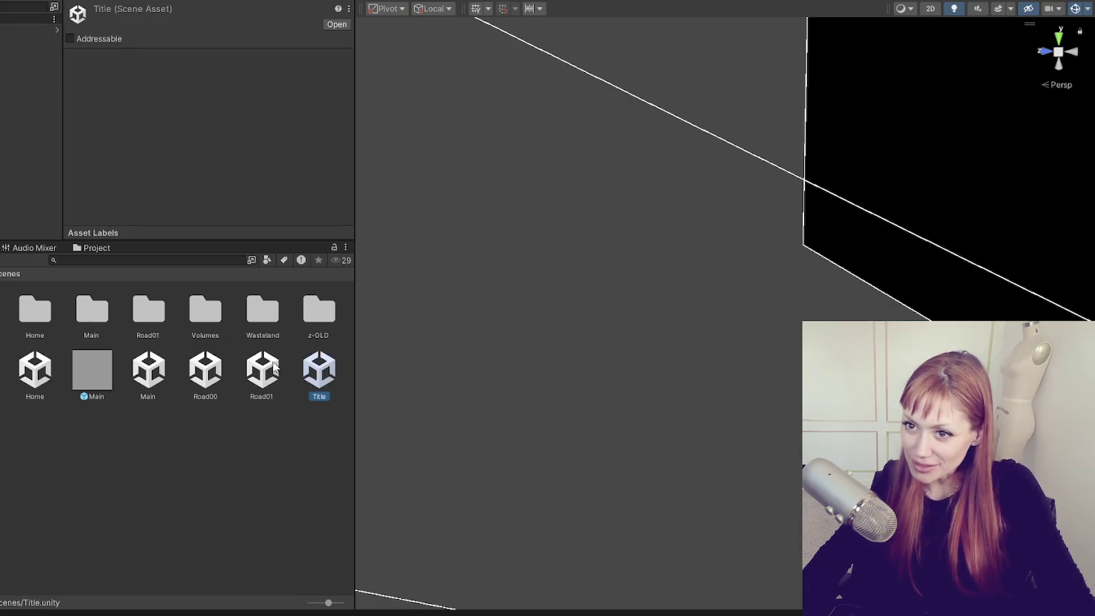
pyautogui.click(275, 367)
pyautogui.click(206, 375)
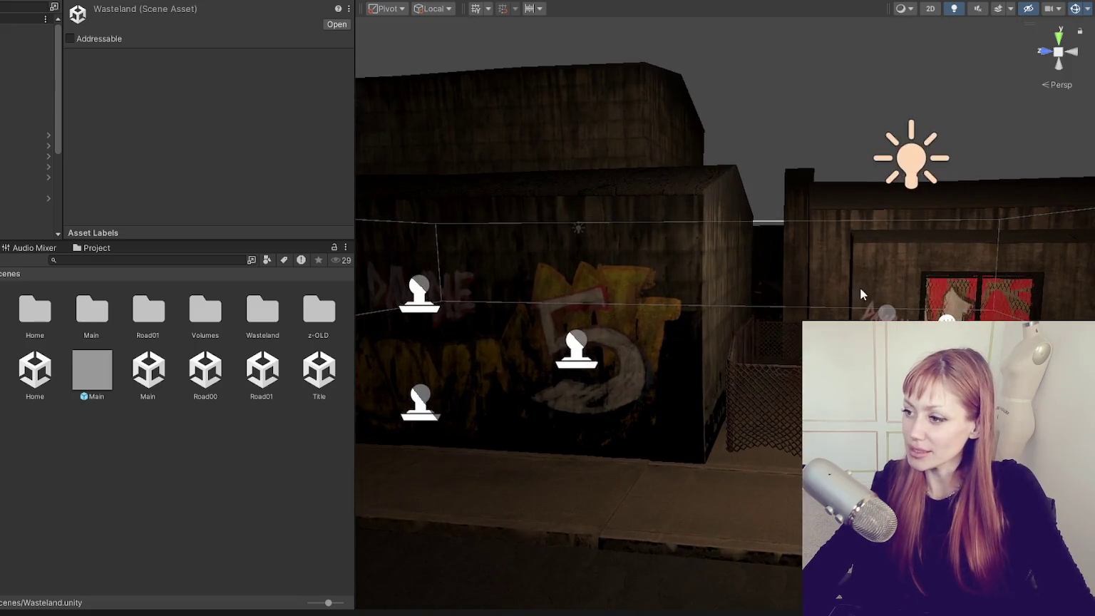
# Nudge the Em Audiop decal on the red mesh gate along the wall to X 11.984.
pyautogui.moveTo(858, 288); pyautogui.dragTo(657, 284)
pyautogui.scroll(2, 658, 292)
pyautogui.scroll(5, 653, 294)
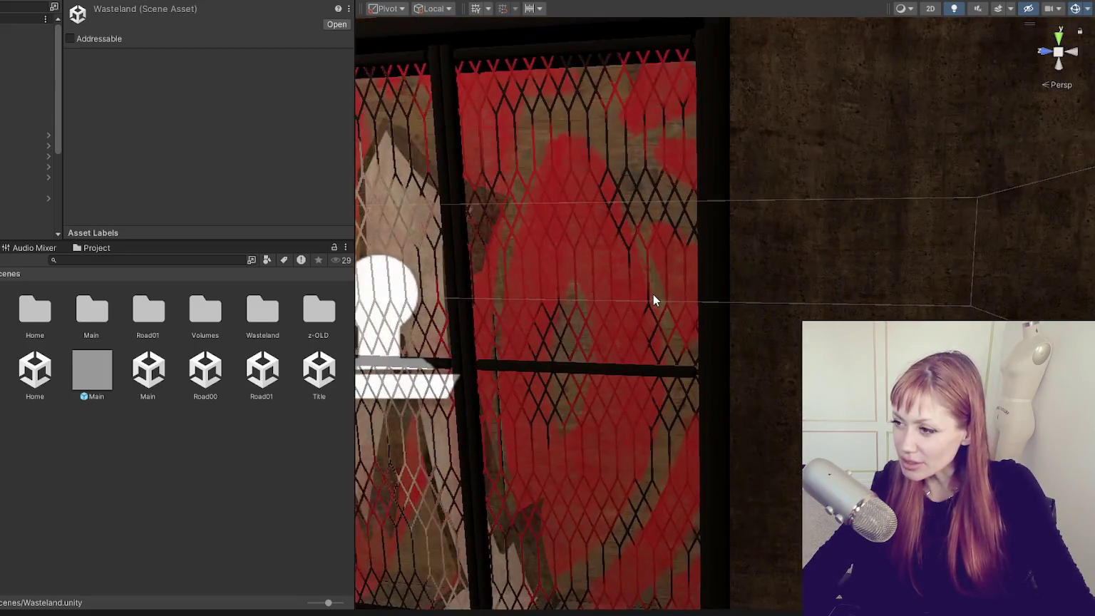
pyautogui.moveTo(553, 310); pyautogui.dragTo(465, 373)
pyautogui.click(465, 376)
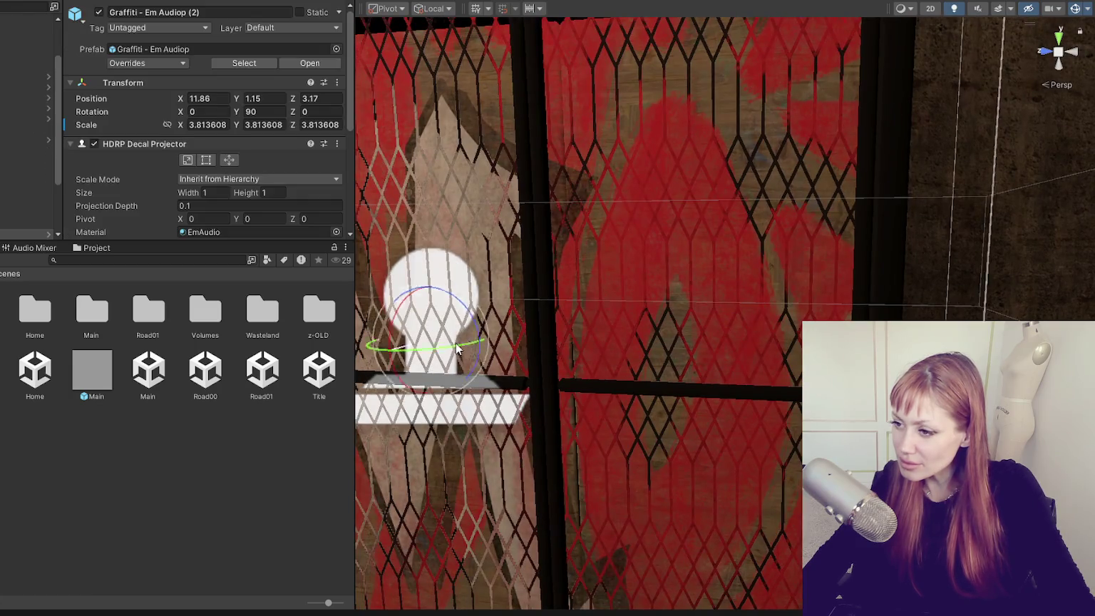
pyautogui.press('f')
pyautogui.moveTo(603, 280); pyautogui.dragTo(617, 272)
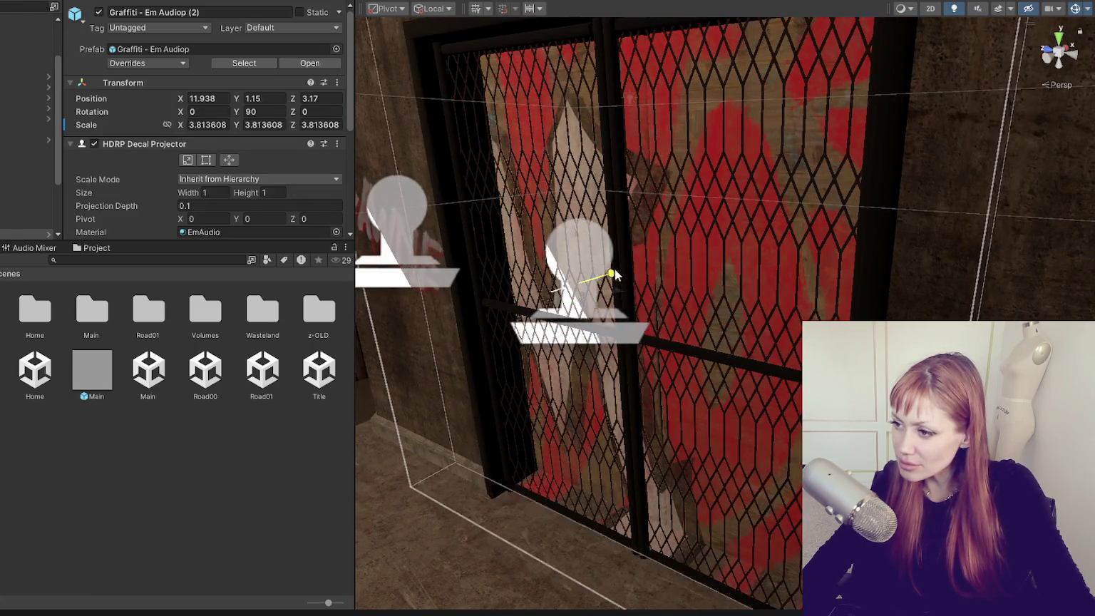
pyautogui.scroll(-5, 617, 271)
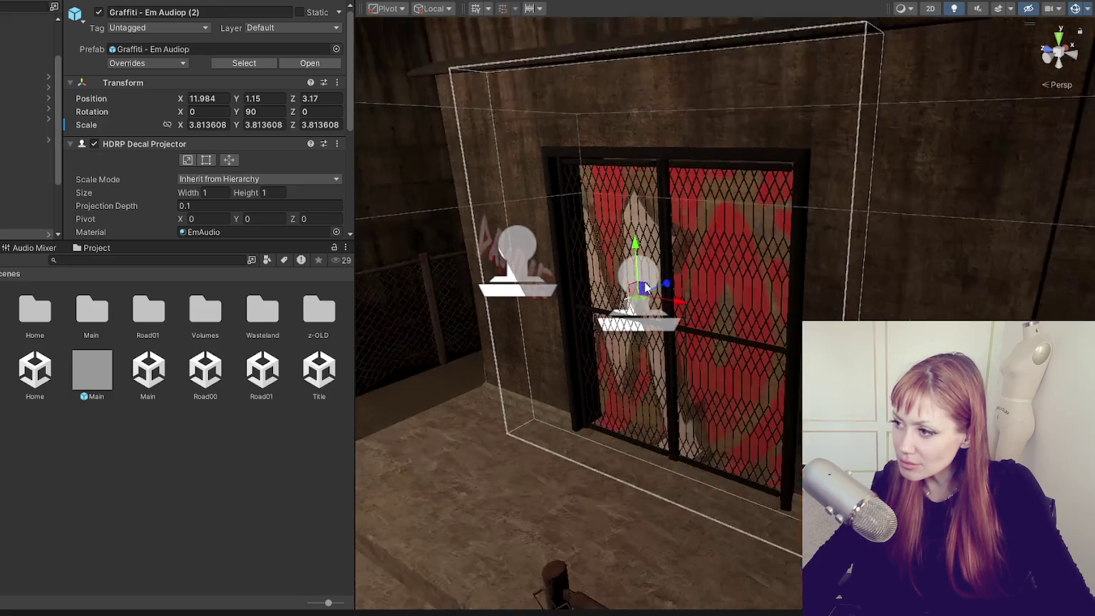
pyautogui.scroll(5, 649, 287)
# Lower and shift the Nove decal to Z -3.052, then select both Dawdle decals.
pyautogui.moveTo(554, 268); pyautogui.dragTo(547, 250)
pyautogui.click(776, 142)
pyautogui.moveTo(777, 93); pyautogui.dragTo(777, 105)
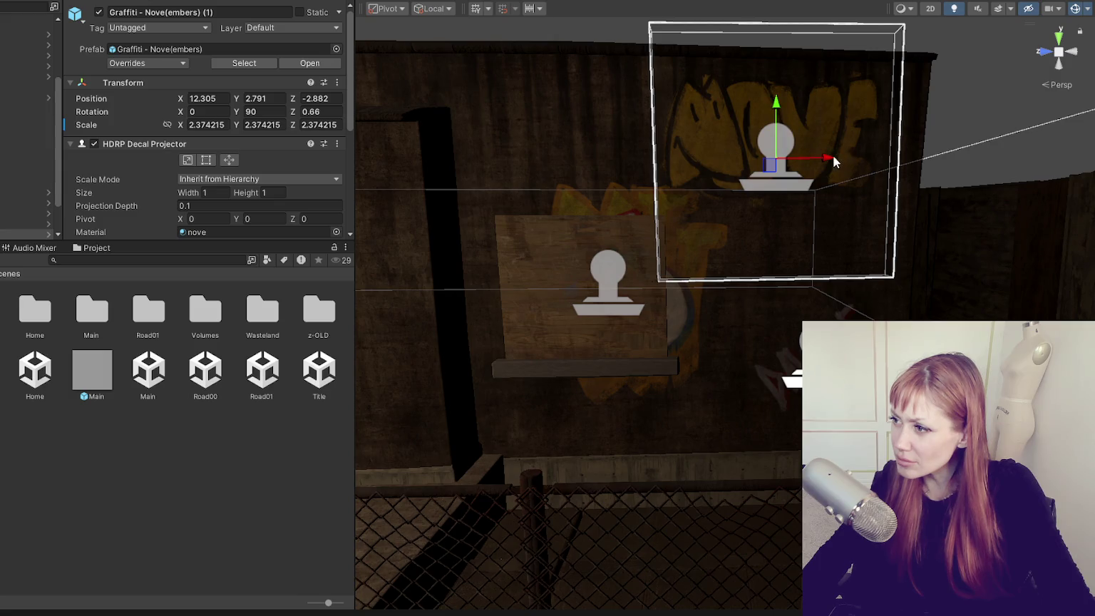
pyautogui.moveTo(835, 161); pyautogui.dragTo(851, 152)
pyautogui.scroll(-2, 790, 348)
pyautogui.click(791, 348)
pyautogui.click(657, 286)
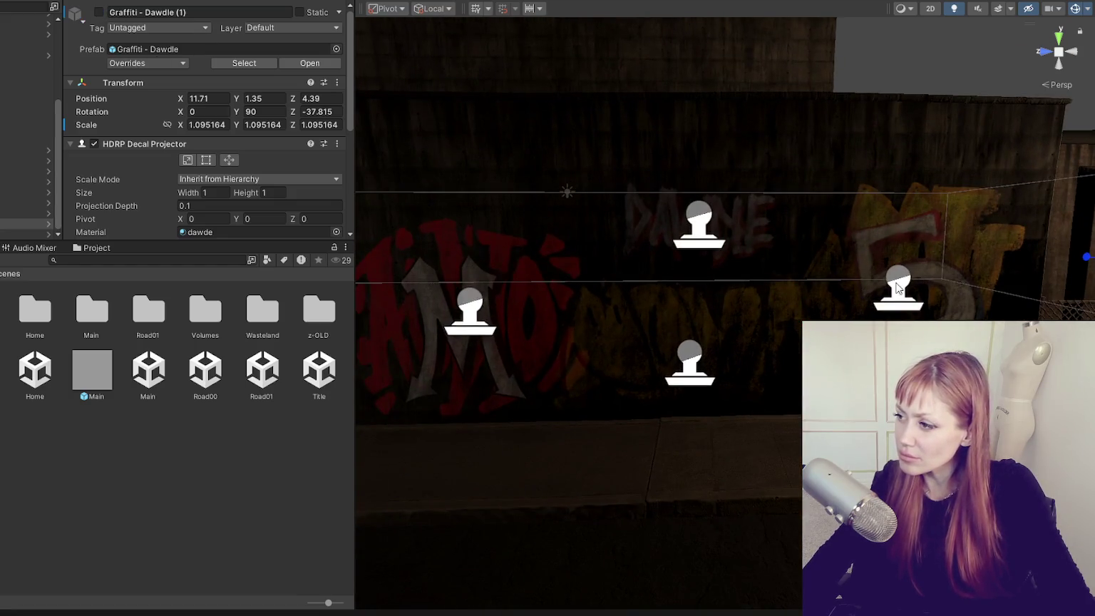
# Shrink the Scott decal to about half size and lower it toward the ground.
pyautogui.click(872, 301)
pyautogui.moveTo(736, 321); pyautogui.dragTo(715, 327)
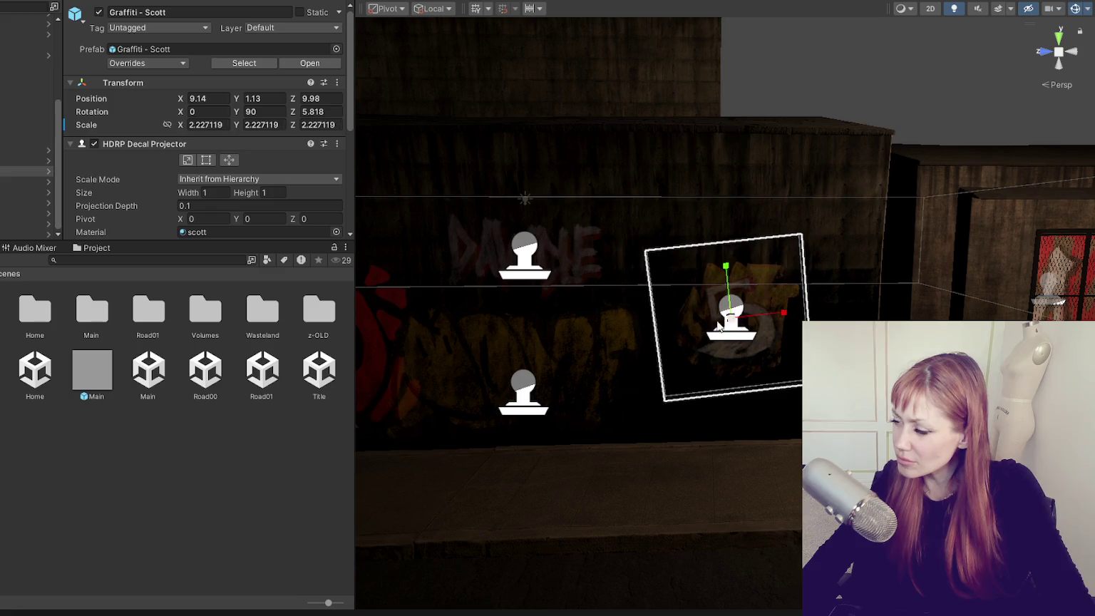
pyautogui.moveTo(785, 316); pyautogui.dragTo(841, 308)
pyautogui.moveTo(788, 264); pyautogui.dragTo(784, 337)
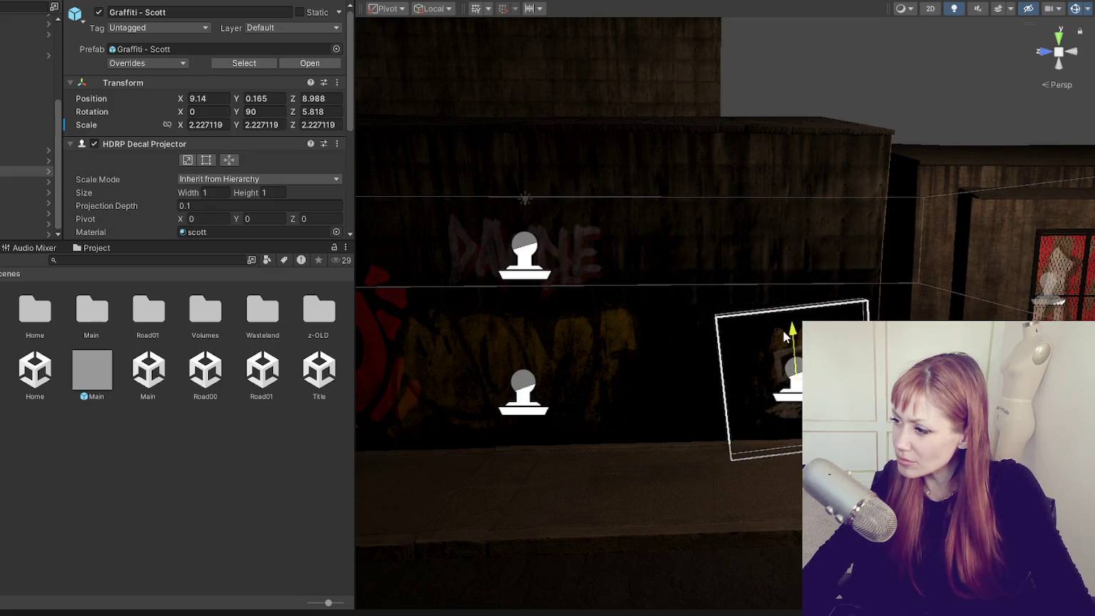
# Move the Nove and Em Audiop (3) decals along the walls, Em Audiop to X 13.29, Y 2.71, Z 7.65.
pyautogui.click(523, 393)
pyautogui.moveTo(579, 384); pyautogui.dragTo(686, 388)
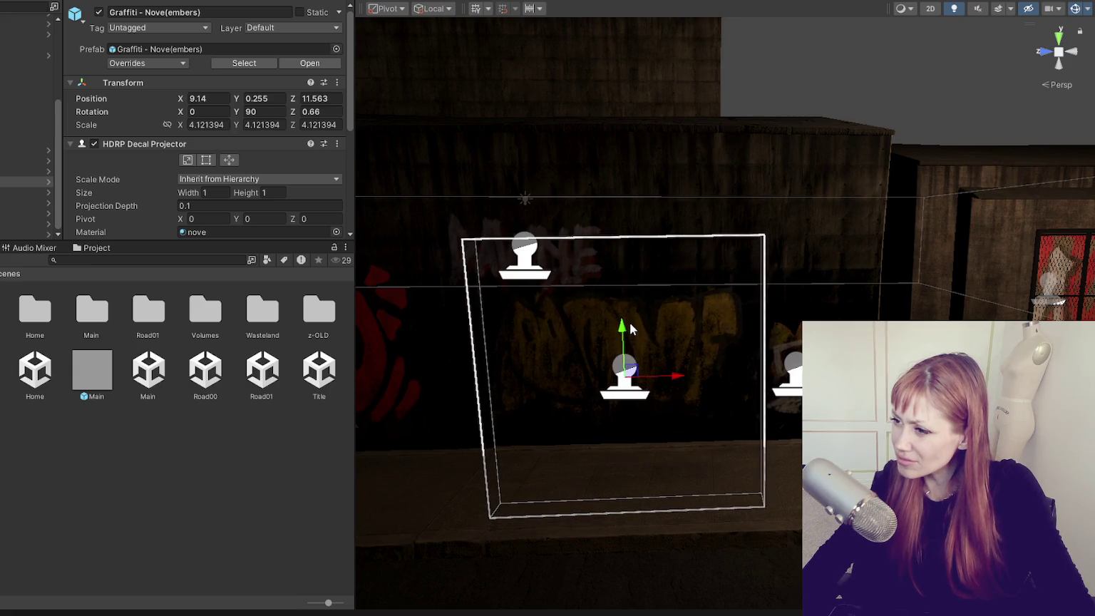
pyautogui.scroll(-3, 740, 243)
pyautogui.moveTo(740, 243); pyautogui.dragTo(884, 241)
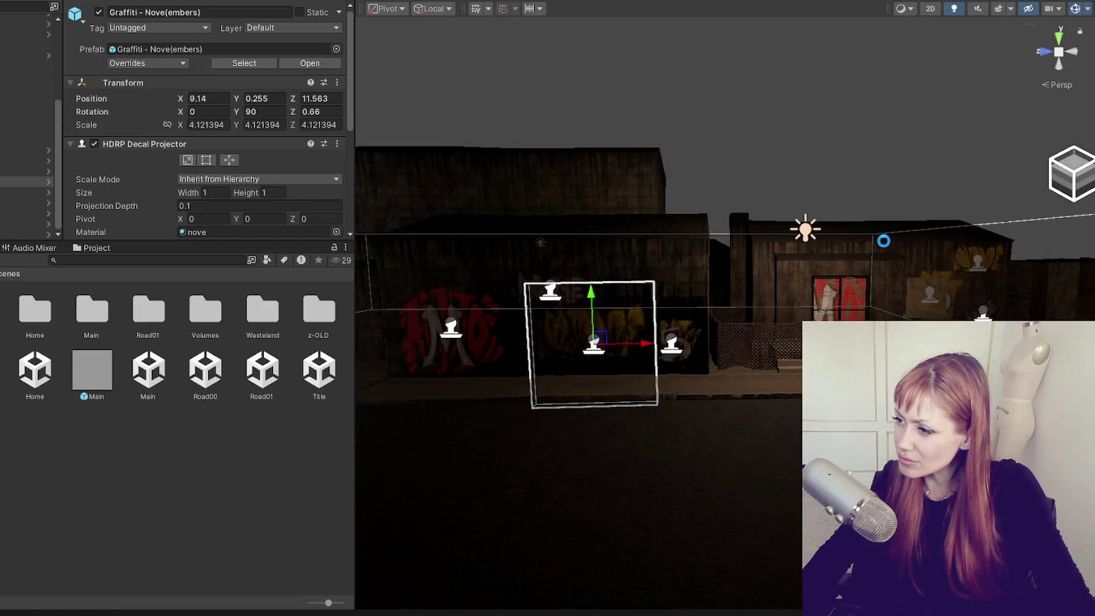
pyautogui.moveTo(804, 264); pyautogui.dragTo(842, 216)
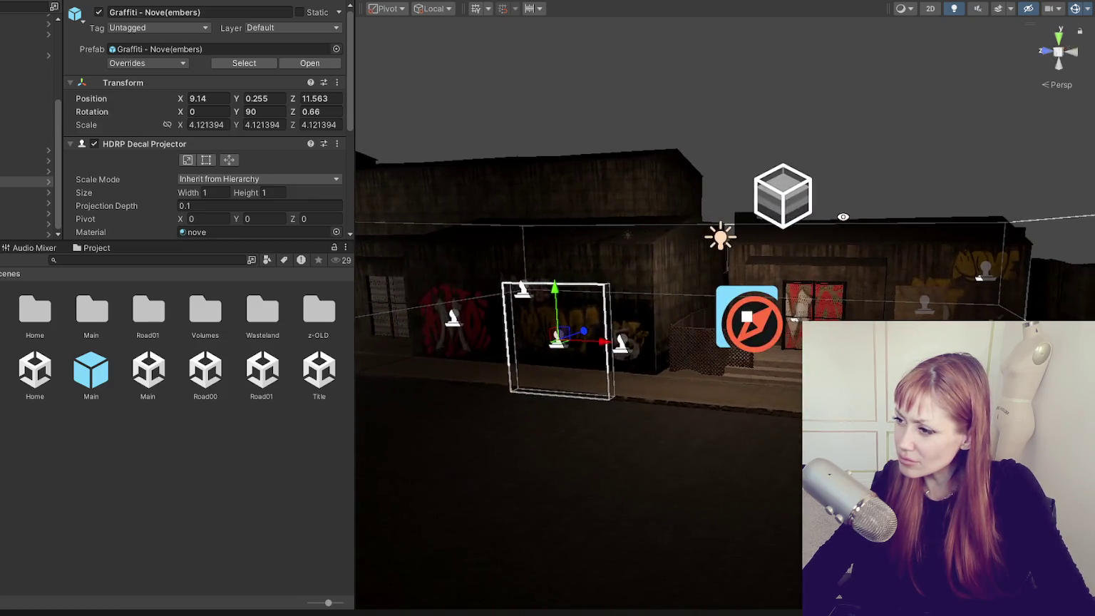
pyautogui.click(454, 324)
pyautogui.moveTo(499, 334); pyautogui.dragTo(702, 340)
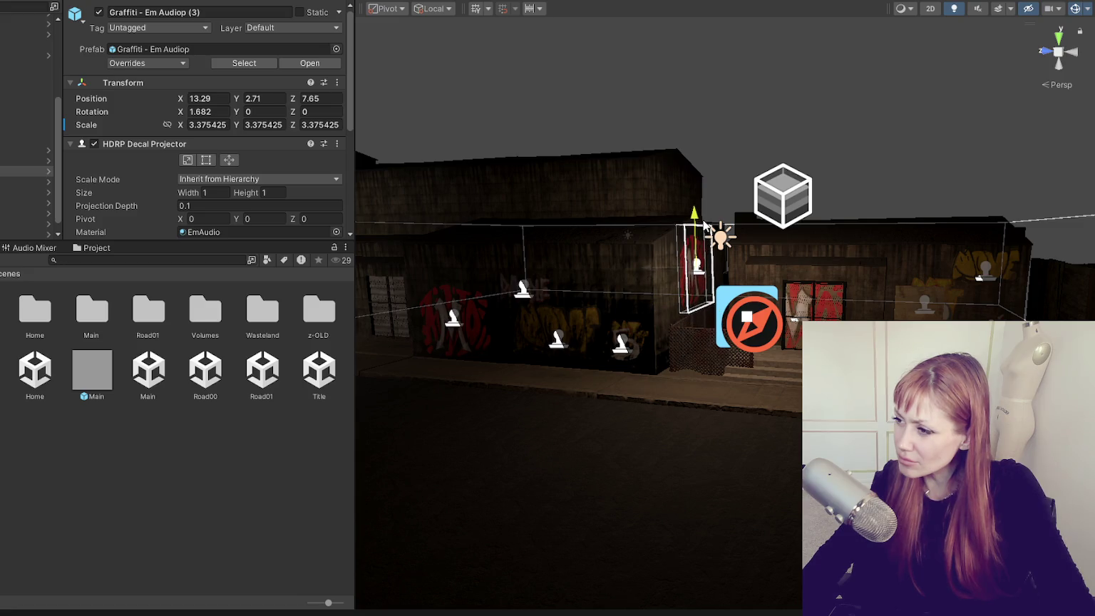
pyautogui.click(782, 92)
pyautogui.moveTo(781, 92)
pyautogui.mouseDown()
pyautogui.moveTo(821, 133)
pyautogui.moveTo(712, 284)
pyautogui.mouseUp()
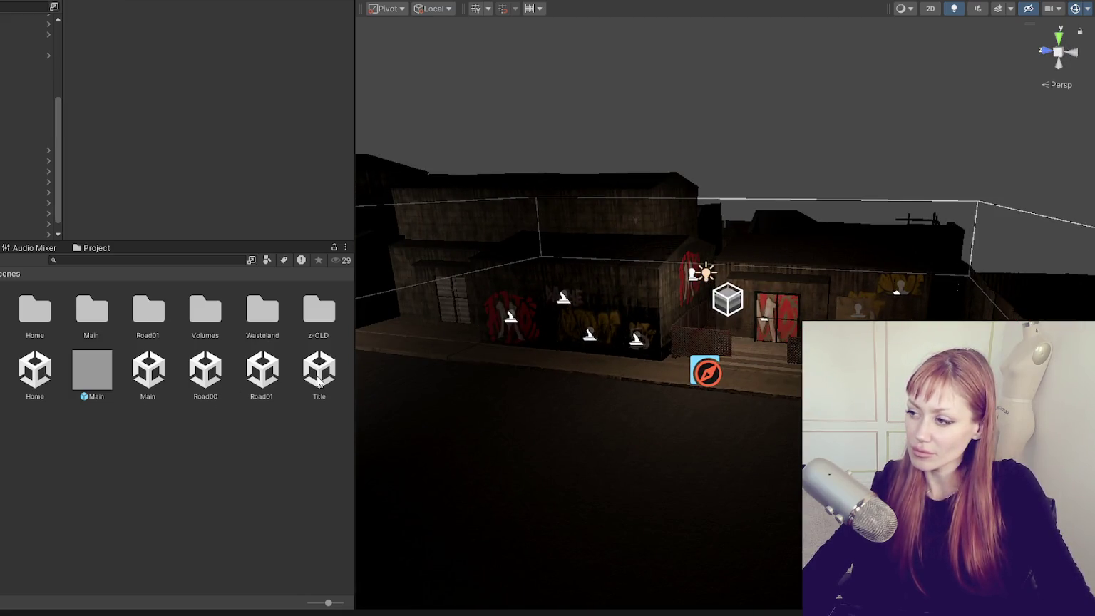
# Start the playtest, continue the saved game, and widen the Game view.
pyautogui.scroll(3, 725, 313)
pyautogui.scroll(3, 725, 313)
pyautogui.scroll(-3, 616, 333)
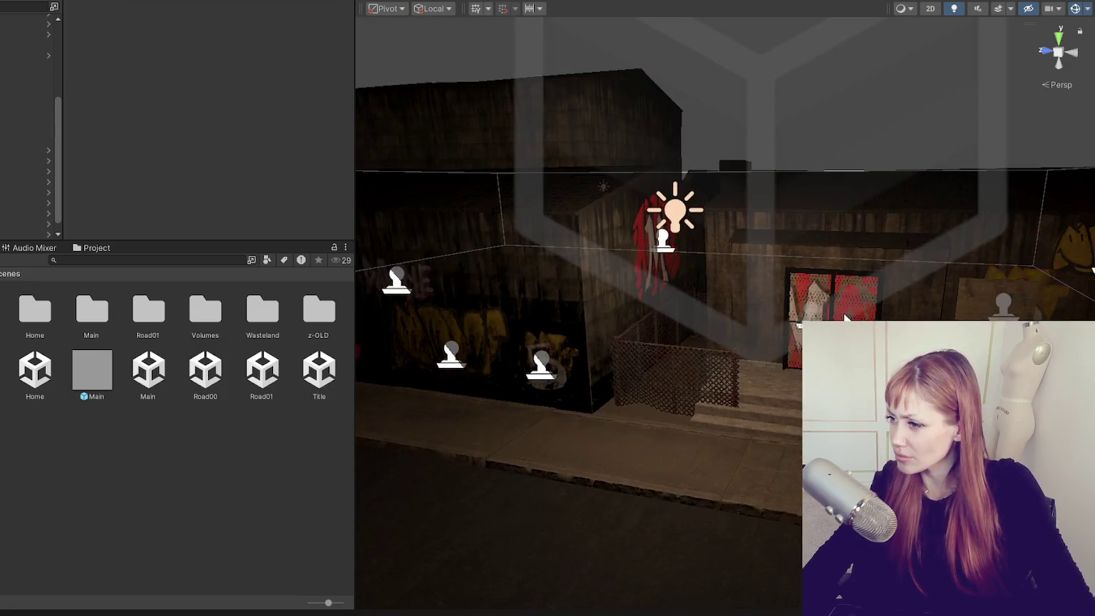
pyautogui.scroll(-3, 616, 333)
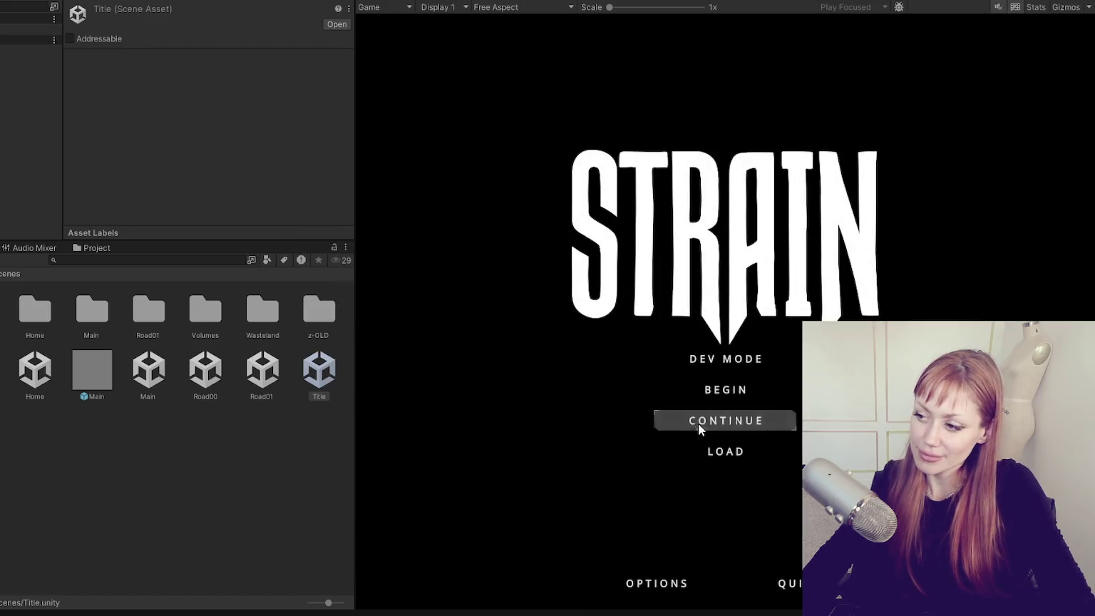
pyautogui.click(697, 428)
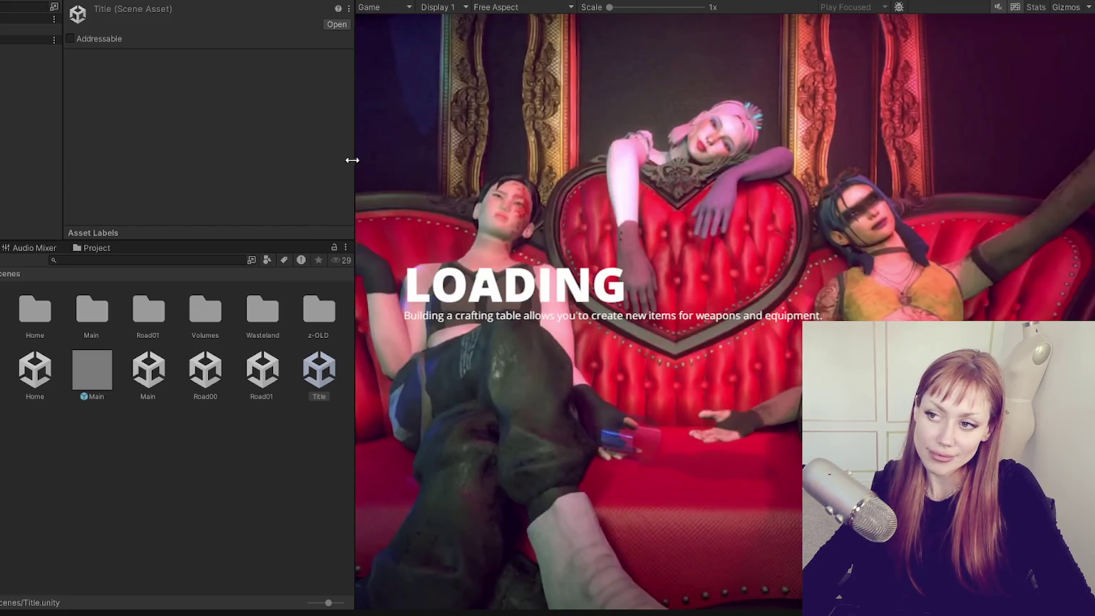
pyautogui.moveTo(352, 159); pyautogui.dragTo(22, 159)
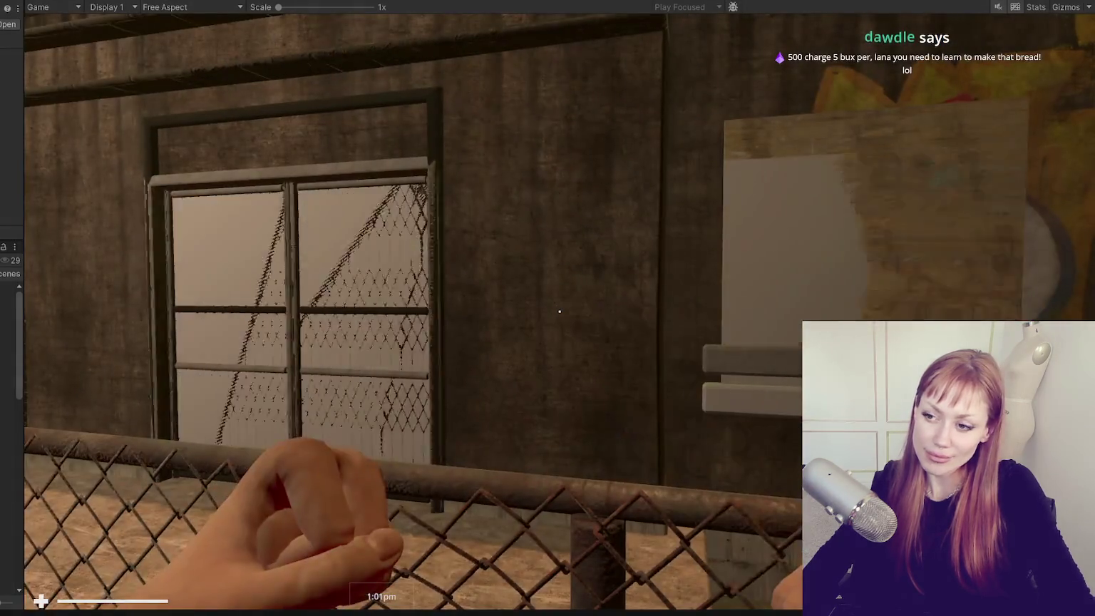
# Walk backward and sideways along the street to view the red M tags and yellow MOVE graffiti.
pyautogui.press('Escape')
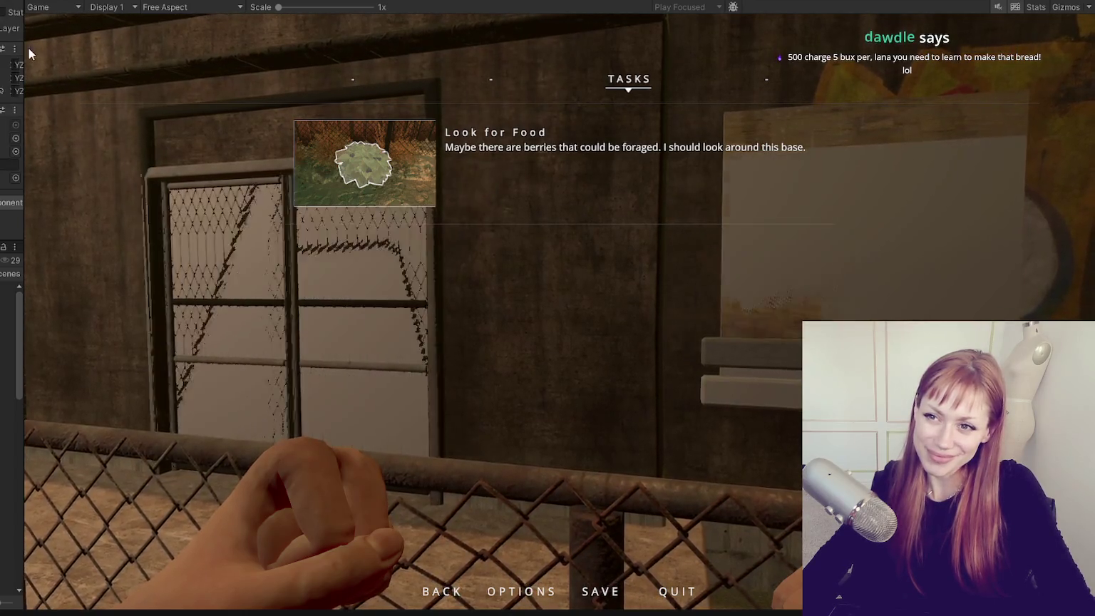
pyautogui.moveTo(25, 53); pyautogui.dragTo(172, 53)
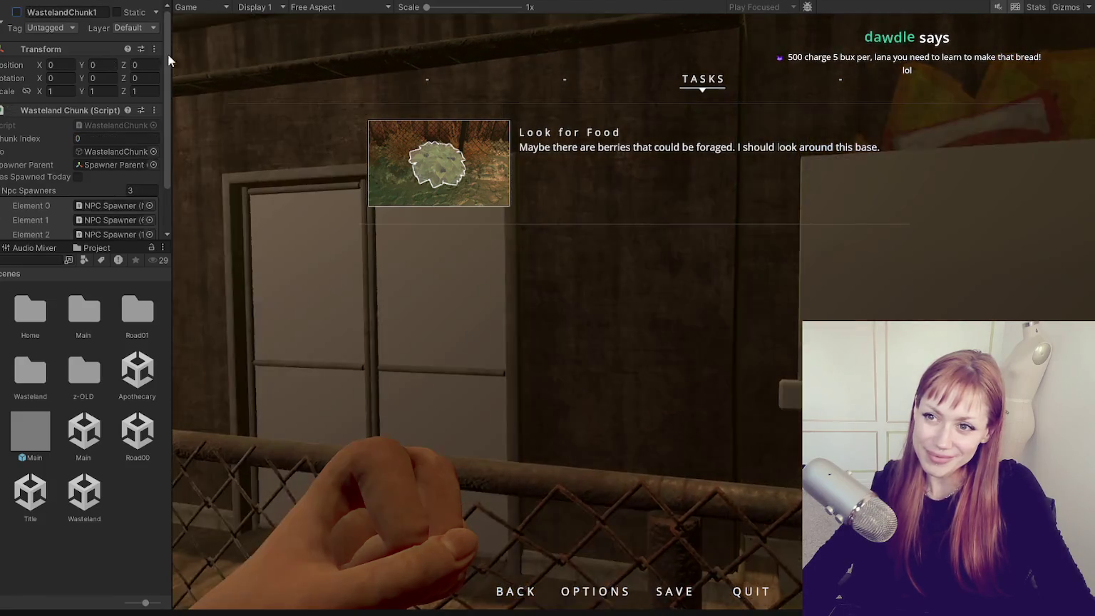
pyautogui.moveTo(172, 50); pyautogui.dragTo(7, 50)
pyautogui.press('Escape')
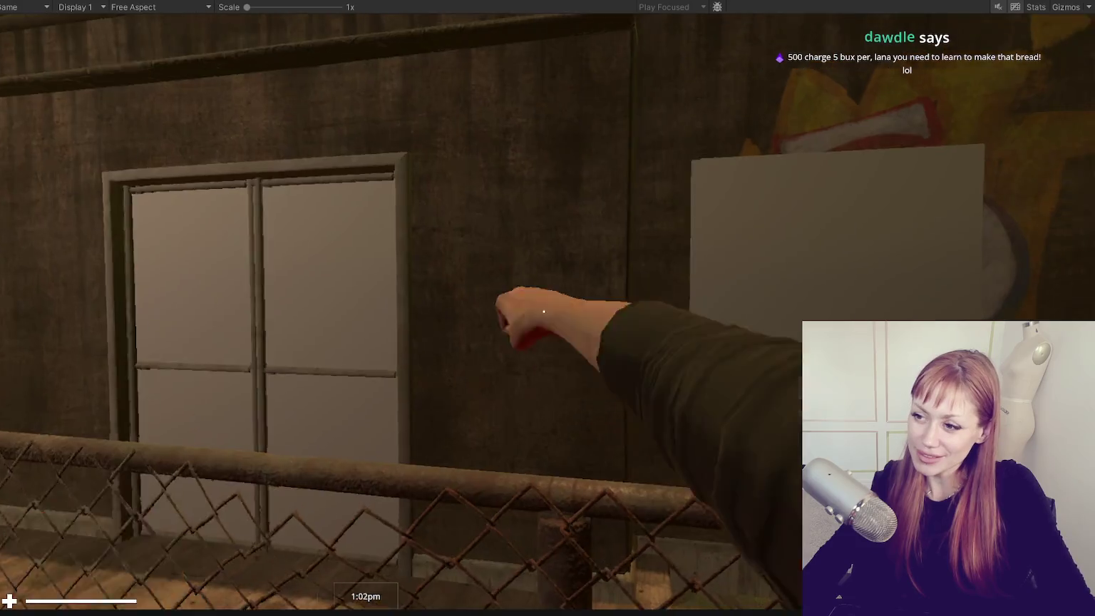
pyautogui.press('s')
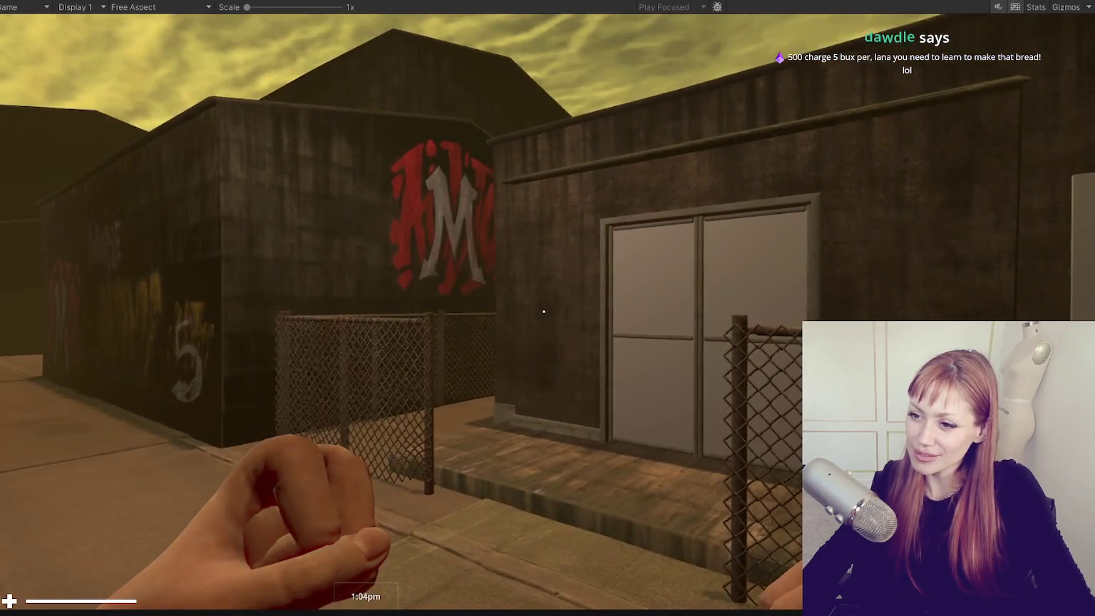
pyautogui.press('s')
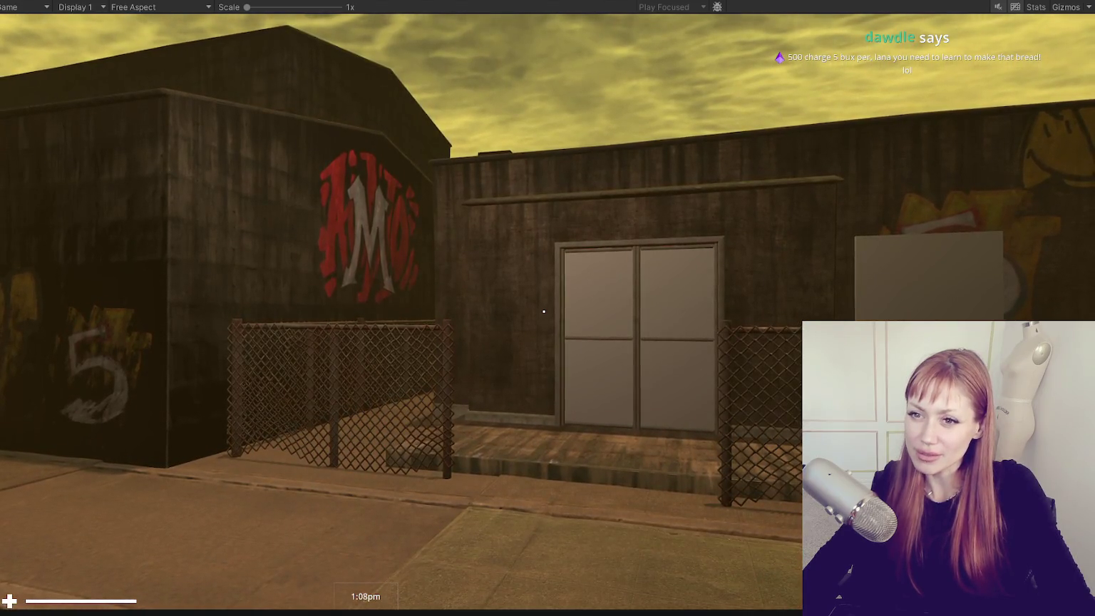
pyautogui.press('Escape')
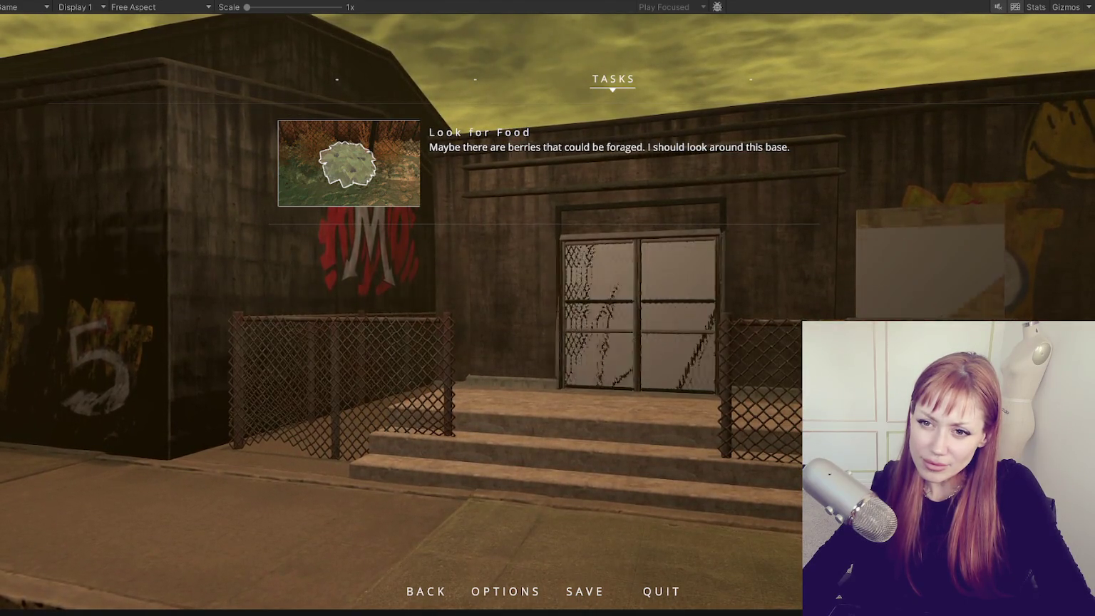
pyautogui.press('Escape')
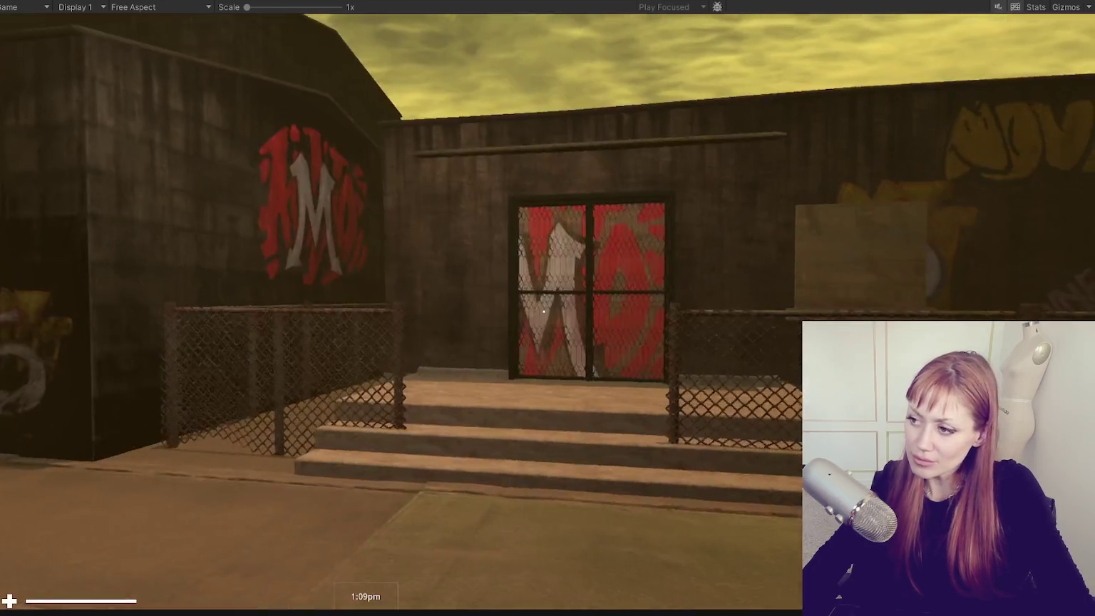
pyautogui.press('s')
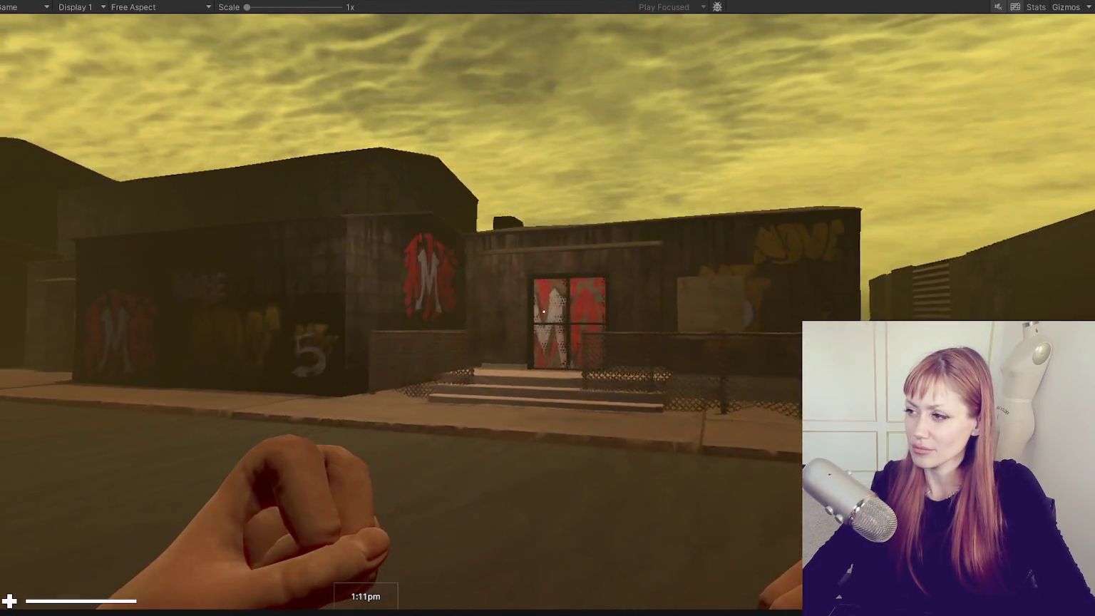
pyautogui.press('d')
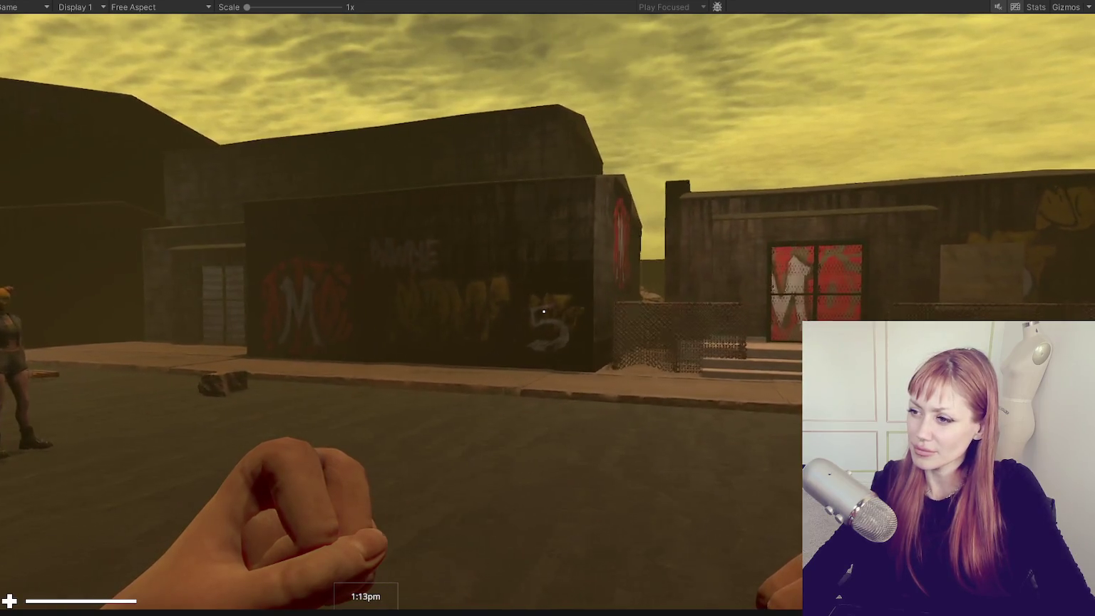
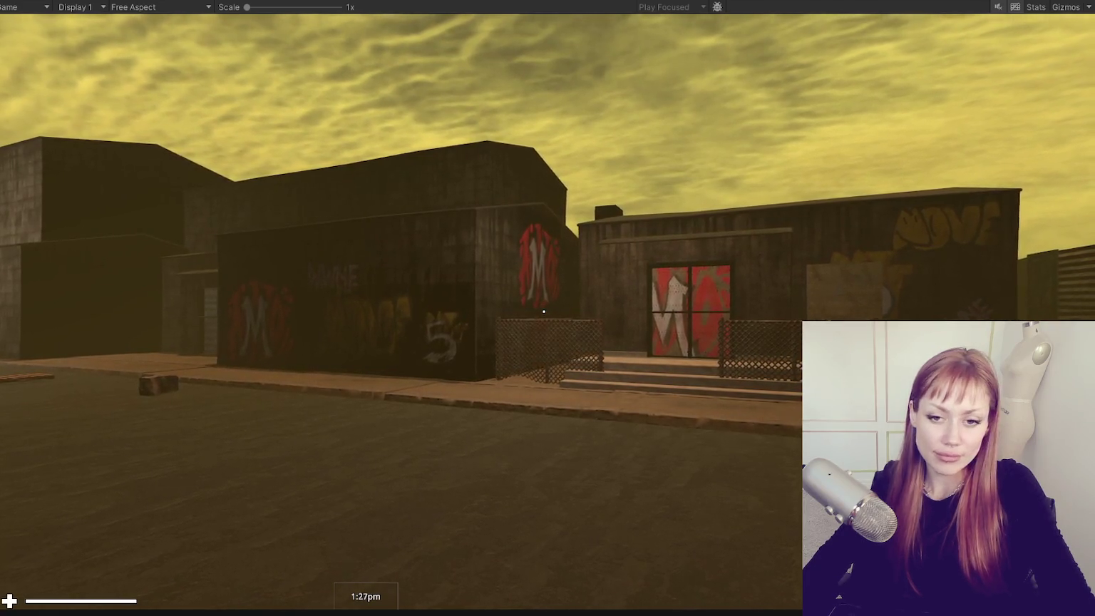
# Take control of the player and walk past the left graffiti building and along the fence.
pyautogui.click(702, 419)
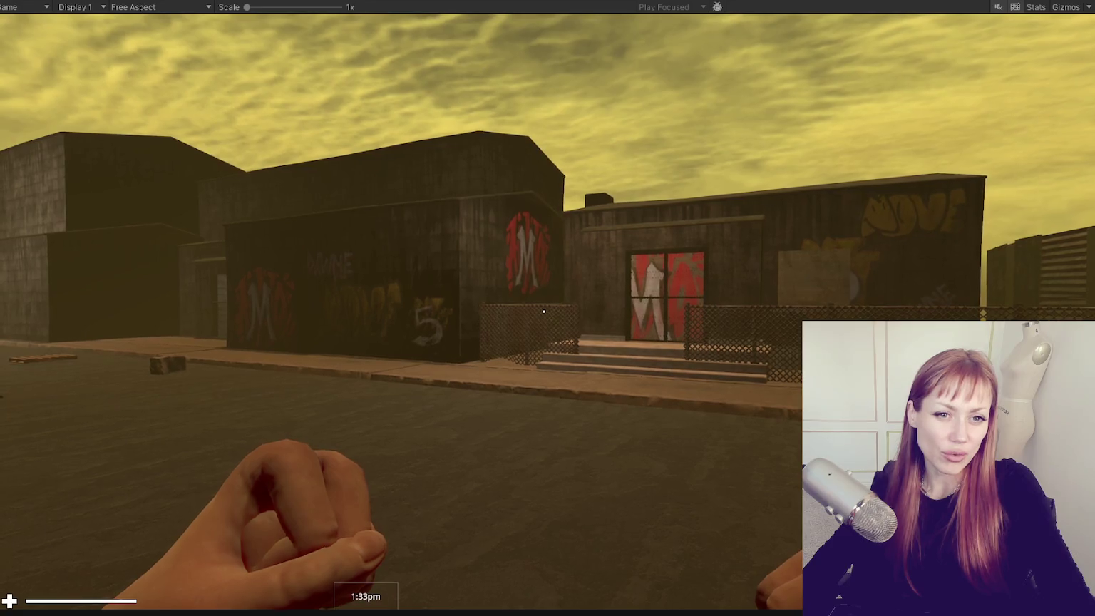
pyautogui.press('w')
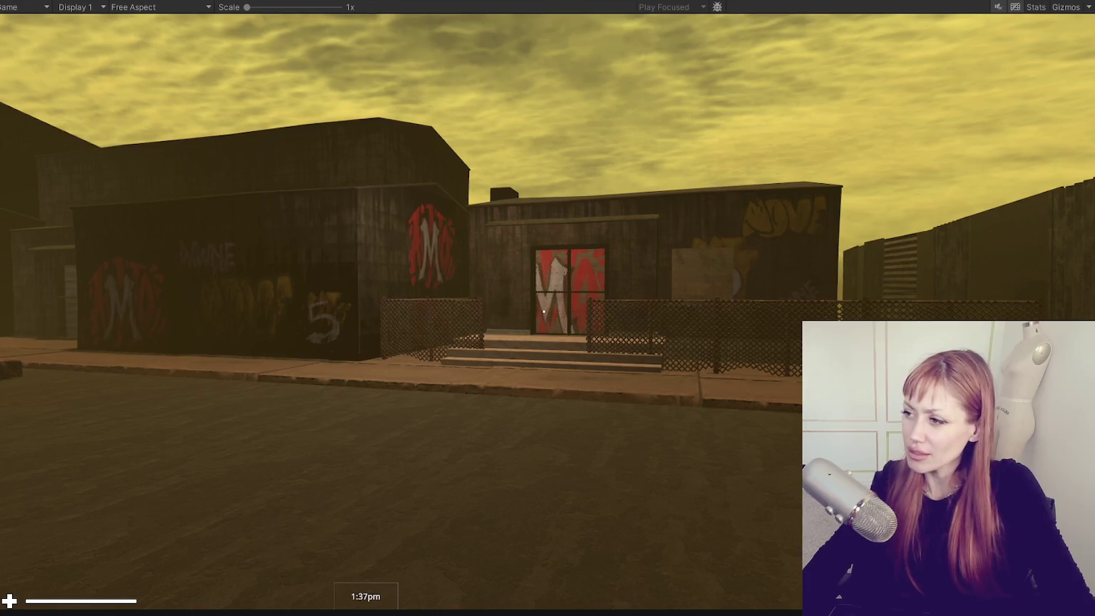
pyautogui.press('w')
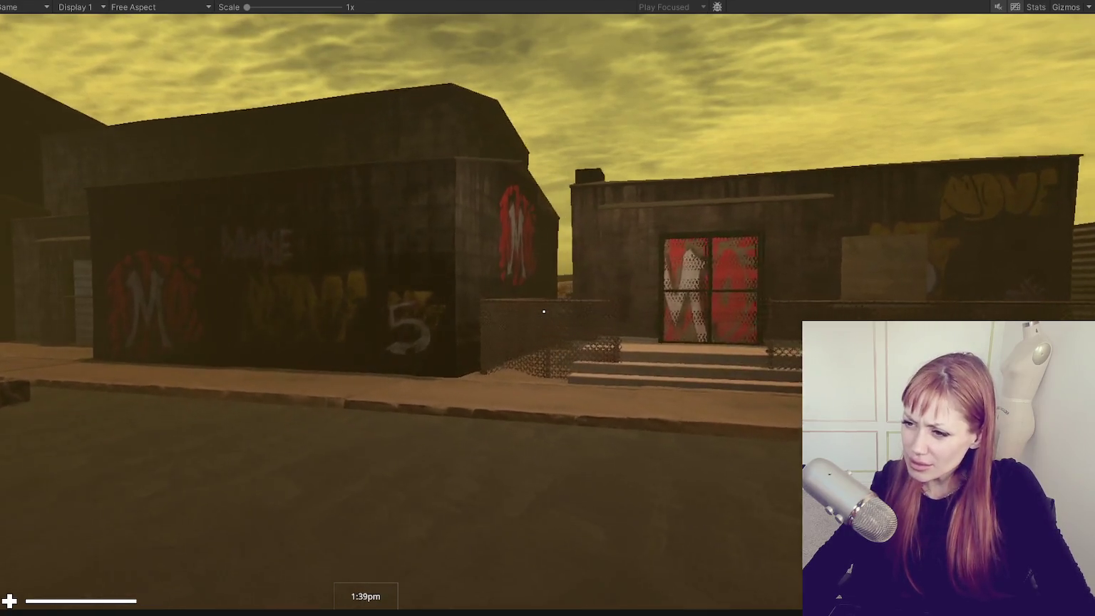
pyautogui.press('w')
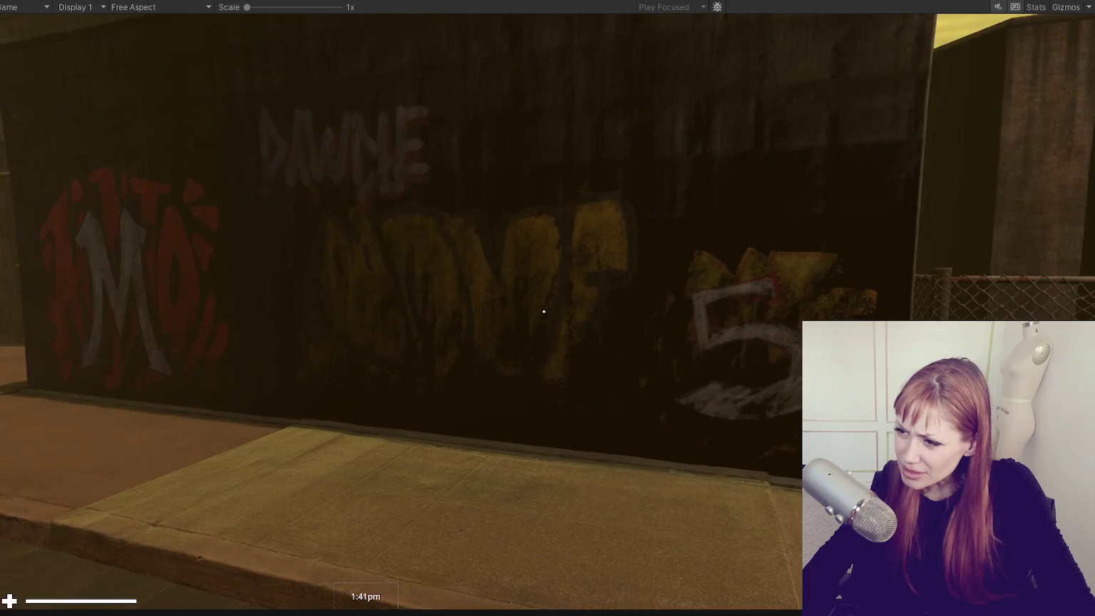
pyautogui.press('w')
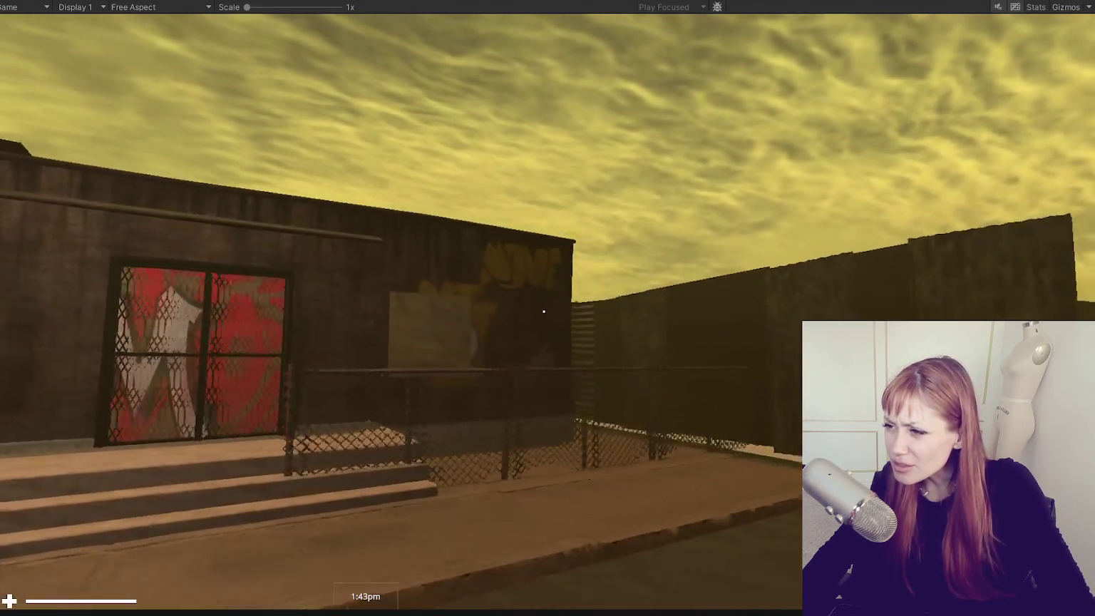
pyautogui.press('w')
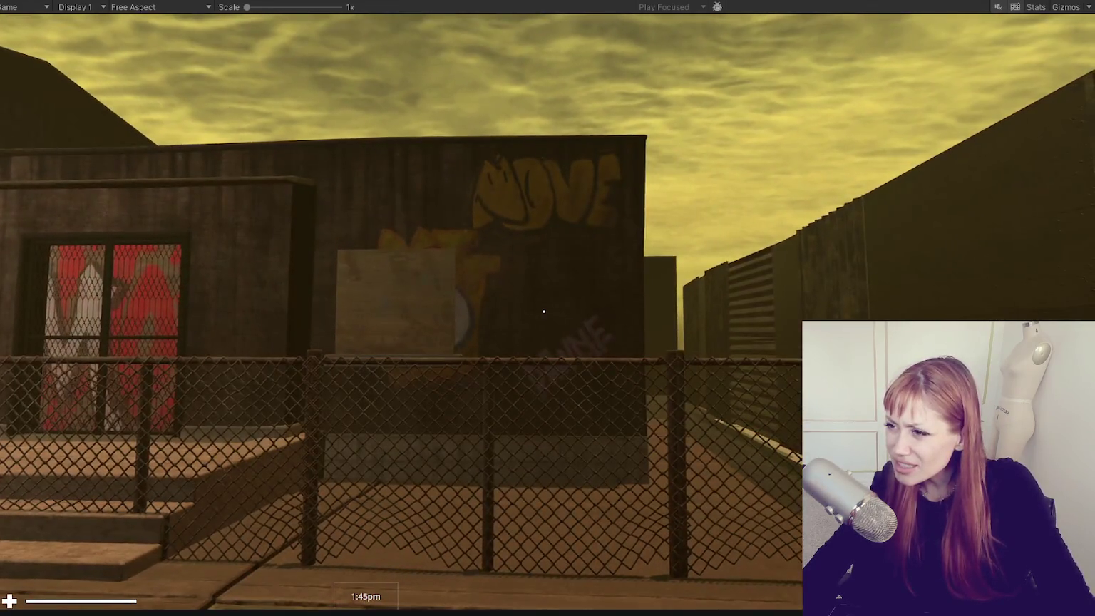
pyautogui.press('w')
# Walk back past the M graffiti wall to the red-door building, then pause and stop the game.
pyautogui.press('w')
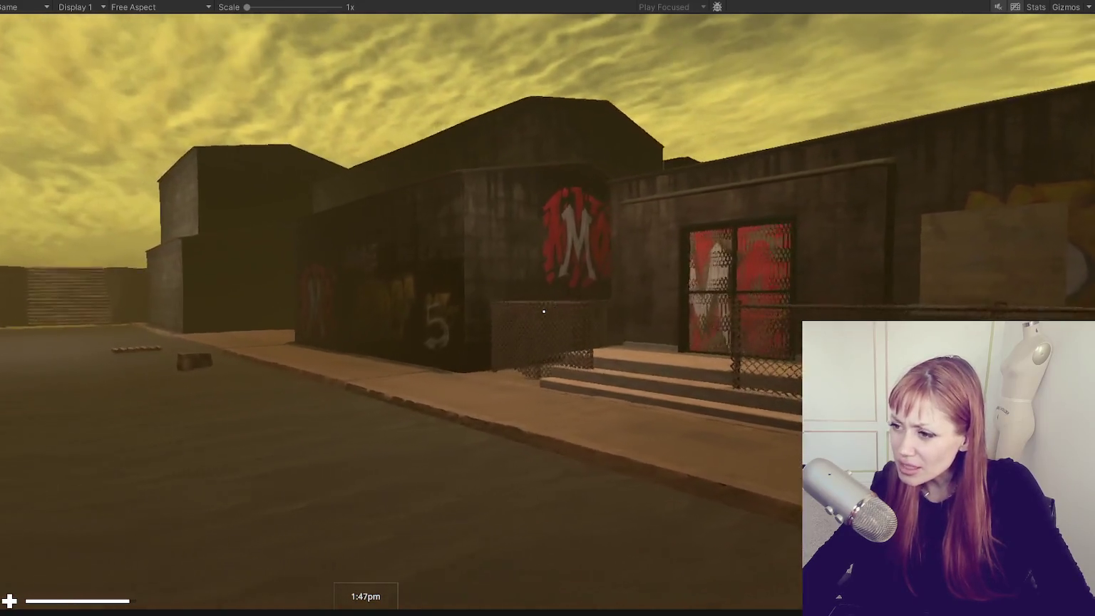
pyautogui.press('w')
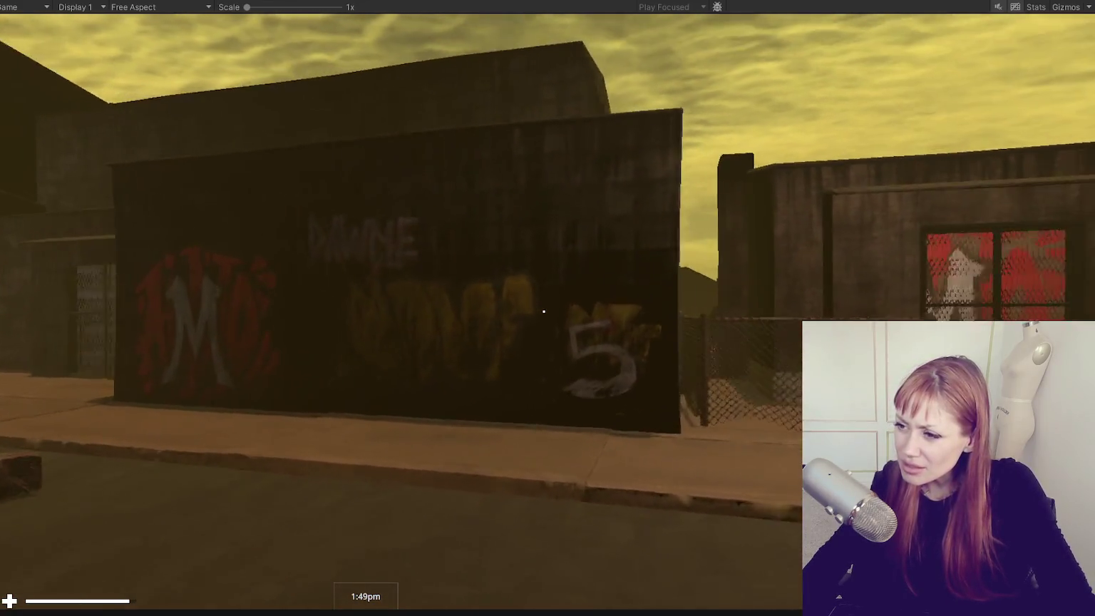
pyautogui.press('w')
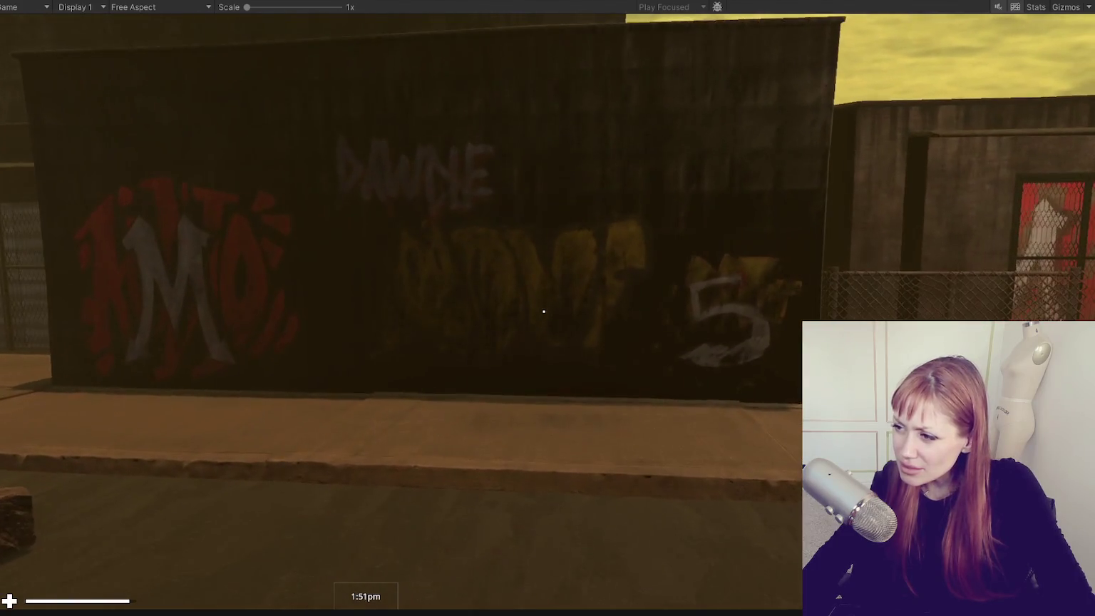
pyautogui.press('s')
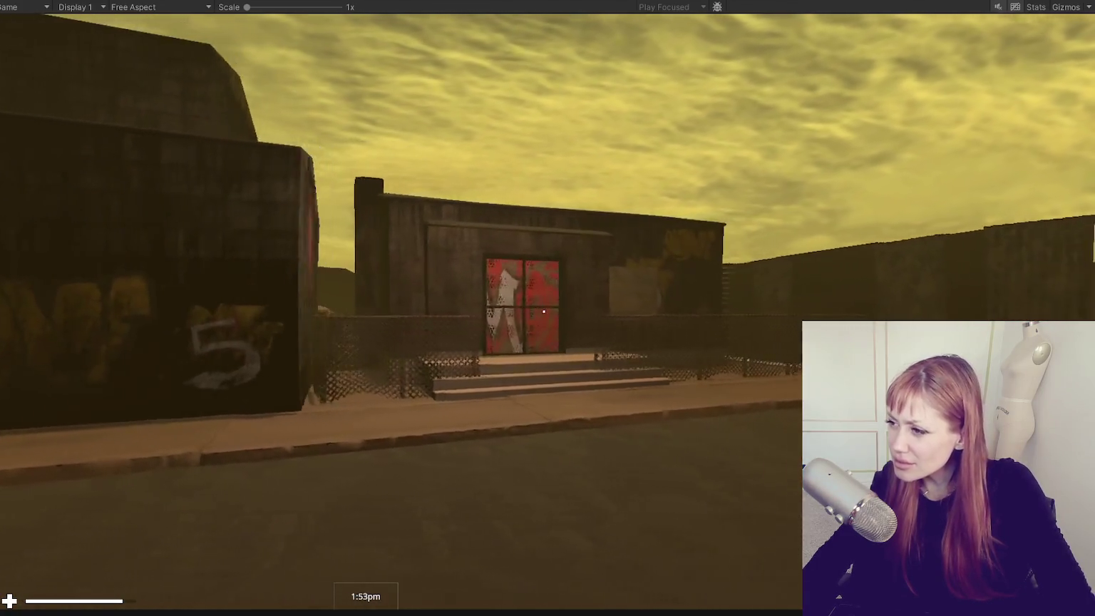
pyautogui.press('d')
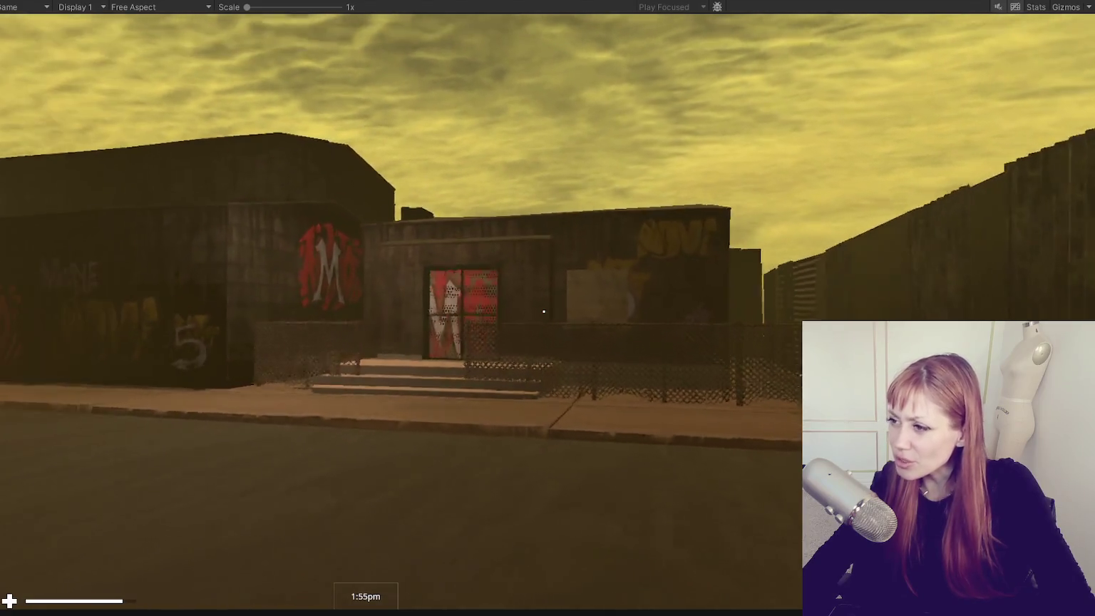
pyautogui.press('w')
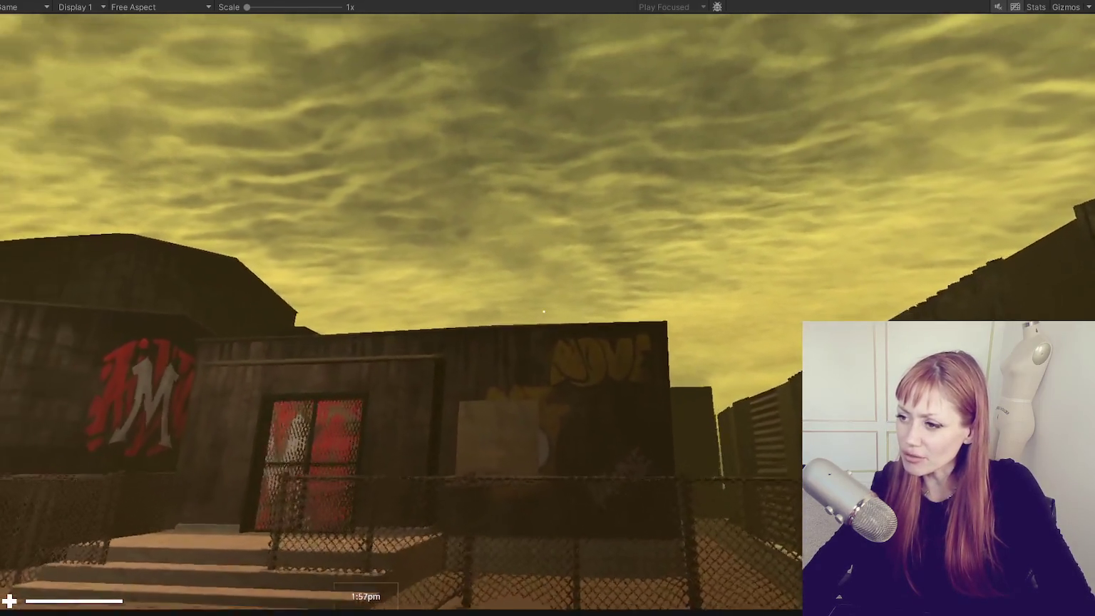
pyautogui.press('Escape')
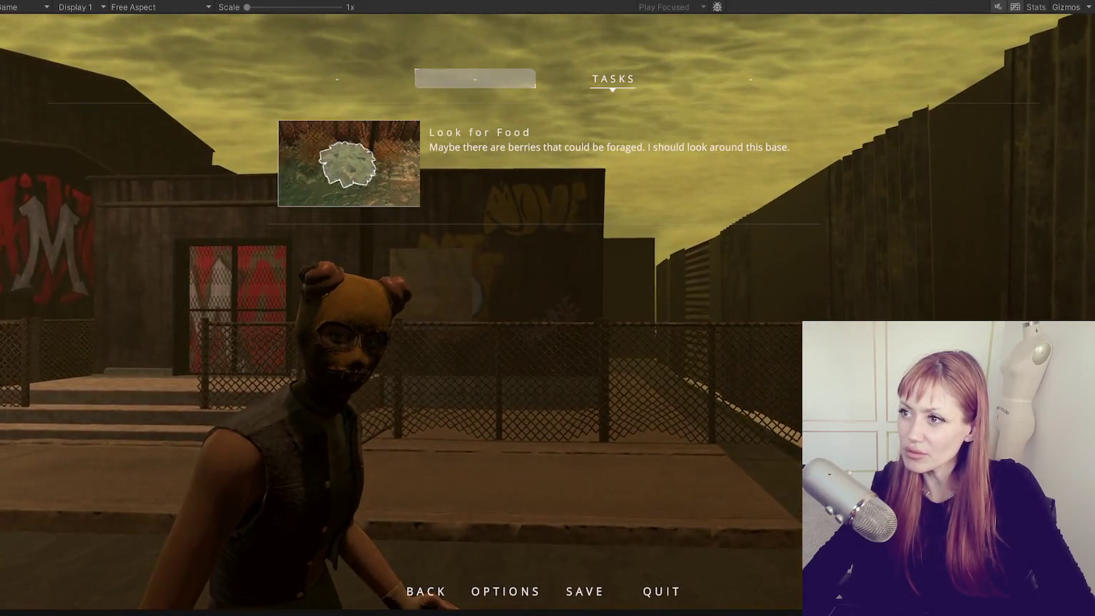
pyautogui.hotkey('ctrl', '1')
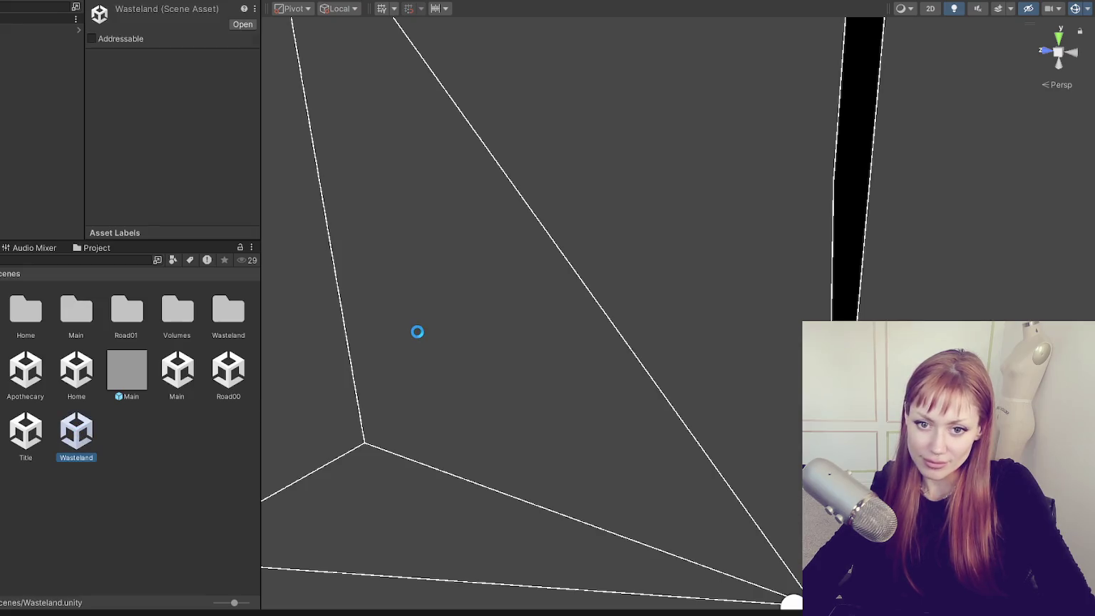
# Raise the Graffiti - Dawdle decal higher on the wall.
pyautogui.scroll(5, 445, 332)
pyautogui.scroll(3, 504, 387)
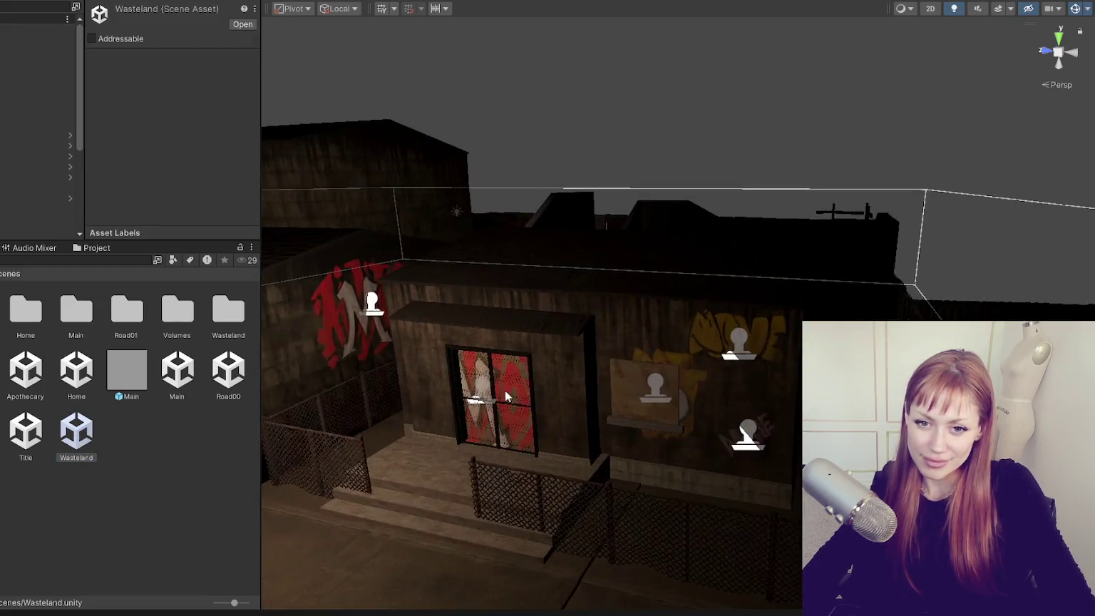
pyautogui.scroll(5, 660, 330)
pyautogui.click(848, 260)
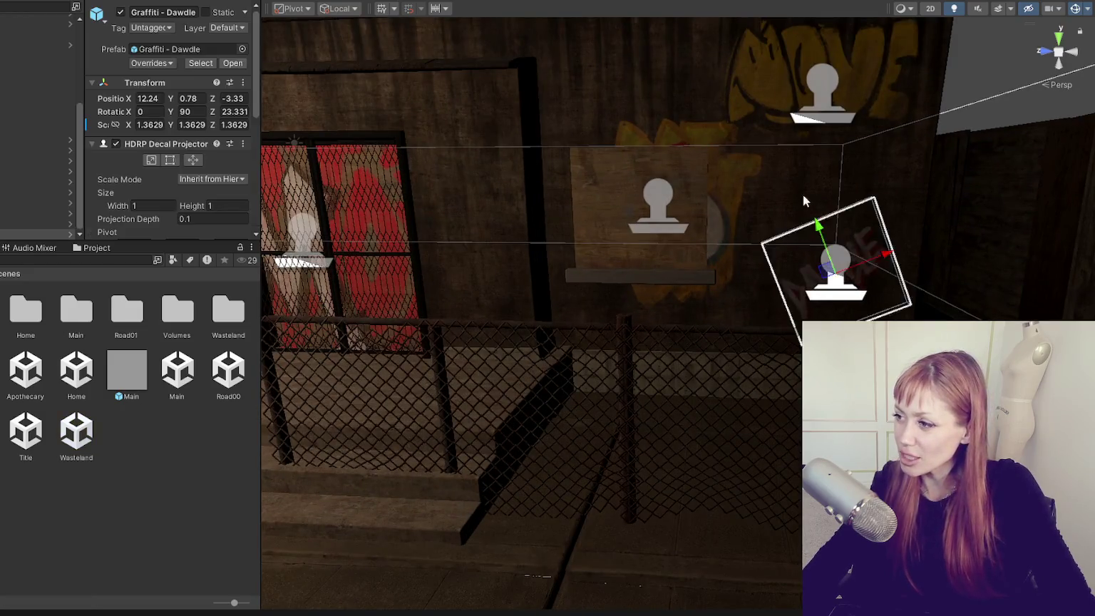
pyautogui.scroll(-3, 810, 187)
pyautogui.moveTo(713, 336); pyautogui.dragTo(697, 300)
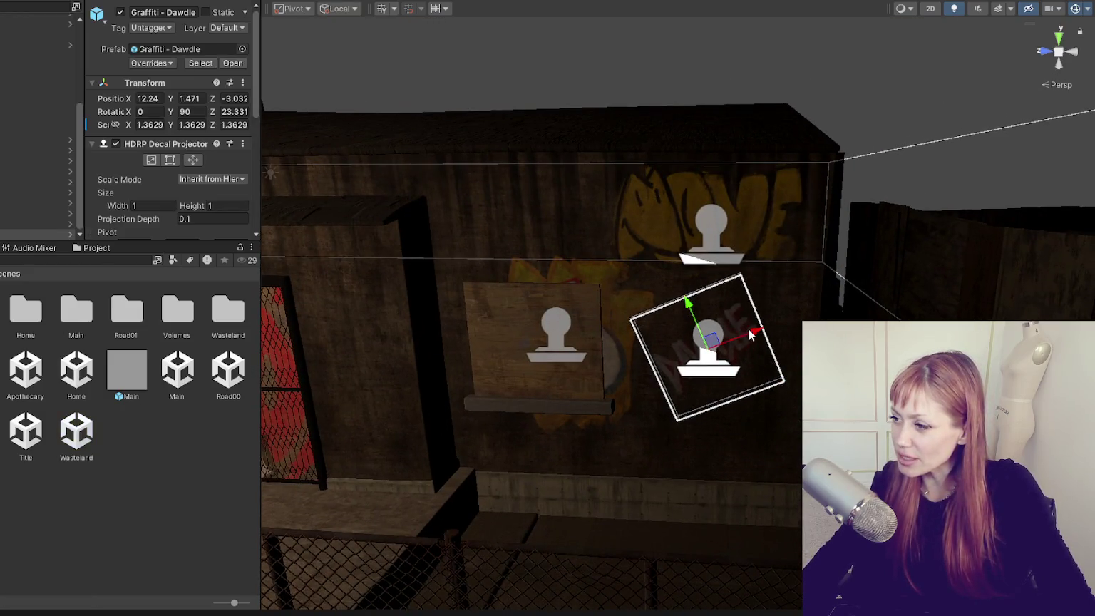
pyautogui.moveTo(750, 335); pyautogui.dragTo(767, 327)
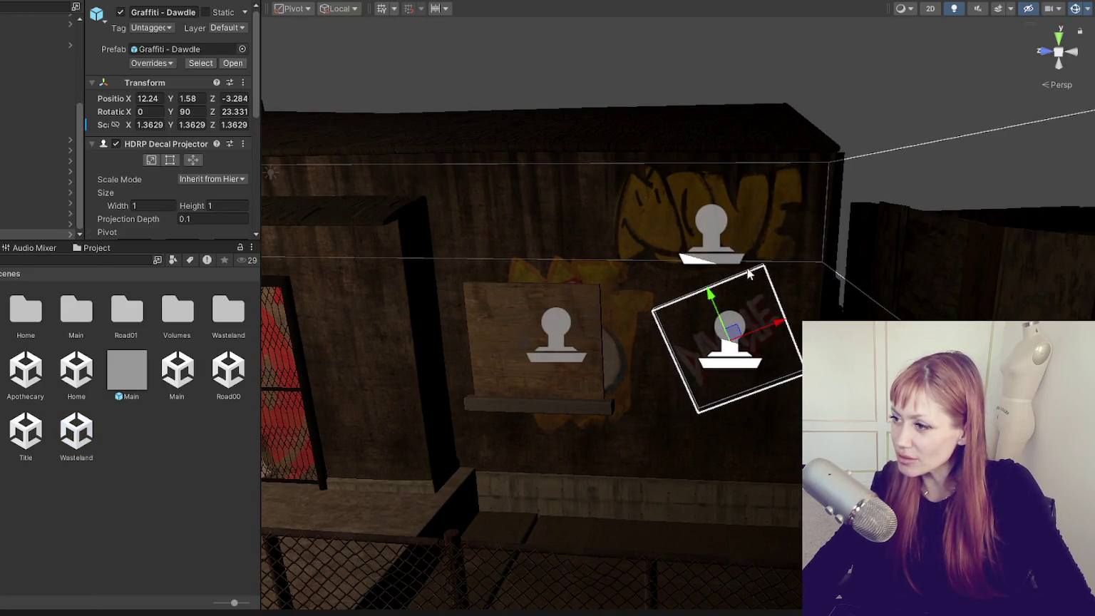
# Move the Graffiti - Nove(embers) decal down the wall.
pyautogui.click(719, 183)
pyautogui.click(711, 243)
pyautogui.click(721, 214)
pyautogui.click(721, 214)
pyautogui.click(711, 213)
pyautogui.moveTo(711, 187); pyautogui.dragTo(712, 407)
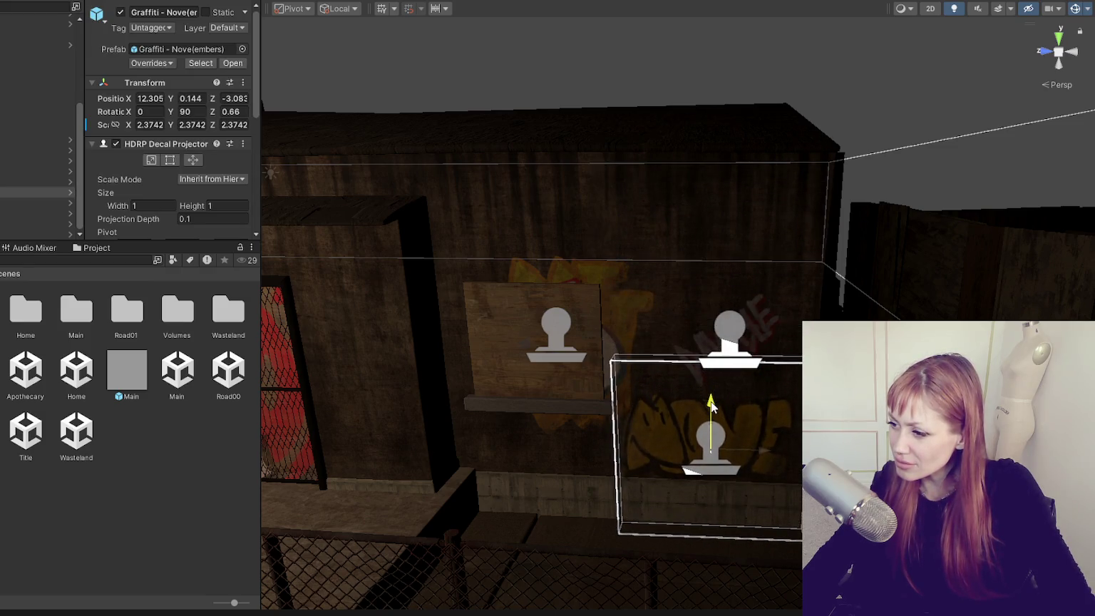
pyautogui.moveTo(764, 450); pyautogui.dragTo(780, 454)
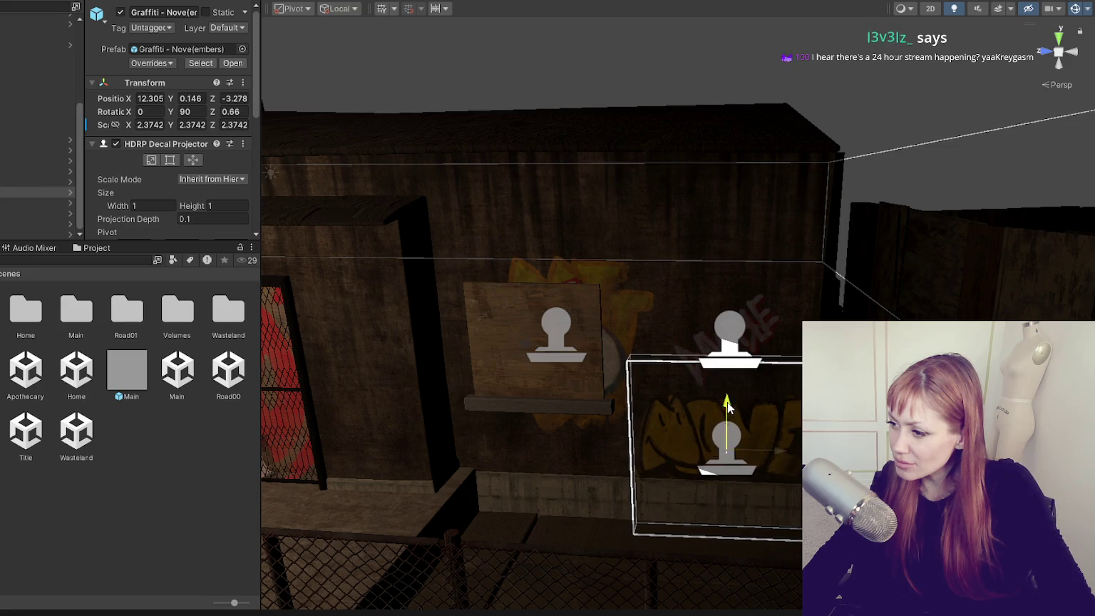
pyautogui.moveTo(728, 406); pyautogui.dragTo(727, 402)
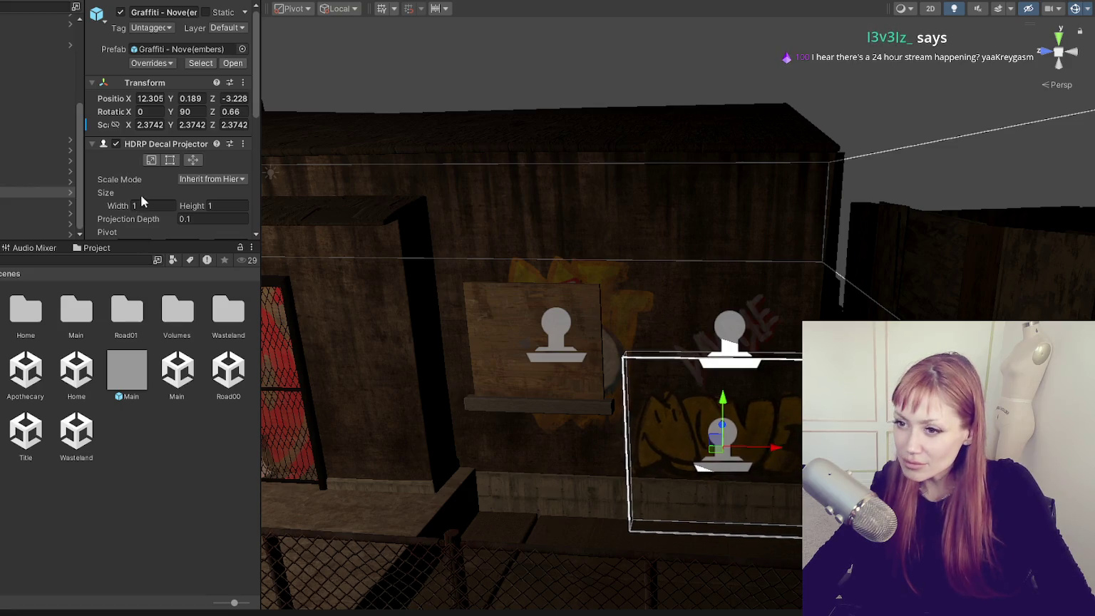
# Lower the Nove(embers) decal's Fade Factor to about 0.4.
pyautogui.scroll(-4, 164, 189)
pyautogui.scroll(-2, 178, 178)
pyautogui.click(193, 163)
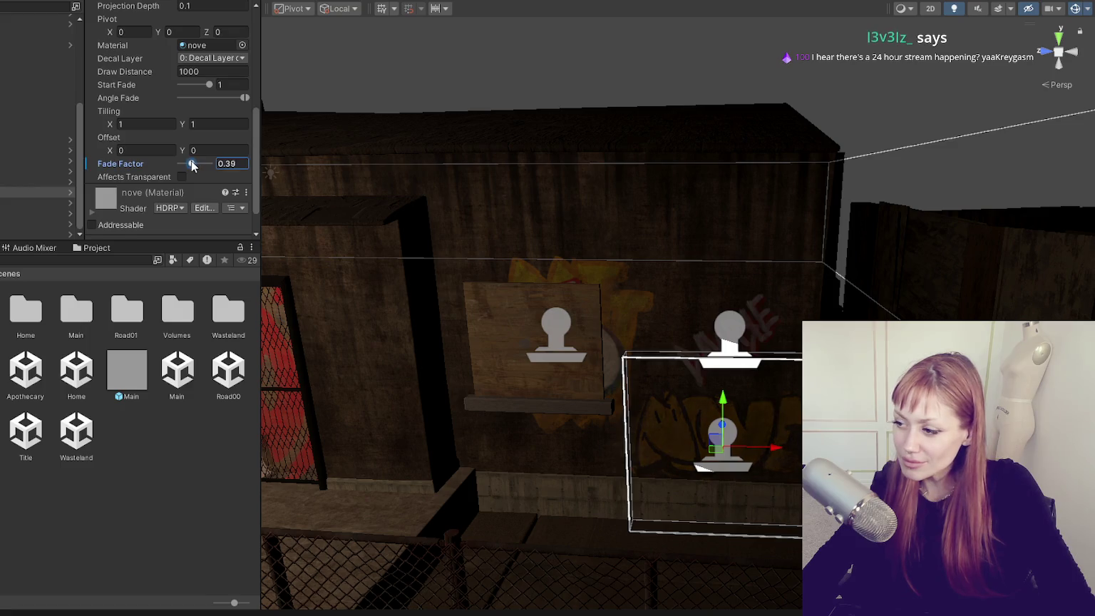
pyautogui.moveTo(673, 176)
pyautogui.mouseDown()
pyautogui.moveTo(665, 210)
pyautogui.moveTo(654, 165)
pyautogui.mouseUp()
# Select the Graffiti - Em Audio decal and review its Decal Projector settings.
pyautogui.click(548, 287)
pyautogui.scroll(-2, 215, 182)
pyautogui.scroll(-3, 197, 162)
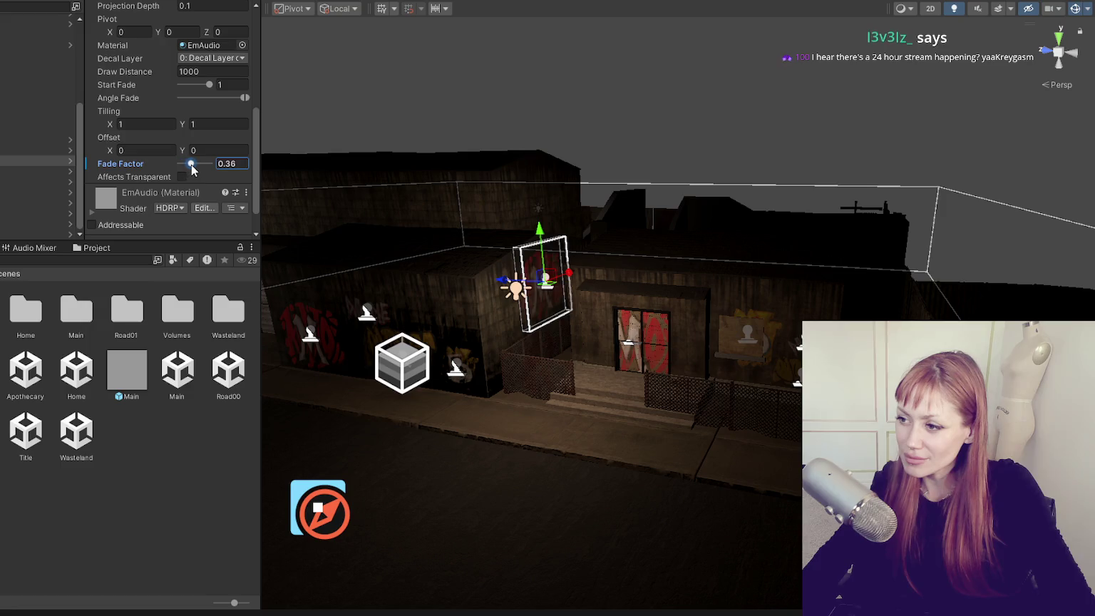
pyautogui.moveTo(499, 321)
pyautogui.mouseDown()
pyautogui.moveTo(555, 287)
pyautogui.moveTo(509, 278)
pyautogui.mouseUp()
pyautogui.click(555, 288)
pyautogui.click(555, 287)
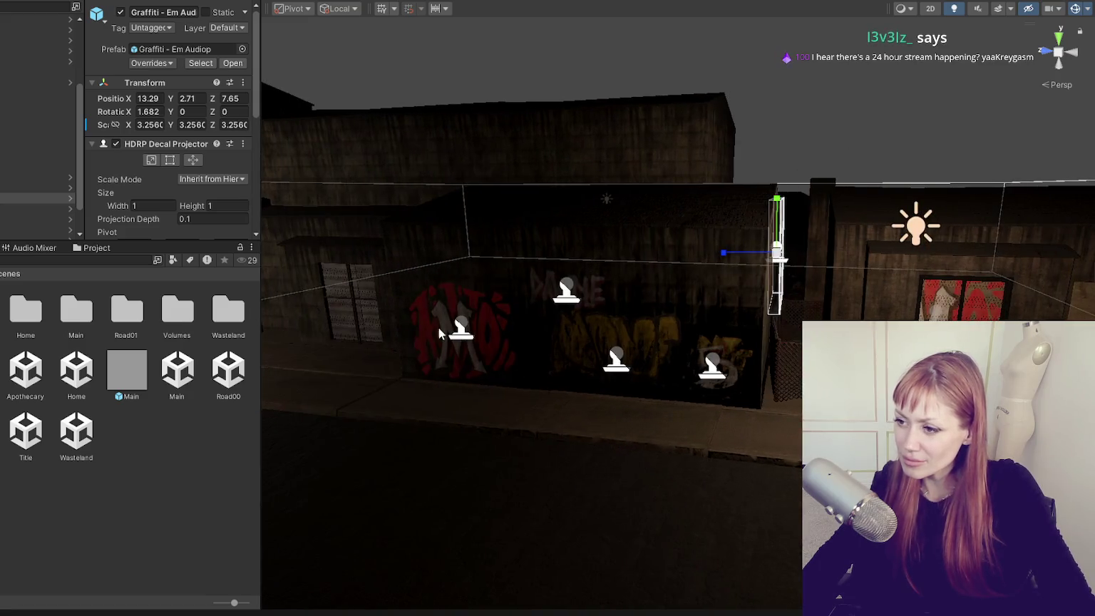
# Check the red M side-wall decal and the red-door graffiti decal in the Inspector.
pyautogui.click(451, 333)
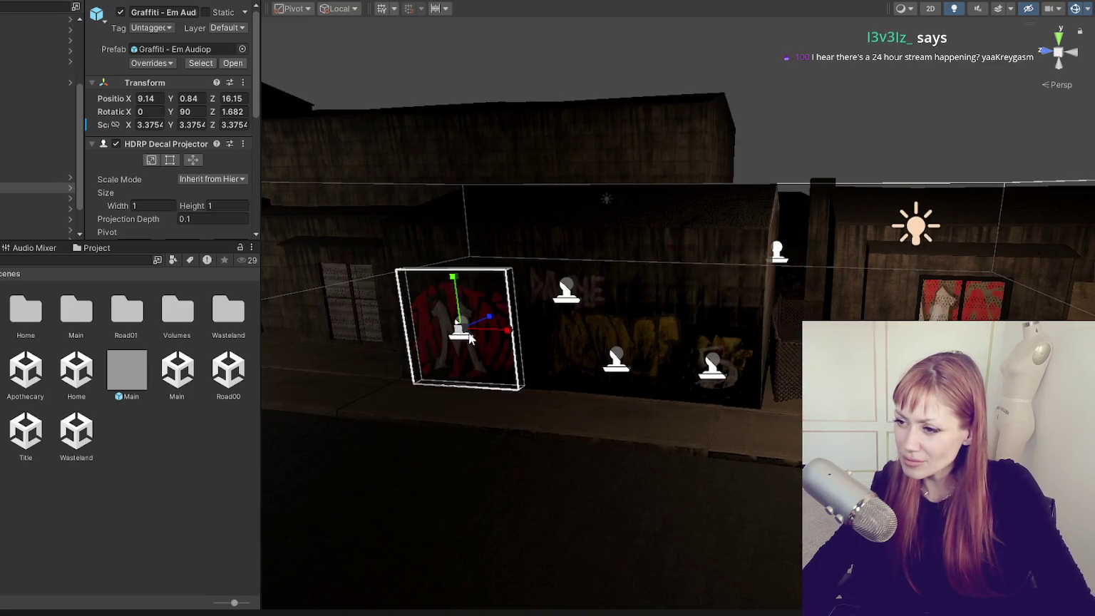
pyautogui.scroll(-2, 185, 163)
pyautogui.scroll(-3, 185, 163)
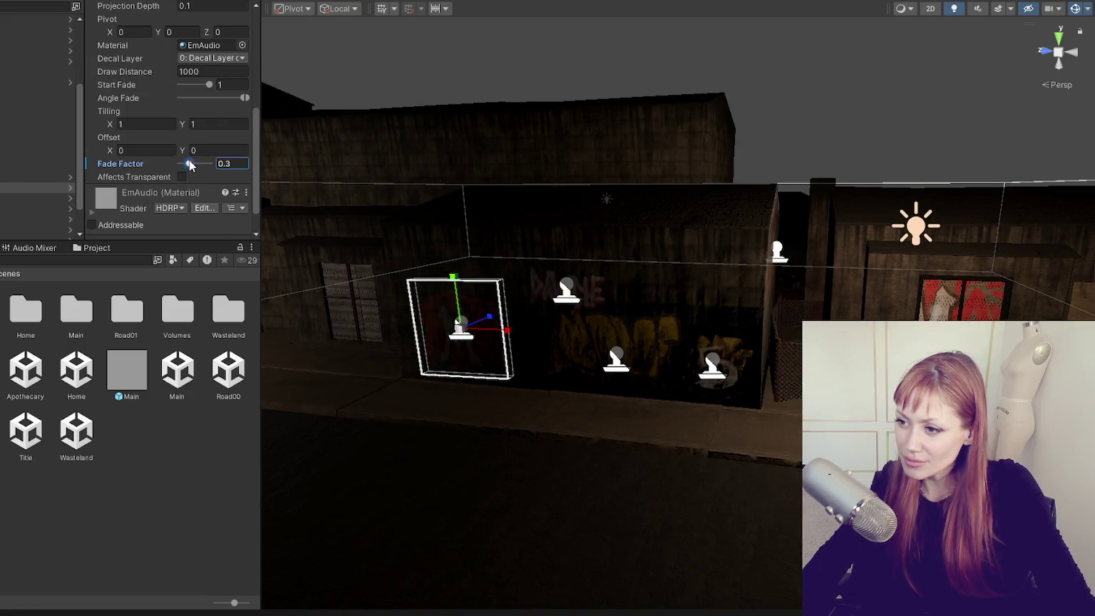
pyautogui.click(537, 306)
pyautogui.moveTo(538, 307); pyautogui.dragTo(856, 145)
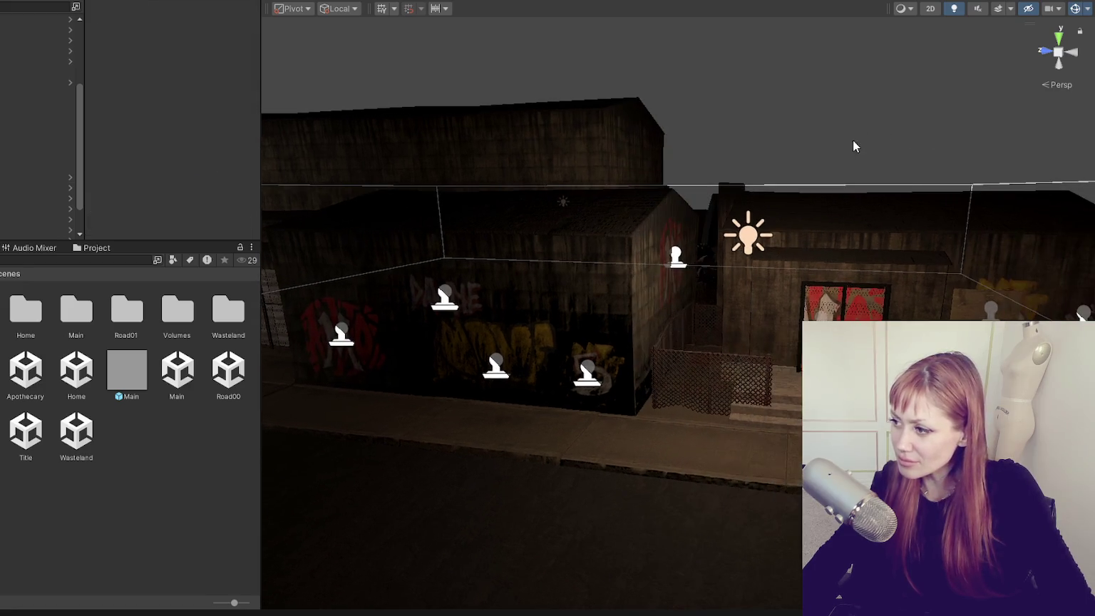
pyautogui.click(827, 306)
pyautogui.scroll(-5, 193, 191)
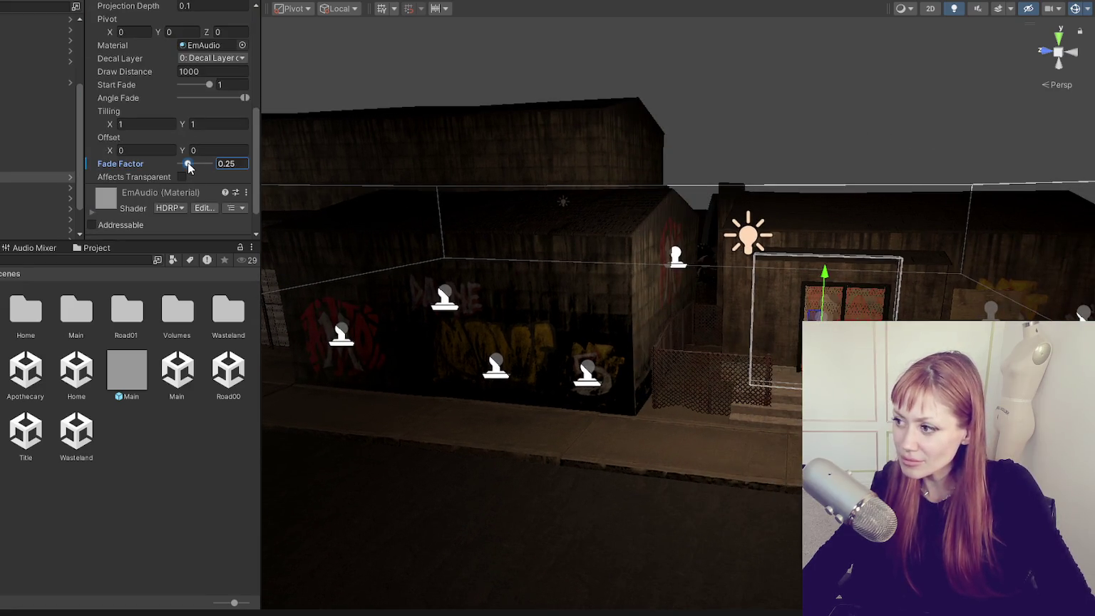
pyautogui.click(541, 299)
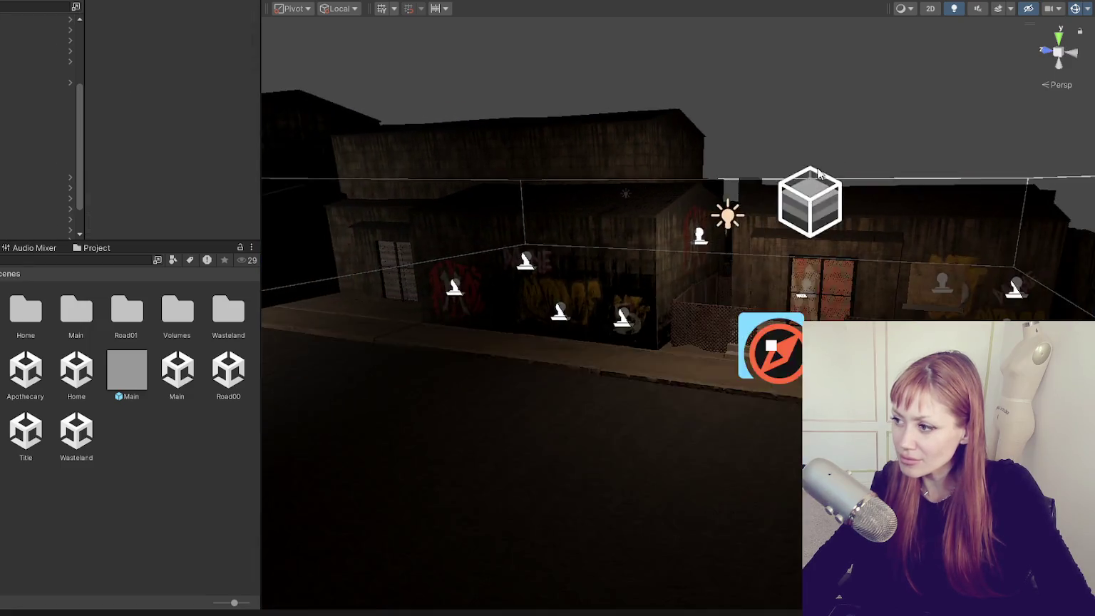
# Orbit and zoom around the buildings to review the adjusted decals.
pyautogui.moveTo(542, 300); pyautogui.dragTo(875, 166)
pyautogui.moveTo(939, 176)
pyautogui.mouseDown()
pyautogui.moveTo(716, 176)
pyautogui.moveTo(815, 163)
pyautogui.moveTo(694, 190)
pyautogui.mouseUp()
pyautogui.scroll(-3, 834, 153)
pyautogui.scroll(3, 696, 186)
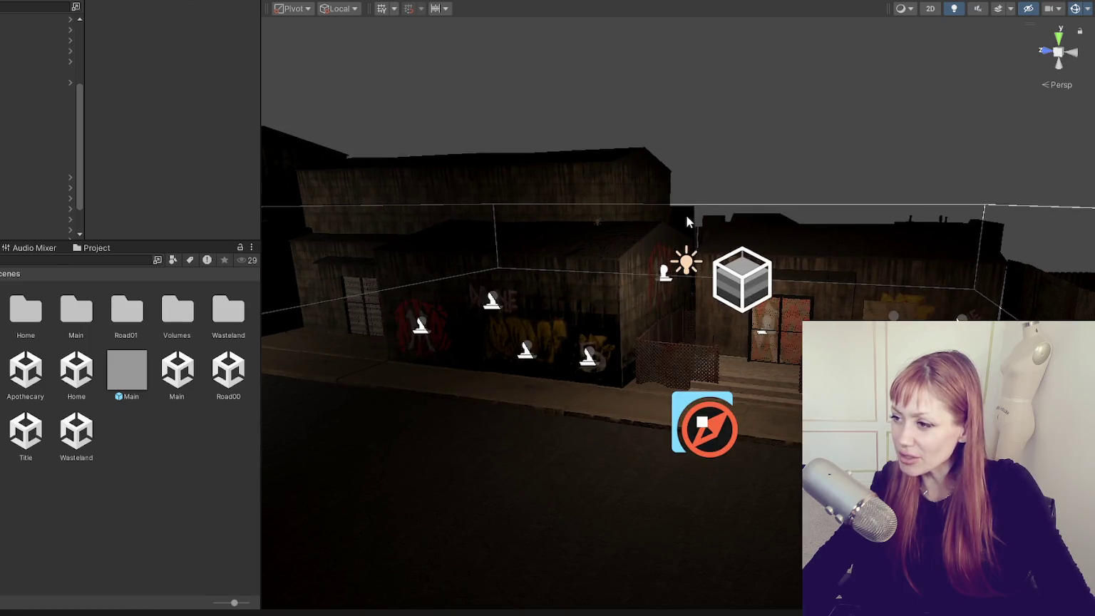
pyautogui.scroll(2, 727, 228)
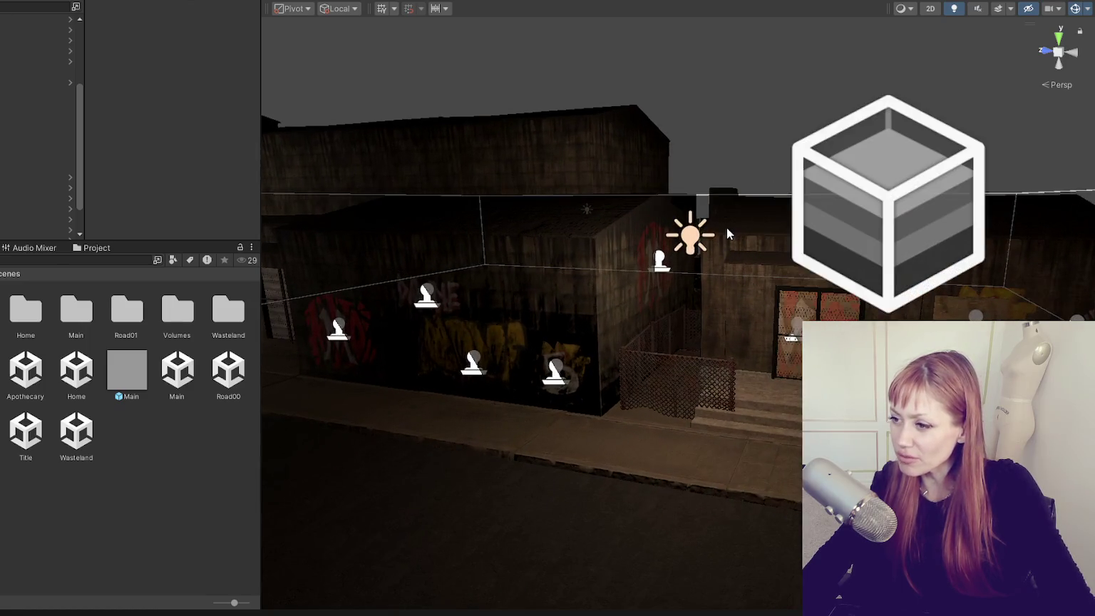
pyautogui.scroll(-5, 487, 381)
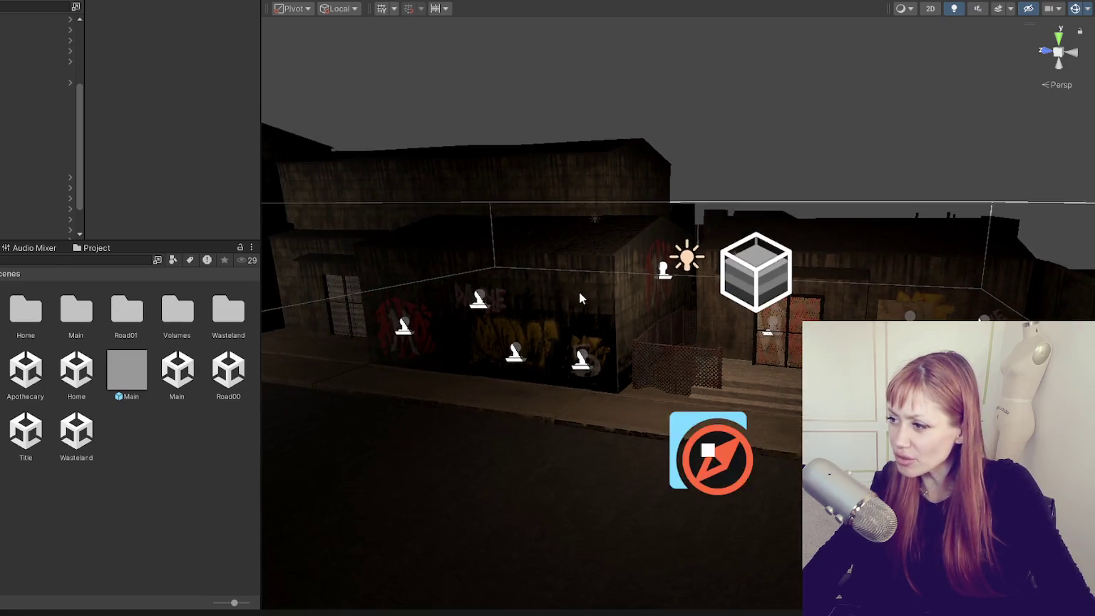
pyautogui.moveTo(570, 301); pyautogui.dragTo(590, 291)
pyautogui.scroll(2, 512, 295)
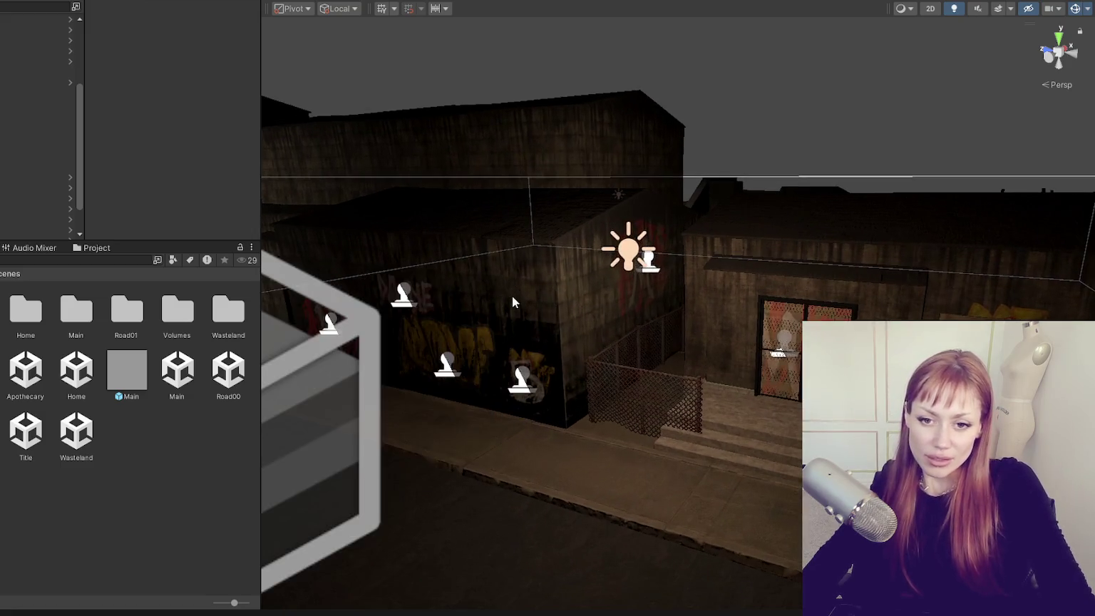
pyautogui.scroll(-3, 545, 289)
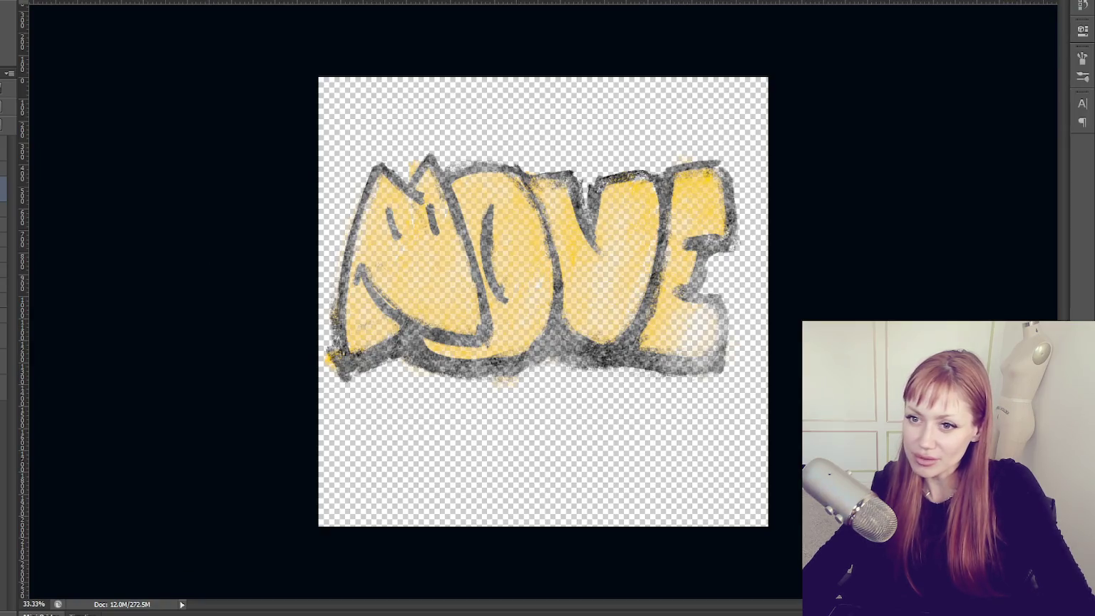
# Remove the yellow MOVE graffiti and fill the empty canvas with white.
pyautogui.hotkey('ctrl', 'z')
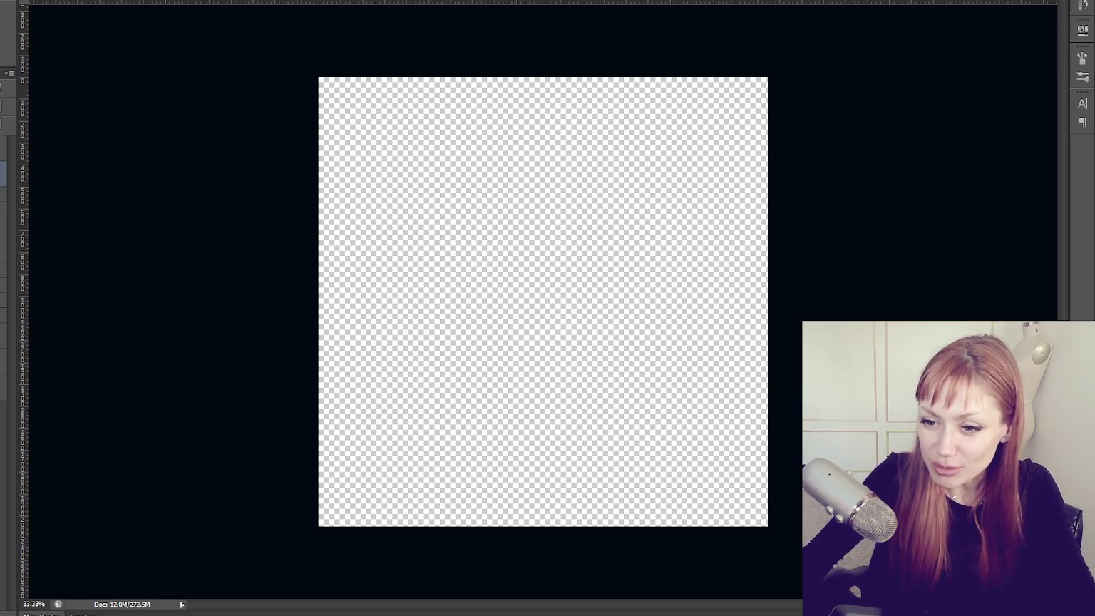
pyautogui.hotkey('ctrl', 'BackSpace')
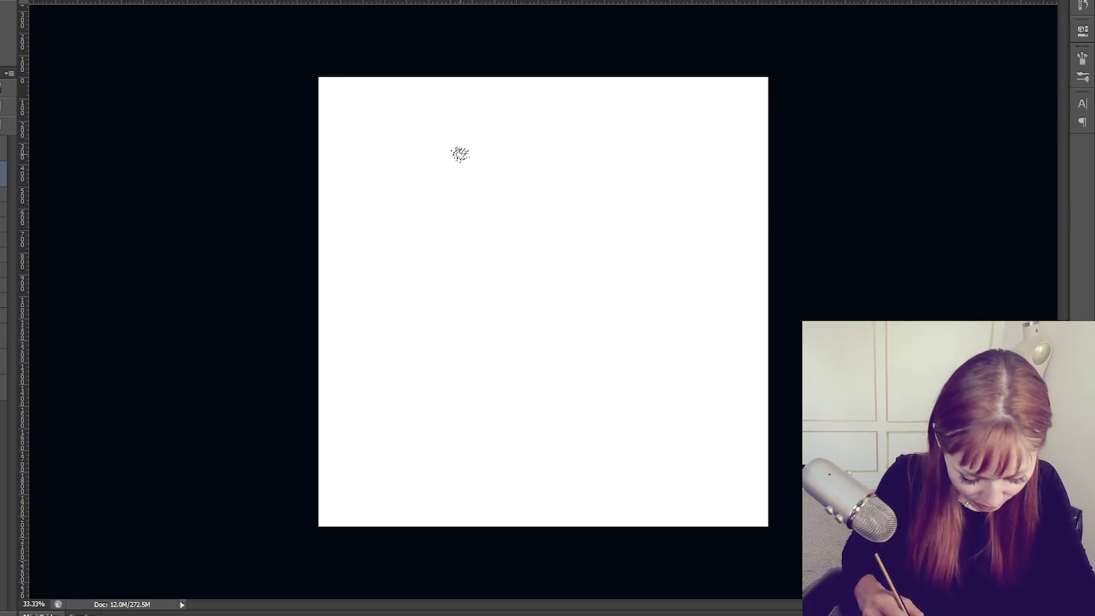
pyautogui.click(43, 1)
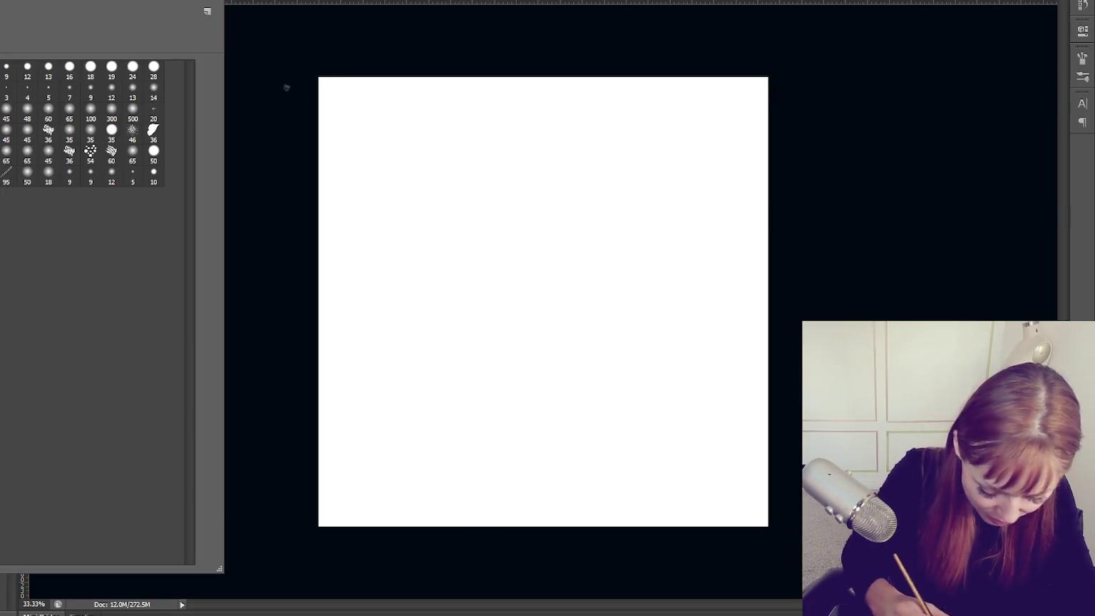
# Paint the D and E of DEMONIC in tall, narrow red strokes.
pyautogui.moveTo(435, 154); pyautogui.dragTo(438, 263)
pyautogui.hotkey('ctrl', 'z')
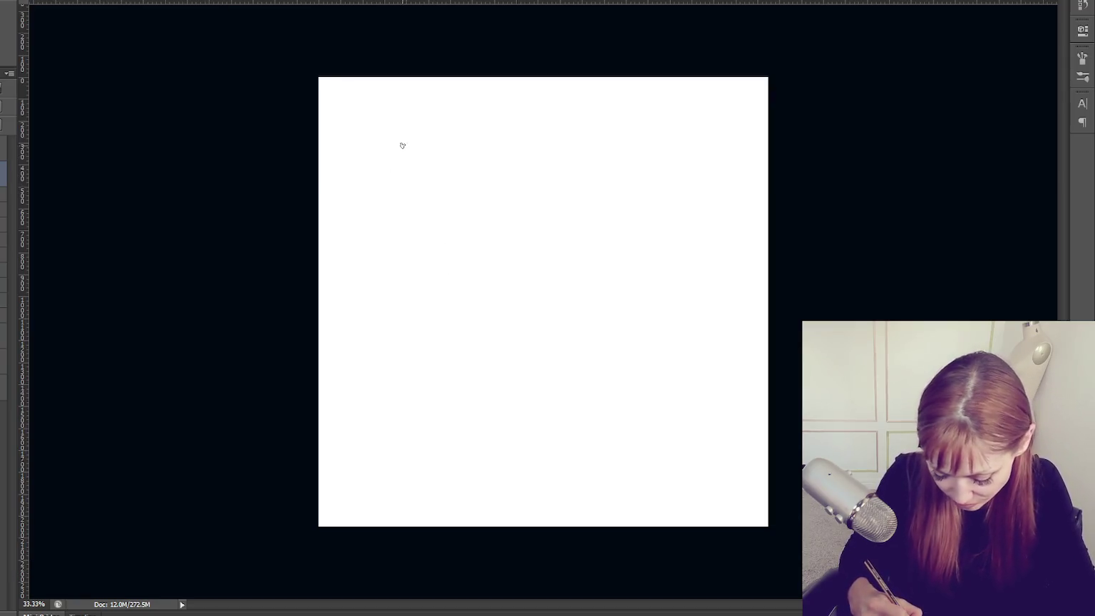
pyautogui.moveTo(400, 129); pyautogui.dragTo(404, 235)
pyautogui.hotkey('ctrl', 'z')
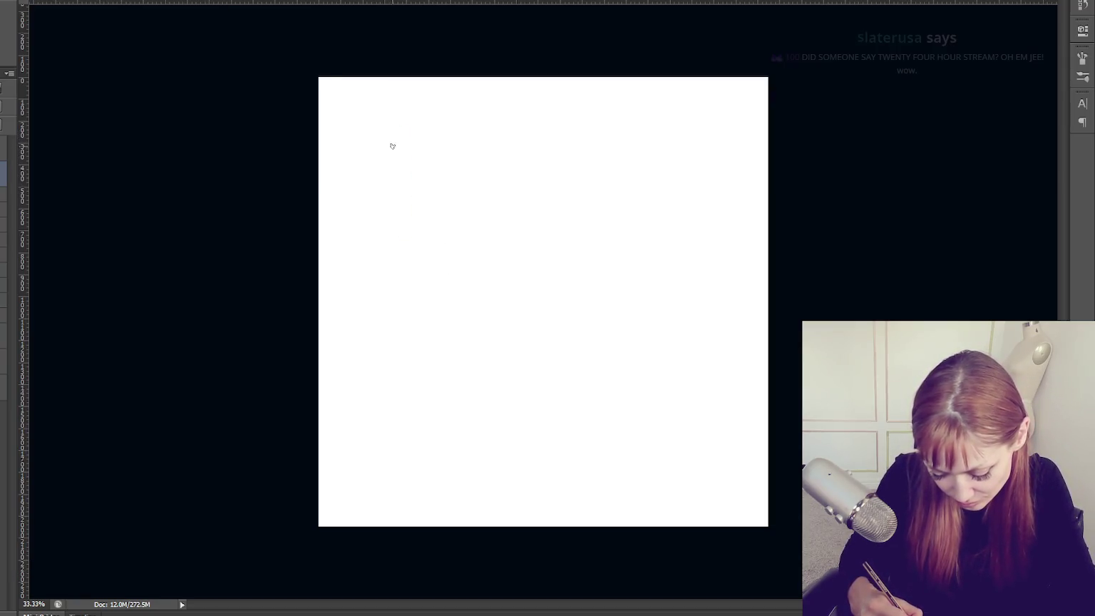
pyautogui.moveTo(386, 136); pyautogui.dragTo(394, 268)
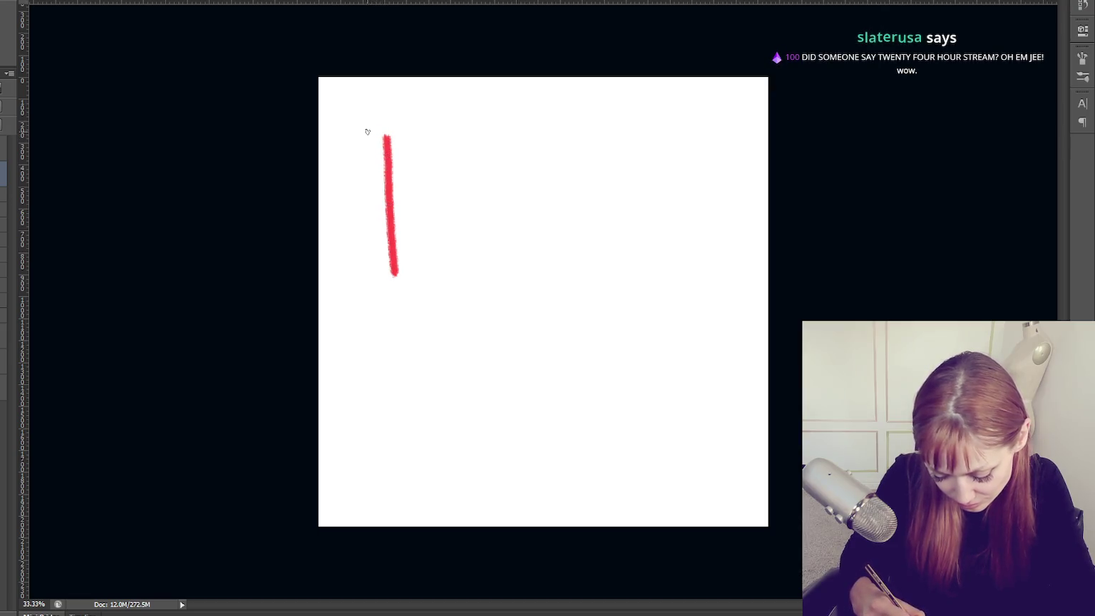
pyautogui.moveTo(400, 136); pyautogui.dragTo(405, 262)
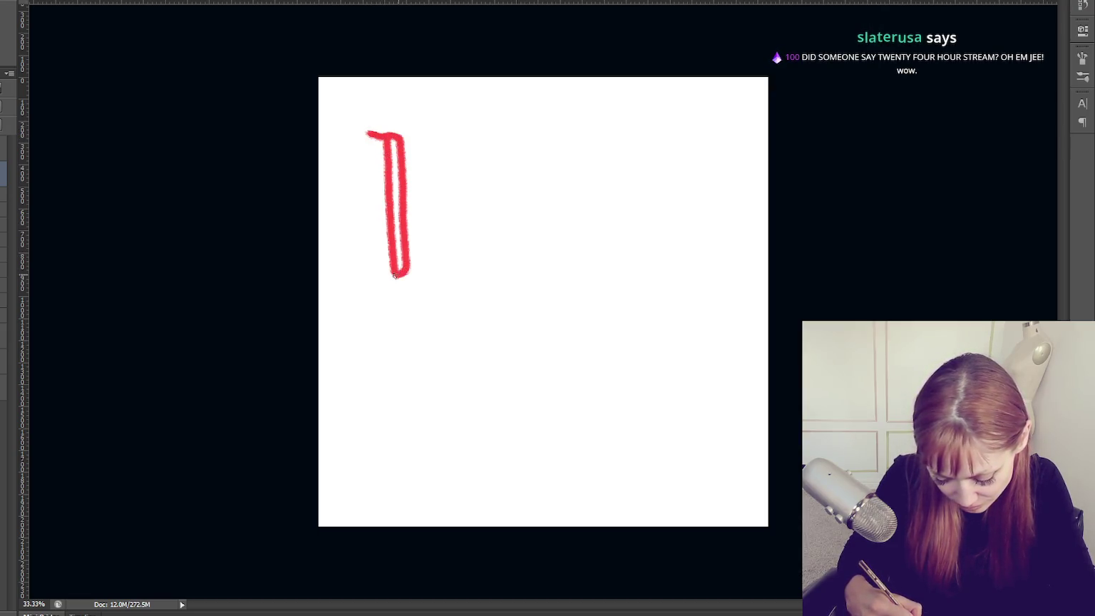
pyautogui.moveTo(411, 136); pyautogui.dragTo(417, 274)
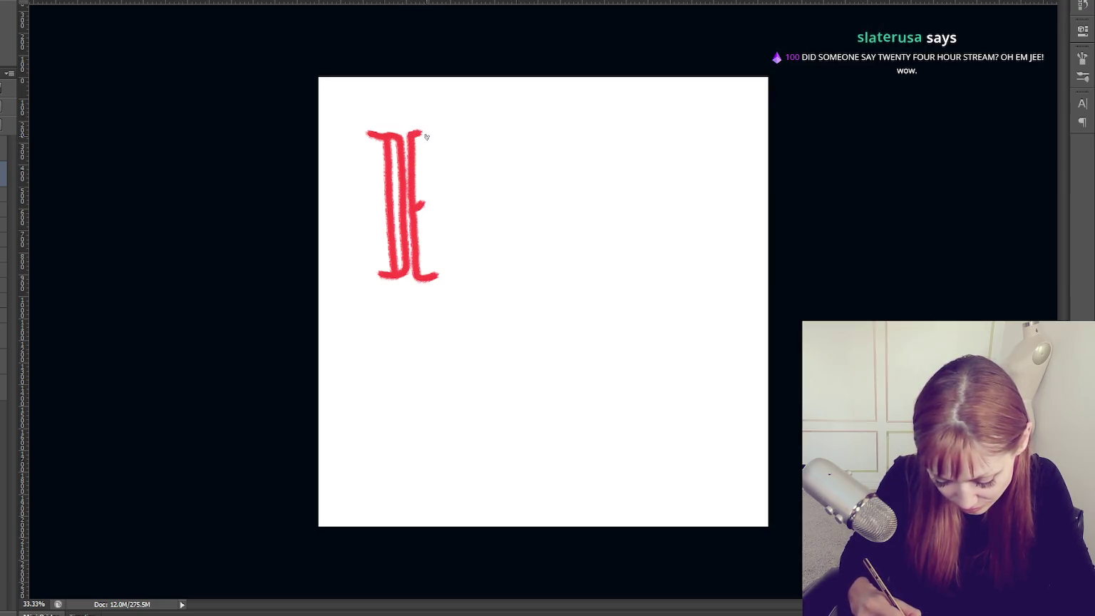
pyautogui.moveTo(426, 136); pyautogui.dragTo(436, 267)
# Paint M, O, N, I and C to finish DEMONIC, then shift the word toward the centre.
pyautogui.moveTo(426, 134)
pyautogui.mouseDown()
pyautogui.moveTo(461, 275)
pyautogui.moveTo(470, 140)
pyautogui.moveTo(457, 280)
pyautogui.mouseUp()
pyautogui.hotkey('ctrl', 'z')
pyautogui.moveTo(465, 133)
pyautogui.mouseDown()
pyautogui.moveTo(467, 245)
pyautogui.moveTo(481, 183)
pyautogui.mouseUp()
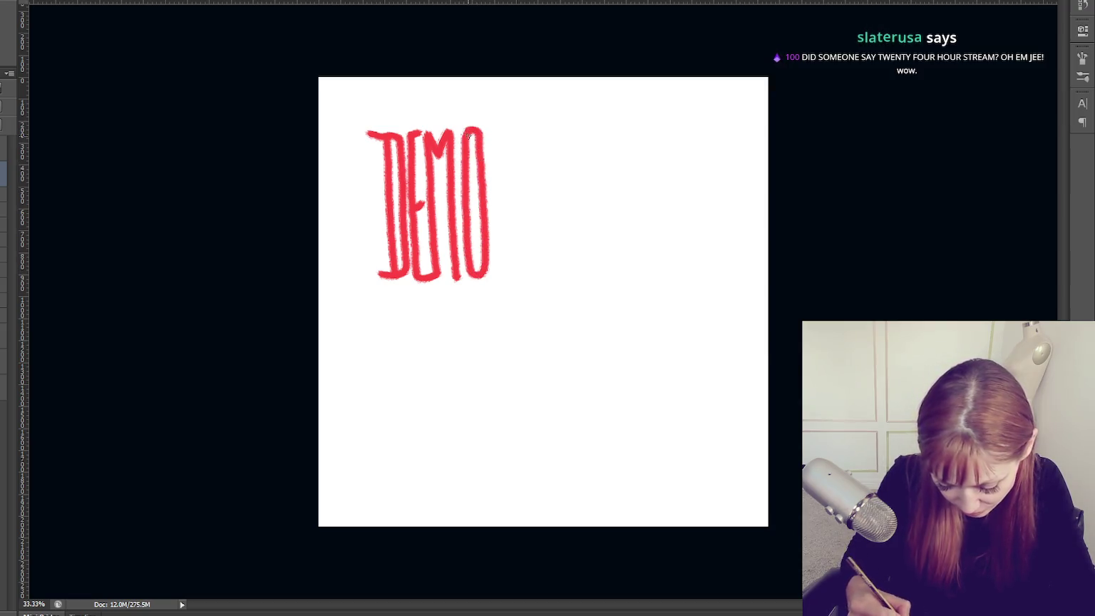
pyautogui.moveTo(492, 131); pyautogui.dragTo(498, 276)
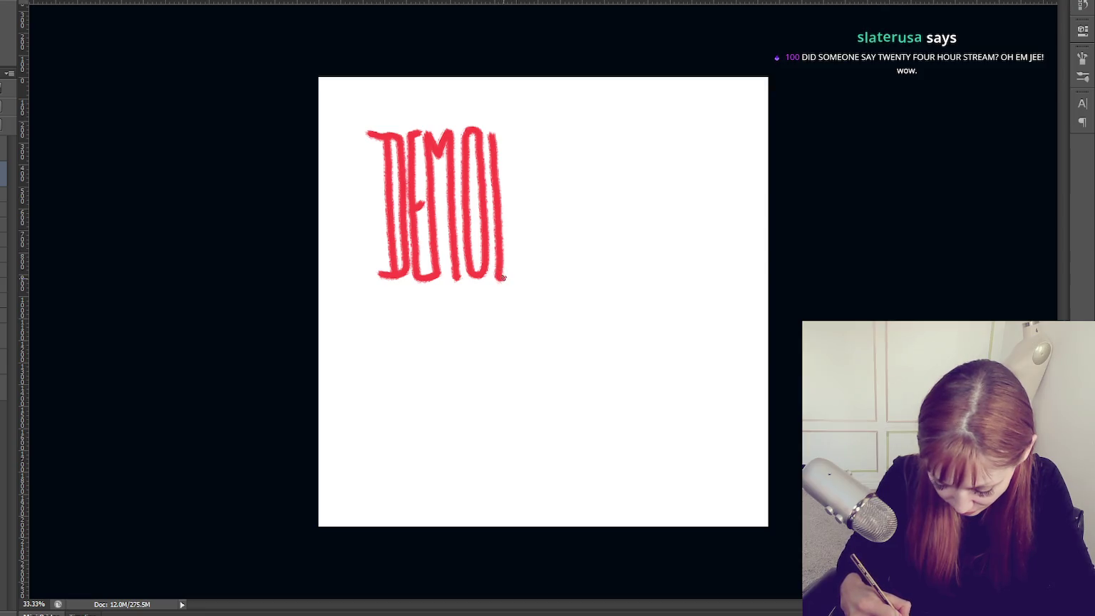
pyautogui.moveTo(497, 134); pyautogui.dragTo(517, 277)
pyautogui.hotkey('ctrl', 'z')
pyautogui.moveTo(505, 164)
pyautogui.mouseDown()
pyautogui.moveTo(508, 237)
pyautogui.moveTo(521, 188)
pyautogui.mouseUp()
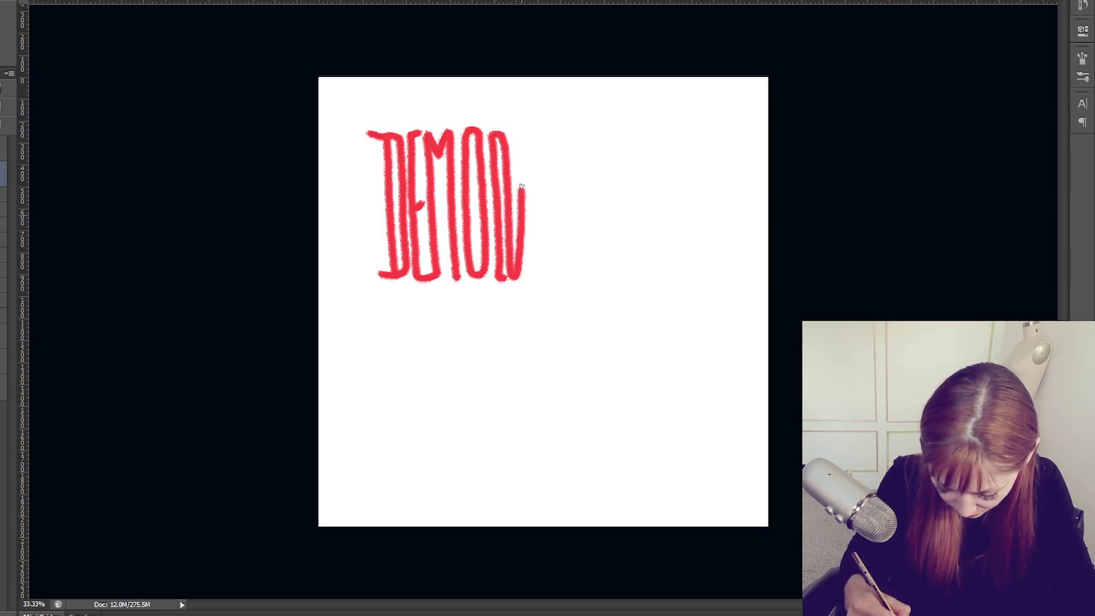
pyautogui.moveTo(536, 133); pyautogui.dragTo(535, 251)
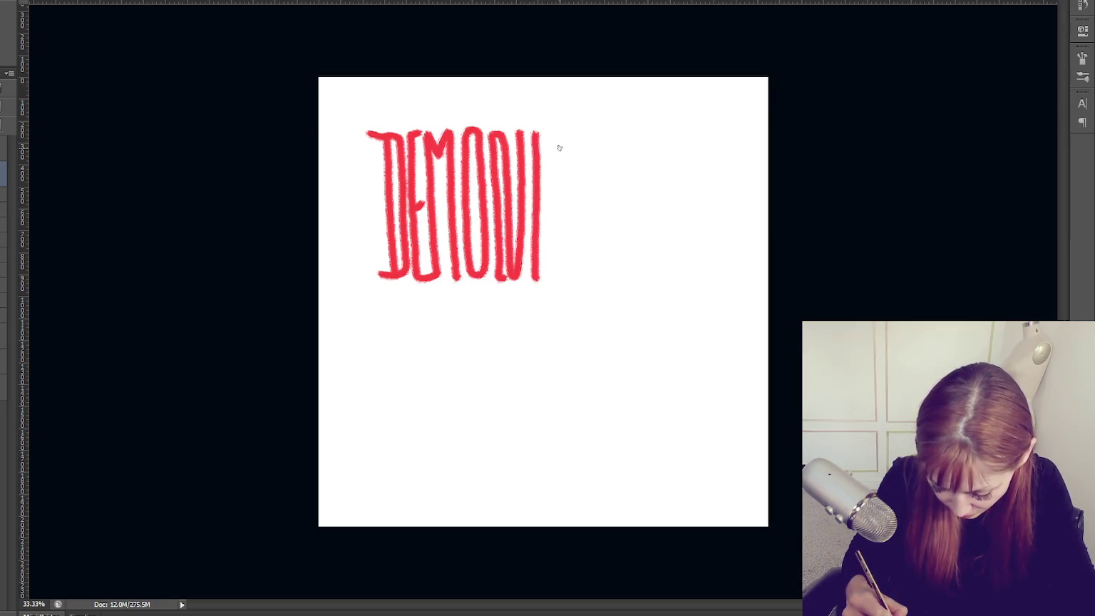
pyautogui.moveTo(547, 213)
pyautogui.mouseDown()
pyautogui.moveTo(546, 272)
pyautogui.moveTo(560, 253)
pyautogui.mouseUp()
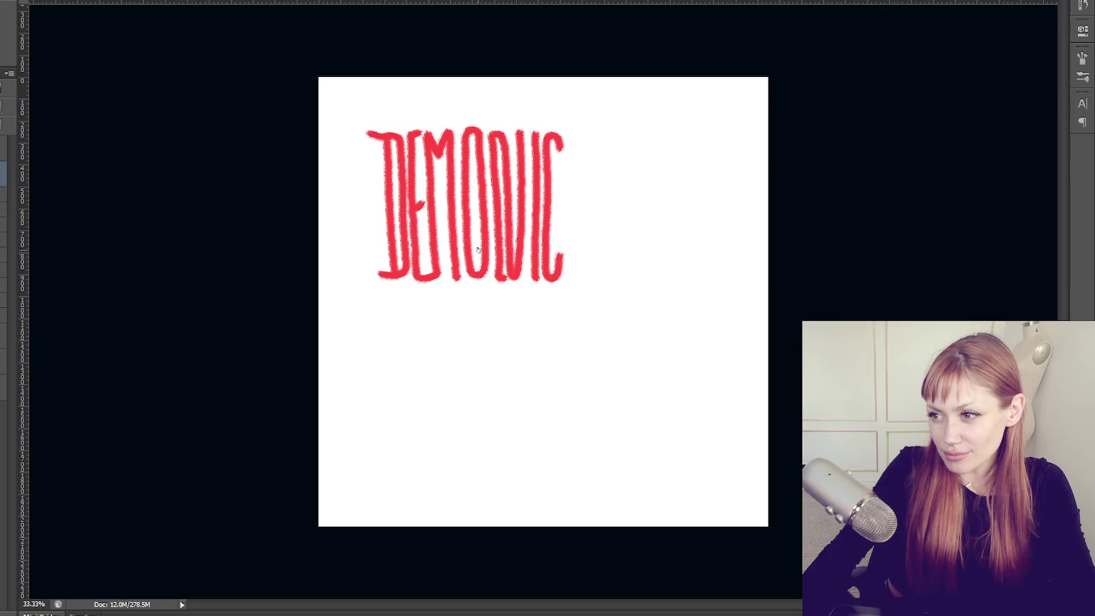
pyautogui.moveTo(483, 273); pyautogui.dragTo(536, 340)
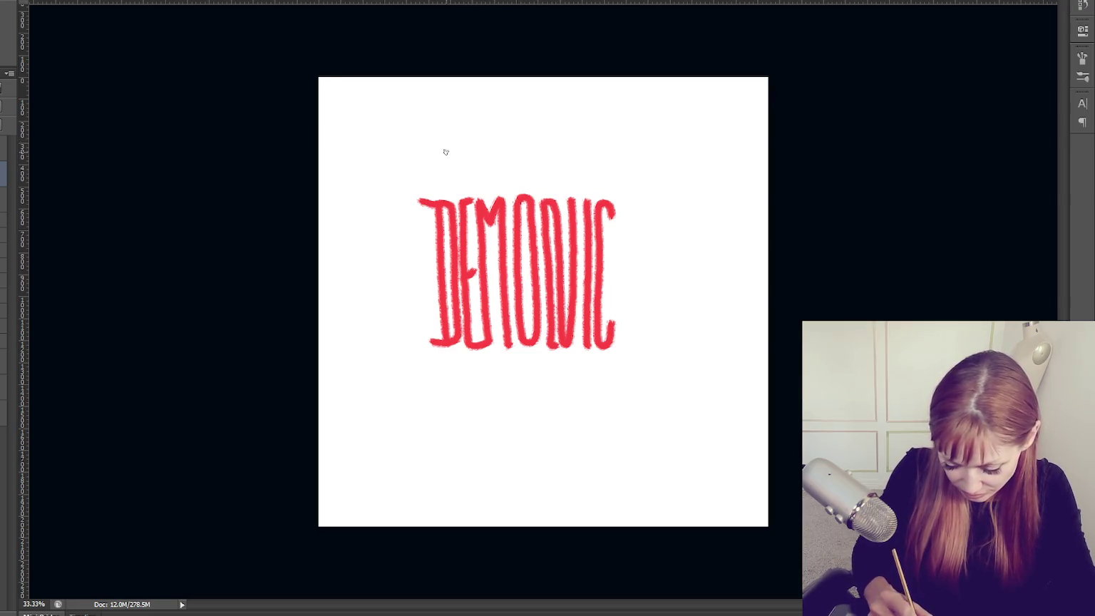
pyautogui.moveTo(434, 163); pyautogui.dragTo(492, 166)
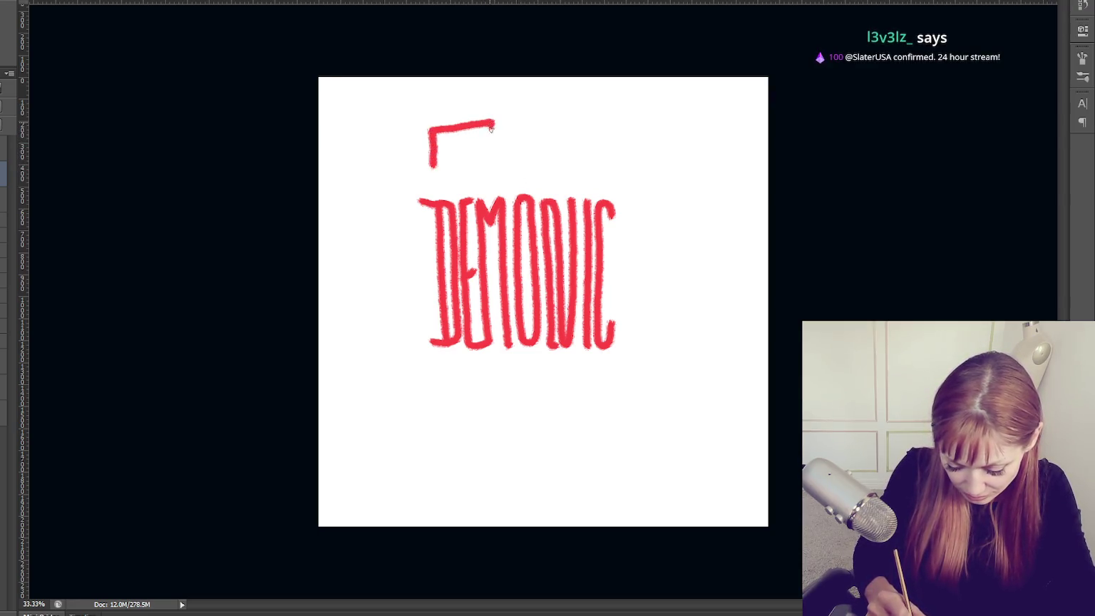
pyautogui.moveTo(467, 128)
pyautogui.mouseDown()
pyautogui.moveTo(483, 385)
pyautogui.moveTo(496, 388)
pyautogui.mouseUp()
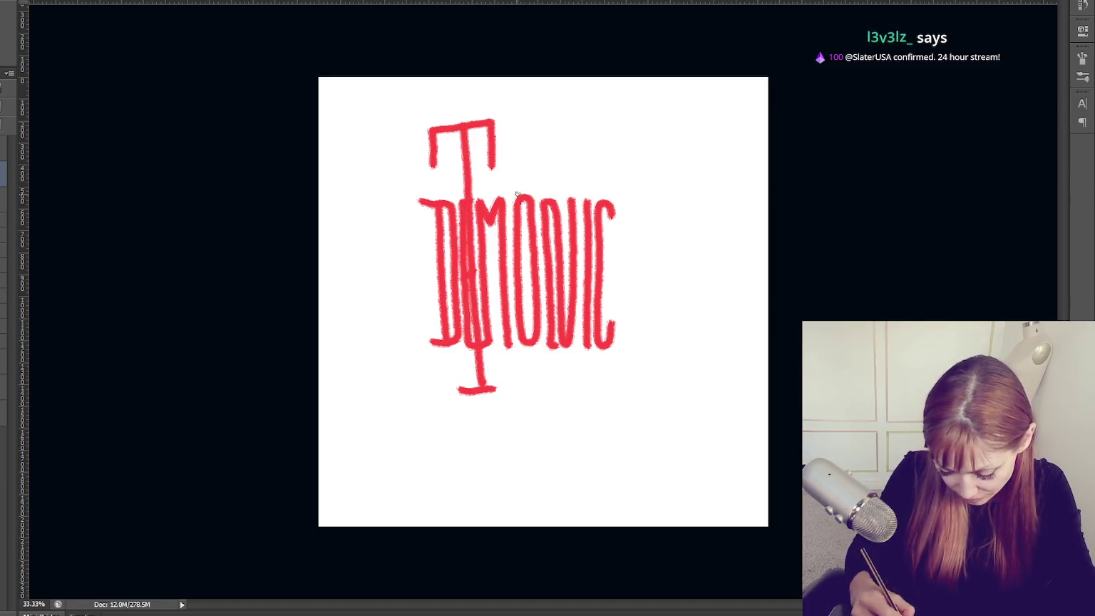
pyautogui.moveTo(506, 144); pyautogui.dragTo(524, 398)
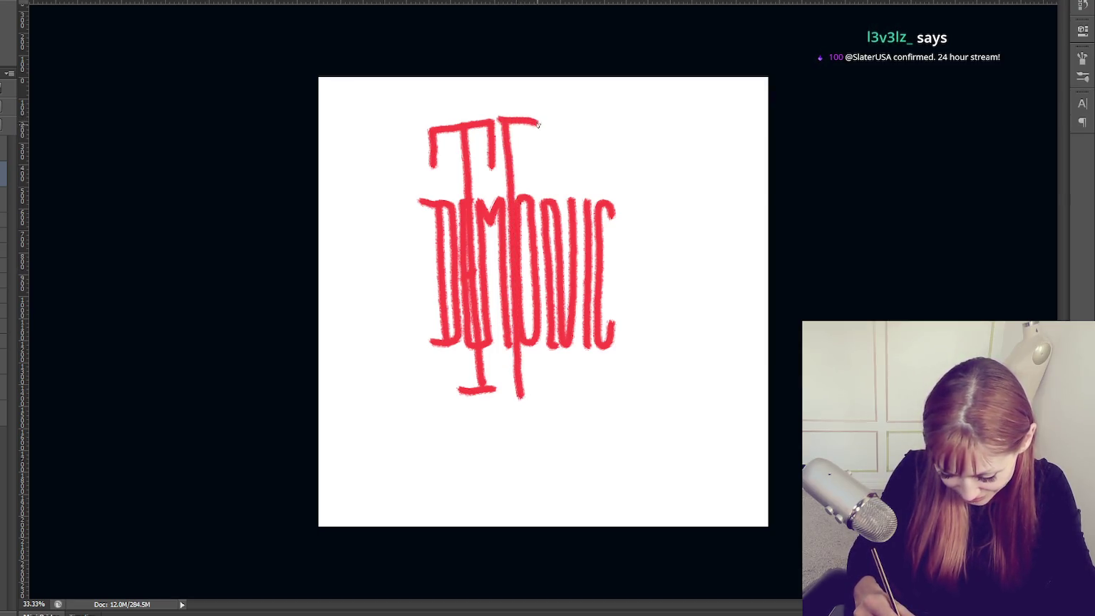
pyautogui.moveTo(538, 124); pyautogui.dragTo(540, 212)
pyautogui.moveTo(536, 249); pyautogui.dragTo(553, 394)
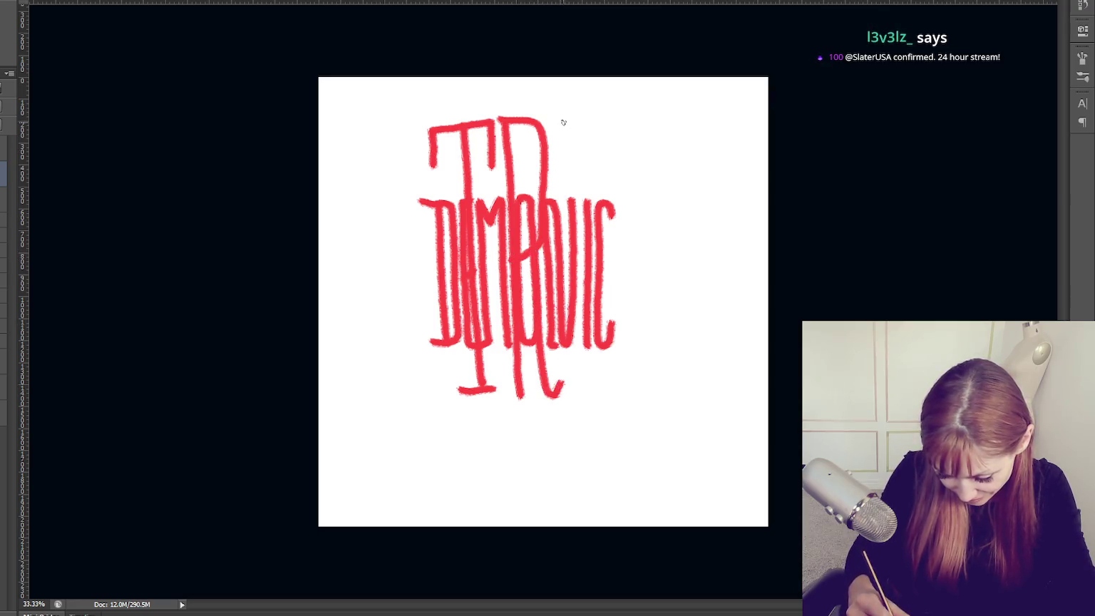
pyautogui.moveTo(563, 122); pyautogui.dragTo(579, 394)
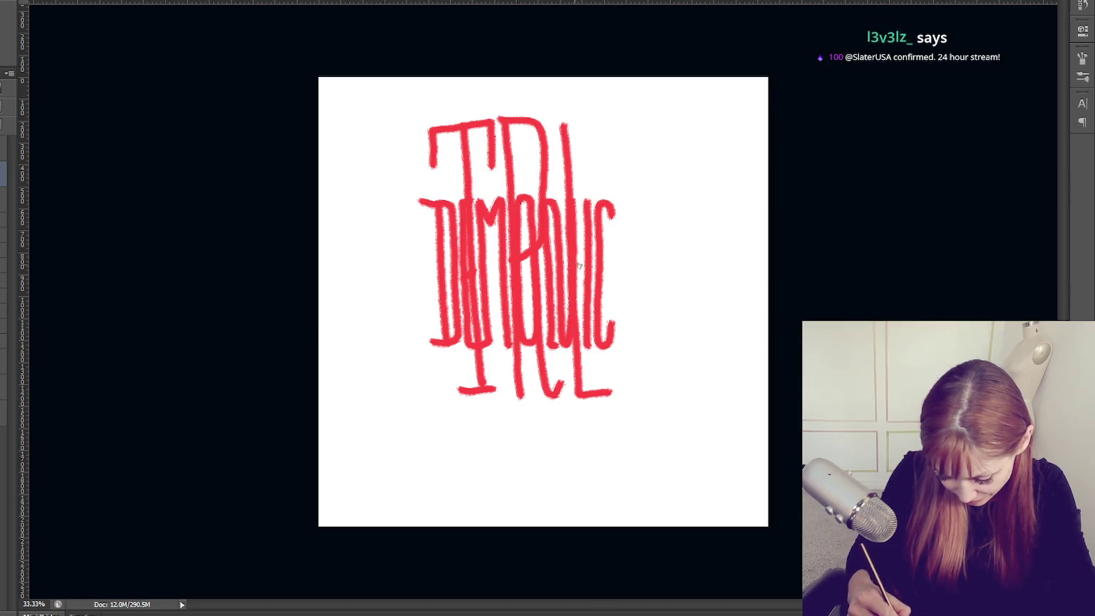
pyautogui.moveTo(563, 125)
pyautogui.mouseDown()
pyautogui.moveTo(594, 121)
pyautogui.moveTo(620, 393)
pyautogui.mouseUp()
pyautogui.hotkey('ctrl', 'z')
pyautogui.moveTo(618, 125)
pyautogui.mouseDown()
pyautogui.moveTo(620, 392)
pyautogui.moveTo(649, 389)
pyautogui.mouseUp()
pyautogui.moveTo(622, 276); pyautogui.dragTo(640, 273)
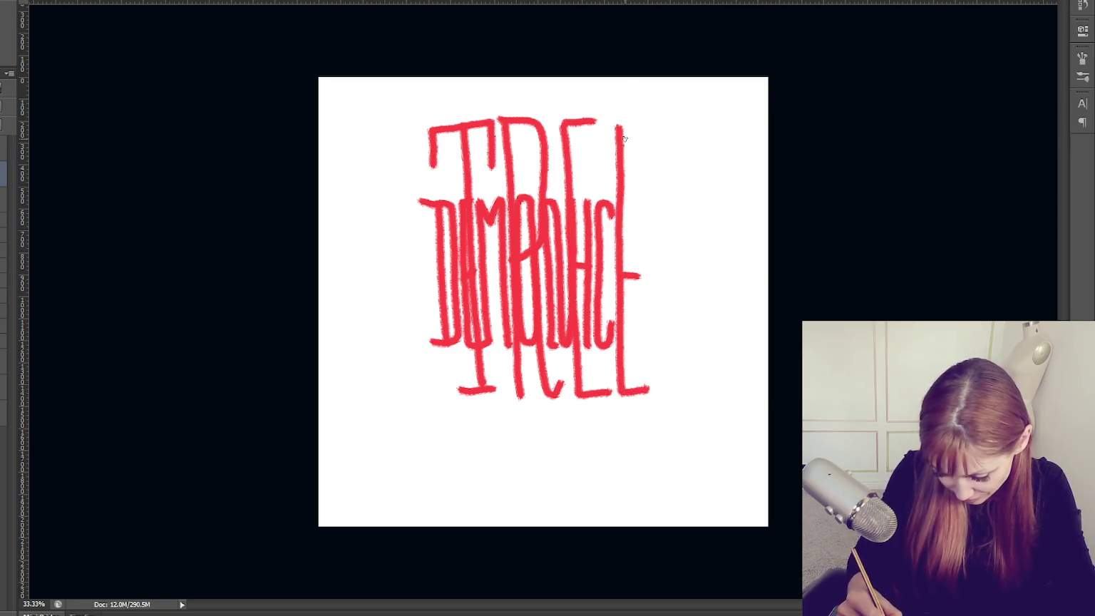
pyautogui.press('v')
pyautogui.moveTo(631, 393)
pyautogui.mouseDown()
pyautogui.moveTo(603, 396)
pyautogui.moveTo(621, 392)
pyautogui.moveTo(586, 164)
pyautogui.moveTo(586, 374)
pyautogui.mouseUp()
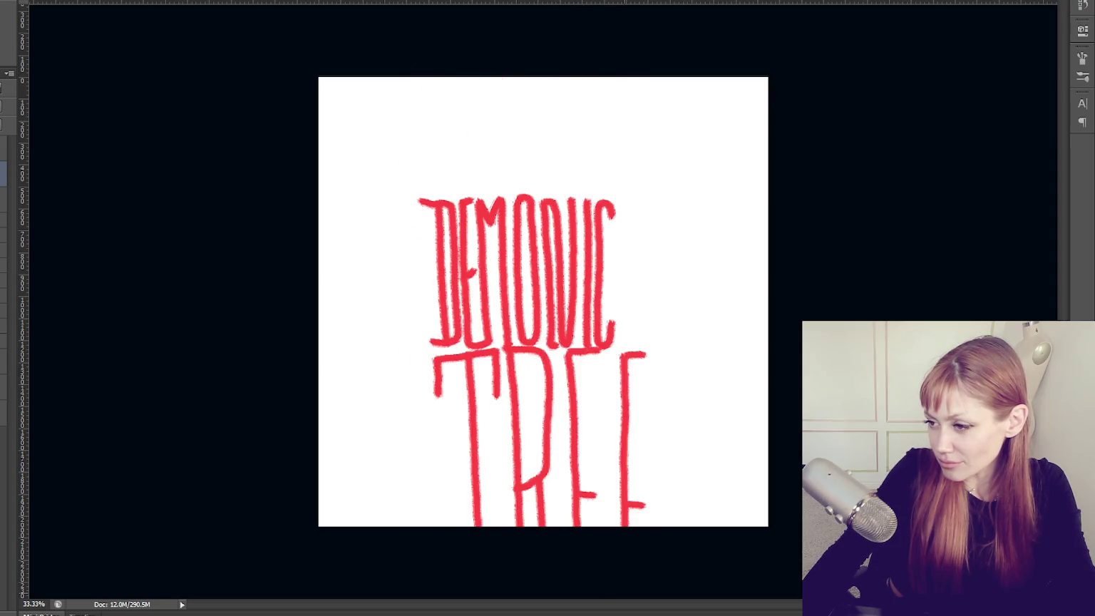
pyautogui.hotkey('ctrl', 't')
pyautogui.moveTo(516, 350); pyautogui.dragTo(515, 318)
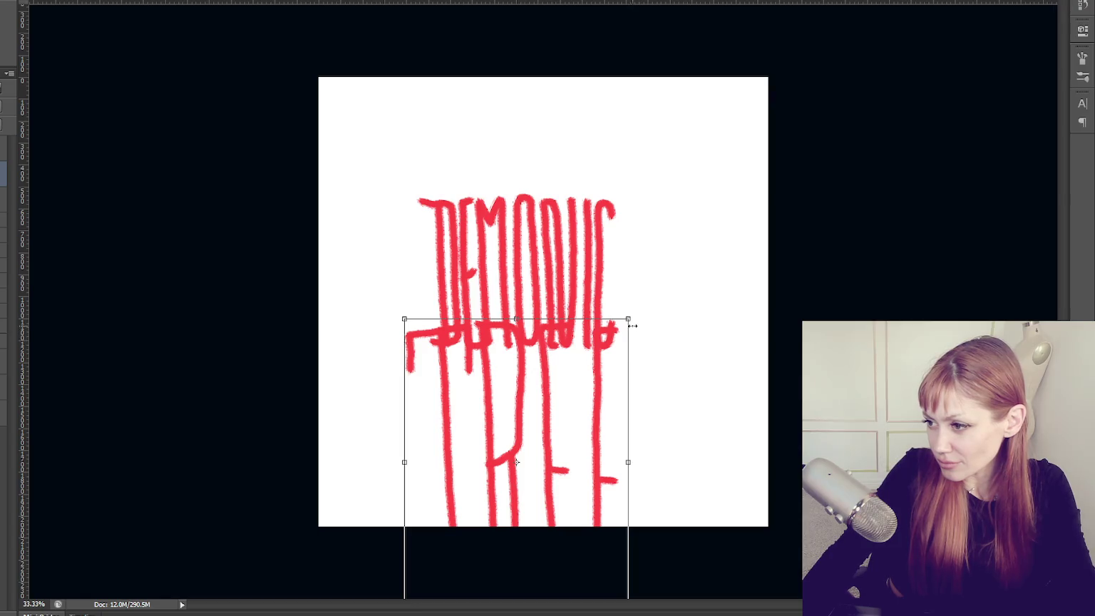
pyautogui.moveTo(628, 325); pyautogui.dragTo(558, 410)
pyautogui.moveTo(521, 467)
pyautogui.mouseDown()
pyautogui.moveTo(566, 340)
pyautogui.moveTo(557, 406)
pyautogui.mouseUp()
pyautogui.moveTo(563, 455)
pyautogui.mouseDown()
pyautogui.moveTo(586, 466)
pyautogui.moveTo(571, 457)
pyautogui.moveTo(698, 238)
pyautogui.mouseUp()
pyautogui.moveTo(673, 151); pyautogui.dragTo(672, 84)
pyautogui.moveTo(672, 168); pyautogui.dragTo(522, 194)
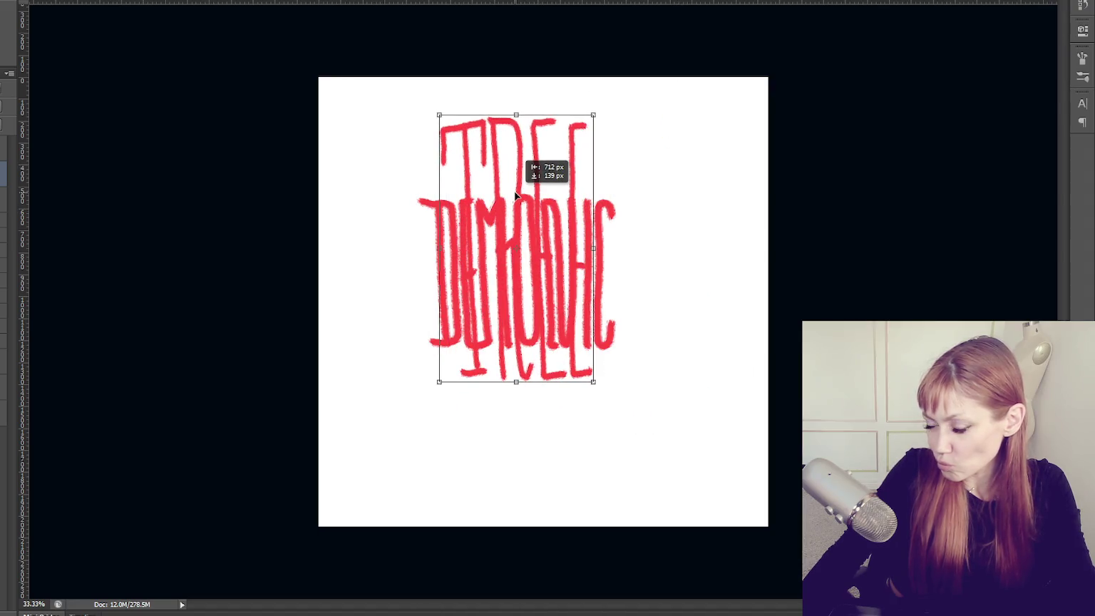
pyautogui.press('Escape')
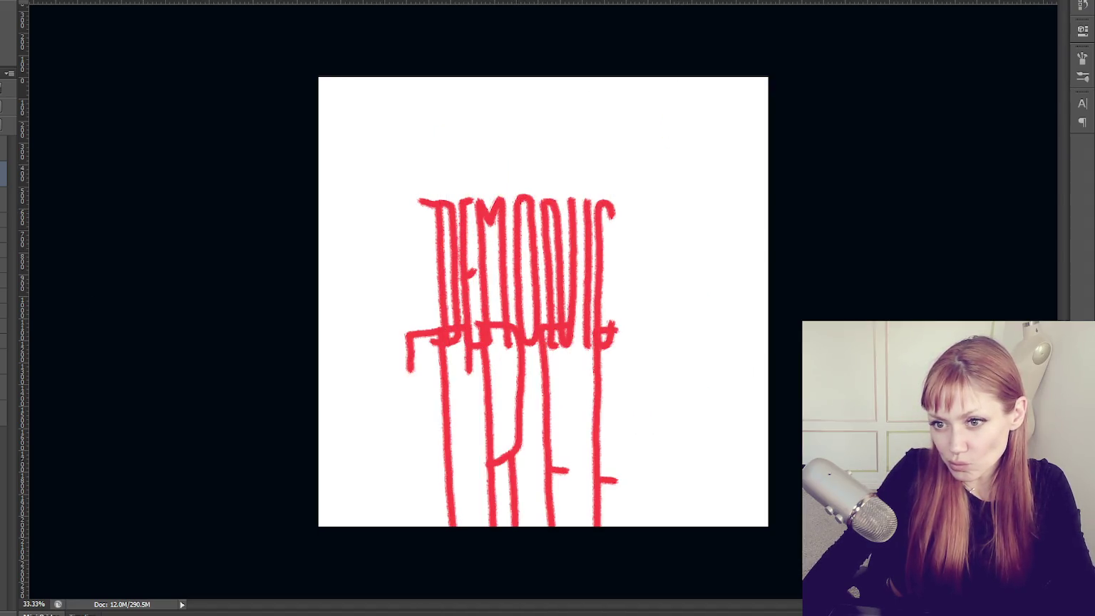
pyautogui.press('Delete')
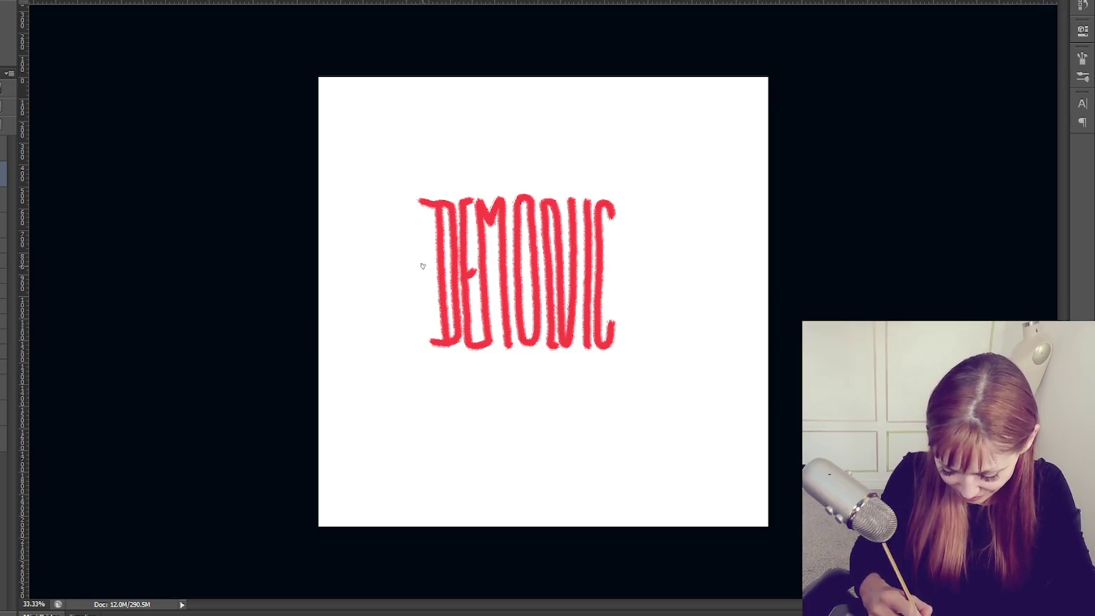
# Paint curving red branches curling down on the left and right of DEMONIC.
pyautogui.moveTo(369, 207)
pyautogui.mouseDown()
pyautogui.moveTo(394, 307)
pyautogui.moveTo(430, 367)
pyautogui.mouseUp()
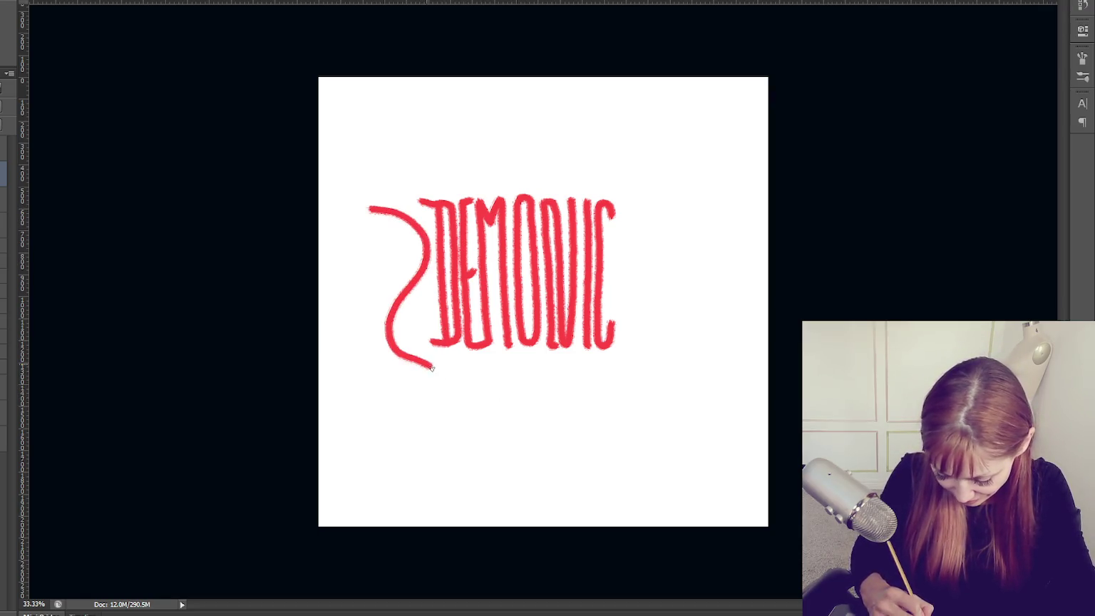
pyautogui.moveTo(579, 360); pyautogui.dragTo(645, 249)
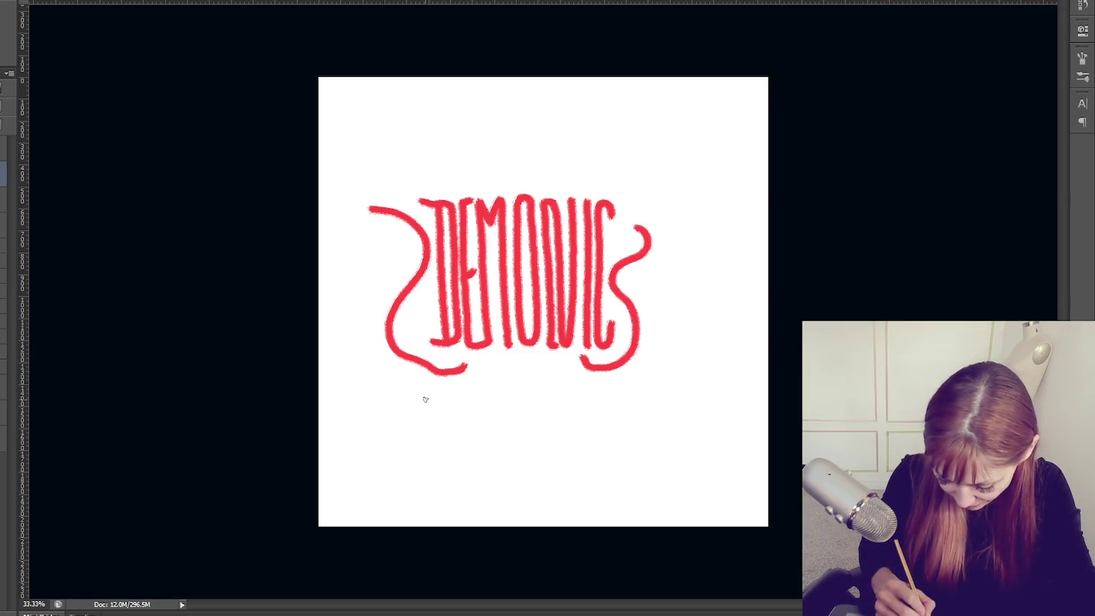
pyautogui.moveTo(370, 210)
pyautogui.mouseDown()
pyautogui.moveTo(412, 246)
pyautogui.moveTo(387, 293)
pyautogui.moveTo(360, 251)
pyautogui.moveTo(375, 294)
pyautogui.moveTo(363, 357)
pyautogui.moveTo(415, 380)
pyautogui.mouseUp()
pyautogui.moveTo(600, 376)
pyautogui.mouseDown()
pyautogui.moveTo(640, 360)
pyautogui.moveTo(665, 320)
pyautogui.mouseUp()
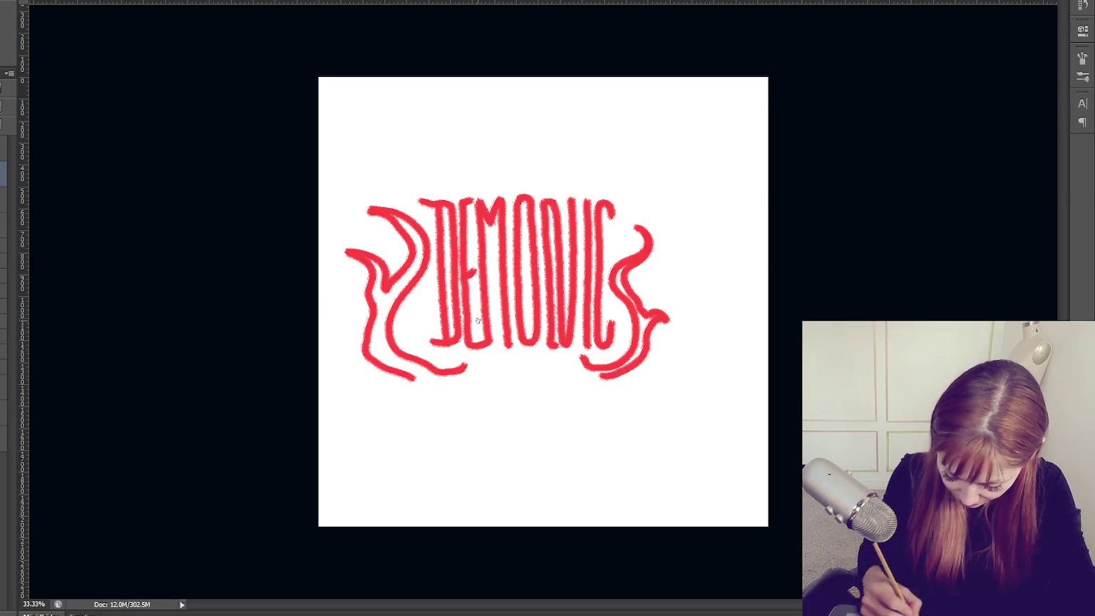
# Add wavy flourishes above the letters and a root branch below the lower-left flame.
pyautogui.moveTo(469, 180); pyautogui.dragTo(462, 138)
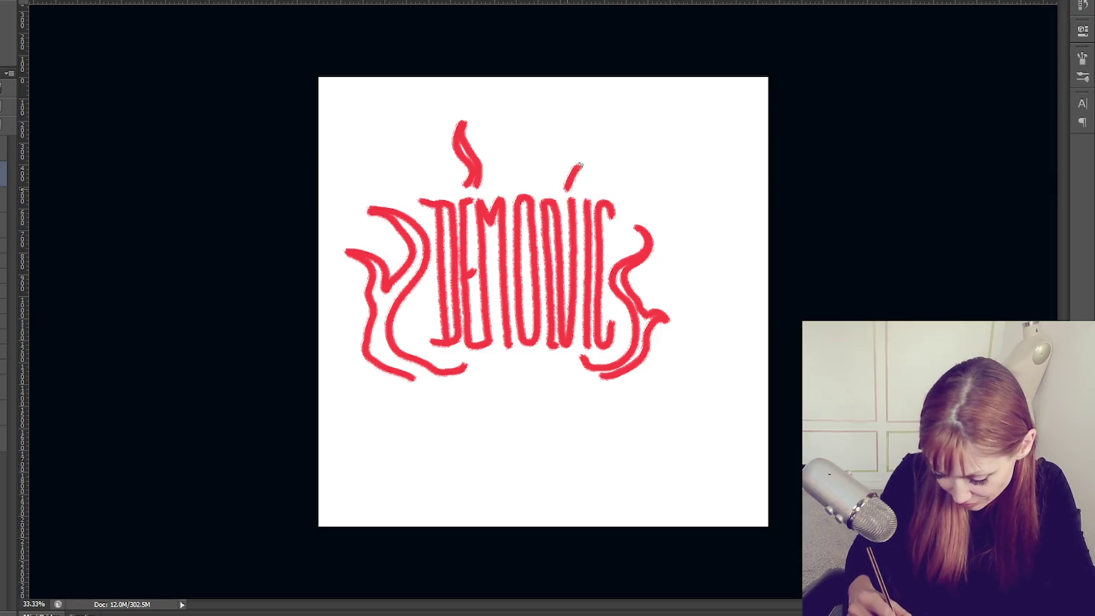
pyautogui.moveTo(506, 184); pyautogui.dragTo(551, 141)
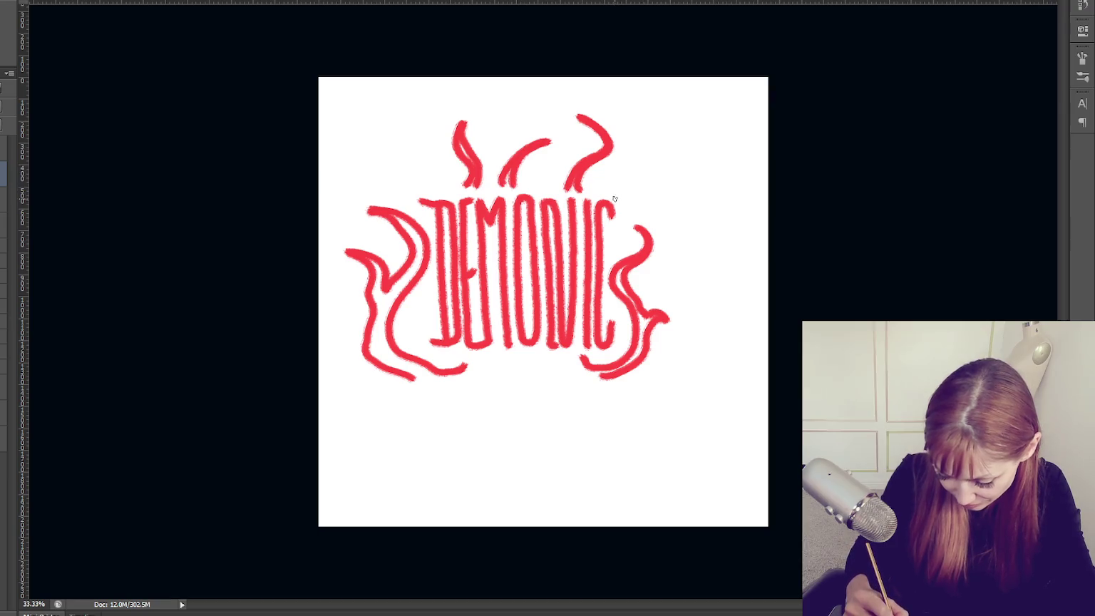
pyautogui.moveTo(607, 192); pyautogui.dragTo(631, 148)
pyautogui.moveTo(614, 249)
pyautogui.mouseDown()
pyautogui.moveTo(631, 209)
pyautogui.moveTo(614, 239)
pyautogui.mouseUp()
pyautogui.moveTo(430, 186)
pyautogui.mouseDown()
pyautogui.moveTo(382, 152)
pyautogui.moveTo(429, 190)
pyautogui.mouseUp()
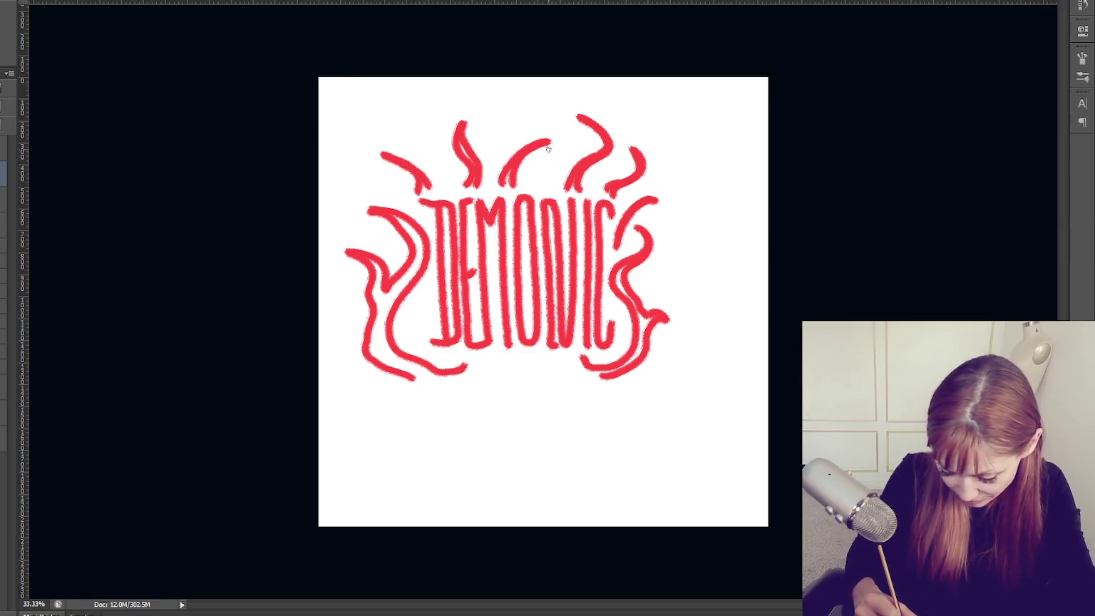
pyautogui.moveTo(542, 167)
pyautogui.mouseDown()
pyautogui.moveTo(551, 180)
pyautogui.moveTo(495, 139)
pyautogui.moveTo(488, 109)
pyautogui.mouseUp()
pyautogui.moveTo(438, 184); pyautogui.dragTo(419, 114)
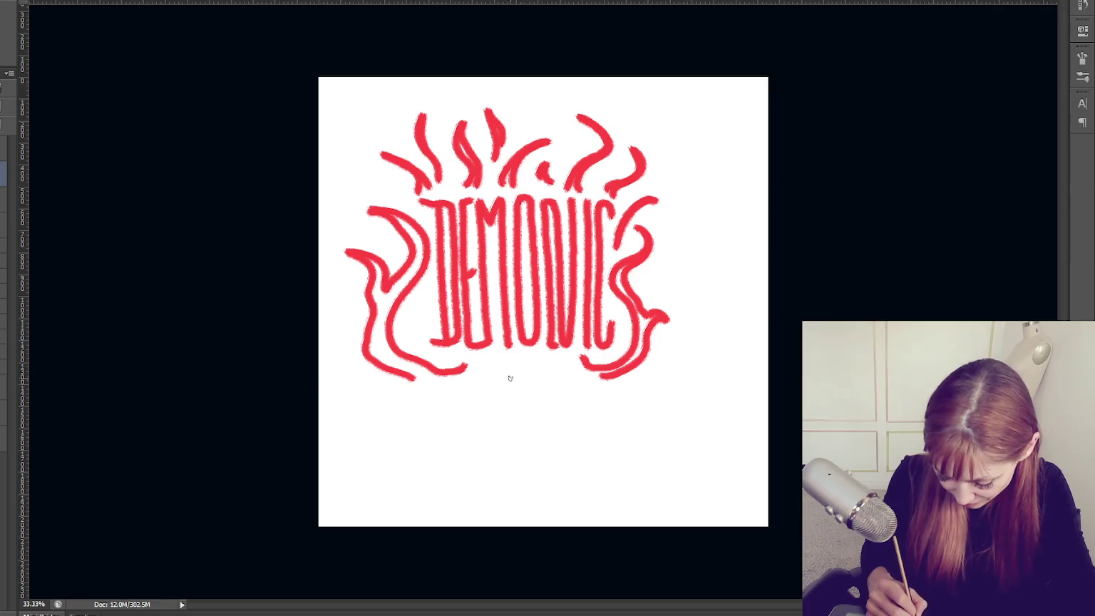
pyautogui.moveTo(383, 393)
pyautogui.mouseDown()
pyautogui.moveTo(401, 405)
pyautogui.moveTo(467, 386)
pyautogui.moveTo(516, 482)
pyautogui.mouseUp()
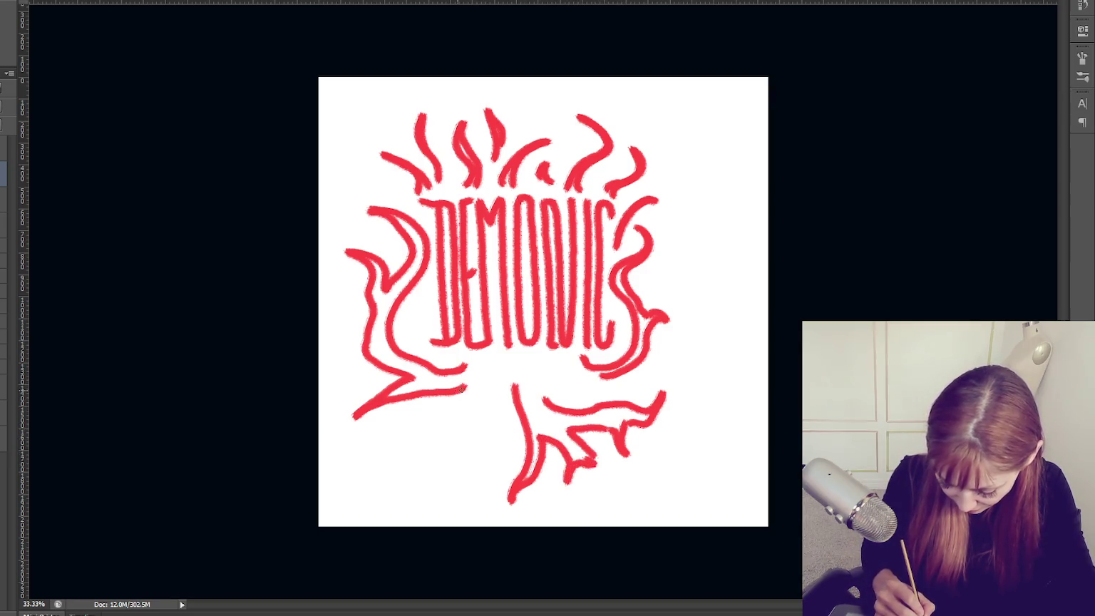
# Paint extra red roots below the lettering, including a looping root to the right.
pyautogui.moveTo(478, 381); pyautogui.dragTo(358, 452)
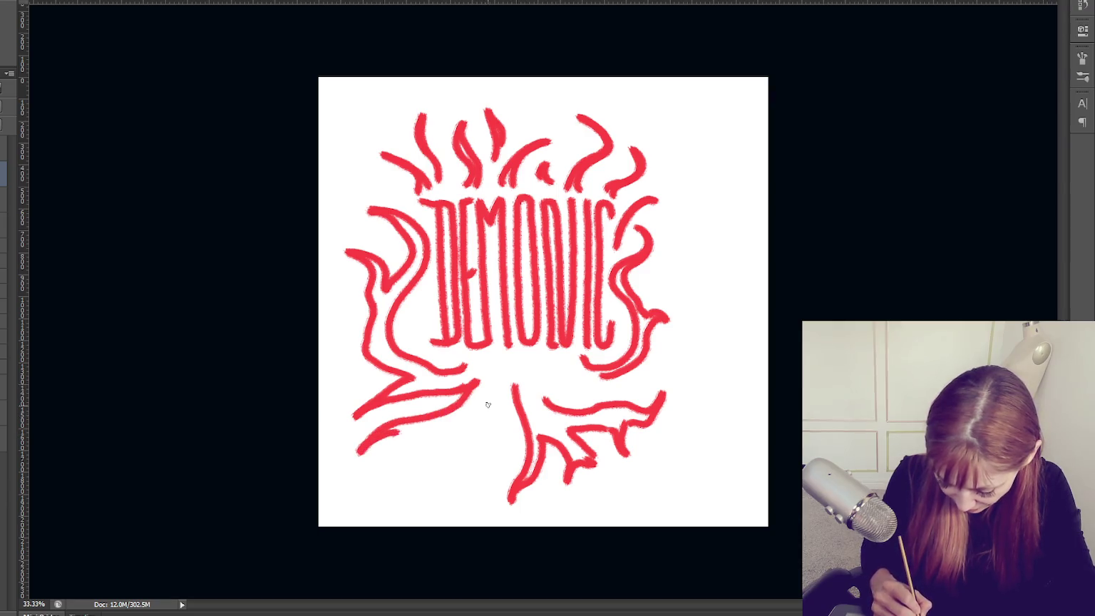
pyautogui.moveTo(397, 437)
pyautogui.mouseDown()
pyautogui.moveTo(409, 445)
pyautogui.moveTo(454, 422)
pyautogui.moveTo(490, 387)
pyautogui.moveTo(484, 449)
pyautogui.moveTo(456, 484)
pyautogui.moveTo(482, 465)
pyautogui.mouseUp()
pyautogui.moveTo(499, 385)
pyautogui.mouseDown()
pyautogui.moveTo(519, 456)
pyautogui.moveTo(471, 472)
pyautogui.mouseUp()
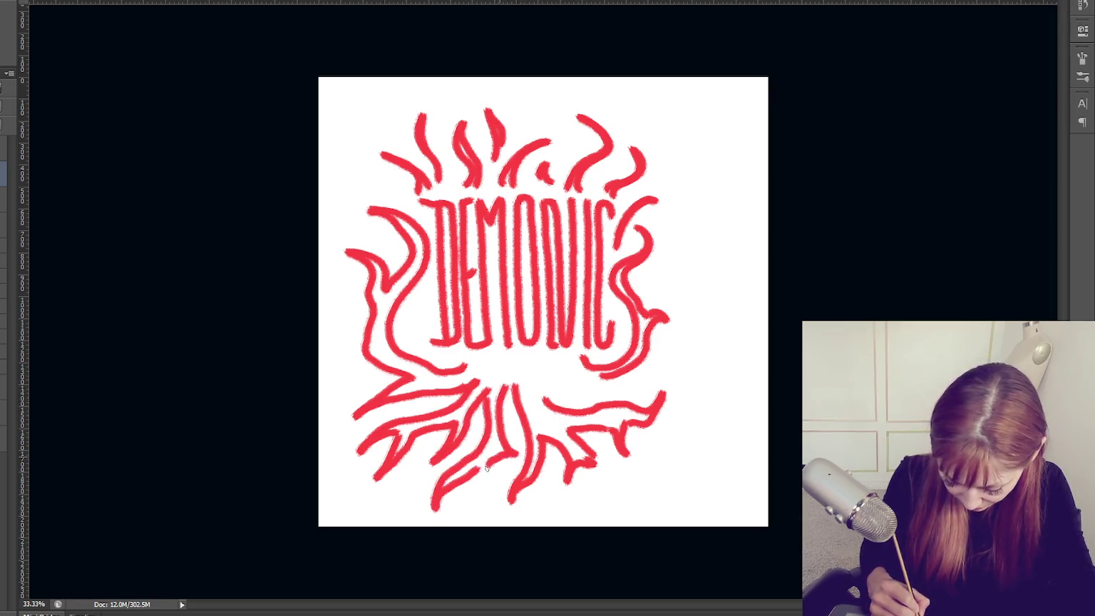
pyautogui.moveTo(543, 389)
pyautogui.mouseDown()
pyautogui.moveTo(574, 399)
pyautogui.moveTo(642, 387)
pyautogui.moveTo(618, 390)
pyautogui.mouseUp()
pyautogui.moveTo(588, 380); pyautogui.dragTo(627, 374)
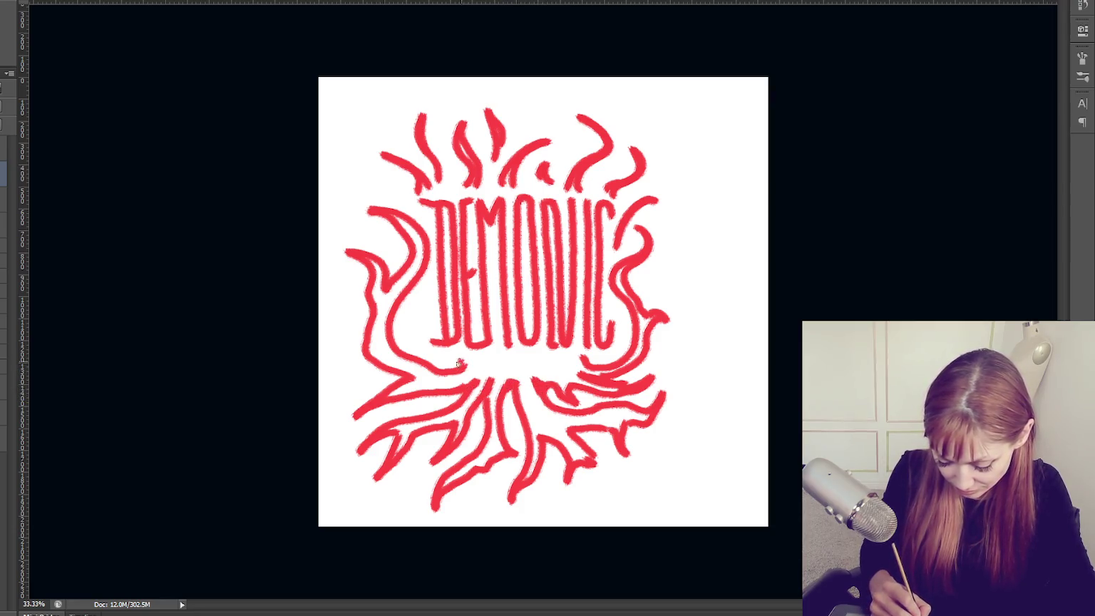
# Extend the dashed line under DEMONIC and add flourishes left of D and right of C.
pyautogui.moveTo(537, 363); pyautogui.dragTo(567, 364)
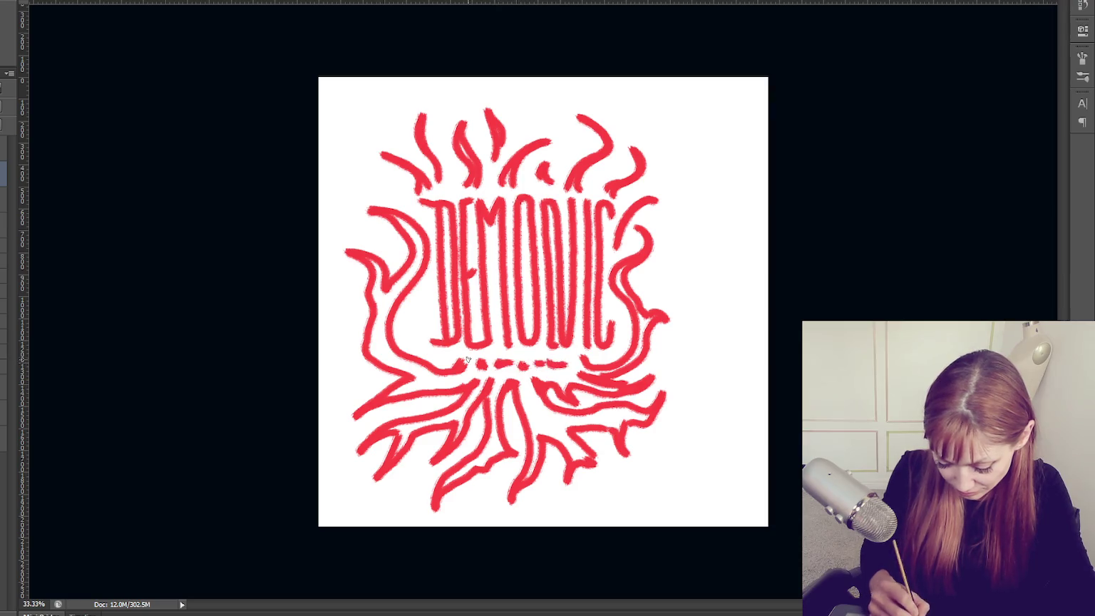
pyautogui.moveTo(420, 299)
pyautogui.mouseDown()
pyautogui.moveTo(410, 318)
pyautogui.moveTo(426, 321)
pyautogui.mouseUp()
pyautogui.moveTo(646, 303); pyautogui.dragTo(685, 265)
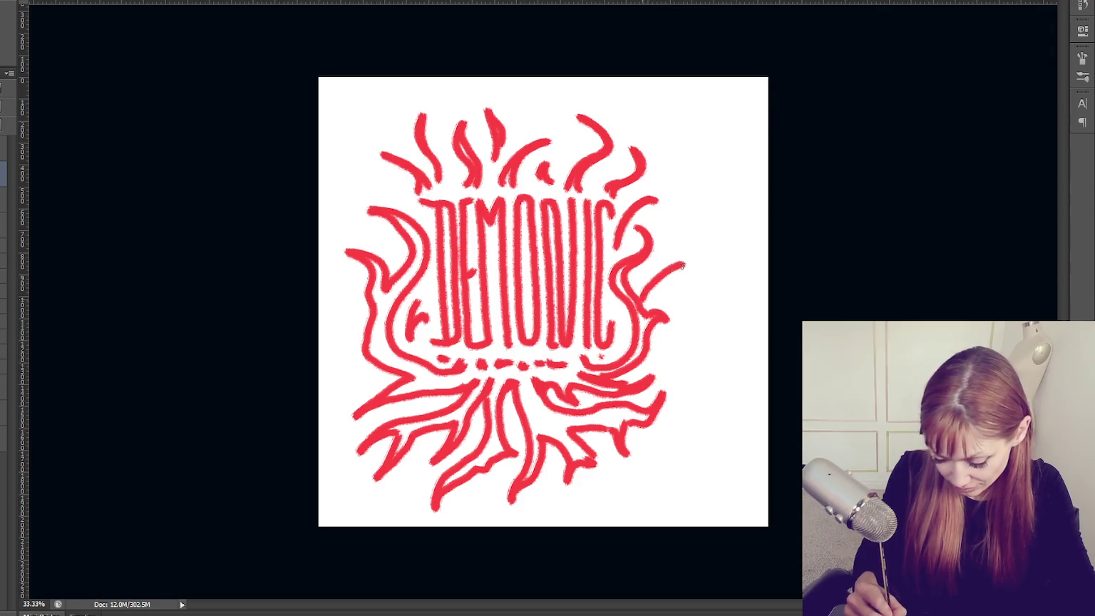
# Extend the right-hand roots and thicken the lower-right and bottom-left root strokes.
pyautogui.moveTo(649, 408); pyautogui.dragTo(682, 393)
pyautogui.moveTo(351, 384); pyautogui.dragTo(356, 415)
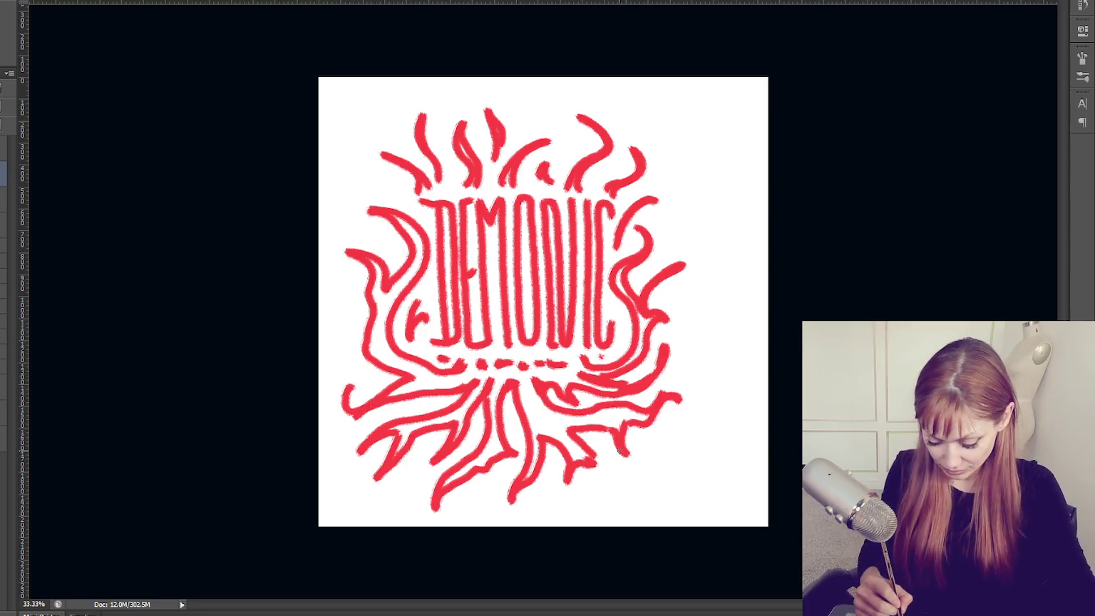
pyautogui.moveTo(612, 437); pyautogui.dragTo(642, 486)
pyautogui.moveTo(586, 451)
pyautogui.mouseDown()
pyautogui.moveTo(599, 490)
pyautogui.moveTo(568, 497)
pyautogui.mouseUp()
pyautogui.moveTo(641, 455); pyautogui.dragTo(624, 489)
pyautogui.moveTo(432, 481); pyautogui.dragTo(443, 511)
# Add and extend red flame strokes along the right side and across the top.
pyautogui.moveTo(666, 306); pyautogui.dragTo(673, 332)
pyautogui.moveTo(689, 265); pyautogui.dragTo(677, 289)
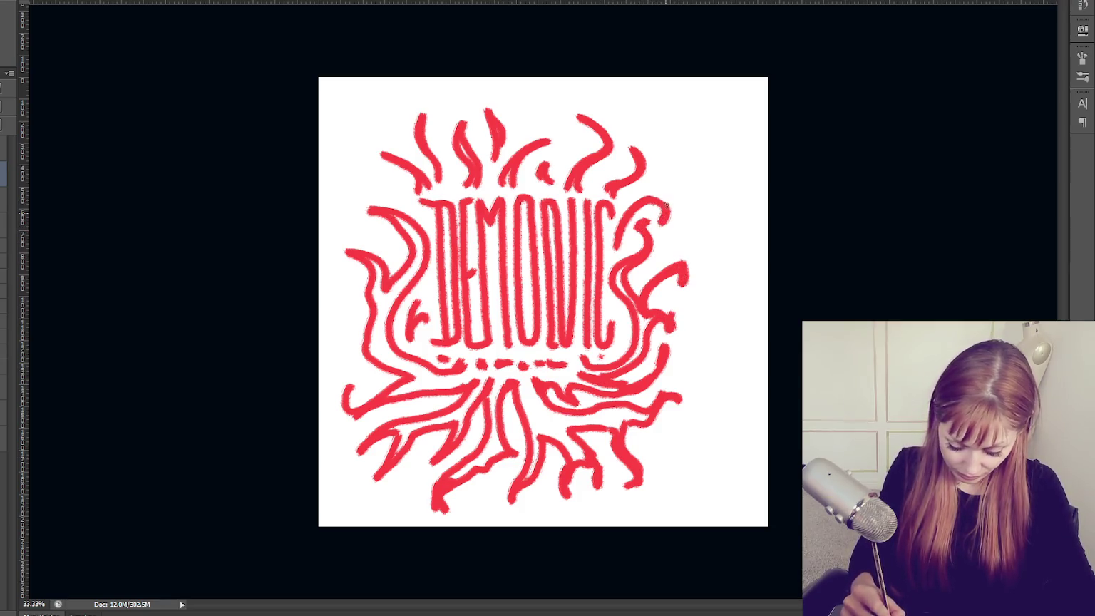
pyautogui.moveTo(374, 213); pyautogui.dragTo(367, 234)
pyautogui.moveTo(389, 161); pyautogui.dragTo(369, 159)
pyautogui.moveTo(433, 112); pyautogui.dragTo(424, 124)
pyautogui.moveTo(562, 119)
pyautogui.mouseDown()
pyautogui.moveTo(543, 139)
pyautogui.moveTo(547, 170)
pyautogui.mouseUp()
pyautogui.moveTo(494, 117)
pyautogui.mouseDown()
pyautogui.moveTo(484, 104)
pyautogui.moveTo(516, 102)
pyautogui.mouseUp()
pyautogui.moveTo(644, 120); pyautogui.dragTo(619, 136)
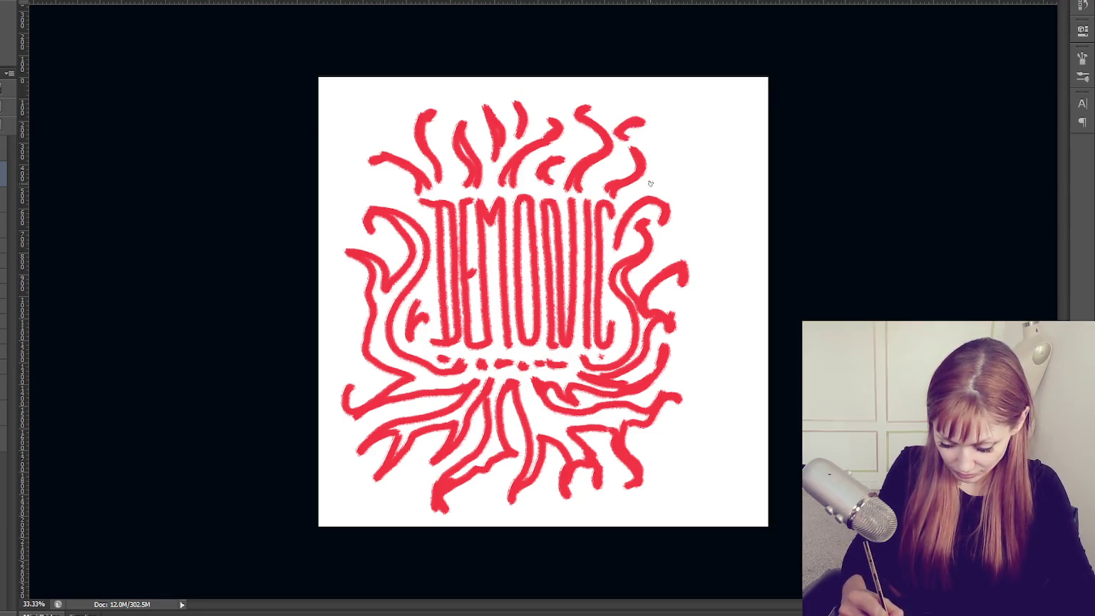
pyautogui.moveTo(650, 182); pyautogui.dragTo(661, 162)
pyautogui.moveTo(371, 184); pyautogui.dragTo(401, 196)
pyautogui.moveTo(666, 251); pyautogui.dragTo(683, 229)
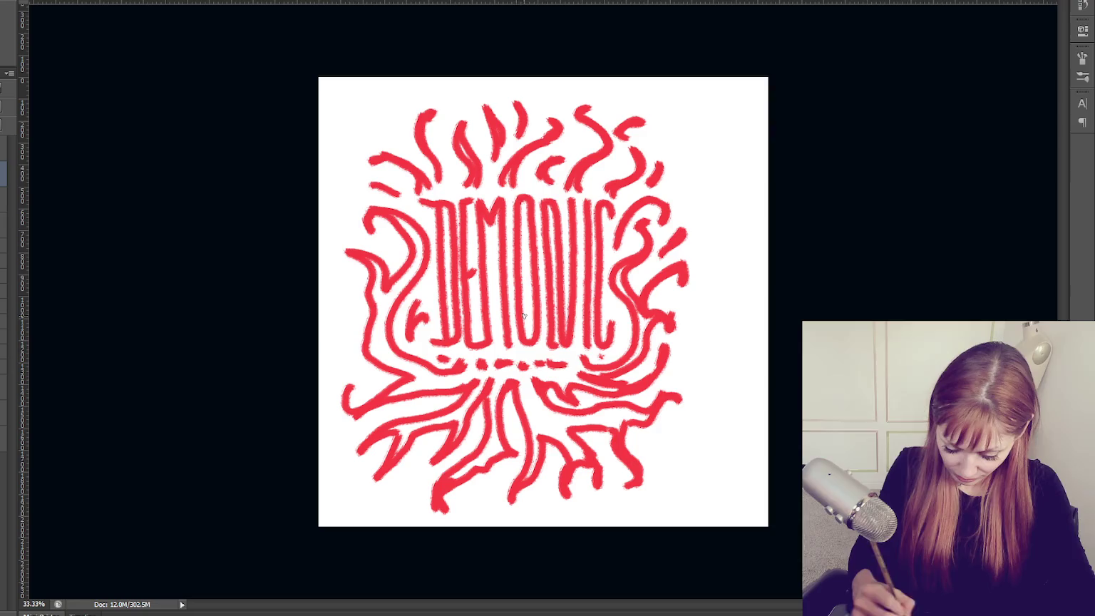
# Add flame strokes along the left edge and thicken the left swirl and central root.
pyautogui.moveTo(337, 345); pyautogui.dragTo(365, 380)
pyautogui.moveTo(346, 251); pyautogui.dragTo(336, 271)
pyautogui.moveTo(366, 330); pyautogui.dragTo(336, 298)
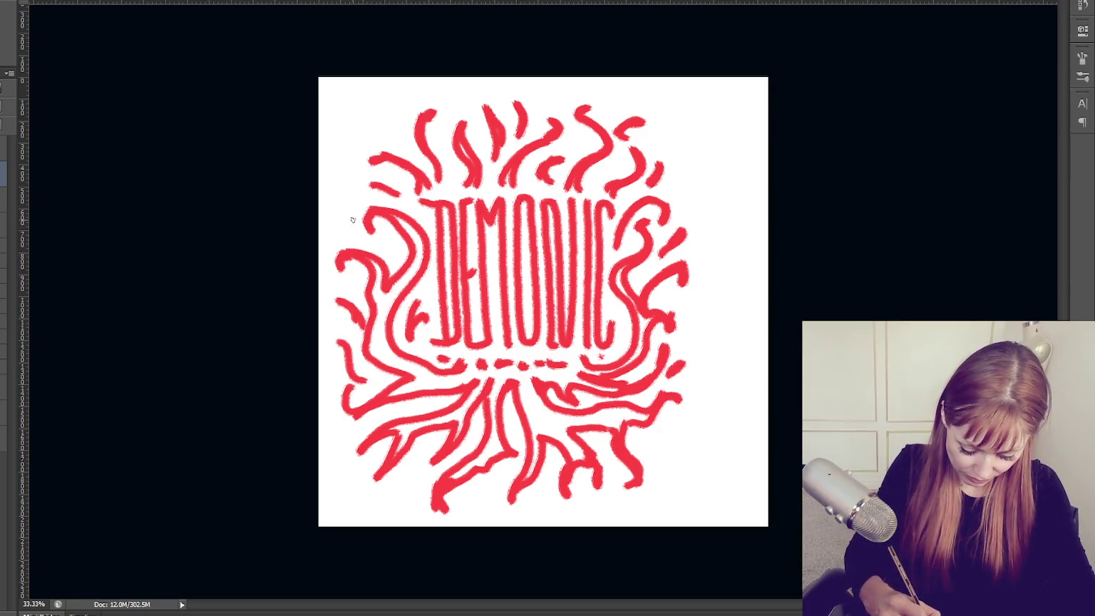
pyautogui.moveTo(362, 212); pyautogui.dragTo(345, 198)
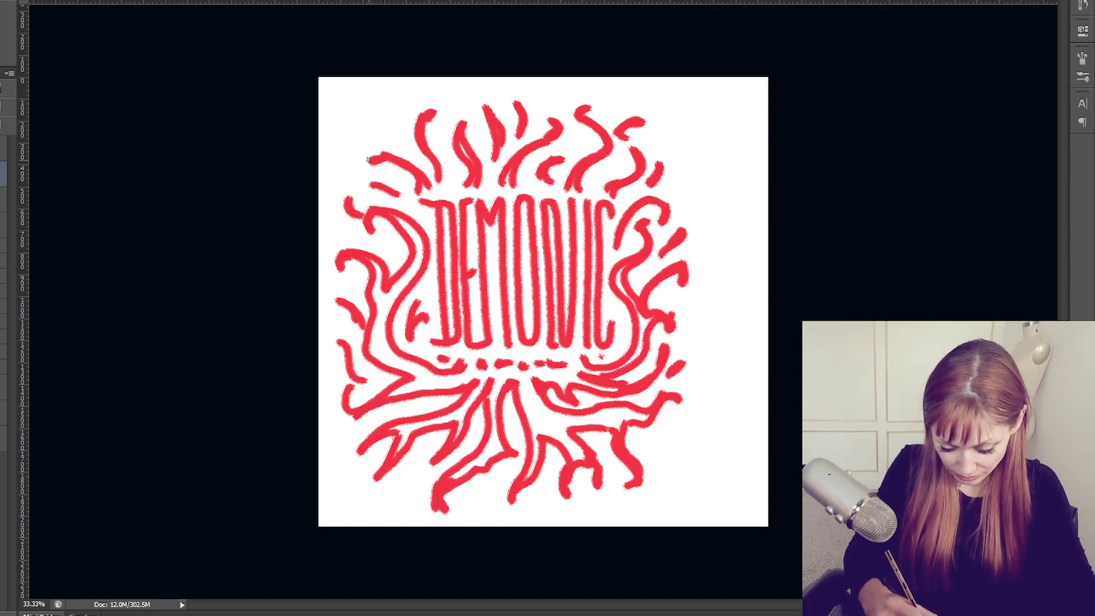
pyautogui.moveTo(393, 130); pyautogui.dragTo(398, 160)
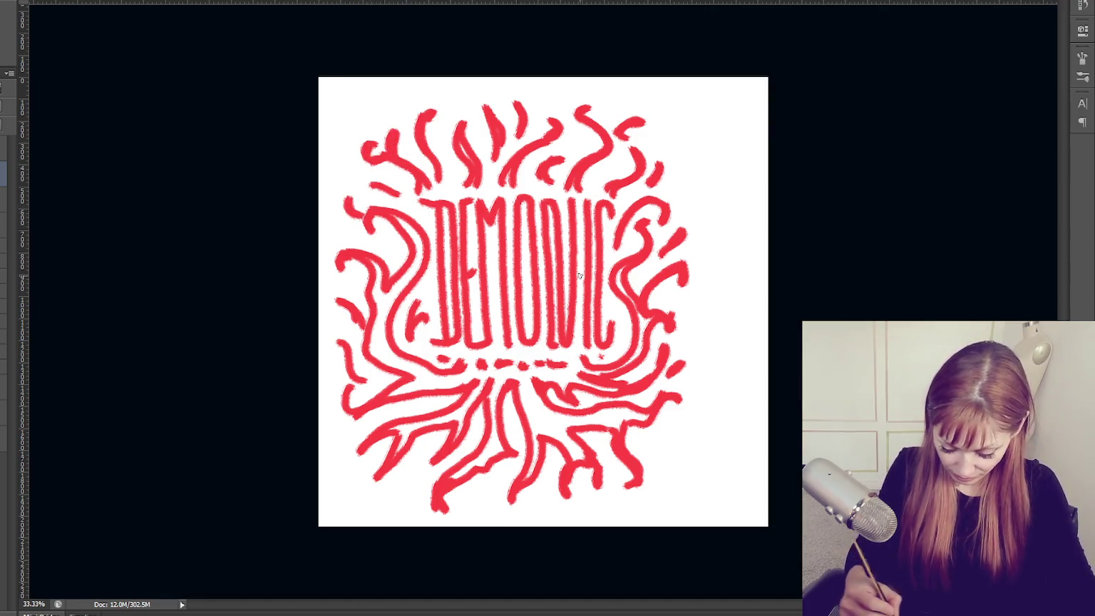
pyautogui.moveTo(356, 209); pyautogui.dragTo(407, 270)
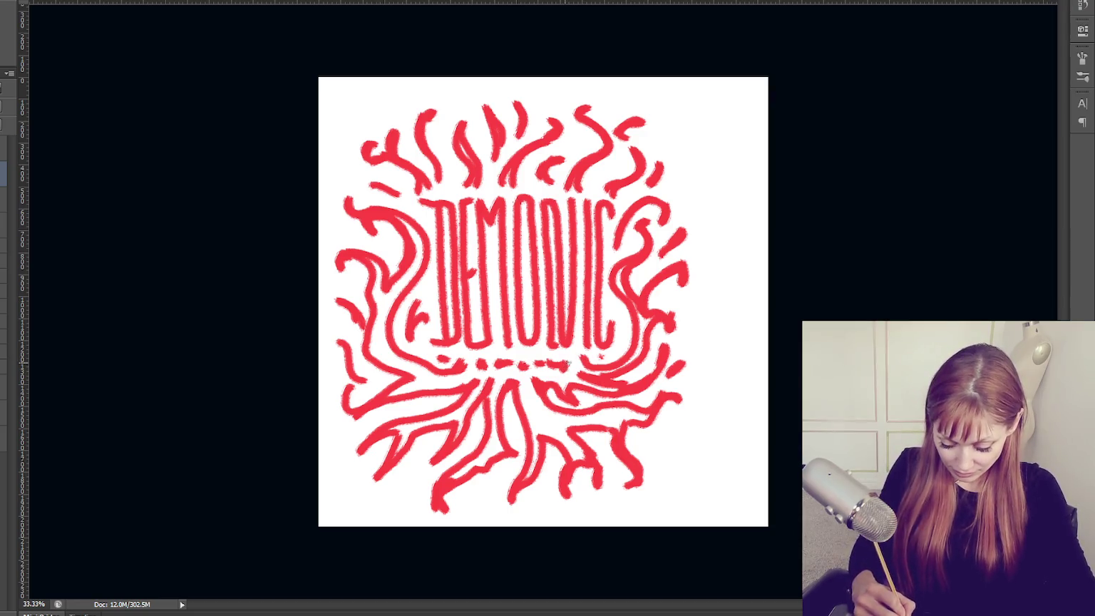
pyautogui.moveTo(539, 415)
pyautogui.mouseDown()
pyautogui.moveTo(563, 453)
pyautogui.moveTo(570, 425)
pyautogui.mouseUp()
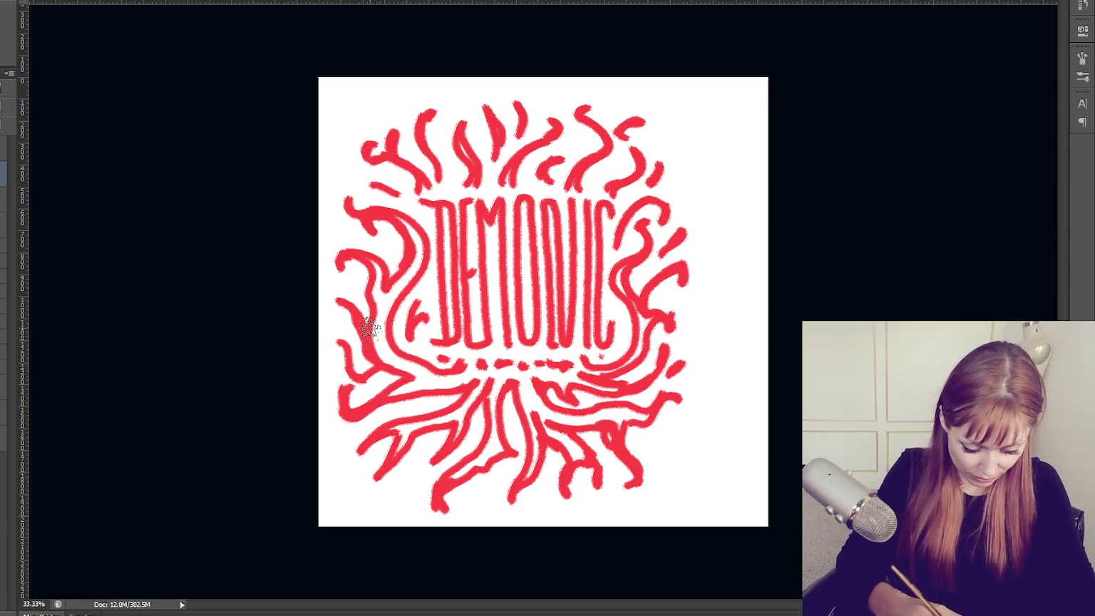
pyautogui.press('F5')
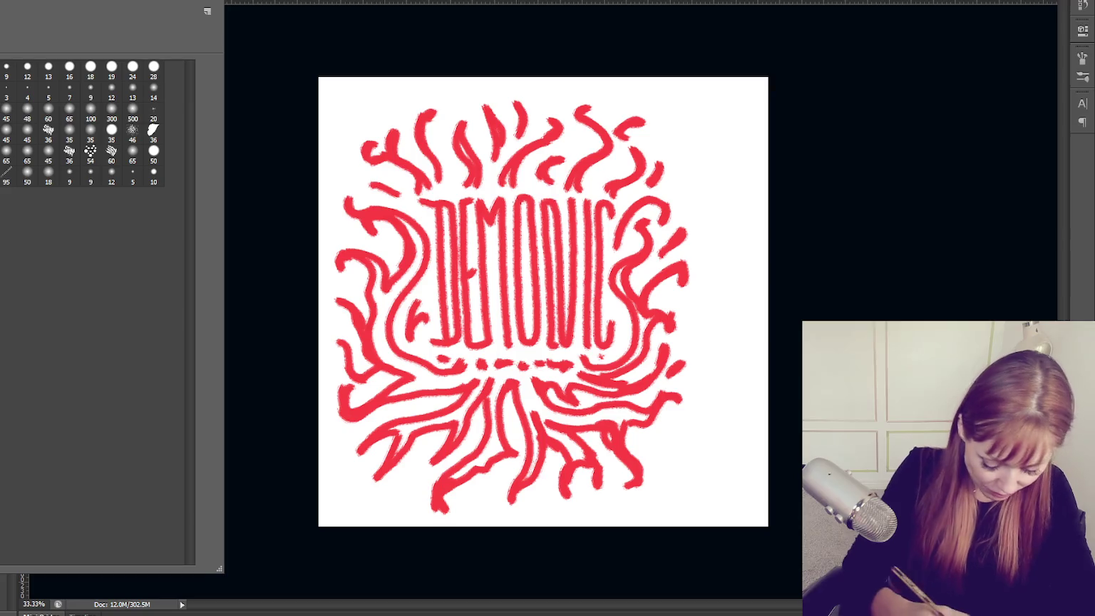
# Hide the brush tip panel and paint a small red curl on the top-left flame.
pyautogui.press('F5')
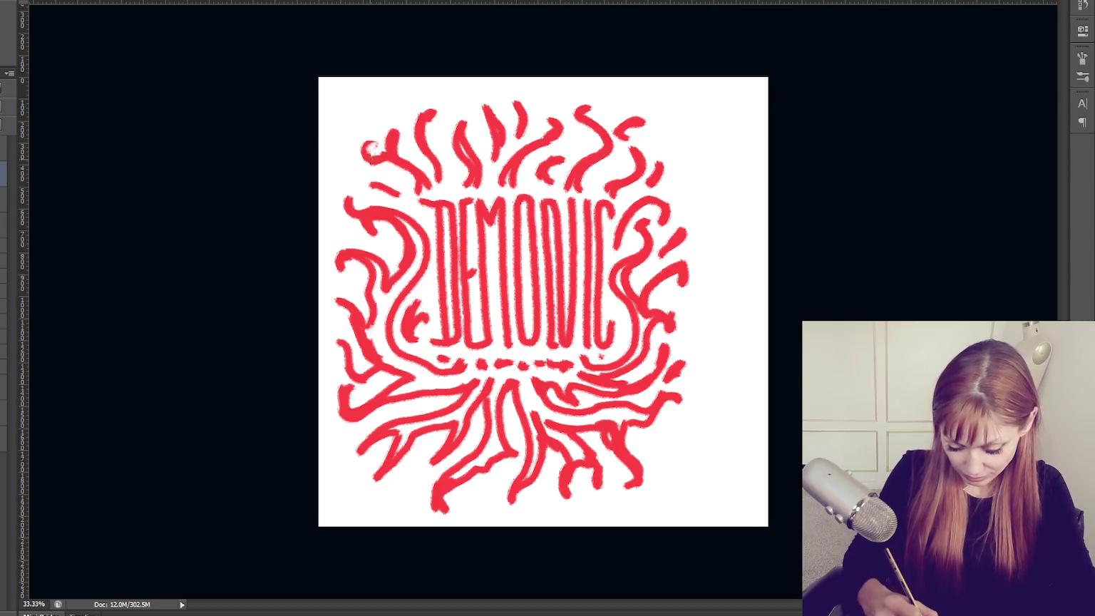
pyautogui.moveTo(430, 127); pyautogui.dragTo(434, 138)
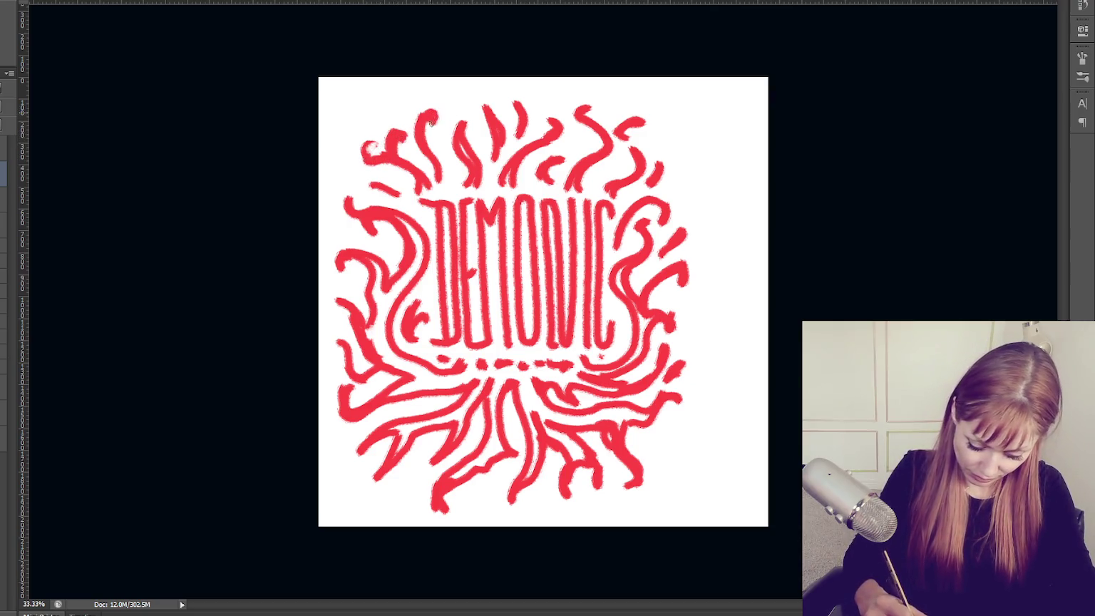
# Curl the top flame tips, extend the right-side curl, and lengthen the lower tendrils.
pyautogui.moveTo(481, 109)
pyautogui.mouseDown()
pyautogui.moveTo(476, 127)
pyautogui.moveTo(508, 120)
pyautogui.mouseUp()
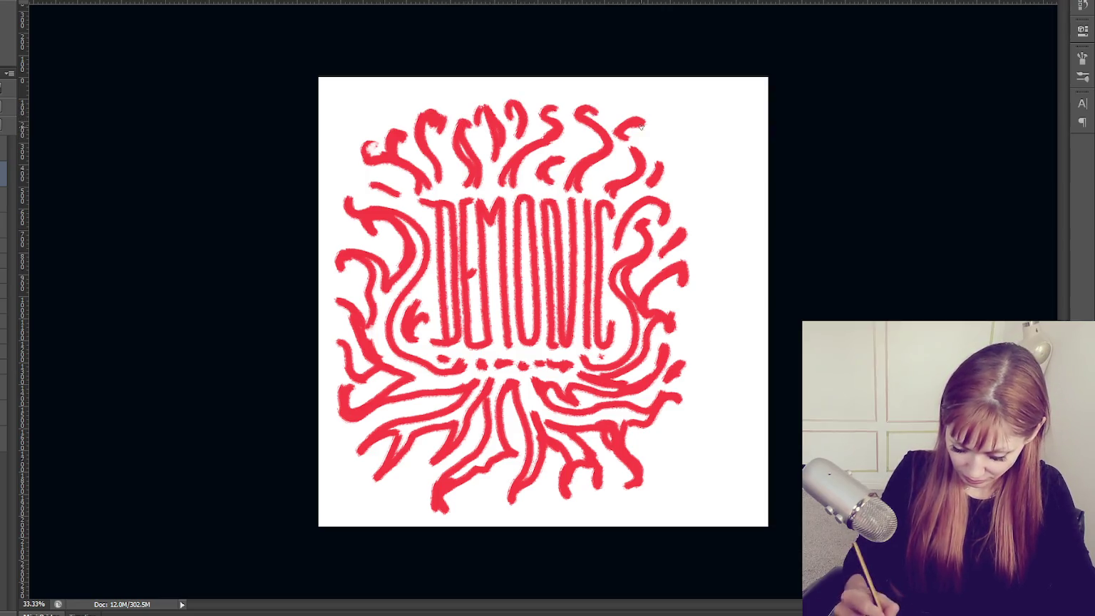
pyautogui.moveTo(638, 128); pyautogui.dragTo(664, 167)
pyautogui.moveTo(682, 227); pyautogui.dragTo(687, 236)
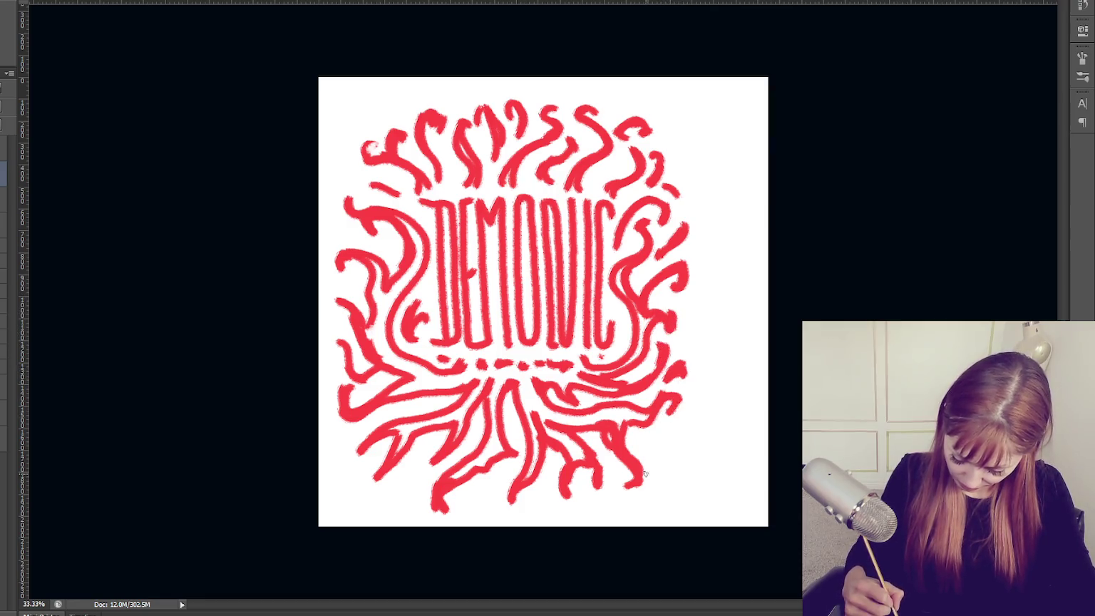
pyautogui.moveTo(626, 446); pyautogui.dragTo(655, 452)
pyautogui.moveTo(430, 456); pyautogui.dragTo(409, 492)
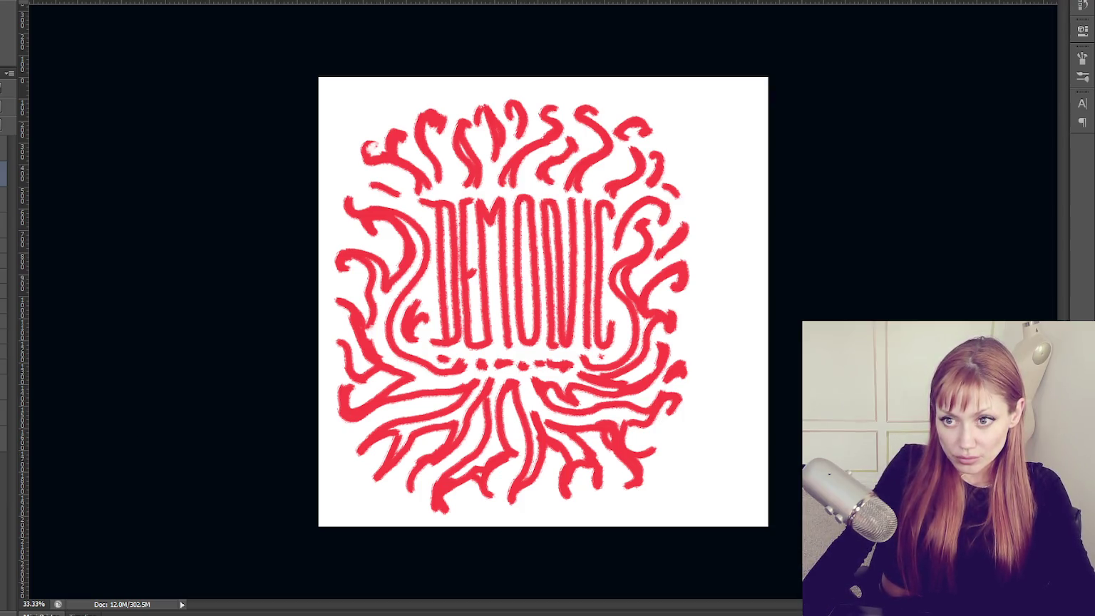
# Narrow the Layers panel selection to a single layer.
pyautogui.click(4, 166)
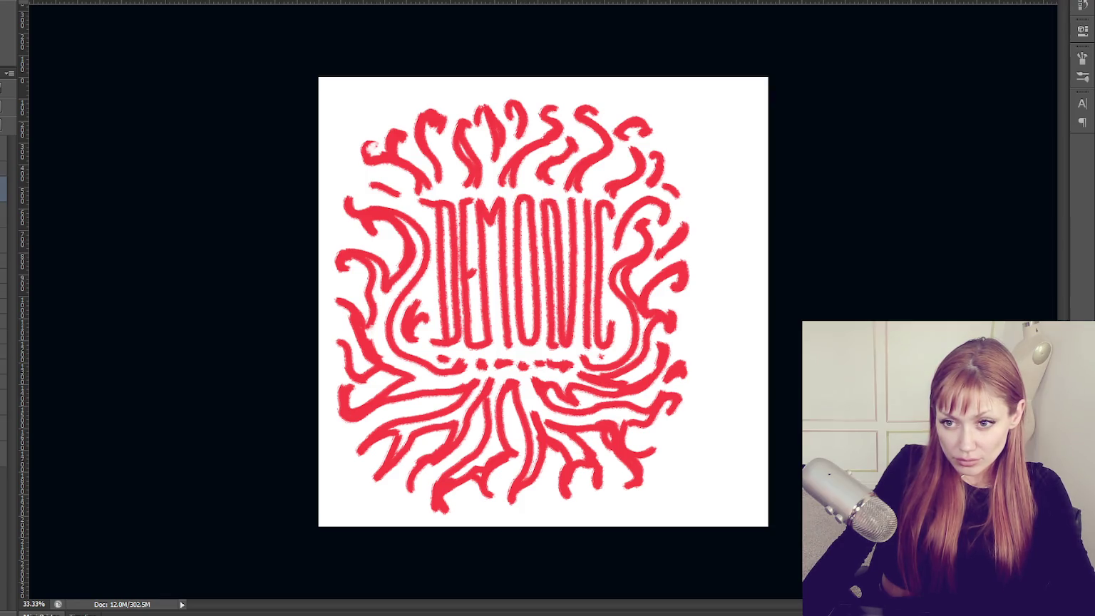
pyautogui.moveTo(3, 592); pyautogui.dragTo(3, 479)
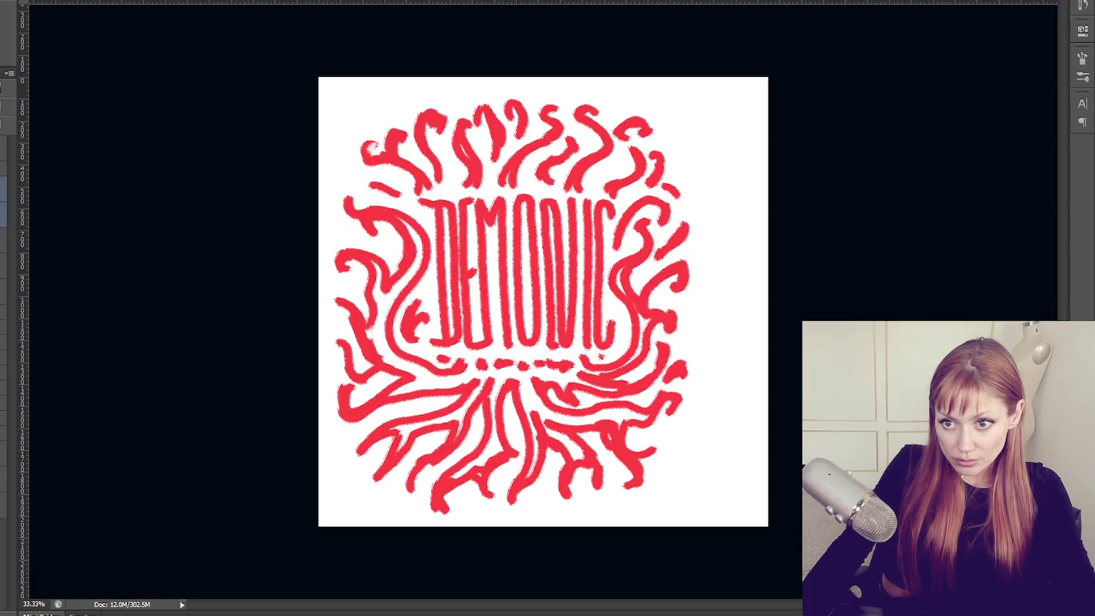
pyautogui.click(3, 216)
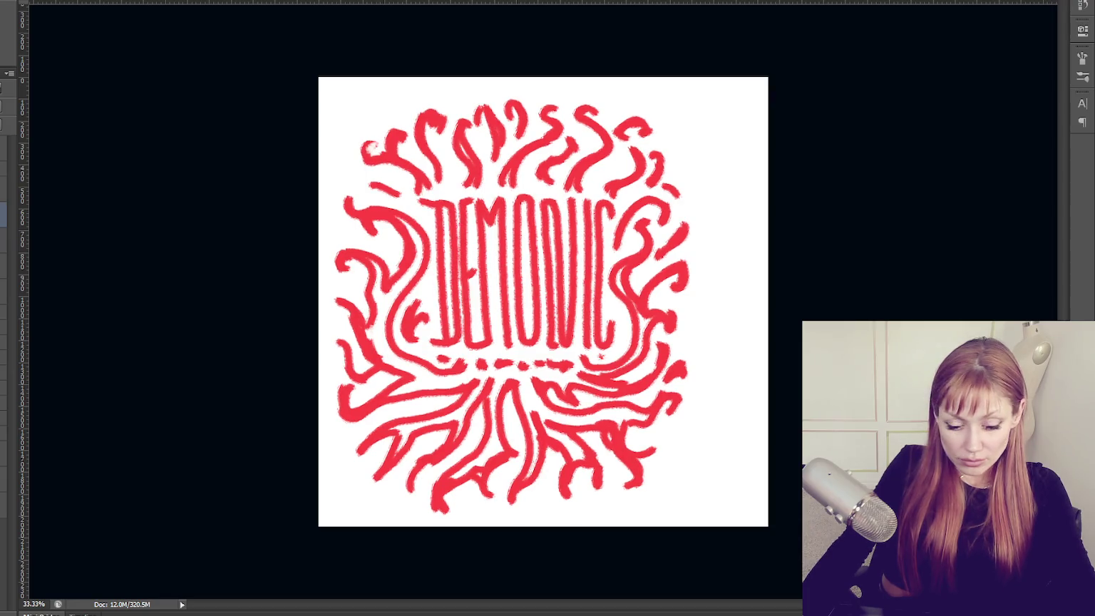
# Apply Hue/Saturation to the flourish layer with Saturation -100 and Lightness -72.
pyautogui.click(4, 189)
pyautogui.hotkey('ctrl', 'u')
pyautogui.moveTo(72, 337); pyautogui.dragTo(7, 338)
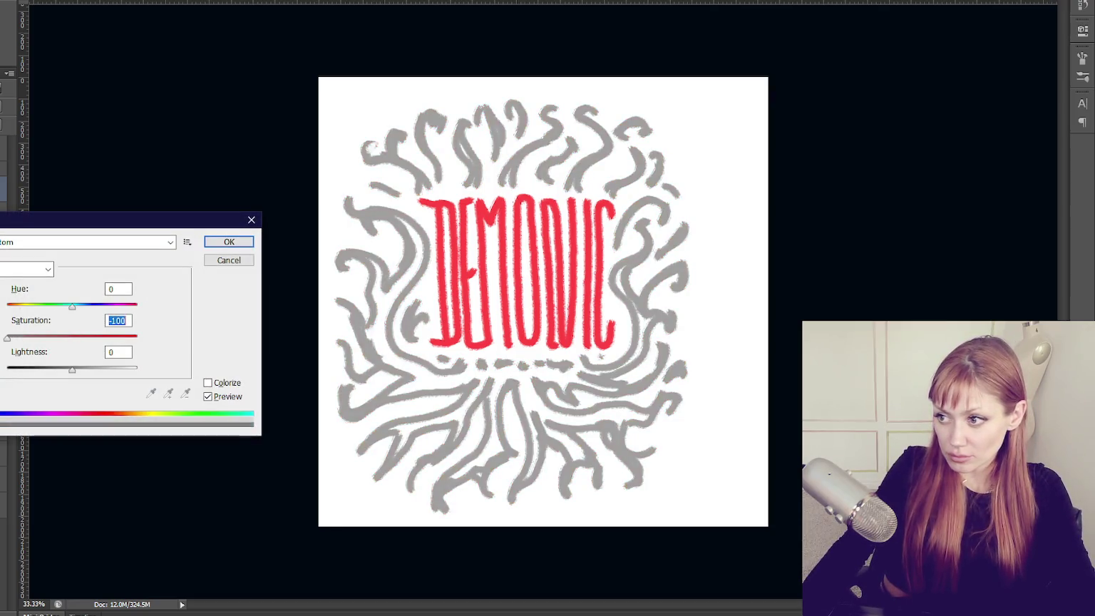
pyautogui.moveTo(72, 369); pyautogui.dragTo(25, 369)
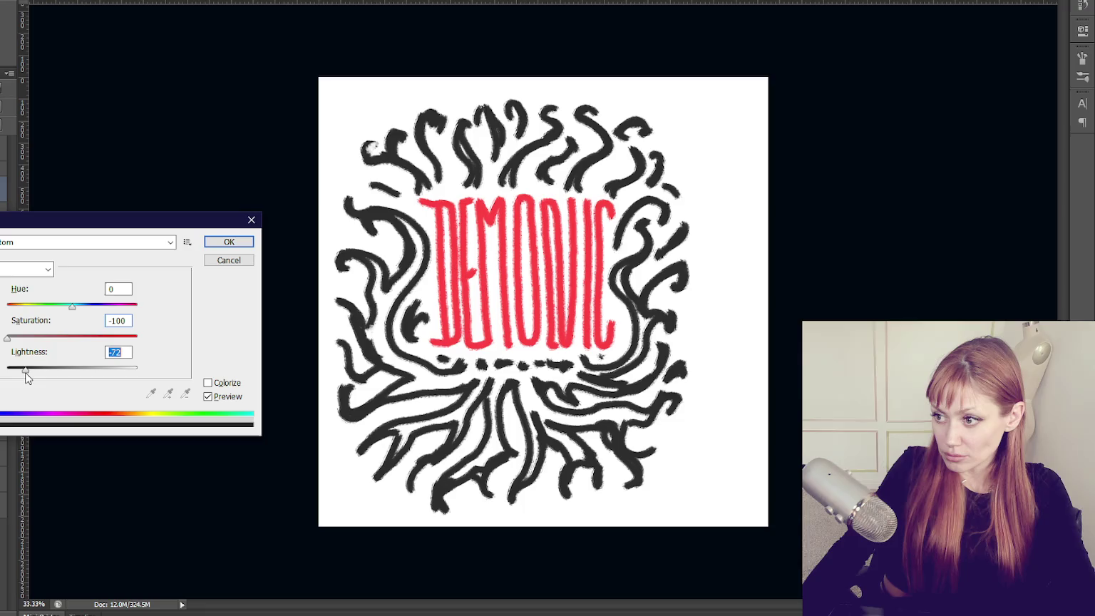
pyautogui.click(227, 243)
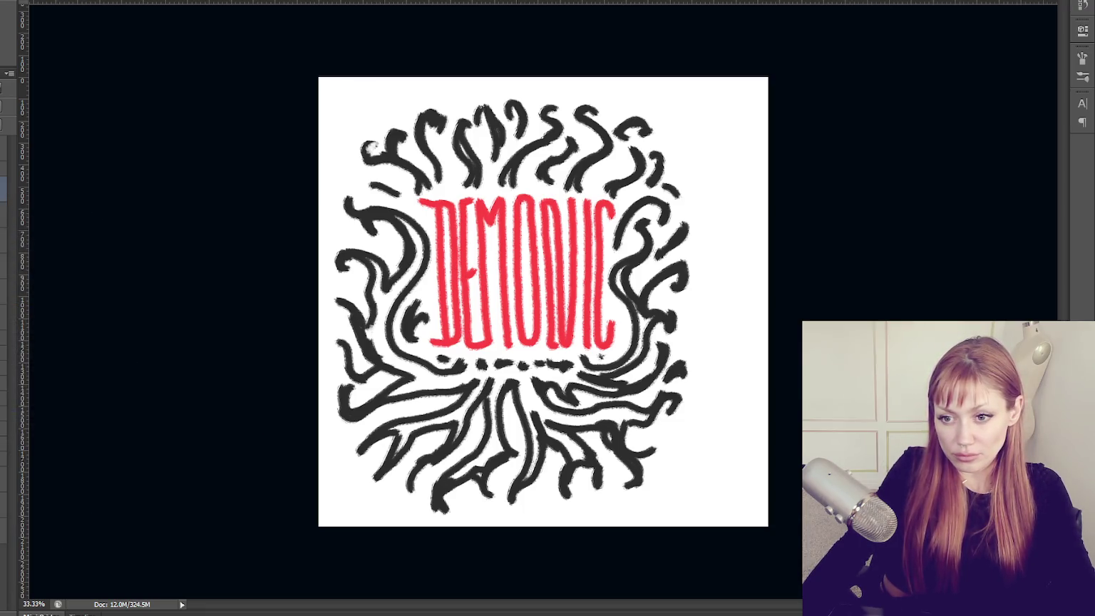
pyautogui.click(639, 272)
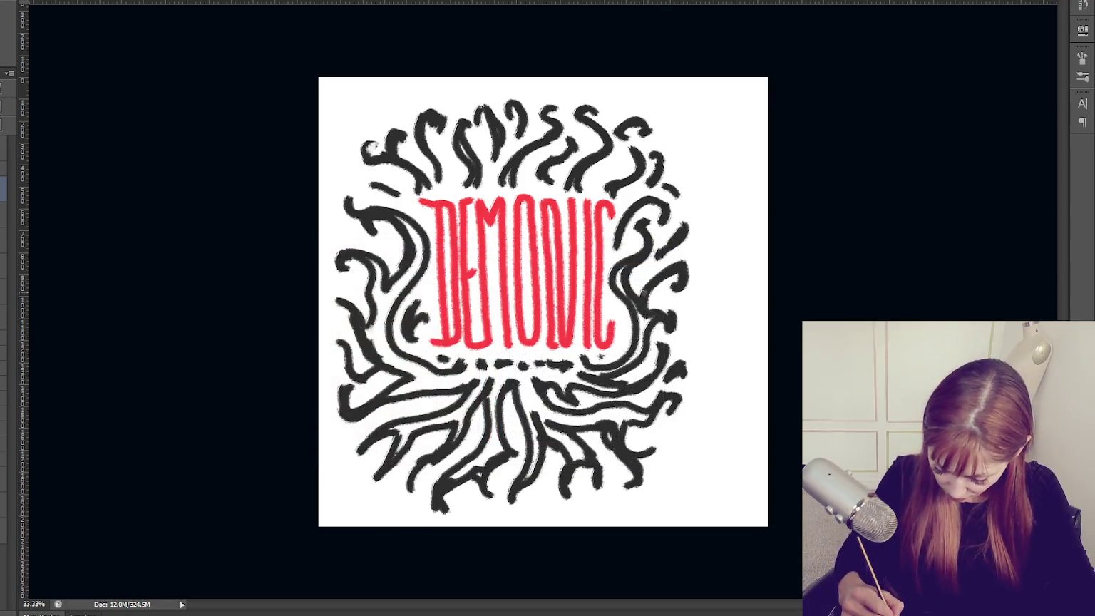
# Dab short red leaf strokes among the top flourishes above DEMONIC.
pyautogui.moveTo(536, 126); pyautogui.dragTo(519, 166)
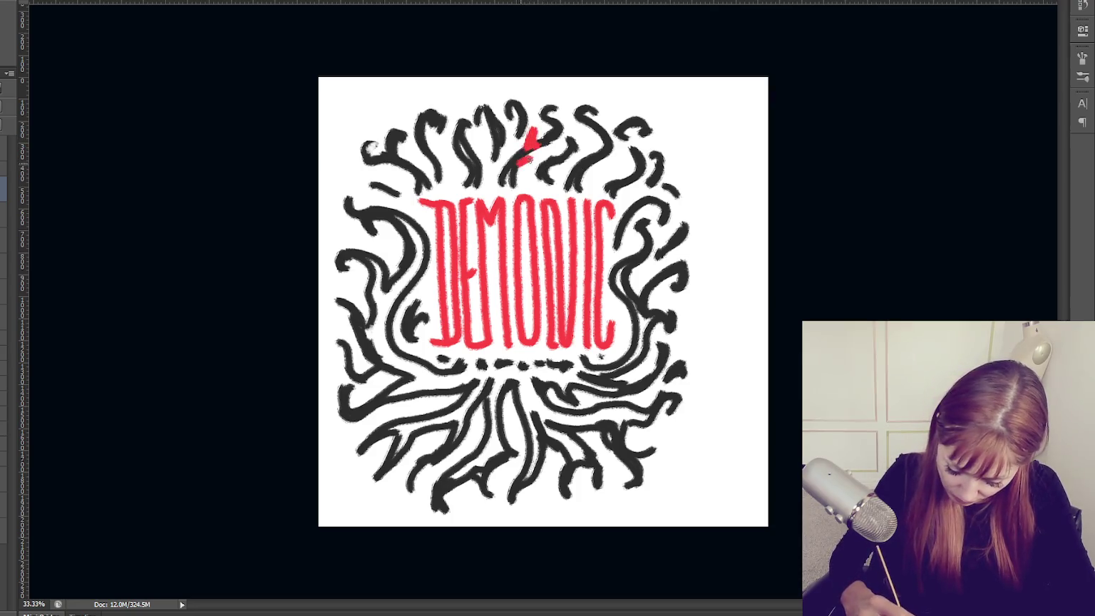
pyautogui.moveTo(555, 130)
pyautogui.mouseDown()
pyautogui.moveTo(569, 120)
pyautogui.moveTo(496, 135)
pyautogui.mouseUp()
pyautogui.moveTo(498, 103)
pyautogui.mouseDown()
pyautogui.moveTo(493, 157)
pyautogui.moveTo(476, 162)
pyautogui.mouseUp()
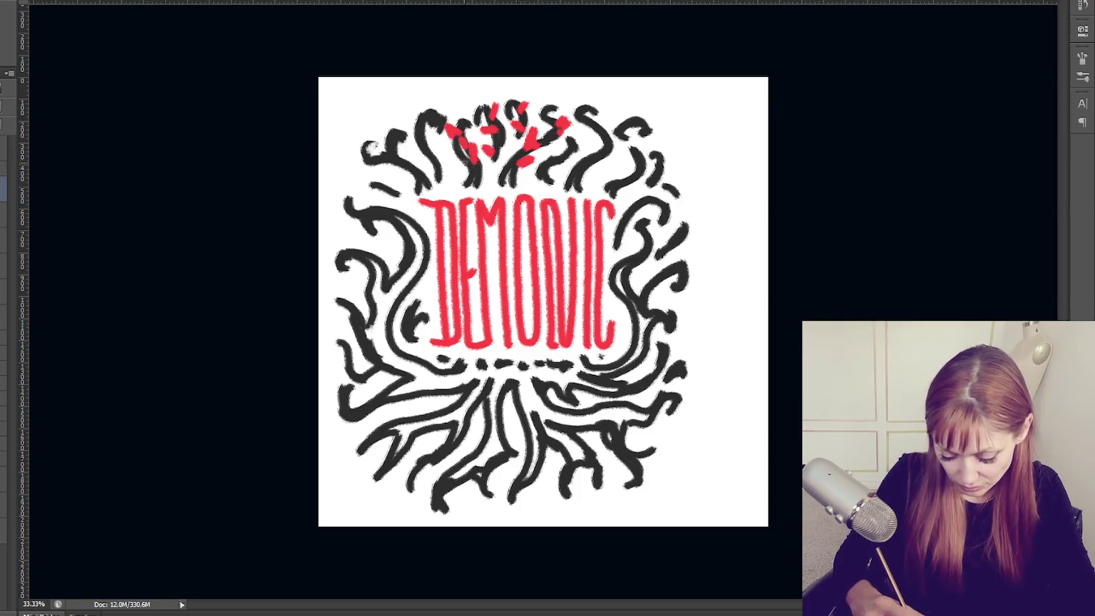
pyautogui.moveTo(407, 102); pyautogui.dragTo(408, 157)
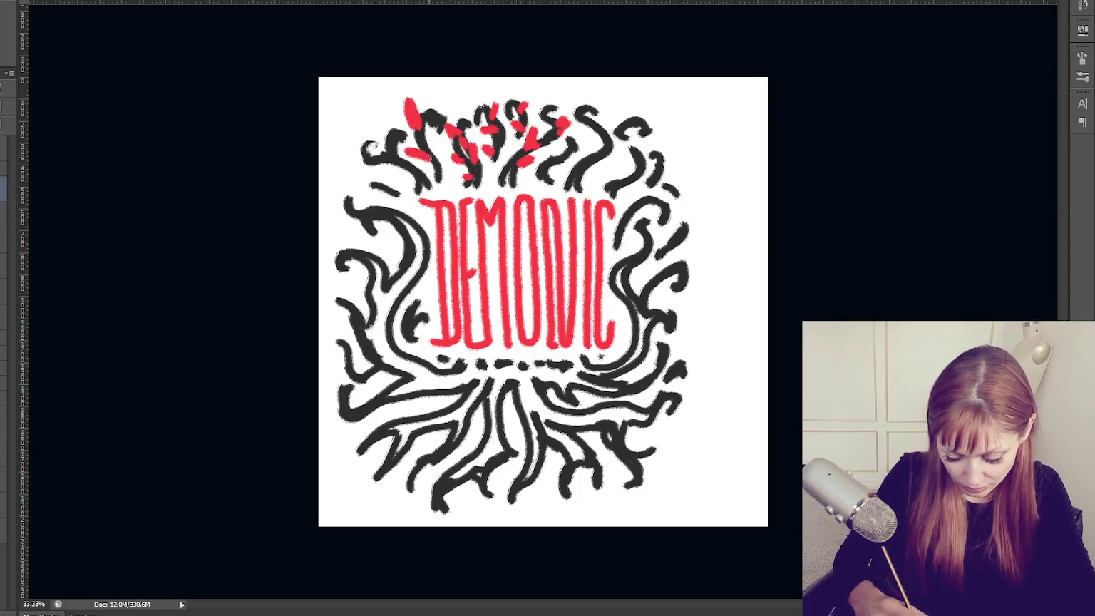
pyautogui.moveTo(385, 117)
pyautogui.mouseDown()
pyautogui.moveTo(395, 176)
pyautogui.moveTo(420, 187)
pyautogui.mouseUp()
pyautogui.moveTo(613, 152)
pyautogui.mouseDown()
pyautogui.moveTo(641, 168)
pyautogui.moveTo(611, 190)
pyautogui.mouseUp()
pyautogui.moveTo(671, 151); pyautogui.dragTo(658, 170)
pyautogui.moveTo(596, 139); pyautogui.dragTo(583, 171)
pyautogui.moveTo(517, 121); pyautogui.dragTo(509, 135)
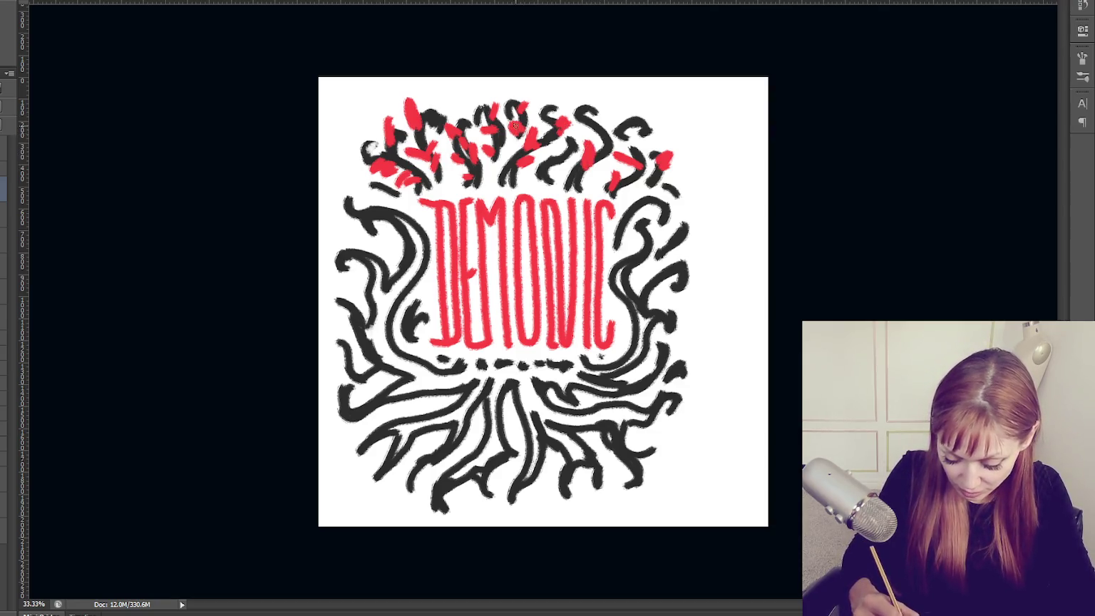
# Add red leaves along the left edge, beside the D, and on the lower-left branches.
pyautogui.moveTo(333, 216)
pyautogui.mouseDown()
pyautogui.moveTo(379, 211)
pyautogui.moveTo(405, 227)
pyautogui.moveTo(383, 241)
pyautogui.moveTo(429, 251)
pyautogui.mouseUp()
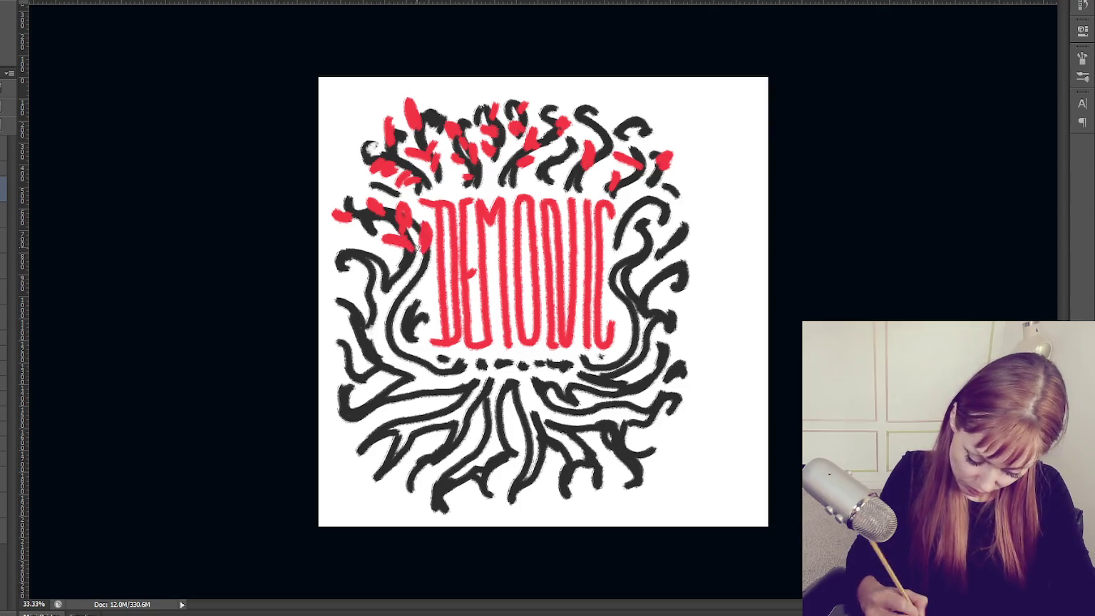
pyautogui.moveTo(631, 236)
pyautogui.mouseDown()
pyautogui.moveTo(653, 260)
pyautogui.moveTo(623, 198)
pyautogui.moveTo(683, 206)
pyautogui.moveTo(697, 241)
pyautogui.moveTo(650, 289)
pyautogui.moveTo(608, 292)
pyautogui.moveTo(652, 315)
pyautogui.moveTo(624, 341)
pyautogui.moveTo(678, 372)
pyautogui.moveTo(629, 390)
pyautogui.mouseUp()
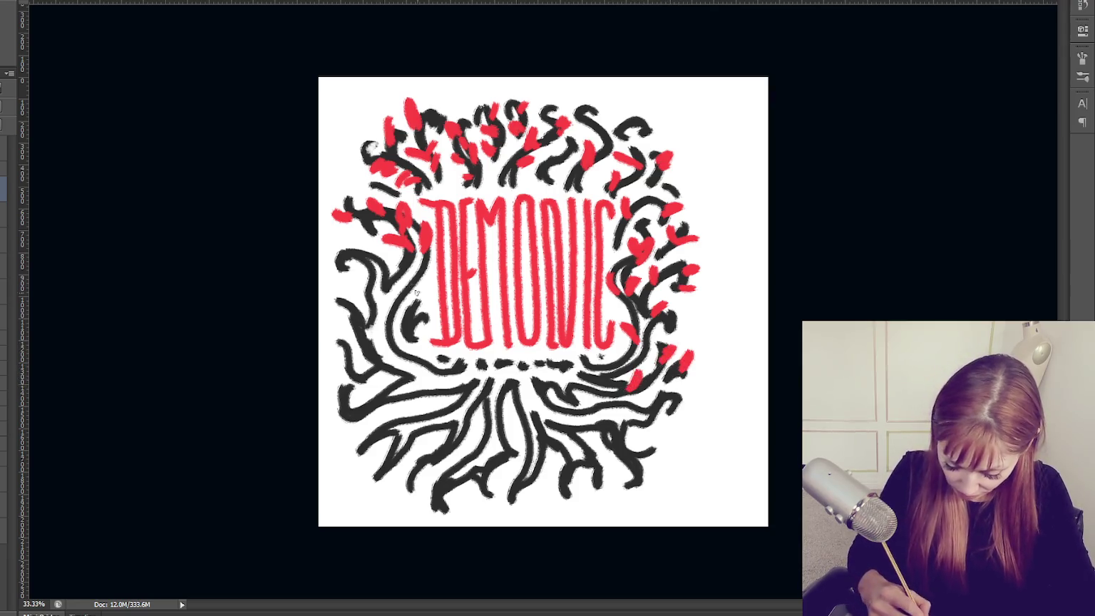
pyautogui.moveTo(369, 270); pyautogui.dragTo(357, 289)
pyautogui.moveTo(375, 241)
pyautogui.mouseDown()
pyautogui.moveTo(360, 260)
pyautogui.moveTo(348, 255)
pyautogui.moveTo(378, 288)
pyautogui.moveTo(390, 285)
pyautogui.mouseUp()
pyautogui.moveTo(422, 280)
pyautogui.mouseDown()
pyautogui.moveTo(357, 325)
pyautogui.moveTo(345, 353)
pyautogui.mouseUp()
pyautogui.moveTo(391, 327); pyautogui.dragTo(378, 351)
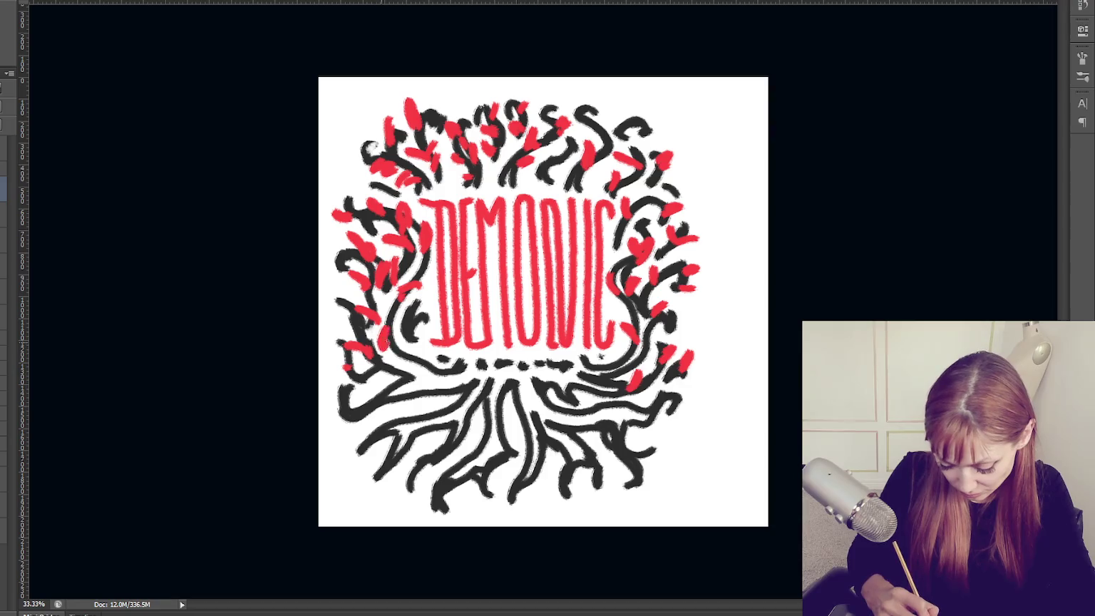
pyautogui.moveTo(429, 321)
pyautogui.mouseDown()
pyautogui.moveTo(408, 340)
pyautogui.moveTo(410, 366)
pyautogui.mouseUp()
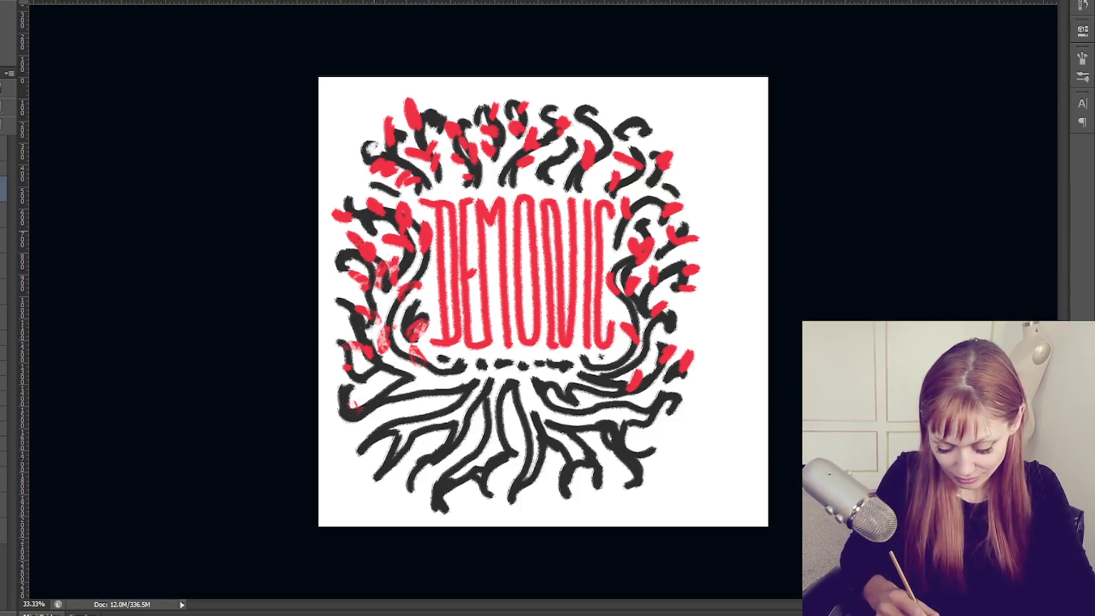
# Fade red marks around the branches to faint pink, adding one dark red stroke on the right.
pyautogui.moveTo(641, 372); pyautogui.dragTo(630, 389)
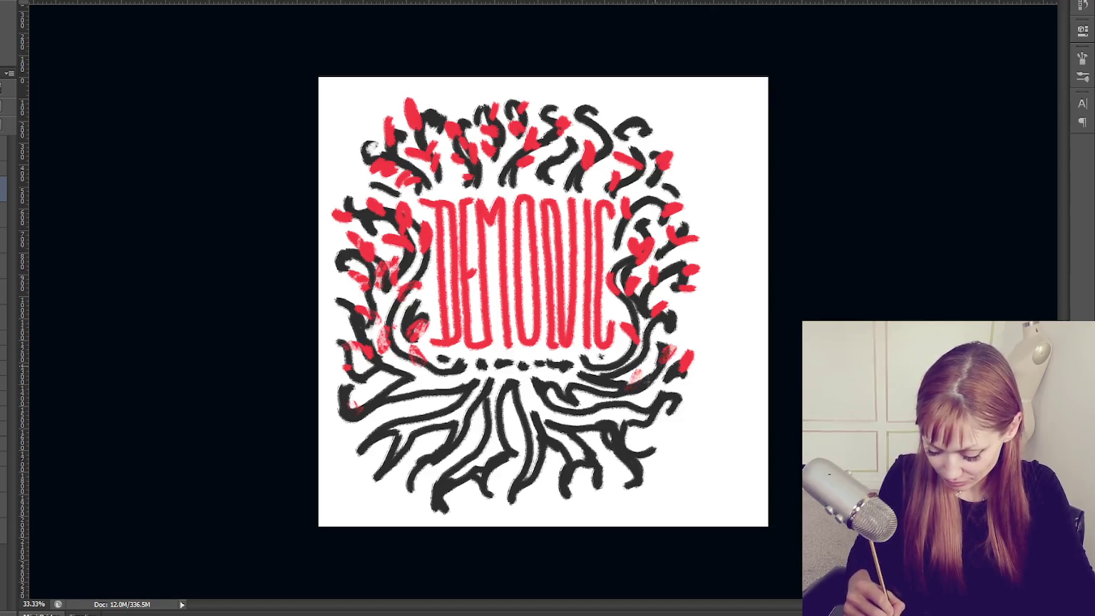
pyautogui.moveTo(633, 277)
pyautogui.mouseDown()
pyautogui.moveTo(625, 332)
pyautogui.moveTo(654, 285)
pyautogui.moveTo(691, 281)
pyautogui.mouseUp()
pyautogui.moveTo(652, 243); pyautogui.dragTo(642, 258)
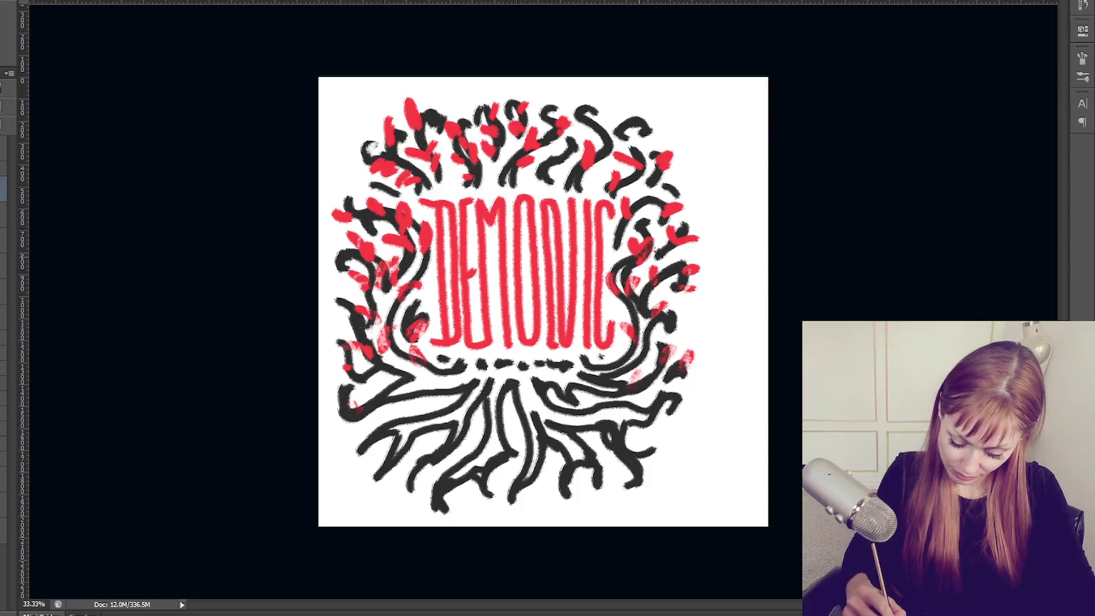
pyautogui.moveTo(355, 240); pyautogui.dragTo(355, 251)
pyautogui.moveTo(409, 212); pyautogui.dragTo(409, 238)
pyautogui.moveTo(626, 198); pyautogui.dragTo(626, 217)
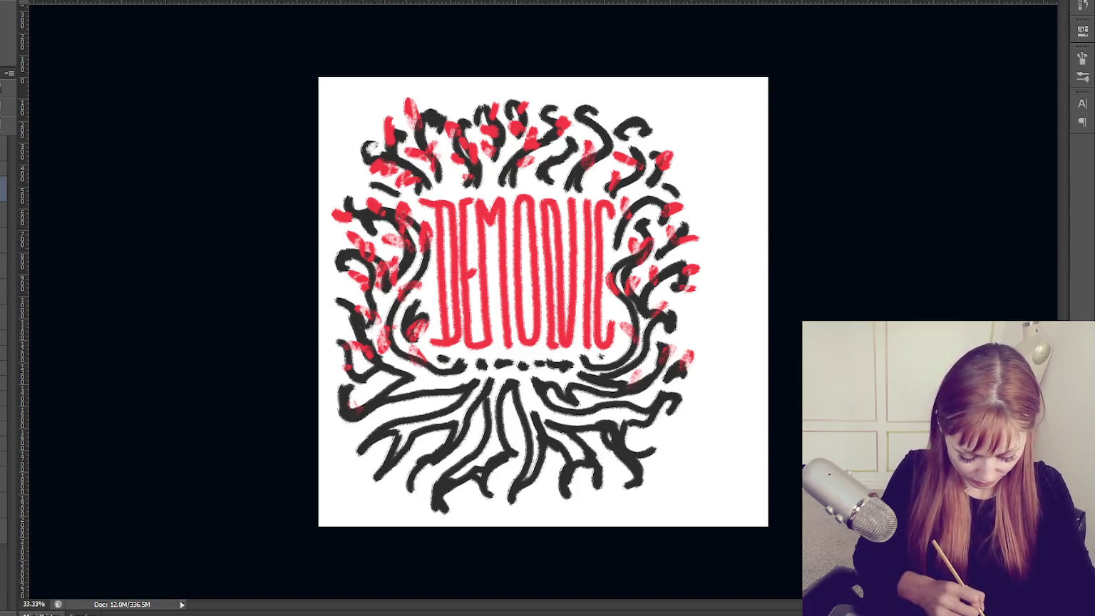
# Paint long red horizontal streaks across the roots directly under DEMONIC.
pyautogui.moveTo(579, 365); pyautogui.dragTo(637, 363)
pyautogui.moveTo(490, 363); pyautogui.dragTo(686, 377)
pyautogui.moveTo(417, 365); pyautogui.dragTo(493, 367)
pyautogui.moveTo(454, 375); pyautogui.dragTo(515, 375)
pyautogui.moveTo(353, 367)
pyautogui.mouseDown()
pyautogui.moveTo(406, 365)
pyautogui.moveTo(360, 368)
pyautogui.mouseUp()
pyautogui.moveTo(321, 383); pyautogui.dragTo(451, 384)
pyautogui.moveTo(382, 404); pyautogui.dragTo(551, 391)
pyautogui.moveTo(444, 403); pyautogui.dragTo(506, 400)
pyautogui.moveTo(570, 391); pyautogui.dragTo(641, 391)
pyautogui.moveTo(539, 406); pyautogui.dragTo(649, 404)
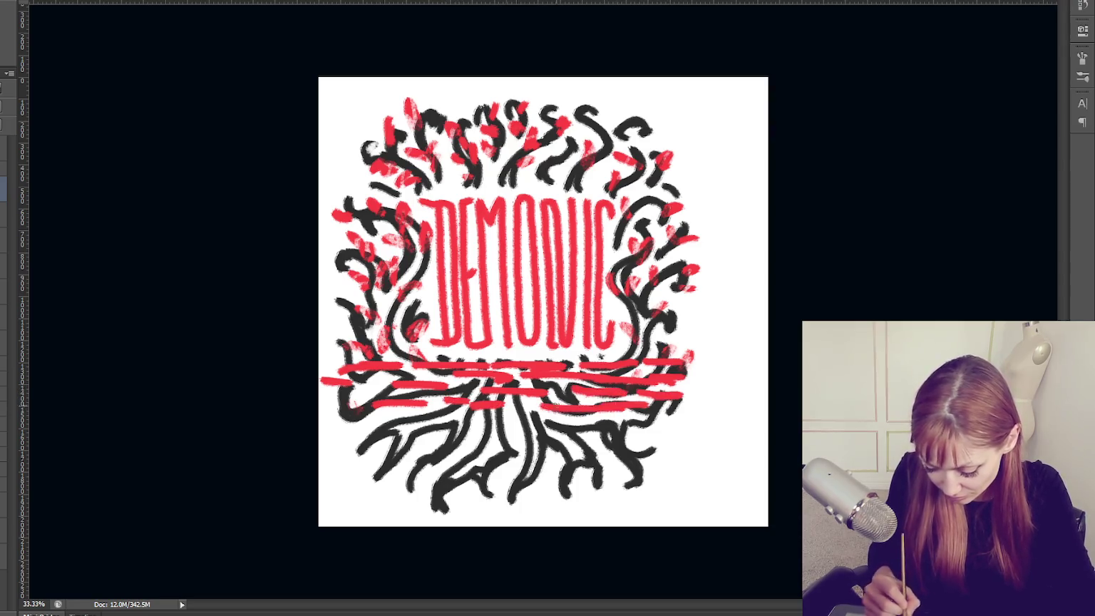
pyautogui.moveTo(503, 413); pyautogui.dragTo(541, 412)
pyautogui.moveTo(394, 421)
pyautogui.mouseDown()
pyautogui.moveTo(460, 412)
pyautogui.moveTo(548, 429)
pyautogui.moveTo(683, 412)
pyautogui.mouseUp()
# Add more red horizontal streaks across the lower roots.
pyautogui.moveTo(385, 445); pyautogui.dragTo(462, 437)
pyautogui.moveTo(456, 426)
pyautogui.mouseDown()
pyautogui.moveTo(485, 425)
pyautogui.moveTo(524, 452)
pyautogui.moveTo(601, 442)
pyautogui.moveTo(627, 453)
pyautogui.mouseUp()
pyautogui.moveTo(622, 436); pyautogui.dragTo(663, 435)
pyautogui.moveTo(471, 462); pyautogui.dragTo(533, 463)
pyautogui.moveTo(386, 450); pyautogui.dragTo(434, 447)
pyautogui.moveTo(337, 414); pyautogui.dragTo(386, 415)
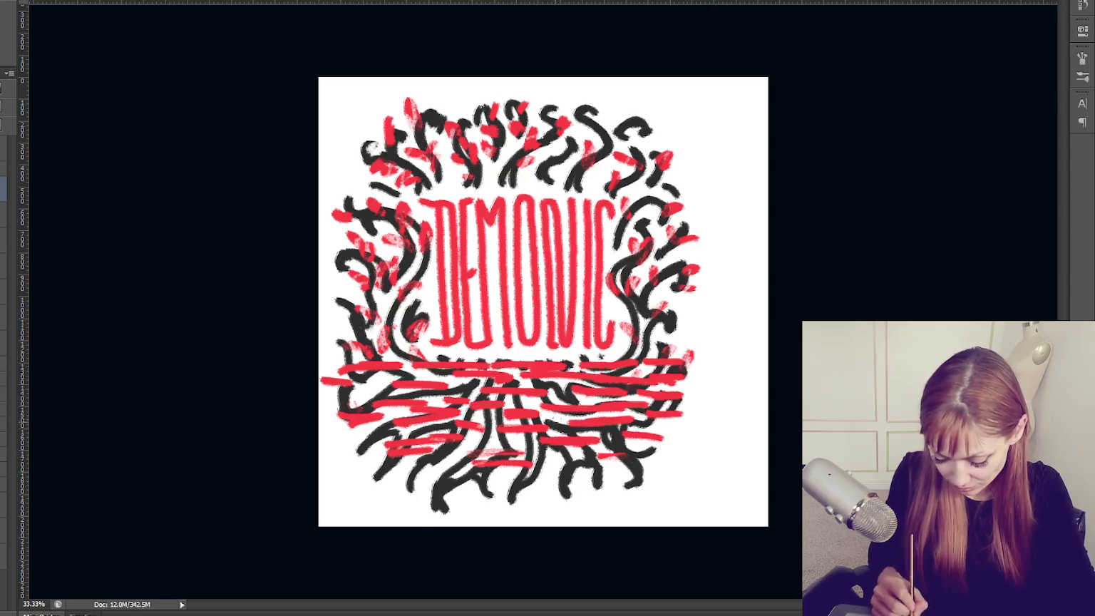
# Lay fainter red streaks across the lower and lower-left roots.
pyautogui.moveTo(497, 428); pyautogui.dragTo(544, 429)
pyautogui.moveTo(568, 422); pyautogui.dragTo(638, 422)
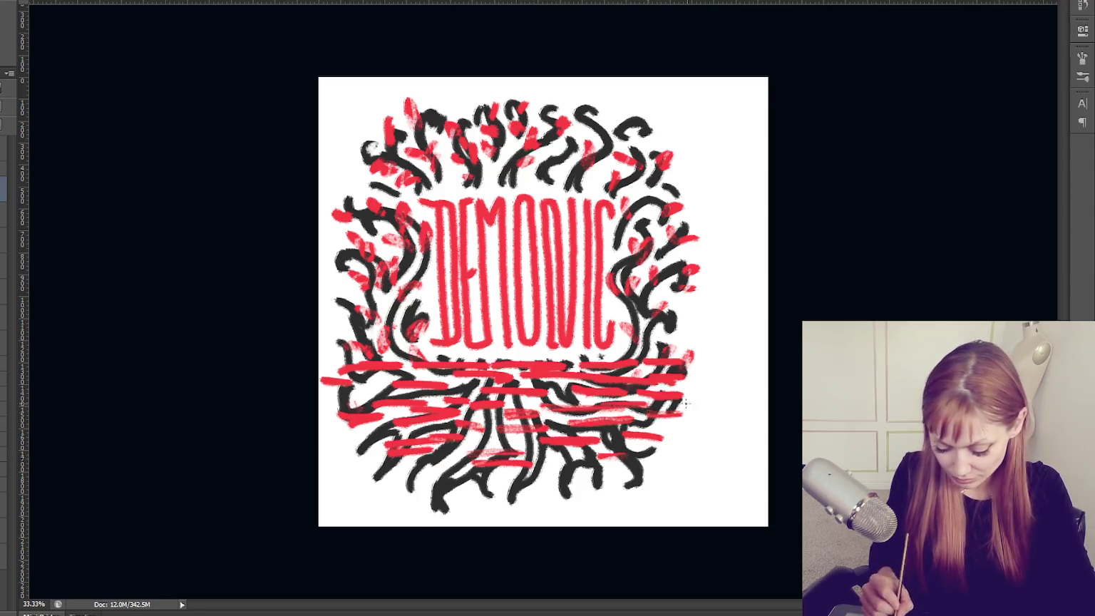
pyautogui.moveTo(397, 422); pyautogui.dragTo(461, 419)
pyautogui.moveTo(400, 390); pyautogui.dragTo(448, 383)
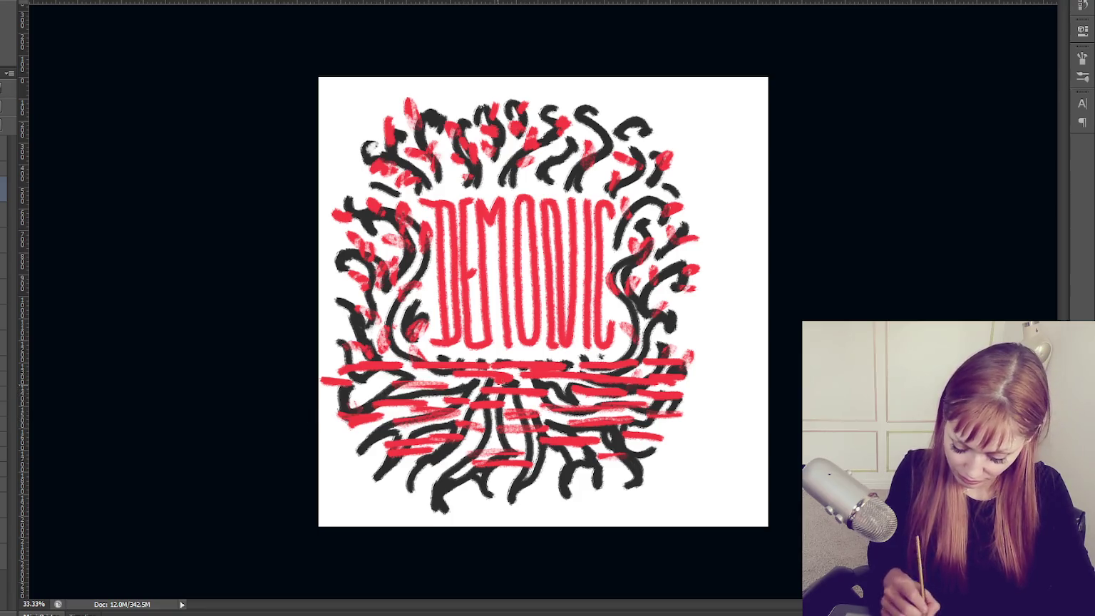
pyautogui.moveTo(688, 383); pyautogui.dragTo(353, 366)
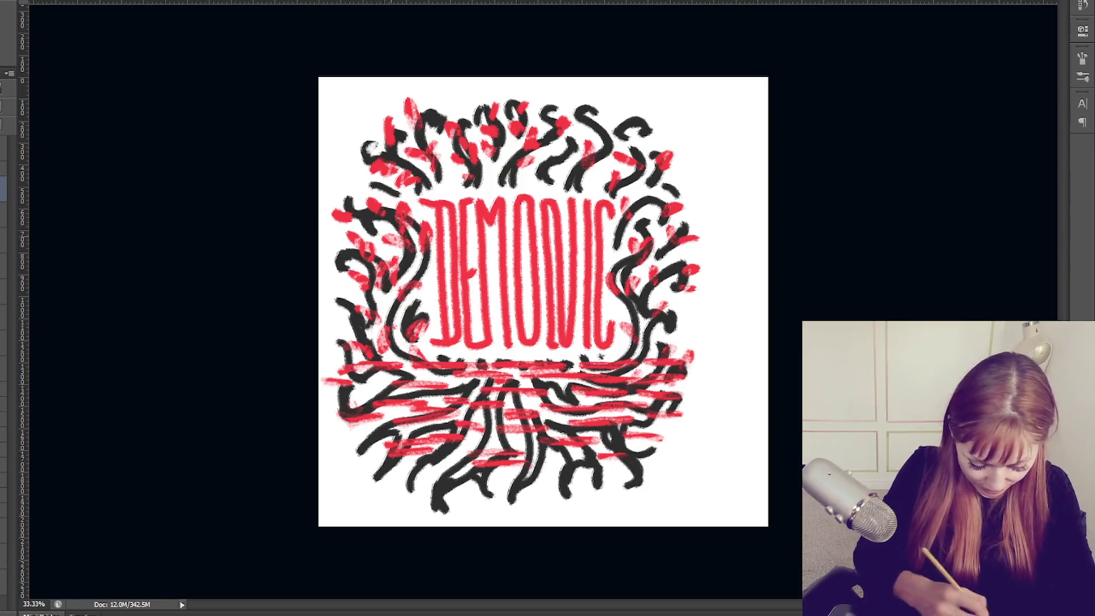
pyautogui.moveTo(495, 332); pyautogui.dragTo(495, 308)
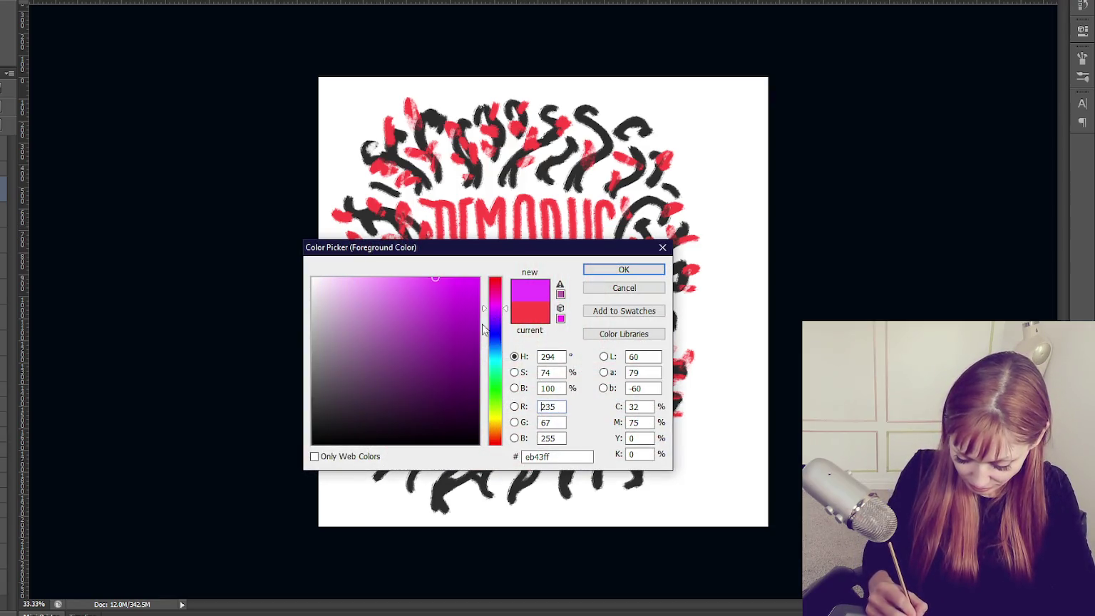
pyautogui.moveTo(435, 362); pyautogui.dragTo(424, 361)
pyautogui.click(624, 269)
pyautogui.moveTo(434, 201); pyautogui.dragTo(443, 348)
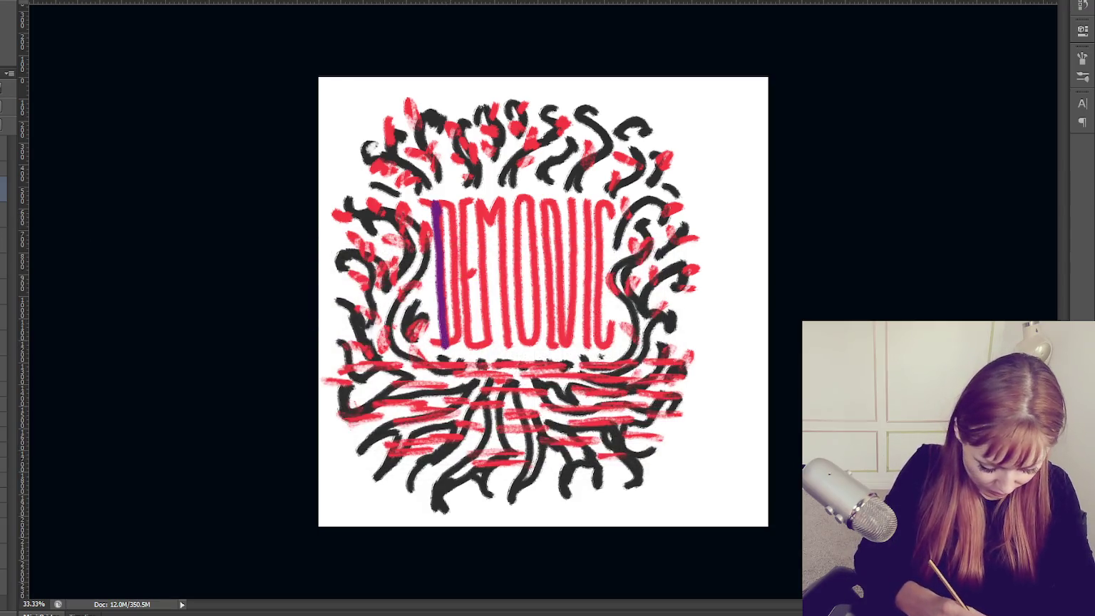
pyautogui.hotkey('ctrl', 'z')
pyautogui.moveTo(443, 205)
pyautogui.mouseDown()
pyautogui.moveTo(450, 339)
pyautogui.moveTo(437, 332)
pyautogui.moveTo(478, 343)
pyautogui.mouseUp()
pyautogui.moveTo(488, 218); pyautogui.dragTo(496, 322)
pyautogui.moveTo(503, 187)
pyautogui.mouseDown()
pyautogui.moveTo(494, 272)
pyautogui.moveTo(527, 321)
pyautogui.mouseUp()
pyautogui.moveTo(541, 208); pyautogui.dragTo(537, 346)
pyautogui.moveTo(567, 230); pyautogui.dragTo(592, 291)
pyautogui.moveTo(602, 239); pyautogui.dragTo(591, 360)
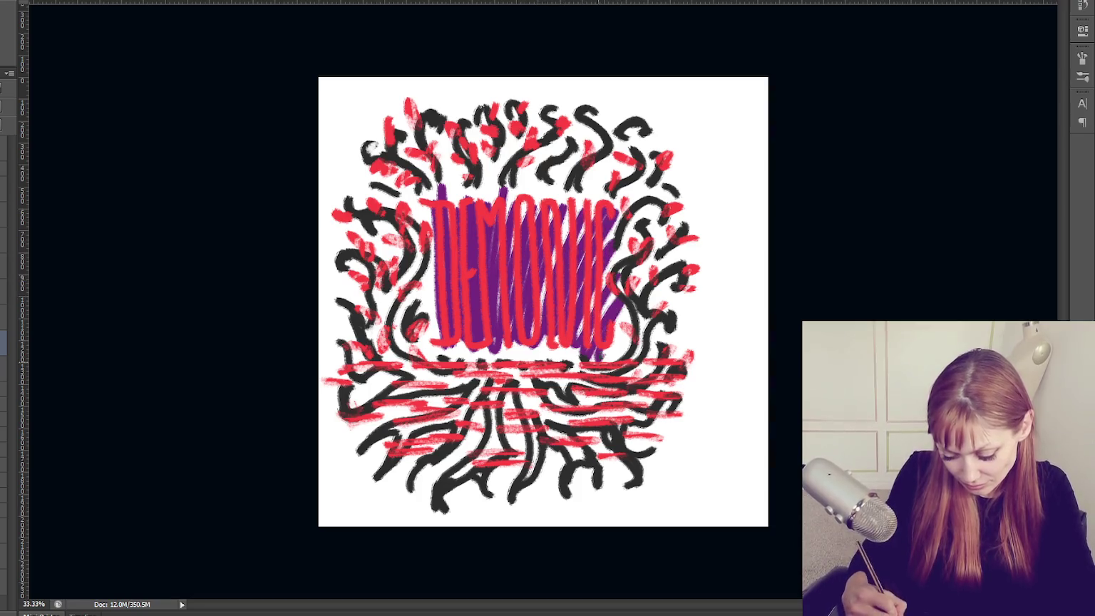
pyautogui.moveTo(634, 303); pyautogui.dragTo(614, 360)
pyautogui.moveTo(431, 210)
pyautogui.mouseDown()
pyautogui.moveTo(426, 281)
pyautogui.moveTo(449, 356)
pyautogui.mouseUp()
pyautogui.moveTo(474, 188); pyautogui.dragTo(524, 214)
pyautogui.moveTo(590, 185); pyautogui.dragTo(563, 214)
pyautogui.moveTo(499, 342); pyautogui.dragTo(474, 360)
pyautogui.moveTo(560, 191); pyautogui.dragTo(538, 221)
pyautogui.moveTo(463, 346)
pyautogui.mouseDown()
pyautogui.moveTo(503, 363)
pyautogui.moveTo(556, 357)
pyautogui.moveTo(579, 371)
pyautogui.mouseUp()
pyautogui.moveTo(563, 182)
pyautogui.mouseDown()
pyautogui.moveTo(567, 232)
pyautogui.moveTo(564, 203)
pyautogui.mouseUp()
pyautogui.moveTo(435, 324); pyautogui.dragTo(424, 355)
pyautogui.moveTo(428, 271); pyautogui.dragTo(417, 317)
pyautogui.moveTo(456, 177)
pyautogui.mouseDown()
pyautogui.moveTo(417, 224)
pyautogui.moveTo(410, 285)
pyautogui.mouseUp()
pyautogui.moveTo(467, 170); pyautogui.dragTo(507, 207)
pyautogui.moveTo(463, 351); pyautogui.dragTo(474, 370)
pyautogui.moveTo(620, 189); pyautogui.dragTo(606, 246)
pyautogui.moveTo(578, 353); pyautogui.dragTo(576, 369)
pyautogui.moveTo(462, 356); pyautogui.dragTo(597, 355)
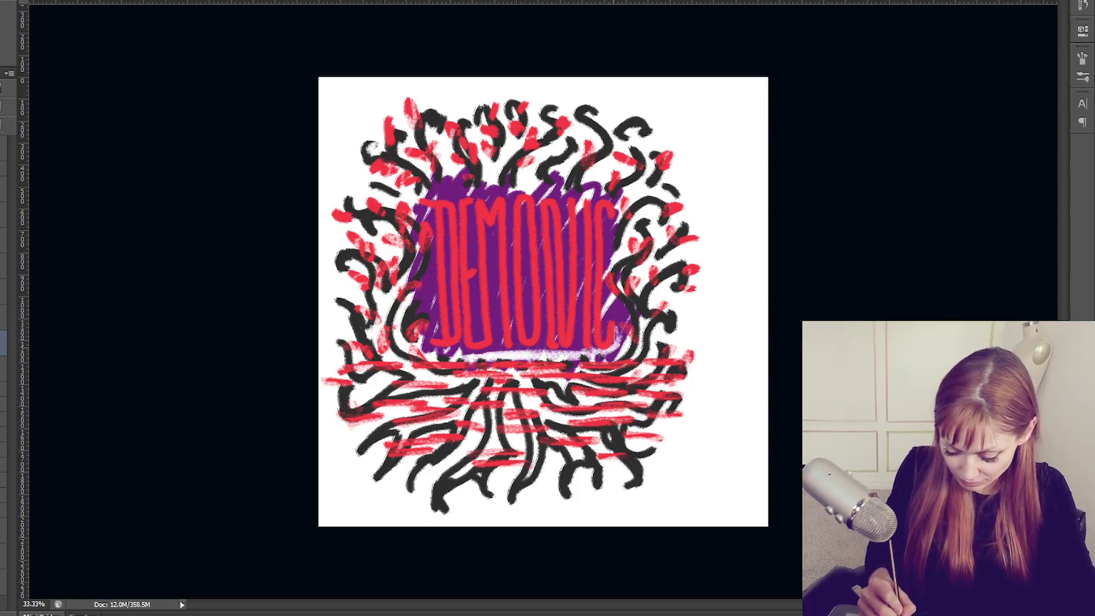
pyautogui.moveTo(605, 306)
pyautogui.mouseDown()
pyautogui.moveTo(605, 211)
pyautogui.moveTo(593, 349)
pyautogui.mouseUp()
pyautogui.moveTo(582, 308)
pyautogui.mouseDown()
pyautogui.moveTo(582, 341)
pyautogui.moveTo(578, 296)
pyautogui.mouseUp()
pyautogui.moveTo(580, 208); pyautogui.dragTo(581, 334)
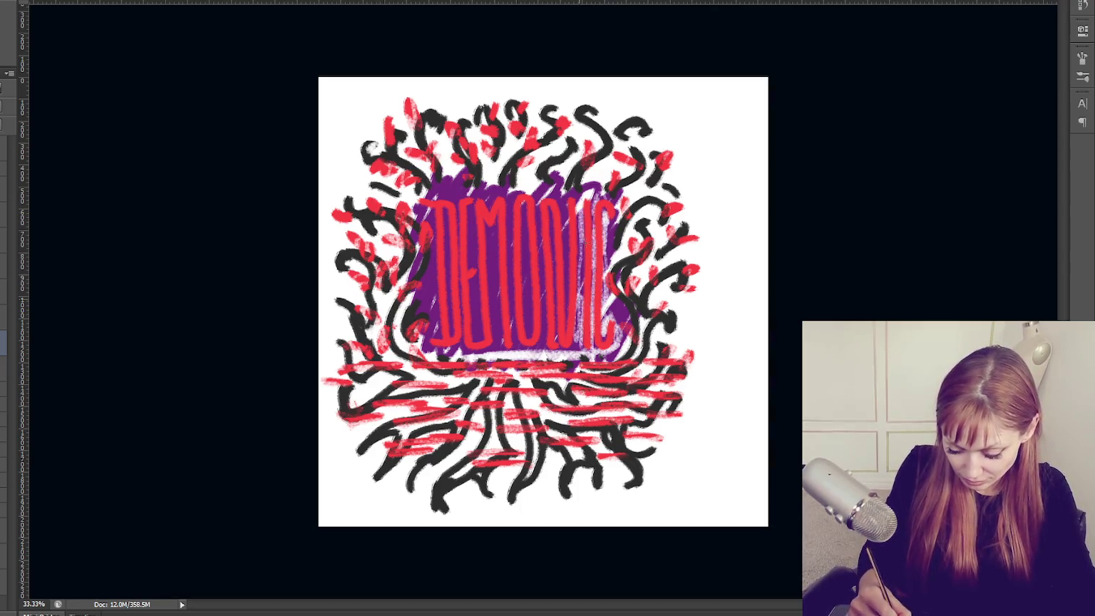
pyautogui.moveTo(567, 197); pyautogui.dragTo(567, 306)
pyautogui.moveTo(553, 215)
pyautogui.mouseDown()
pyautogui.moveTo(544, 353)
pyautogui.moveTo(538, 193)
pyautogui.mouseUp()
pyautogui.moveTo(529, 280); pyautogui.dragTo(533, 350)
pyautogui.moveTo(524, 207); pyautogui.dragTo(512, 351)
pyautogui.moveTo(510, 198); pyautogui.dragTo(508, 349)
pyautogui.moveTo(419, 275); pyautogui.dragTo(419, 316)
pyautogui.moveTo(431, 244); pyautogui.dragTo(430, 341)
pyautogui.moveTo(445, 208); pyautogui.dragTo(439, 339)
pyautogui.moveTo(461, 226); pyautogui.dragTo(460, 356)
pyautogui.moveTo(474, 210); pyautogui.dragTo(480, 341)
pyautogui.moveTo(491, 225); pyautogui.dragTo(499, 351)
pyautogui.moveTo(455, 180)
pyautogui.mouseDown()
pyautogui.moveTo(456, 205)
pyautogui.moveTo(495, 194)
pyautogui.mouseUp()
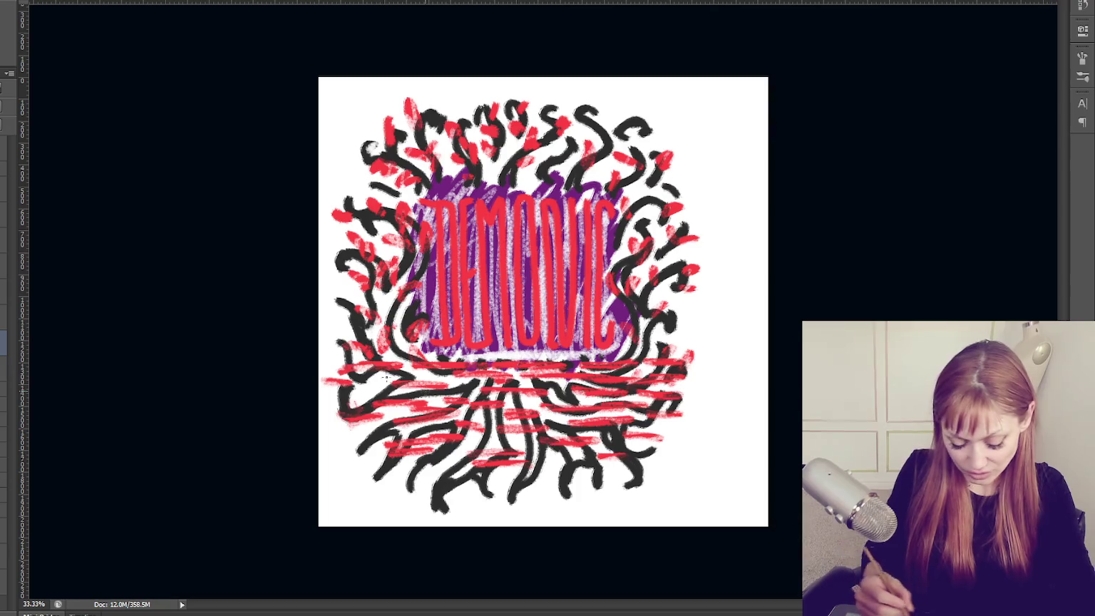
pyautogui.press('Delete')
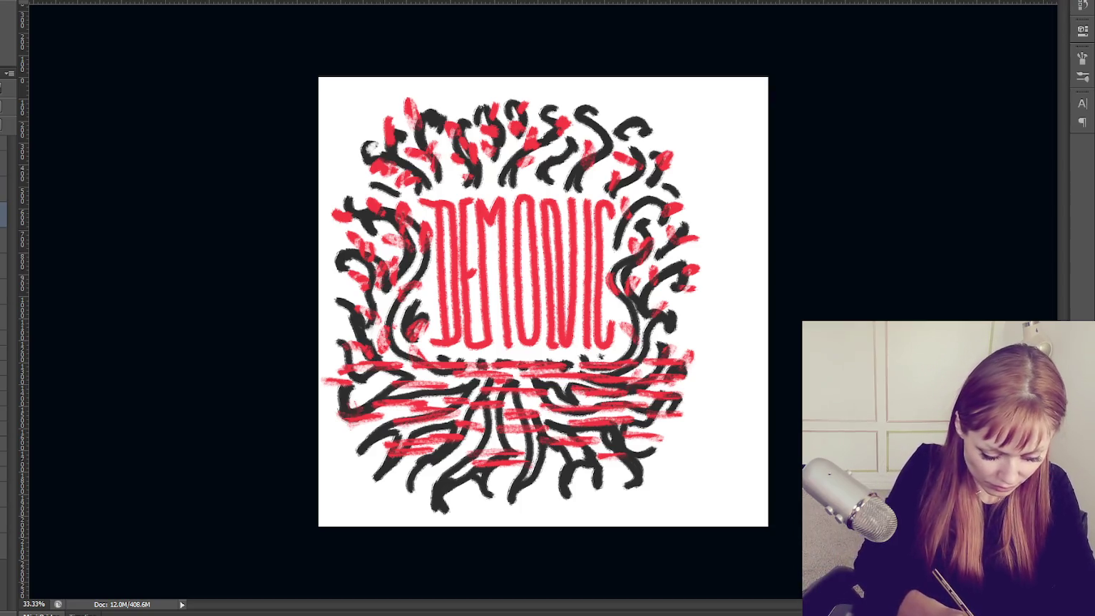
# Fade the black root ends along the bottom to soft grey.
pyautogui.press('F5')
pyautogui.press('F5')
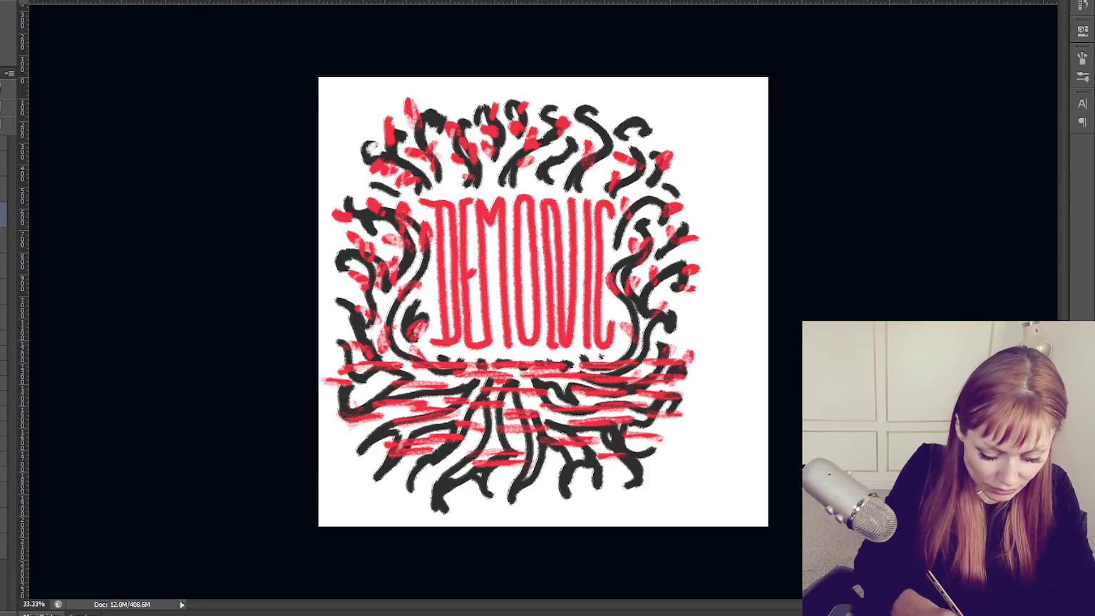
pyautogui.moveTo(436, 507); pyautogui.dragTo(495, 471)
pyautogui.moveTo(627, 488); pyautogui.dragTo(642, 466)
pyautogui.moveTo(566, 478); pyautogui.dragTo(564, 501)
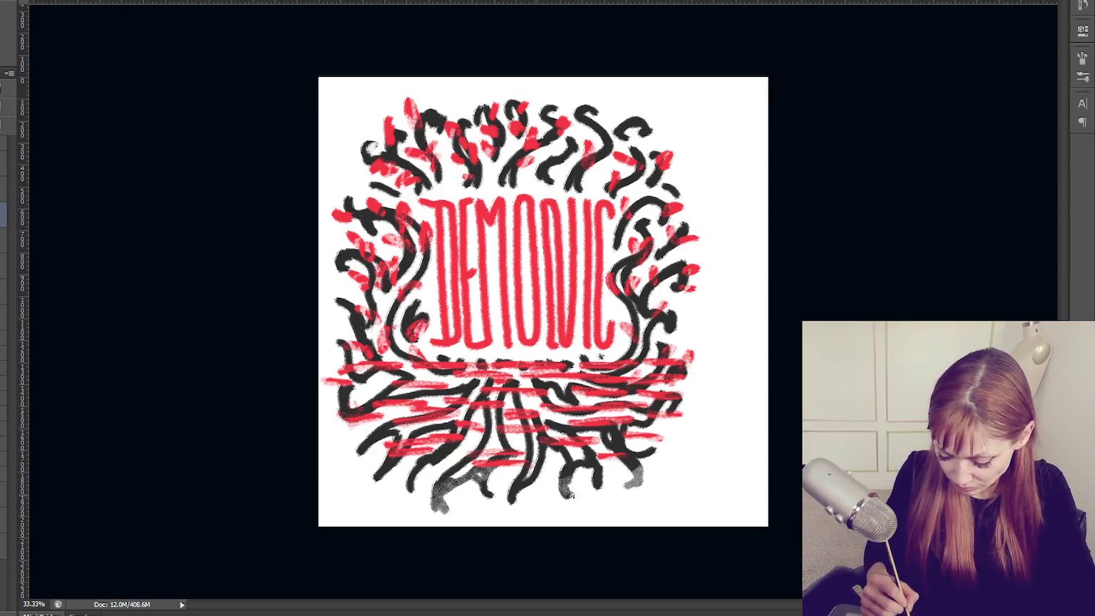
pyautogui.moveTo(531, 467); pyautogui.dragTo(513, 503)
pyautogui.moveTo(598, 463); pyautogui.dragTo(598, 490)
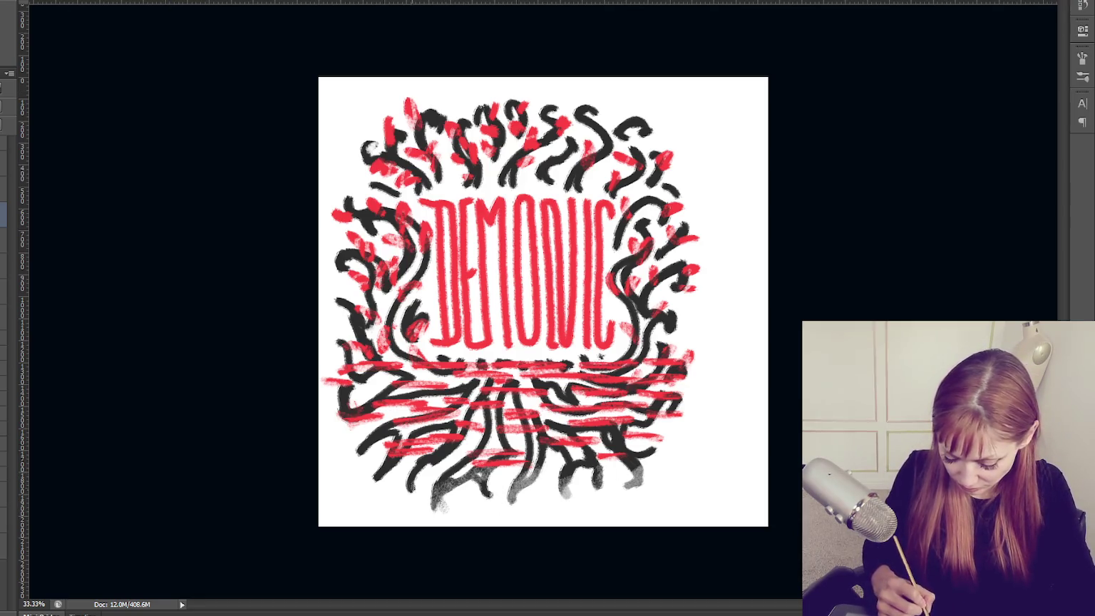
pyautogui.moveTo(374, 492)
pyautogui.mouseDown()
pyautogui.moveTo(381, 467)
pyautogui.moveTo(360, 445)
pyautogui.mouseUp()
pyautogui.moveTo(613, 424); pyautogui.dragTo(614, 432)
# Grey out the right branches, branches left of the D, lower-left roots and top branches.
pyautogui.moveTo(676, 342); pyautogui.dragTo(673, 315)
pyautogui.moveTo(679, 266)
pyautogui.mouseDown()
pyautogui.moveTo(663, 253)
pyautogui.moveTo(652, 261)
pyautogui.moveTo(617, 227)
pyautogui.mouseUp()
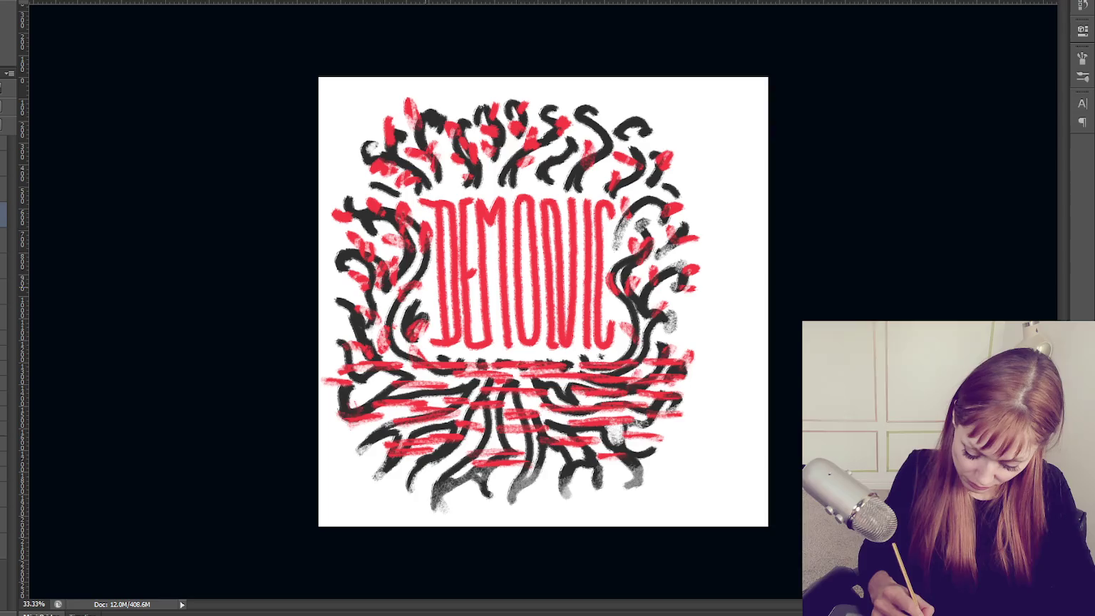
pyautogui.moveTo(420, 287); pyautogui.dragTo(396, 337)
pyautogui.moveTo(427, 255)
pyautogui.mouseDown()
pyautogui.moveTo(396, 331)
pyautogui.moveTo(401, 350)
pyautogui.moveTo(342, 399)
pyautogui.moveTo(406, 377)
pyautogui.mouseUp()
pyautogui.moveTo(389, 476); pyautogui.dragTo(424, 456)
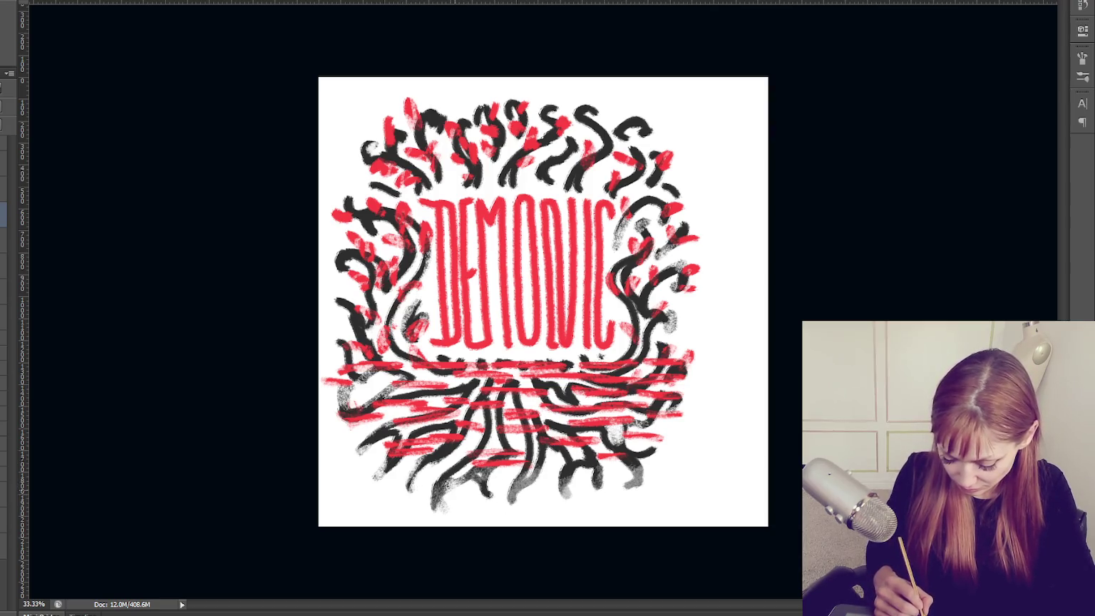
pyautogui.moveTo(456, 465); pyautogui.dragTo(431, 456)
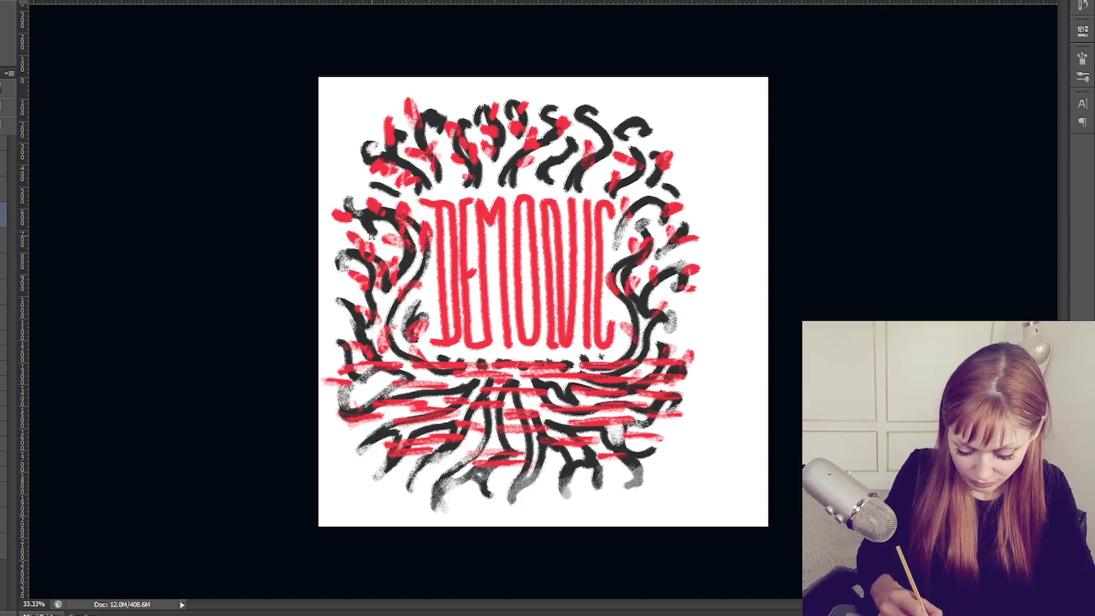
pyautogui.moveTo(437, 144)
pyautogui.mouseDown()
pyautogui.moveTo(595, 111)
pyautogui.moveTo(642, 144)
pyautogui.moveTo(635, 164)
pyautogui.mouseUp()
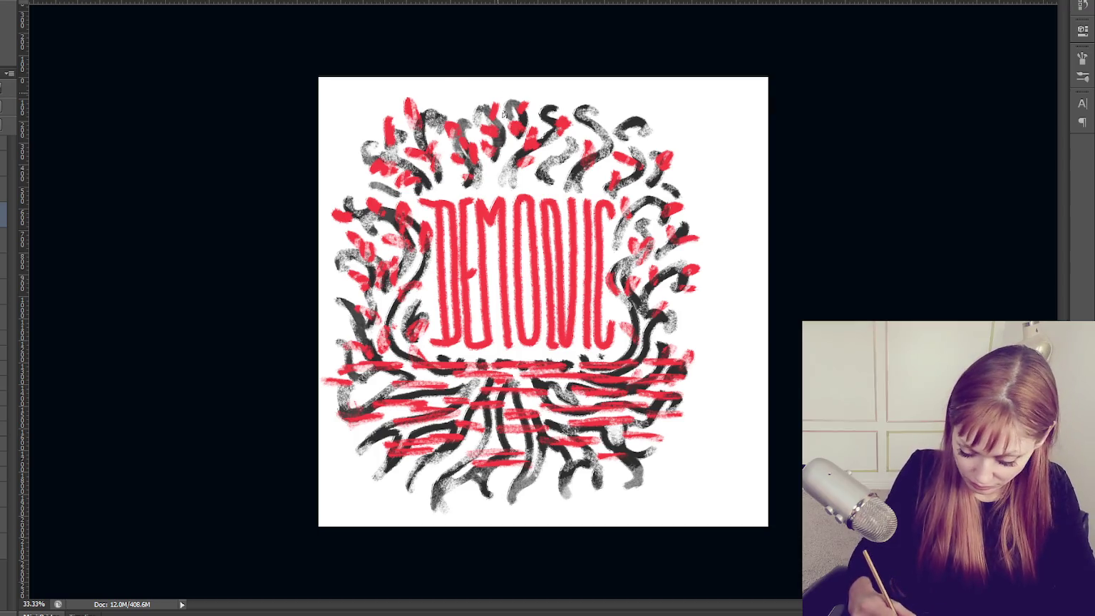
# Browse the brush presets, then bring up the Hue/Saturation adjustment.
pyautogui.press('F5')
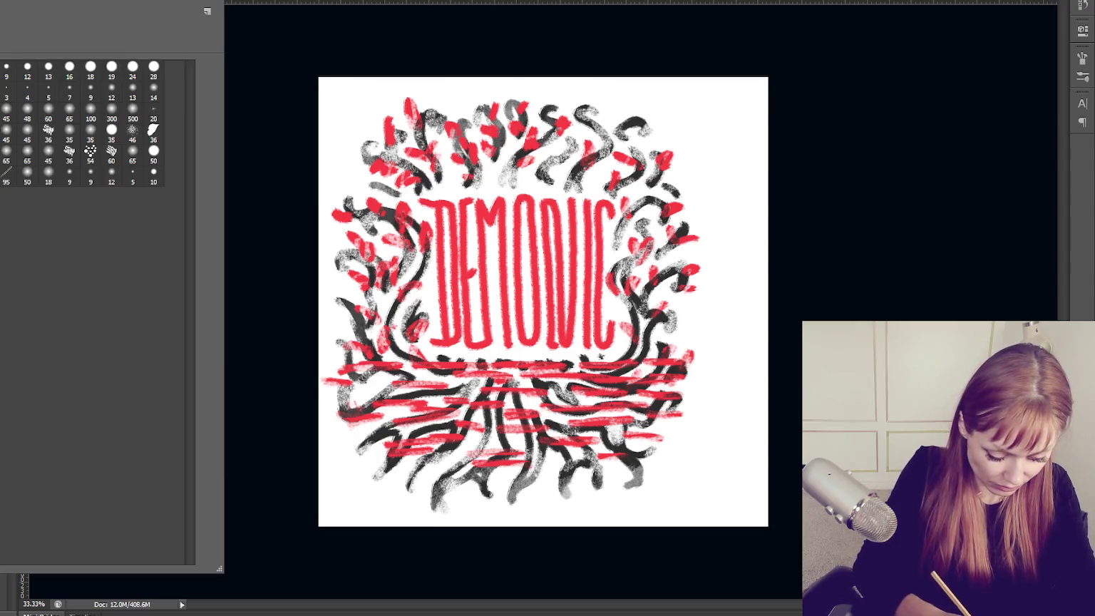
pyautogui.press('F5')
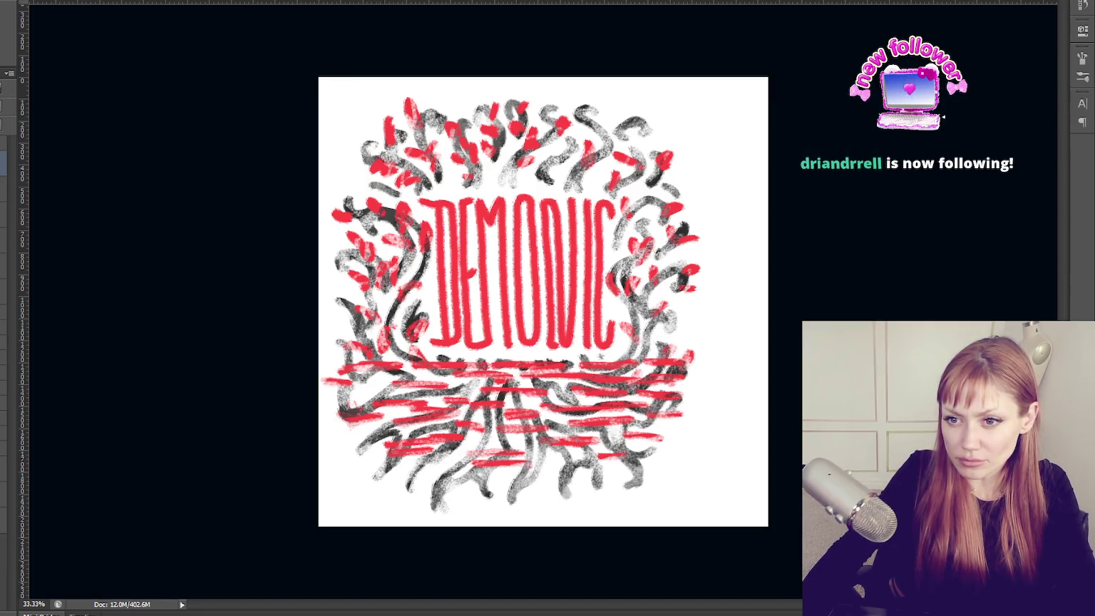
pyautogui.hotkey('ctrl', 'u')
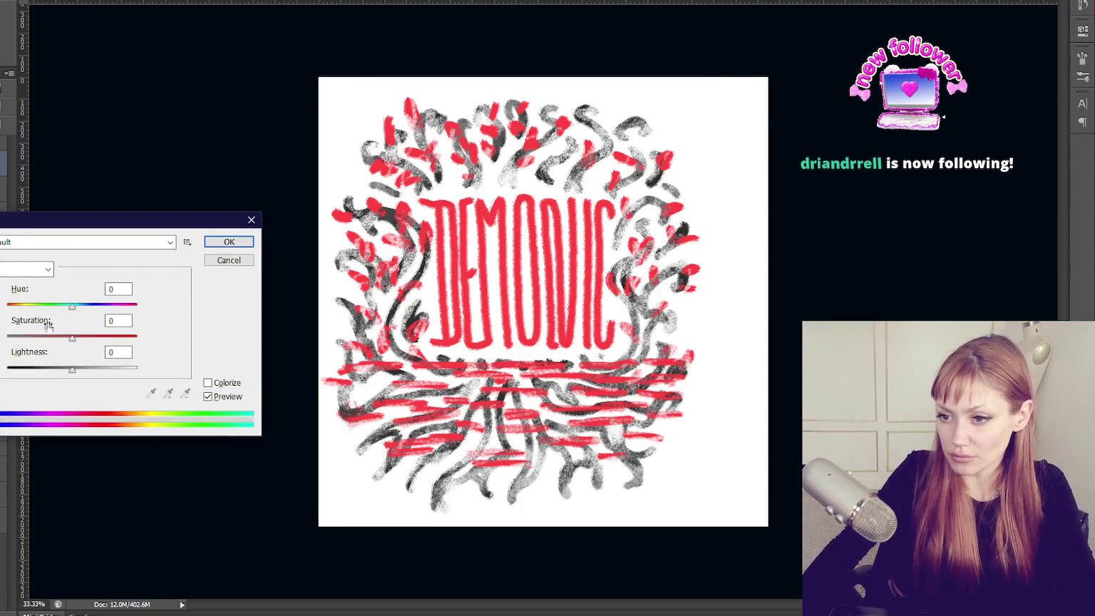
# Darken and desaturate the red strokes with a first Hue/Saturation pass.
pyautogui.moveTo(72, 337); pyautogui.dragTo(43, 338)
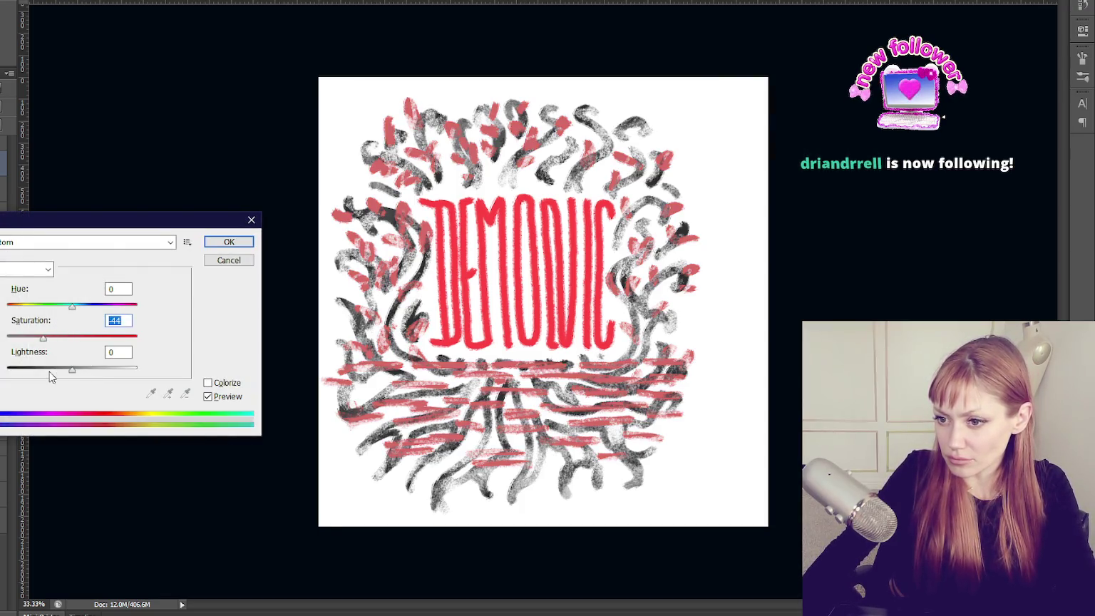
pyautogui.click(50, 370)
pyautogui.click(74, 336)
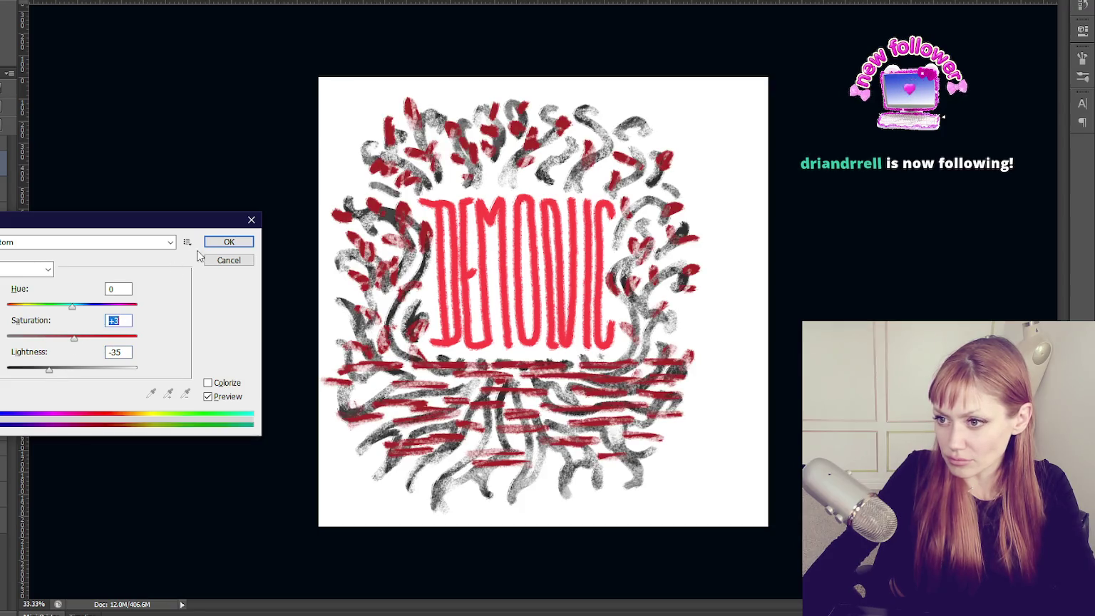
pyautogui.click(229, 242)
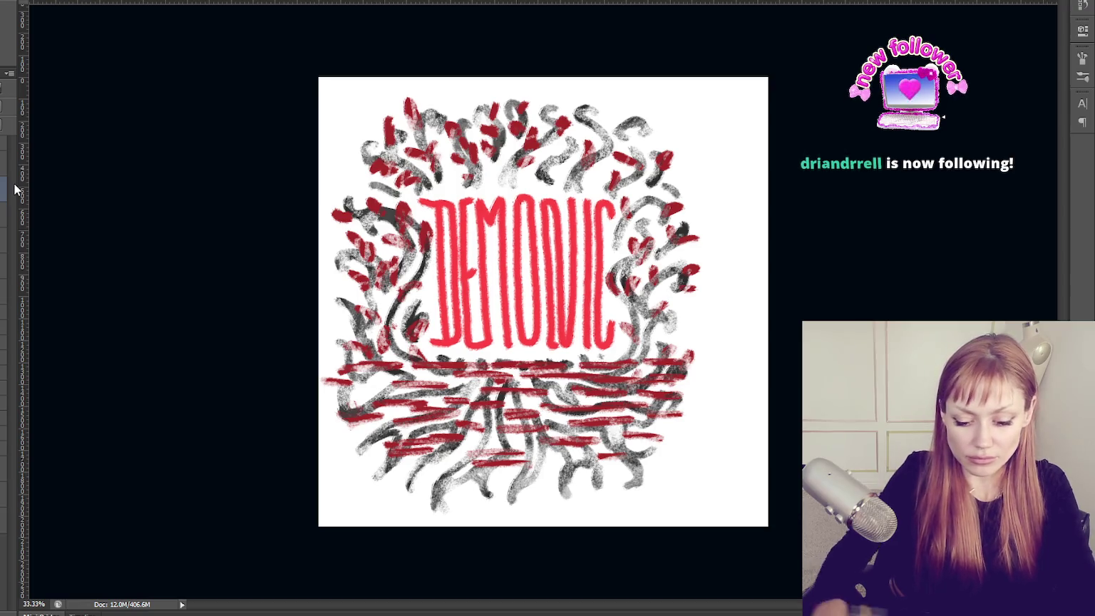
# Apply Hue/Saturation with Lightness -43 and Saturation +22, then merge the layers.
pyautogui.hotkey('ctrl', 'u')
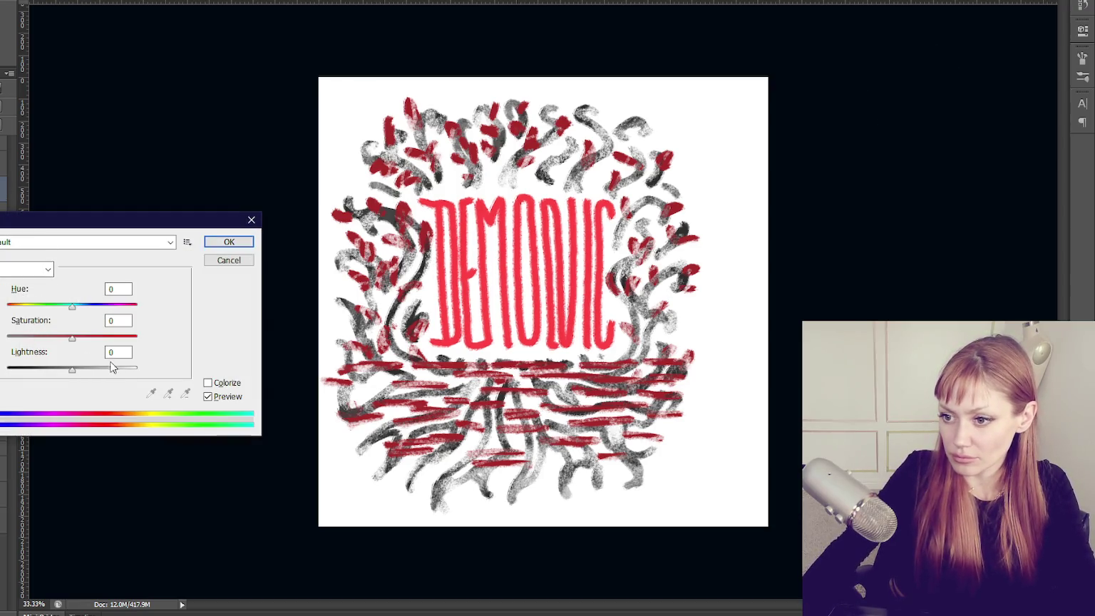
pyautogui.click(45, 336)
pyautogui.click(46, 368)
pyautogui.click(73, 338)
pyautogui.moveTo(76, 342); pyautogui.dragTo(88, 341)
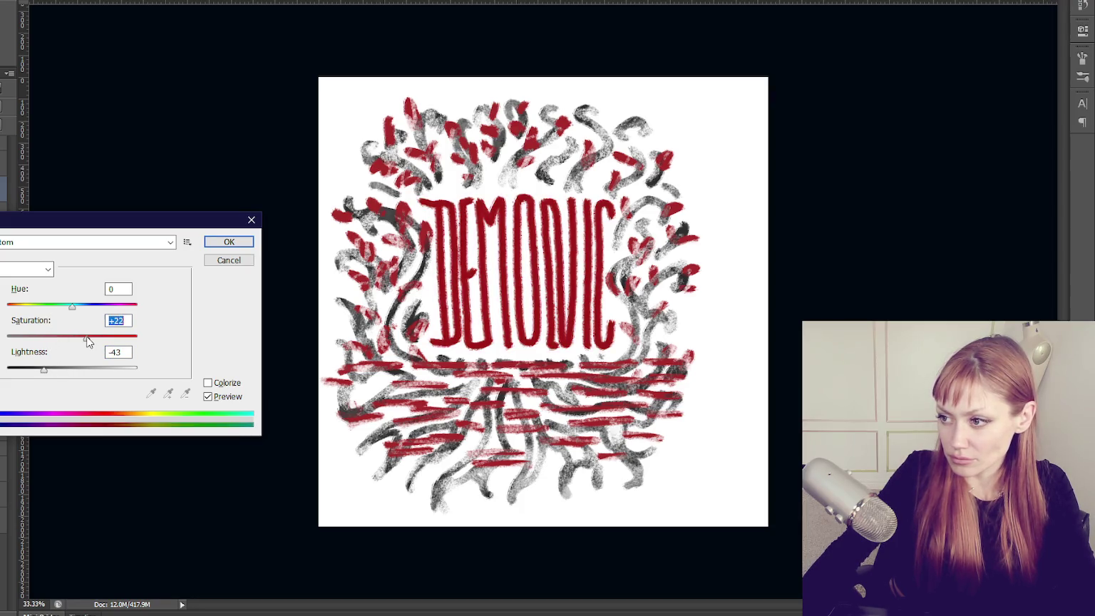
pyautogui.click(229, 242)
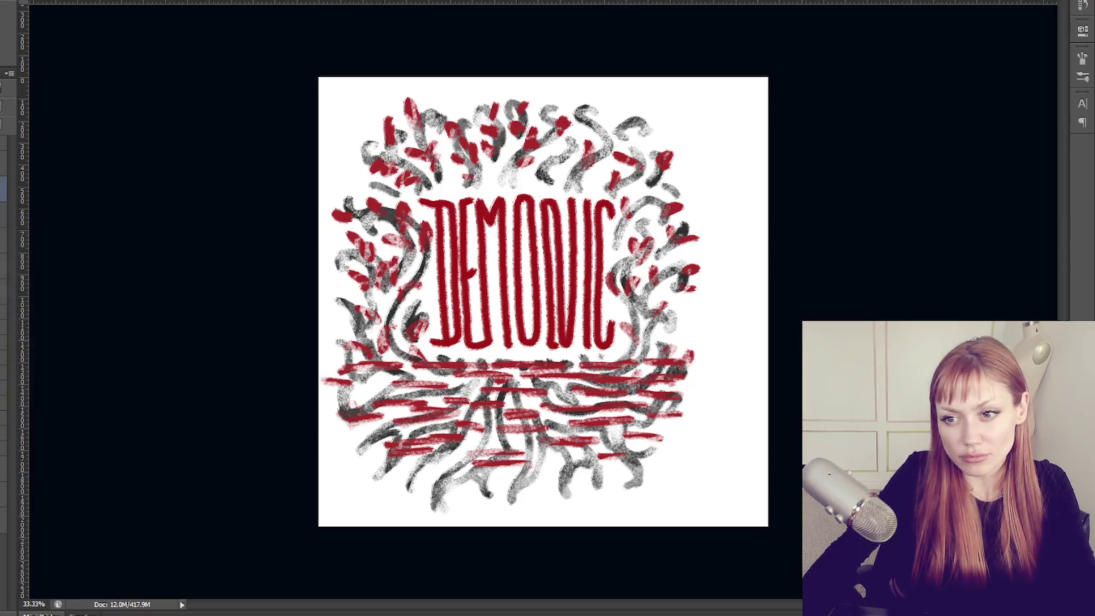
pyautogui.hotkey('ctrl', 'e')
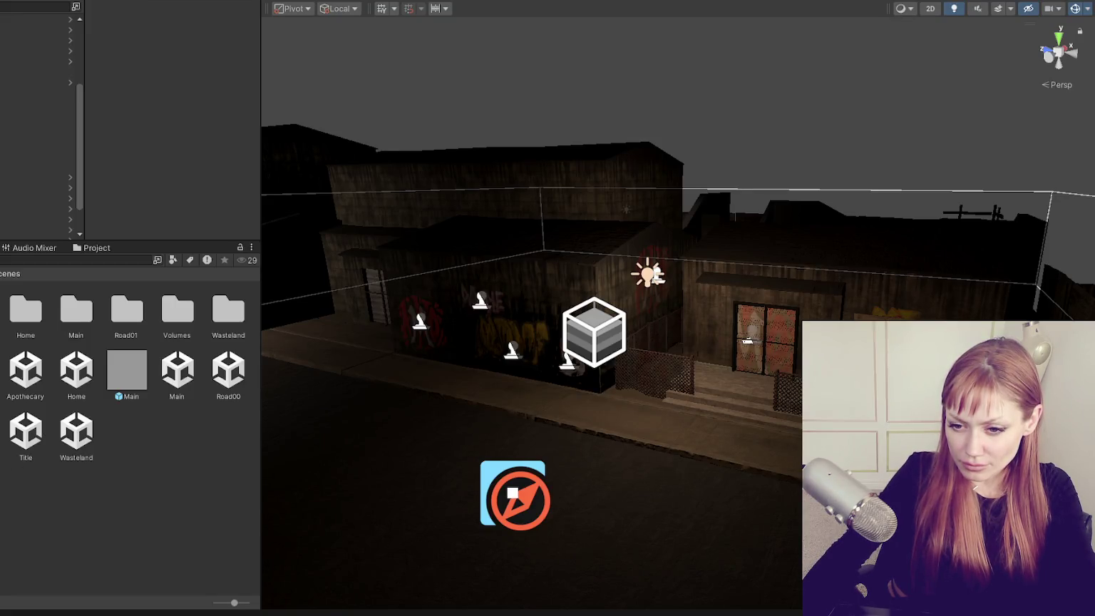
# Create a DemonicTree folder inside the Graffiti decals folder.
pyautogui.rightClick(63, 419)
pyautogui.moveTo(98, 35)
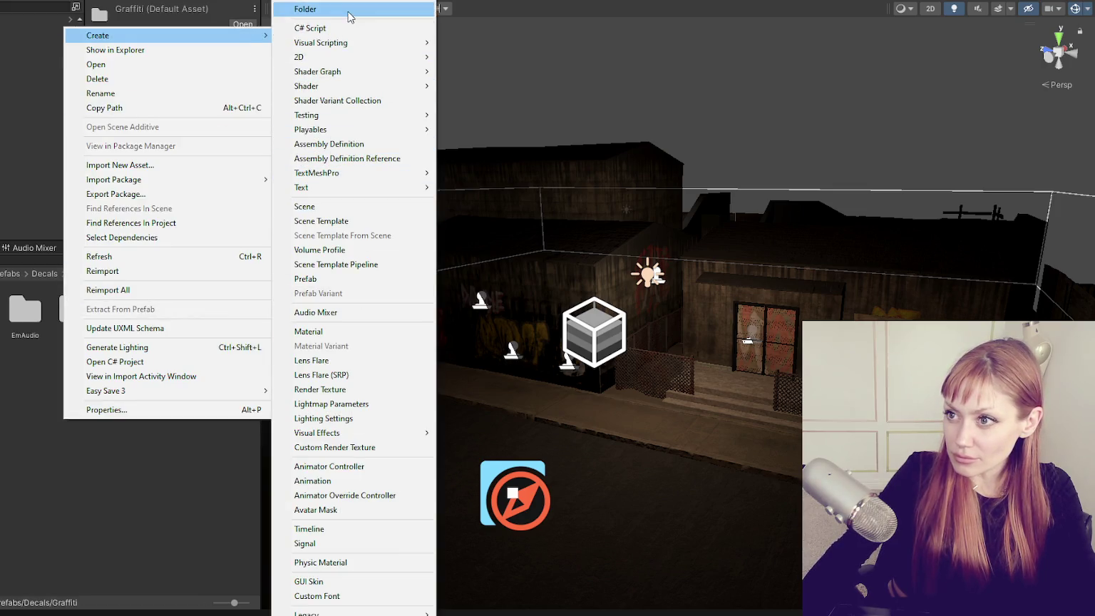
pyautogui.click(341, 13)
pyautogui.write('Demoinc')
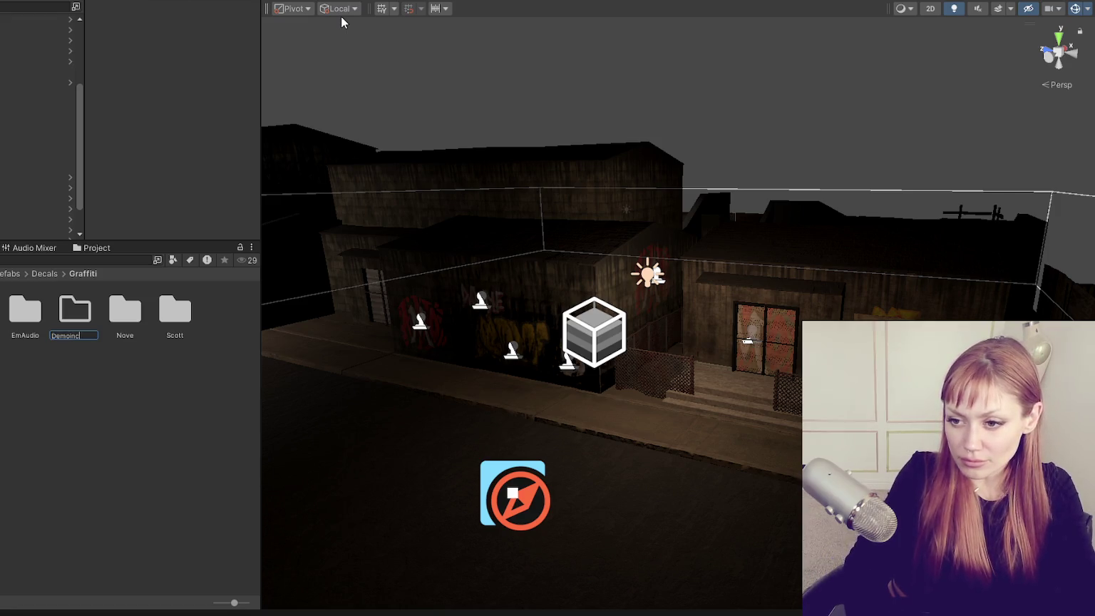
pyautogui.write('ree')
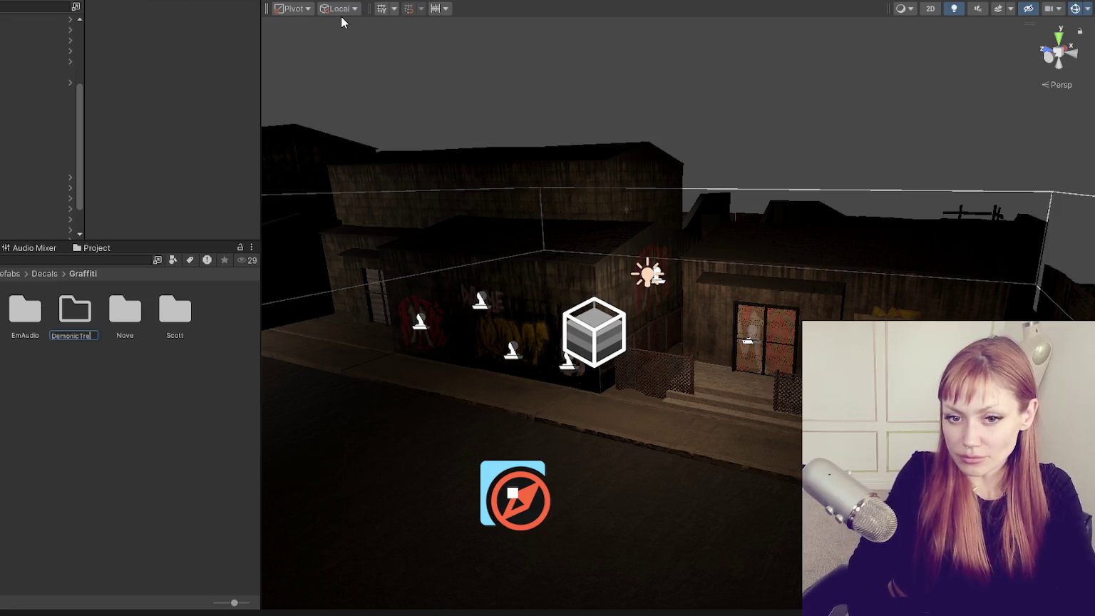
pyautogui.press('Return')
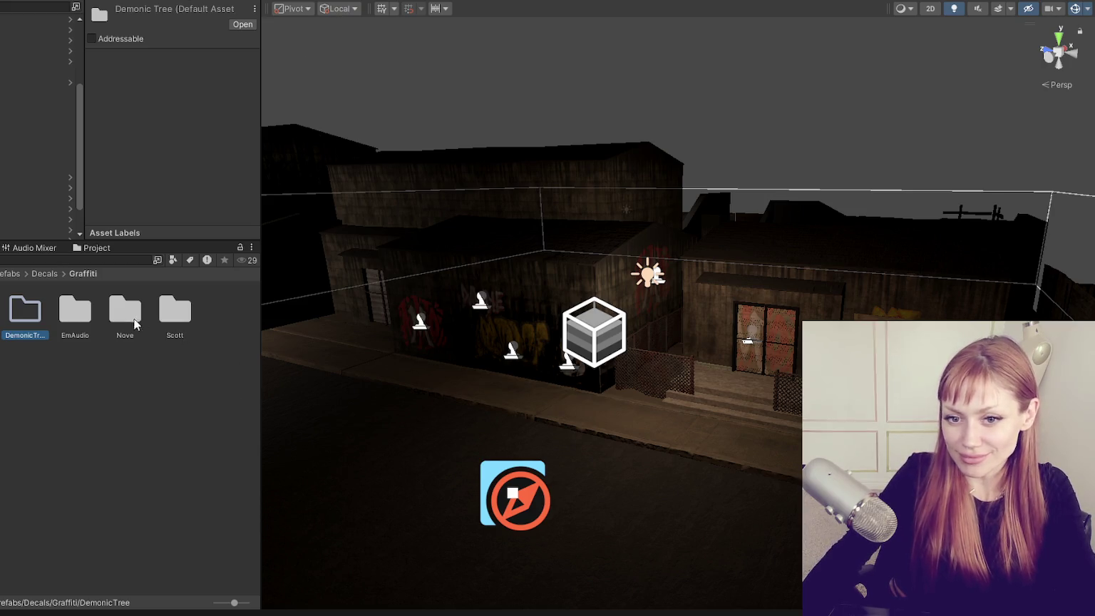
# Move the Nove graffiti decal up and to the right in the scene.
pyautogui.scroll(3, 532, 340)
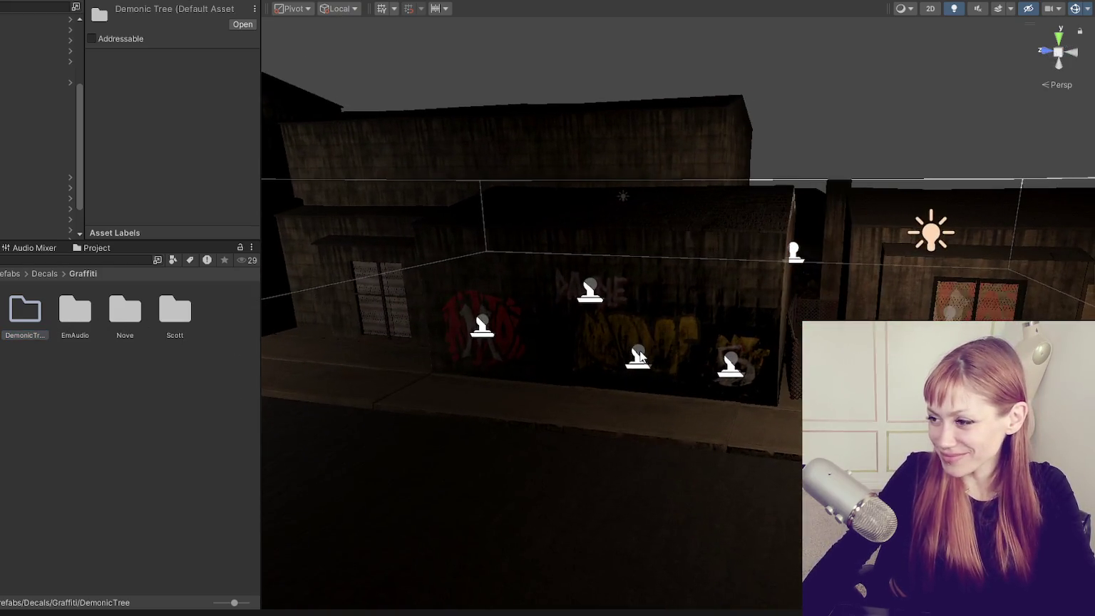
pyautogui.click(640, 357)
pyautogui.moveTo(637, 321); pyautogui.dragTo(650, 240)
pyautogui.moveTo(690, 274); pyautogui.dragTo(749, 292)
pyautogui.scroll(-5, 179, 143)
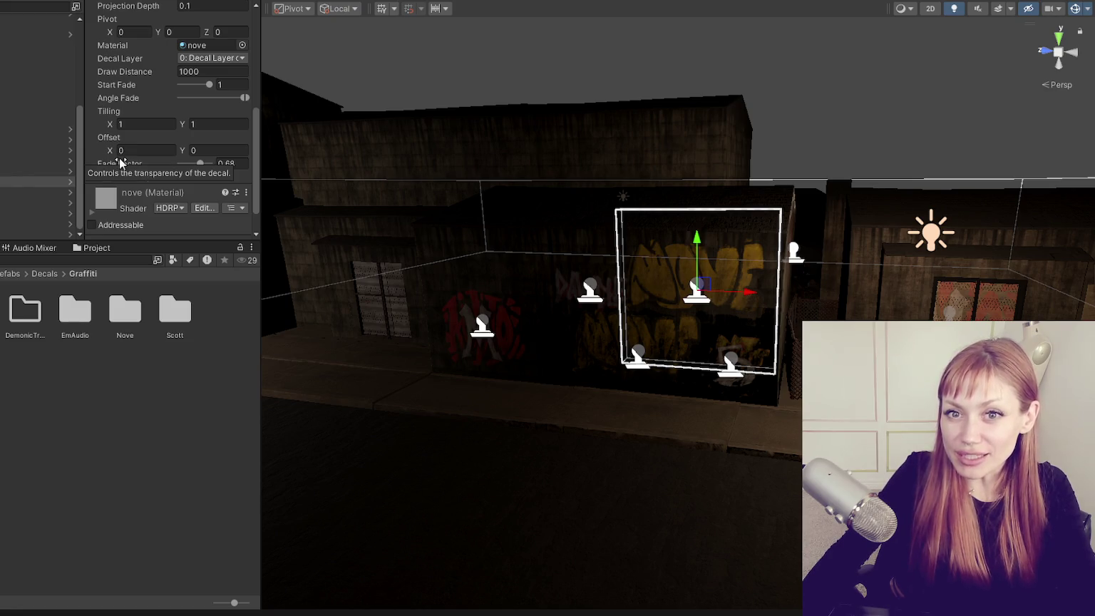
pyautogui.scroll(-2, 175, 114)
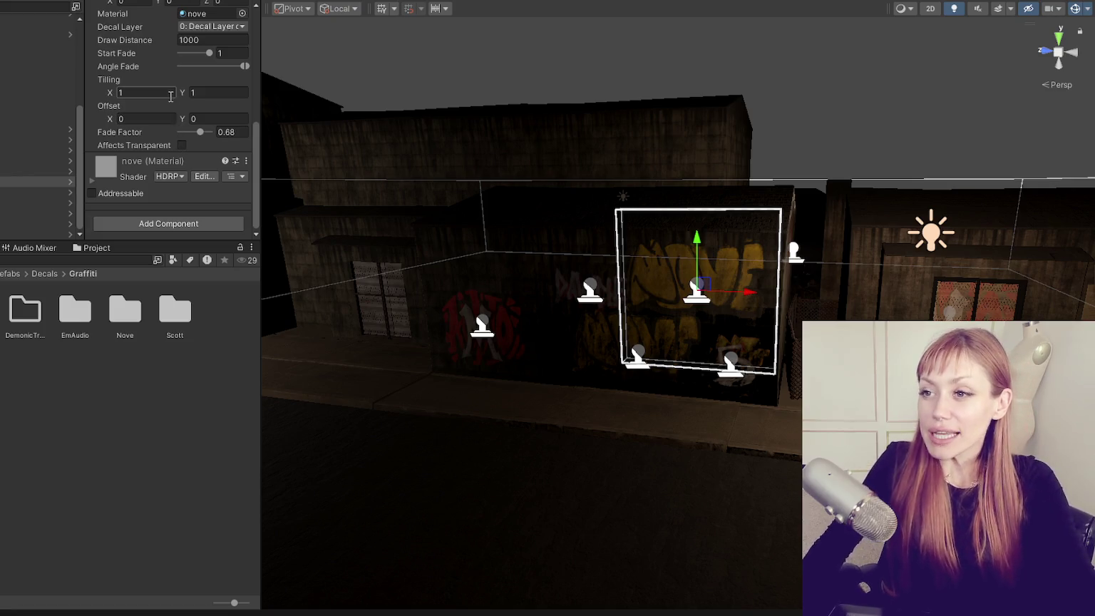
# Fully unpack the Dawdle decal, rename it Graffiti - Dmonic, and open DemonicTree.
pyautogui.click(17, 234)
pyautogui.click(39, 230)
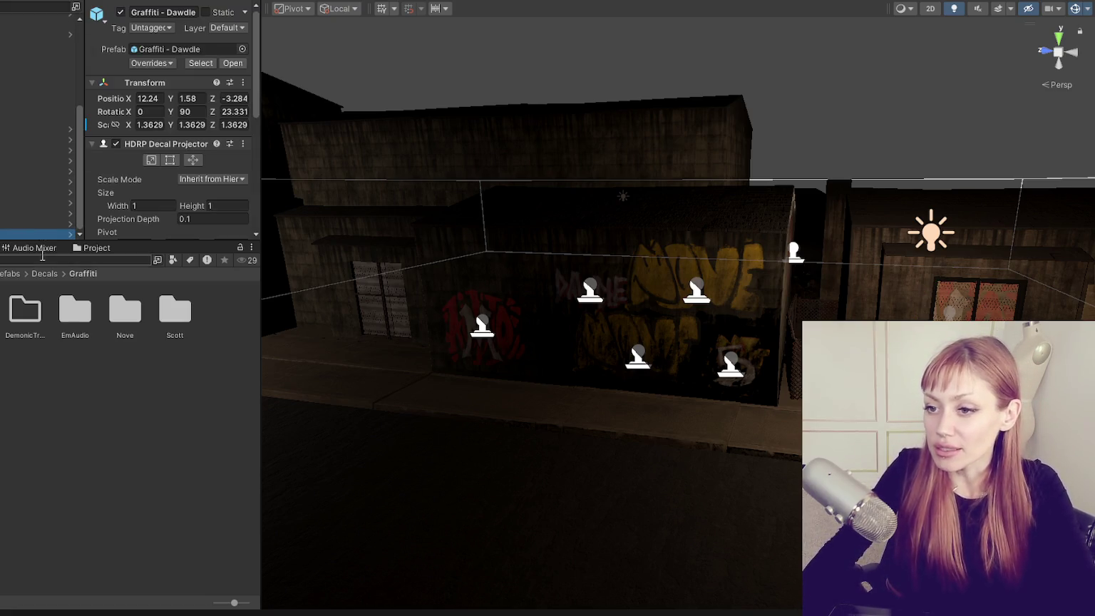
pyautogui.rightClick(43, 236)
pyautogui.click(257, 371)
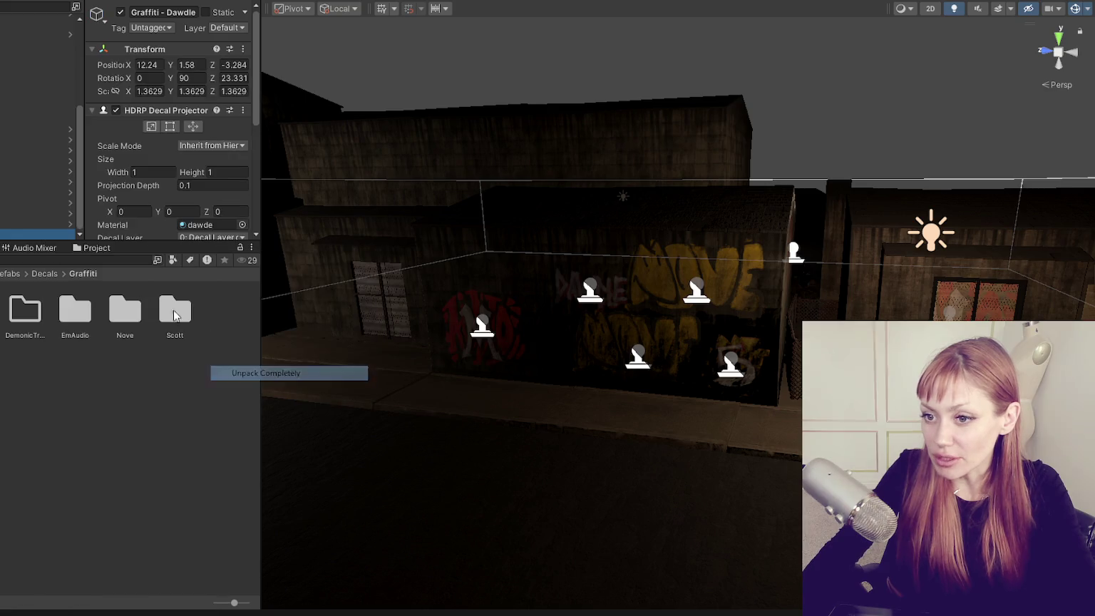
pyautogui.click(184, 12)
pyautogui.write('Graffiti - Dmo')
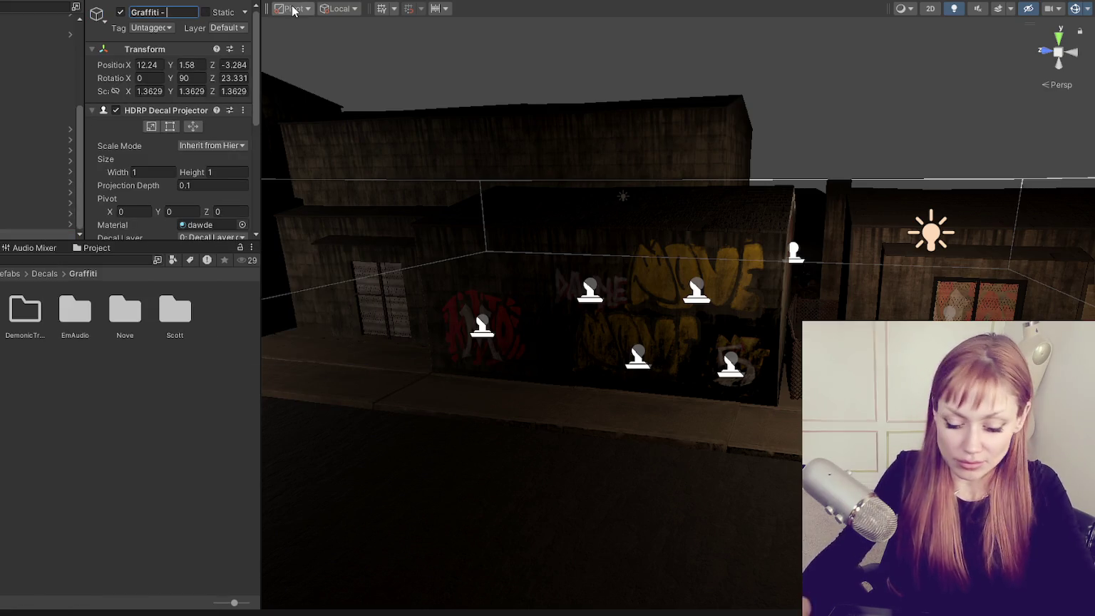
pyautogui.press('Return')
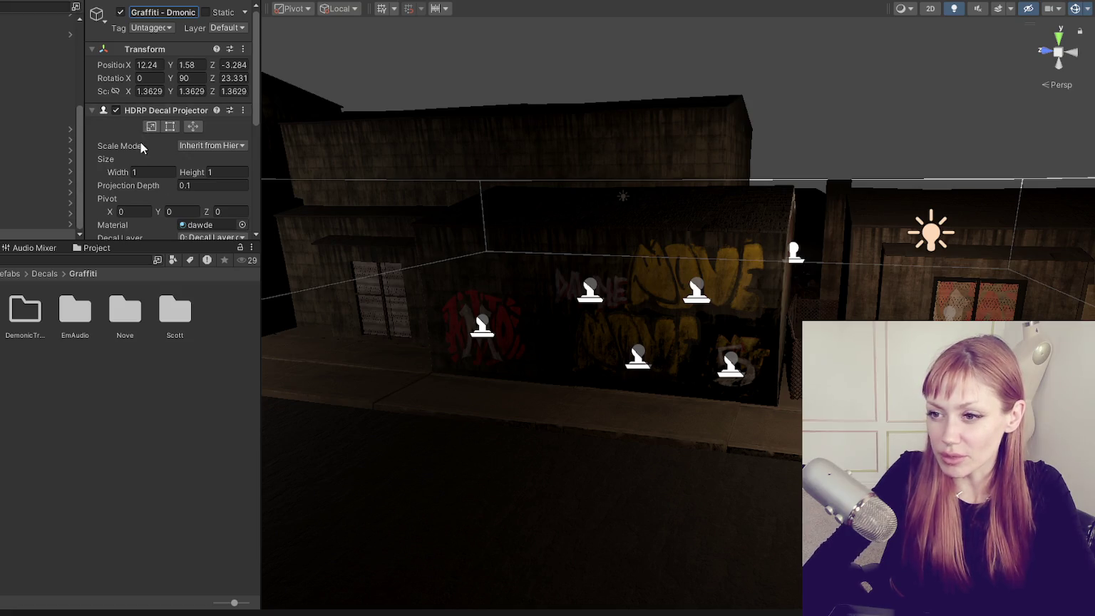
pyautogui.scroll(-3, 141, 146)
pyautogui.doubleClick(75, 312)
# Save the Dmonic decal as a prefab in DemonicTree and add a demonic tree material.
pyautogui.click(24, 308)
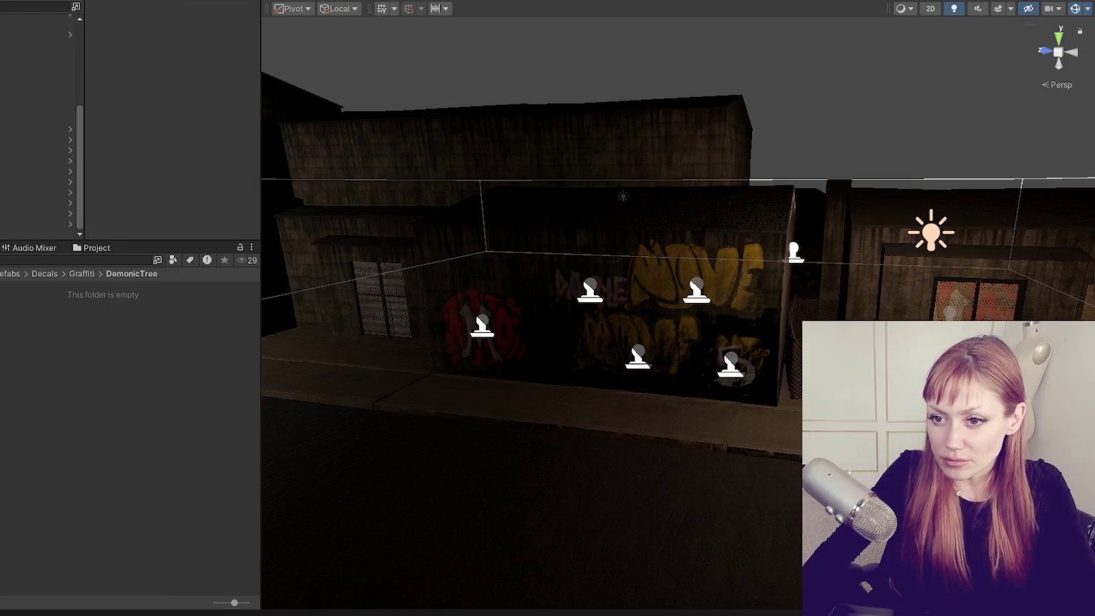
pyautogui.moveTo(43, 228); pyautogui.dragTo(103, 360)
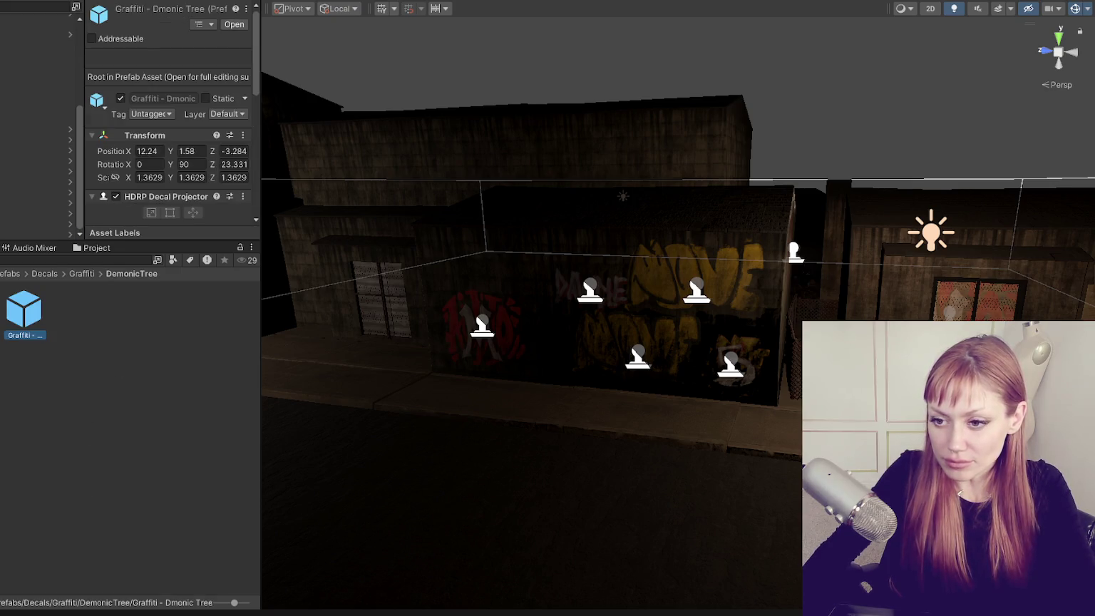
pyautogui.hotkey('ctrl', 'z')
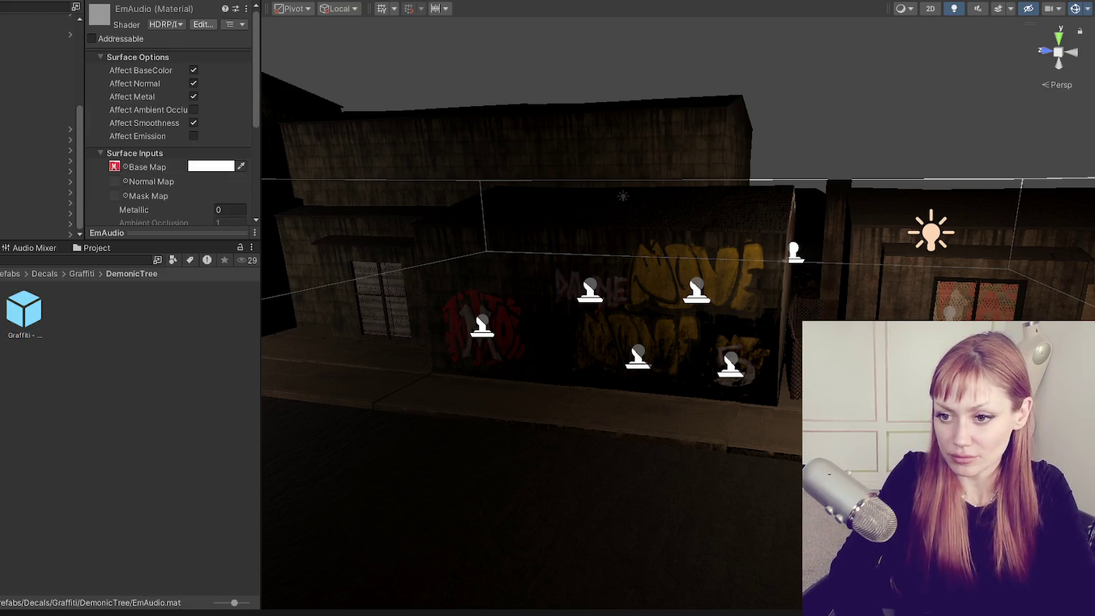
pyautogui.press('Return')
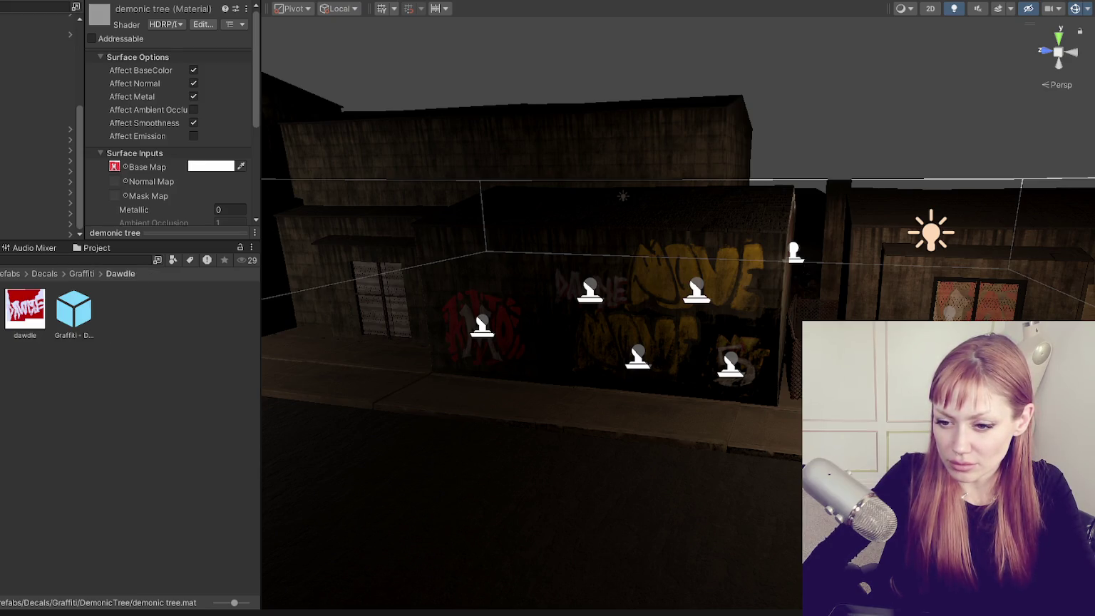
# Check the Graffiti - Dmonic Tree prefab and demonic tree material, then reselect the scene decal.
pyautogui.click(2, 308)
pyautogui.click(74, 308)
pyautogui.scroll(-5, 153, 160)
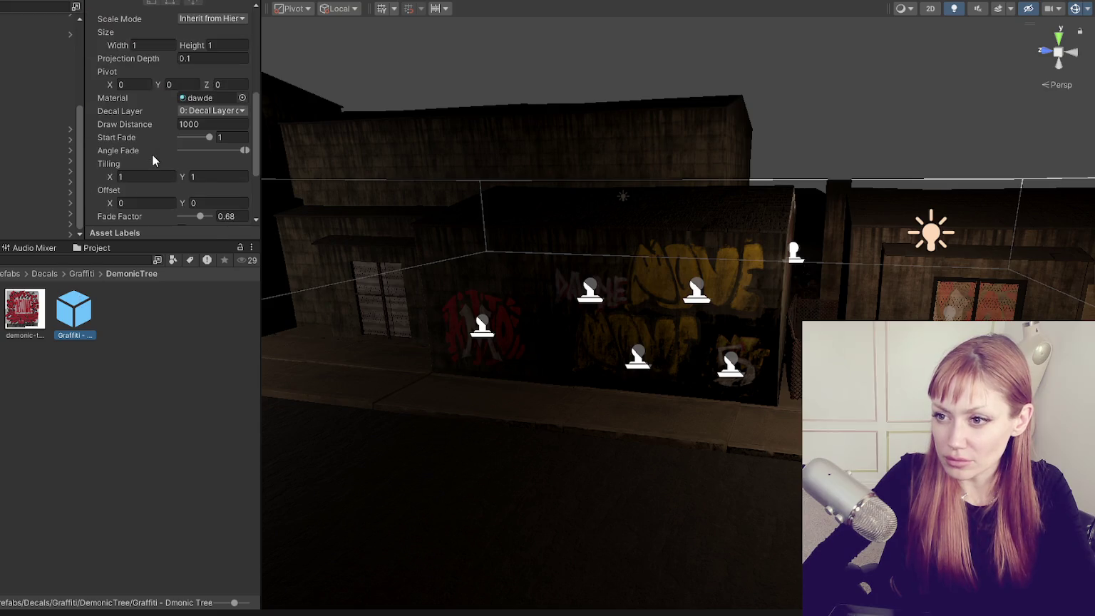
pyautogui.click(13, 313)
pyautogui.scroll(5, 163, 107)
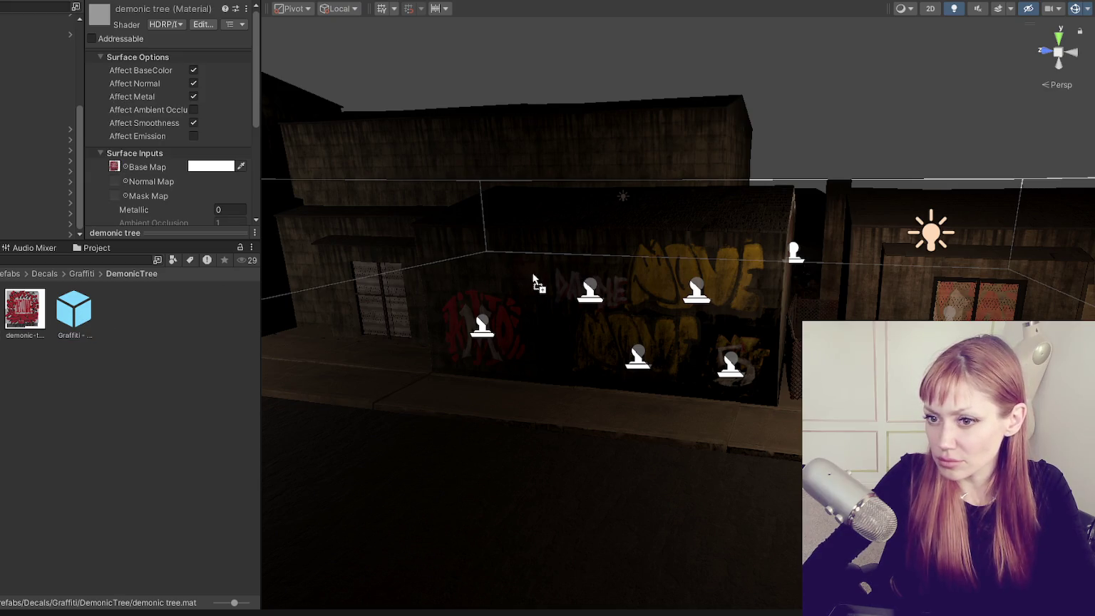
pyautogui.click(36, 233)
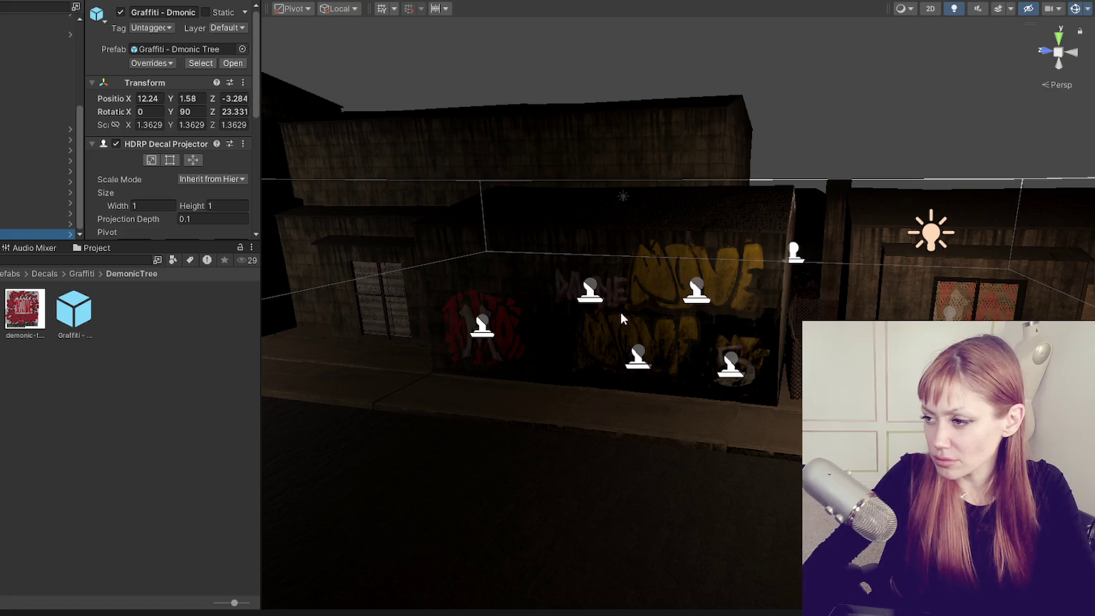
# Move the Dmonic Tree decal over onto the next building's wall.
pyautogui.press('f')
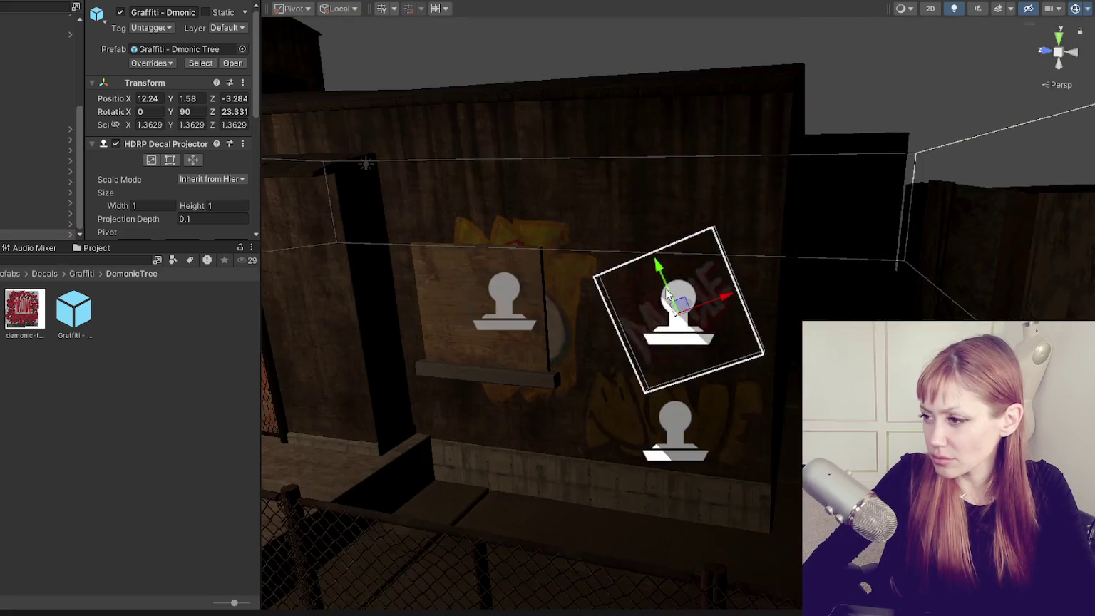
pyautogui.moveTo(666, 296); pyautogui.dragTo(615, 145)
pyautogui.scroll(-3, 630, 205)
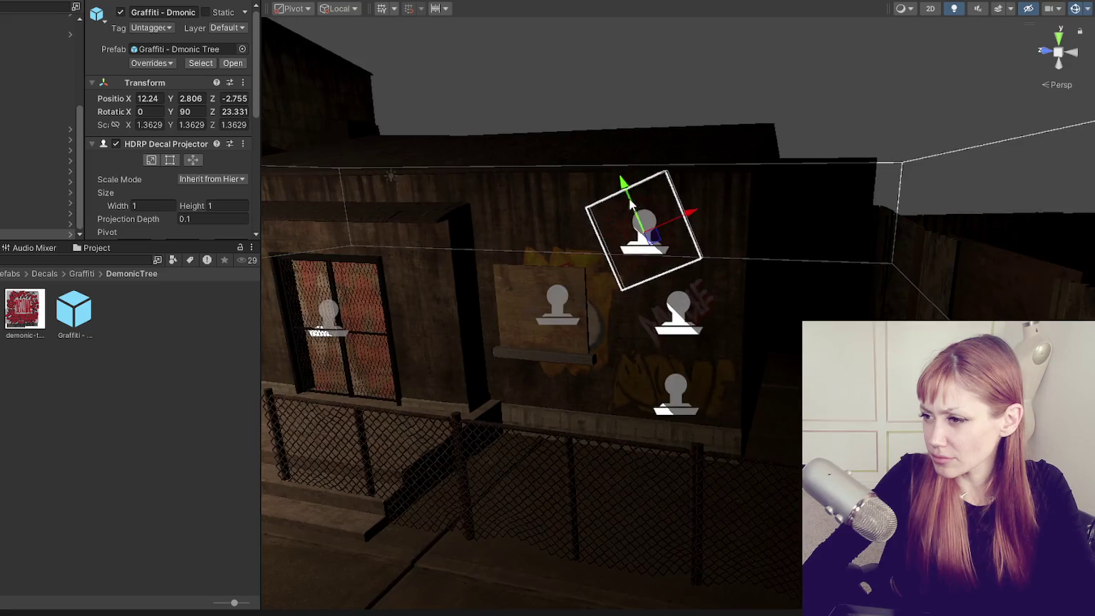
pyautogui.scroll(-2, 630, 205)
pyautogui.moveTo(631, 205); pyautogui.dragTo(787, 274)
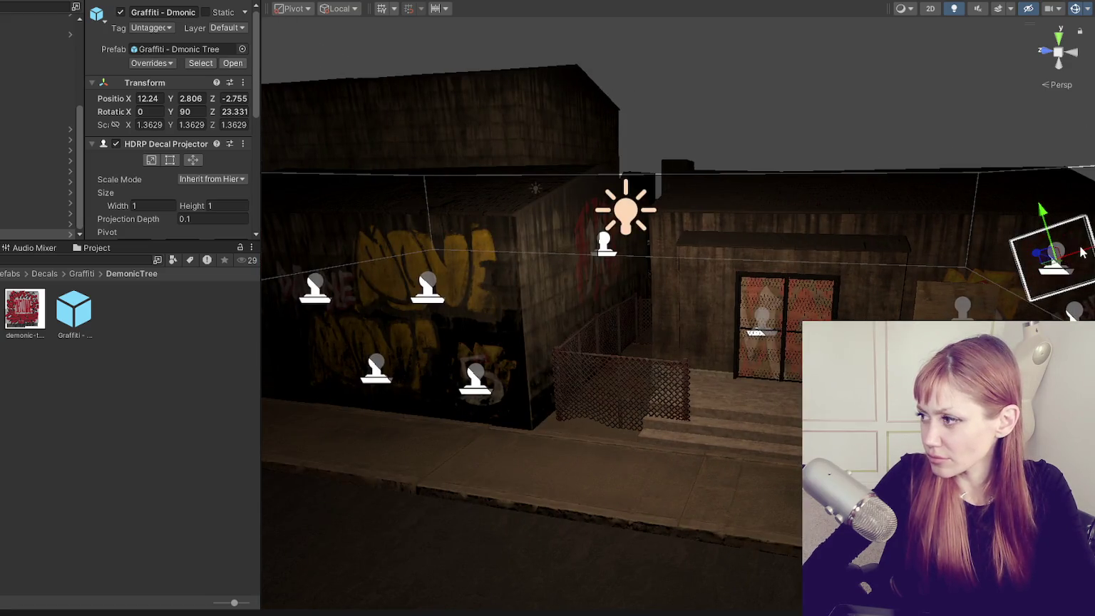
pyautogui.moveTo(1077, 257)
pyautogui.mouseDown()
pyautogui.moveTo(581, 291)
pyautogui.moveTo(418, 345)
pyautogui.moveTo(627, 298)
pyautogui.moveTo(591, 338)
pyautogui.moveTo(568, 230)
pyautogui.mouseUp()
pyautogui.press('f')
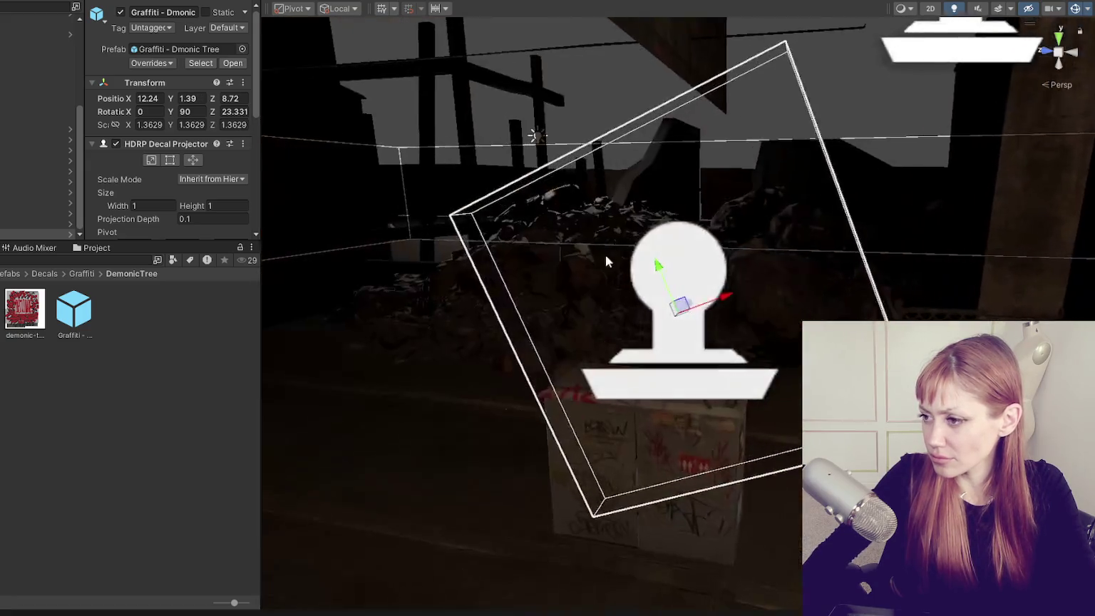
pyautogui.scroll(-3, 689, 269)
pyautogui.scroll(-2, 688, 270)
pyautogui.moveTo(701, 308); pyautogui.dragTo(713, 303)
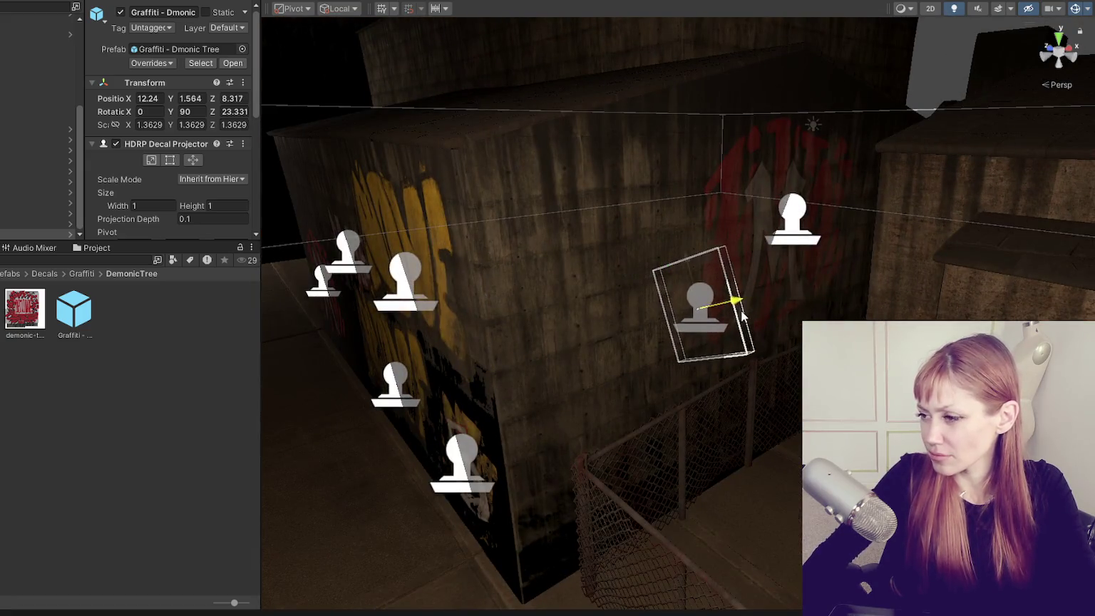
# Zero the decal's rotation, then slide the enlarged decal left and lower above the fence.
pyautogui.write('0')
pyautogui.press('Tab')
pyautogui.write('0')
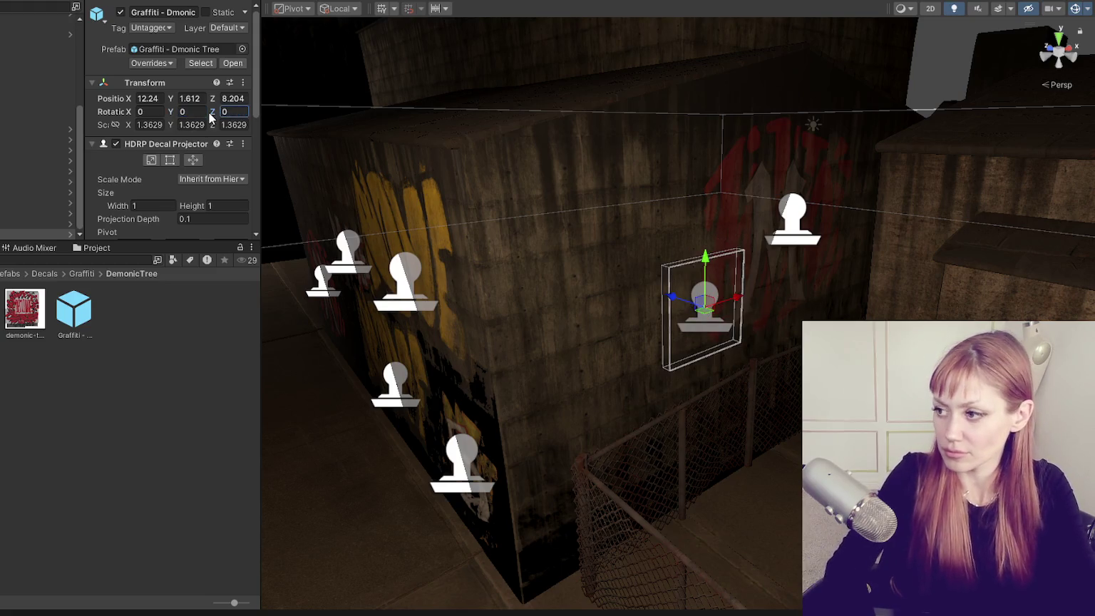
pyautogui.moveTo(706, 306)
pyautogui.mouseDown()
pyautogui.moveTo(660, 303)
pyautogui.moveTo(713, 313)
pyautogui.moveTo(653, 314)
pyautogui.moveTo(695, 320)
pyautogui.mouseUp()
pyautogui.moveTo(764, 314)
pyautogui.mouseDown()
pyautogui.moveTo(618, 359)
pyautogui.moveTo(627, 371)
pyautogui.moveTo(632, 352)
pyautogui.moveTo(695, 335)
pyautogui.mouseUp()
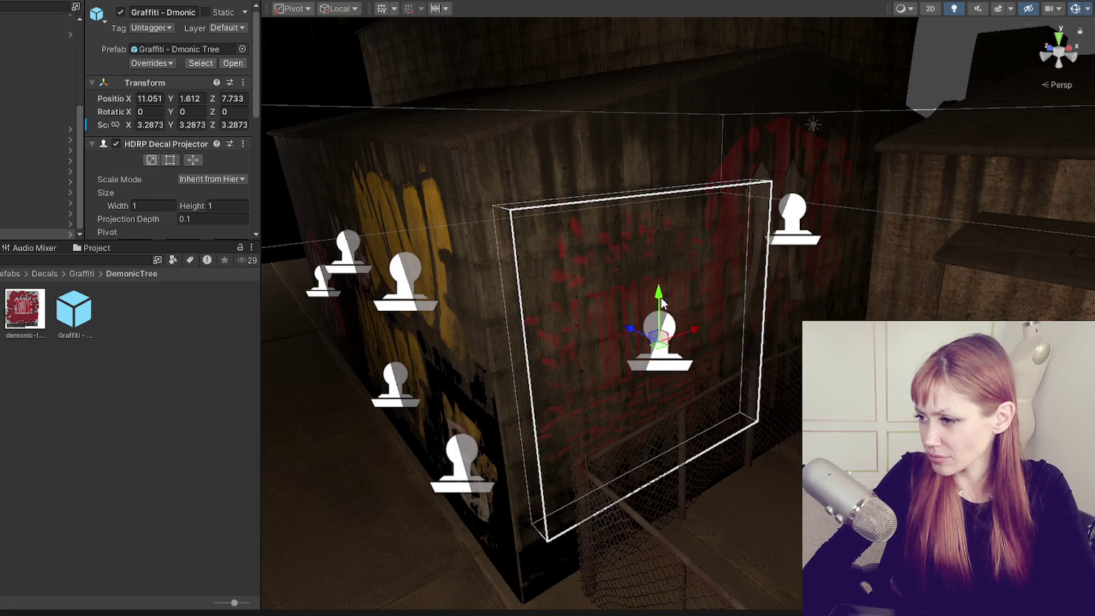
pyautogui.moveTo(662, 303); pyautogui.dragTo(661, 349)
pyautogui.moveTo(706, 378); pyautogui.dragTo(696, 380)
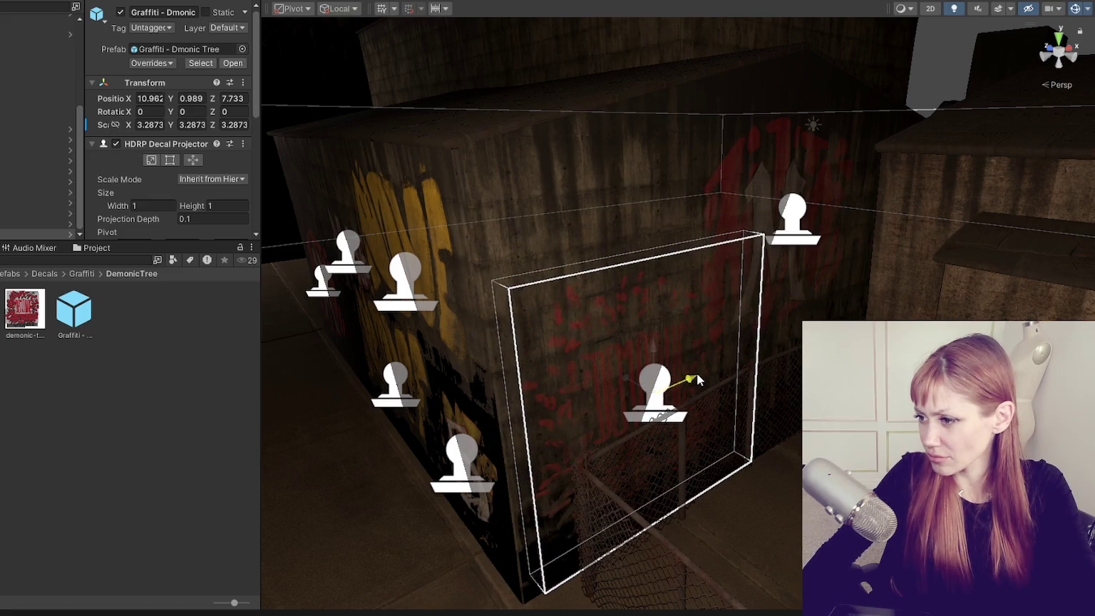
pyautogui.click(239, 456)
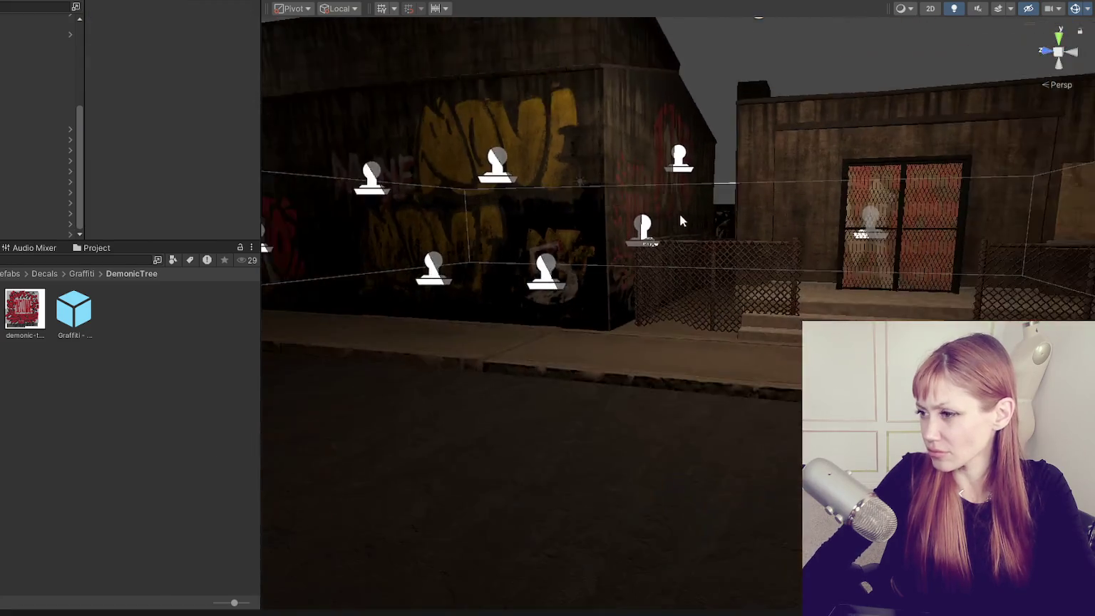
# Rotate the DEMONIC decal 90 degrees to face another wall and slide it along.
pyautogui.click(635, 239)
pyautogui.scroll(2, 591, 303)
pyautogui.press('e')
pyautogui.moveTo(613, 335); pyautogui.dragTo(429, 345)
pyautogui.press('w')
pyautogui.moveTo(617, 335); pyautogui.dragTo(380, 289)
# Reposition the decal further along the bare wall, raising, sliding and lowering it into place.
pyautogui.press('f')
pyautogui.moveTo(712, 318)
pyautogui.mouseDown()
pyautogui.moveTo(762, 303)
pyautogui.moveTo(689, 275)
pyautogui.moveTo(696, 262)
pyautogui.mouseUp()
pyautogui.click(780, 306)
pyautogui.click(745, 307)
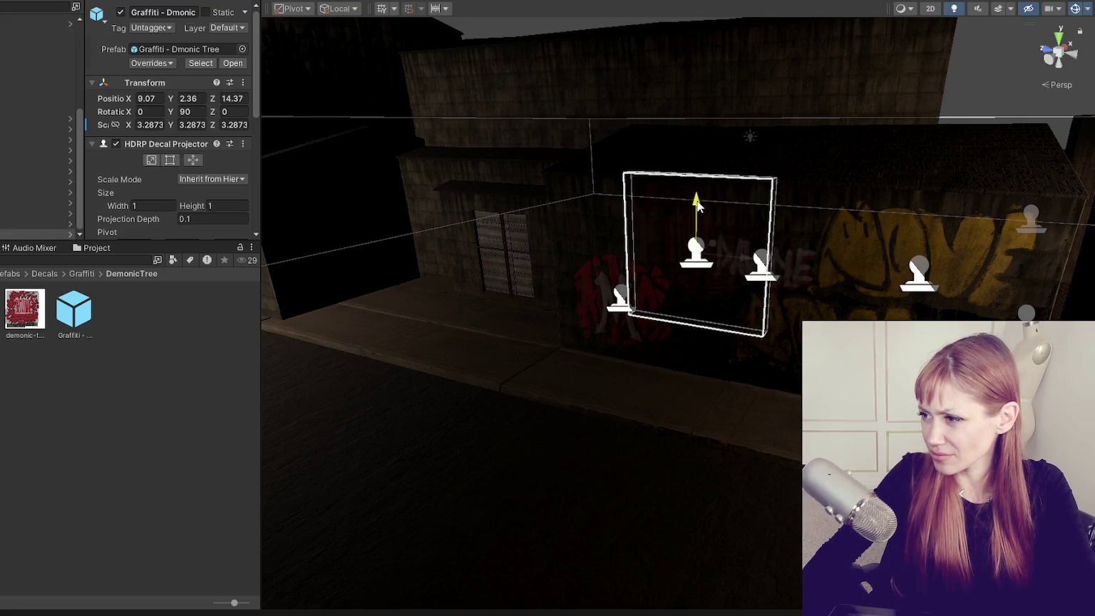
pyautogui.moveTo(742, 313); pyautogui.dragTo(723, 313)
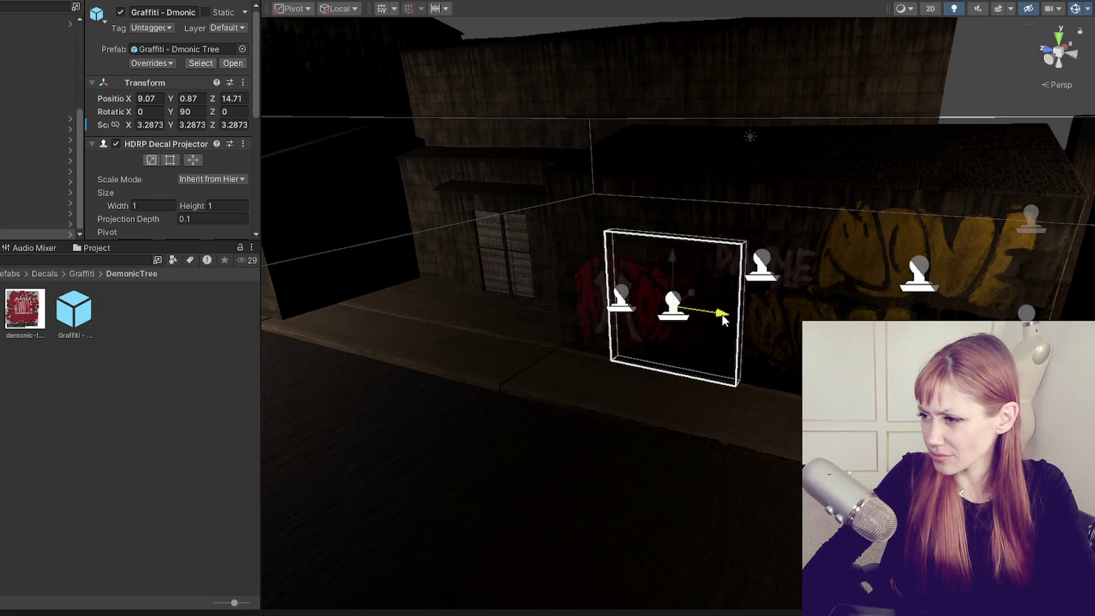
pyautogui.moveTo(687, 265); pyautogui.dragTo(689, 211)
pyautogui.moveTo(715, 257); pyautogui.dragTo(390, 259)
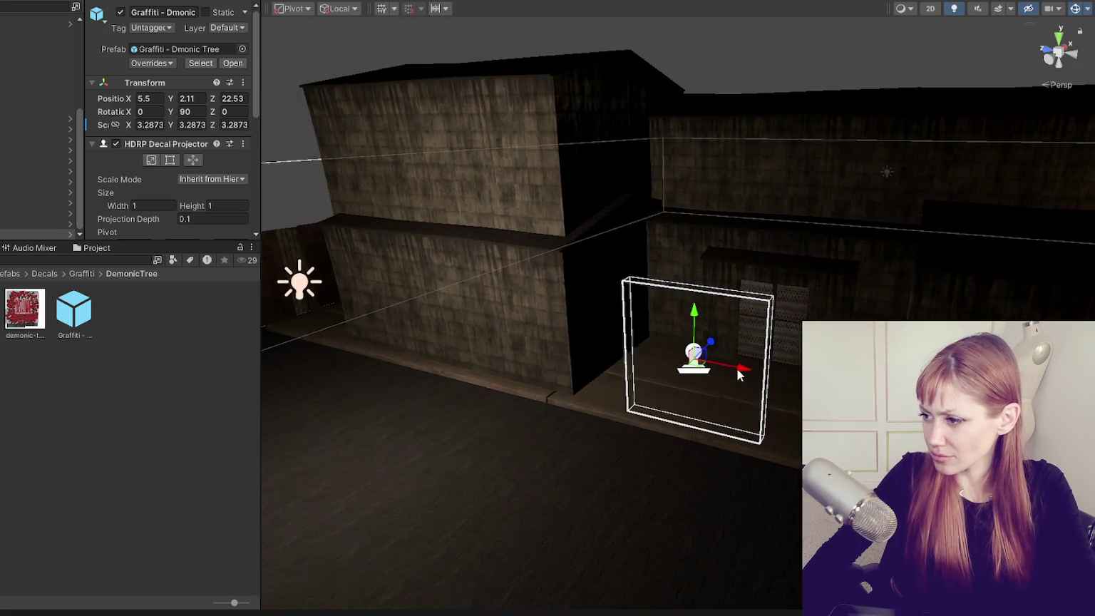
pyautogui.moveTo(736, 368)
pyautogui.mouseDown()
pyautogui.moveTo(492, 334)
pyautogui.moveTo(513, 298)
pyautogui.moveTo(556, 277)
pyautogui.moveTo(535, 284)
pyautogui.mouseUp()
pyautogui.moveTo(499, 243)
pyautogui.mouseDown()
pyautogui.moveTo(520, 318)
pyautogui.moveTo(515, 299)
pyautogui.mouseUp()
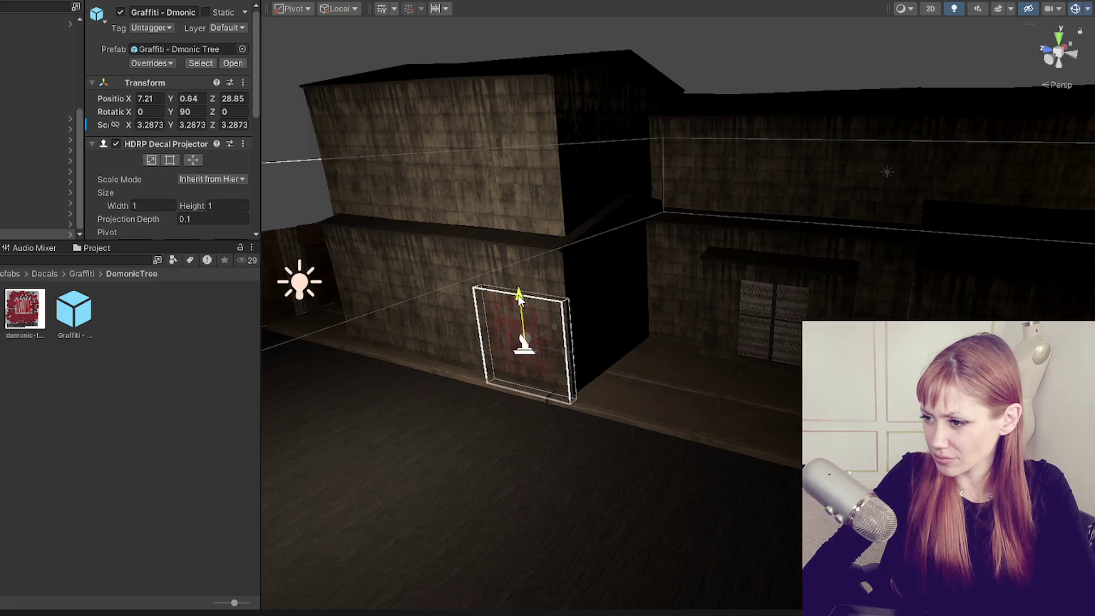
# Frame the decal, nudge it slightly higher and set its Fade Factor to 0.93.
pyautogui.press('f')
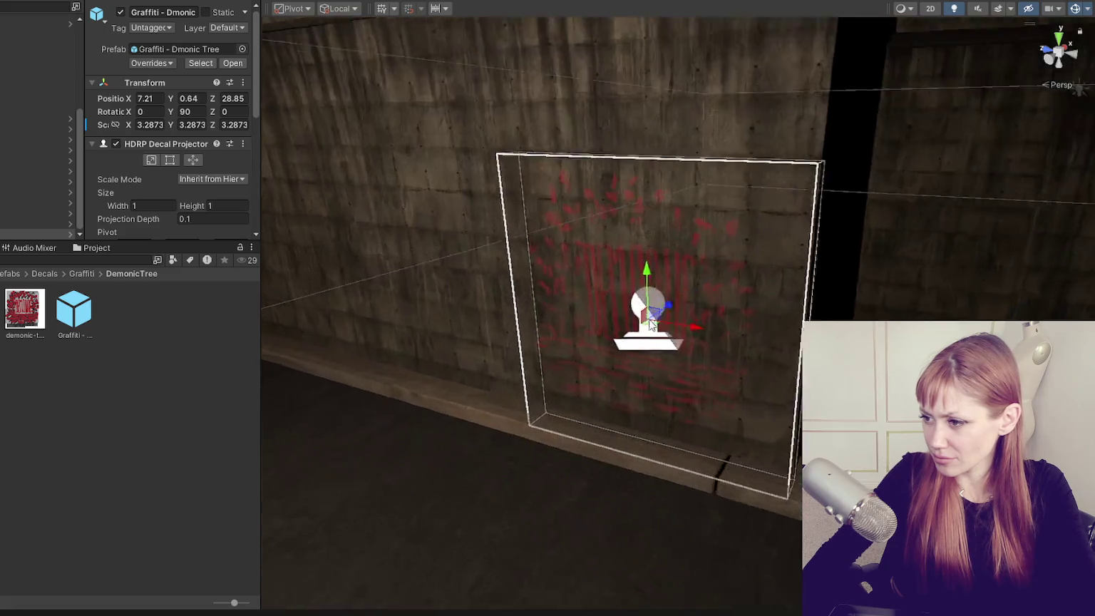
pyautogui.moveTo(651, 325); pyautogui.dragTo(769, 285)
pyautogui.moveTo(681, 258); pyautogui.dragTo(683, 255)
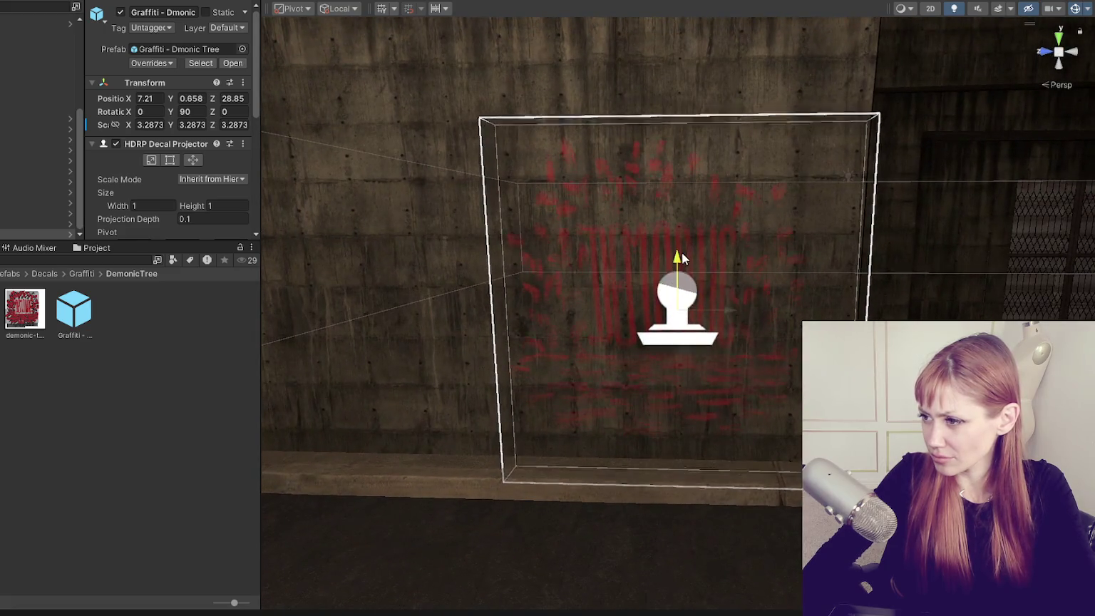
pyautogui.scroll(-3, 683, 255)
pyautogui.scroll(-5, 183, 185)
pyautogui.moveTo(209, 163); pyautogui.dragTo(200, 166)
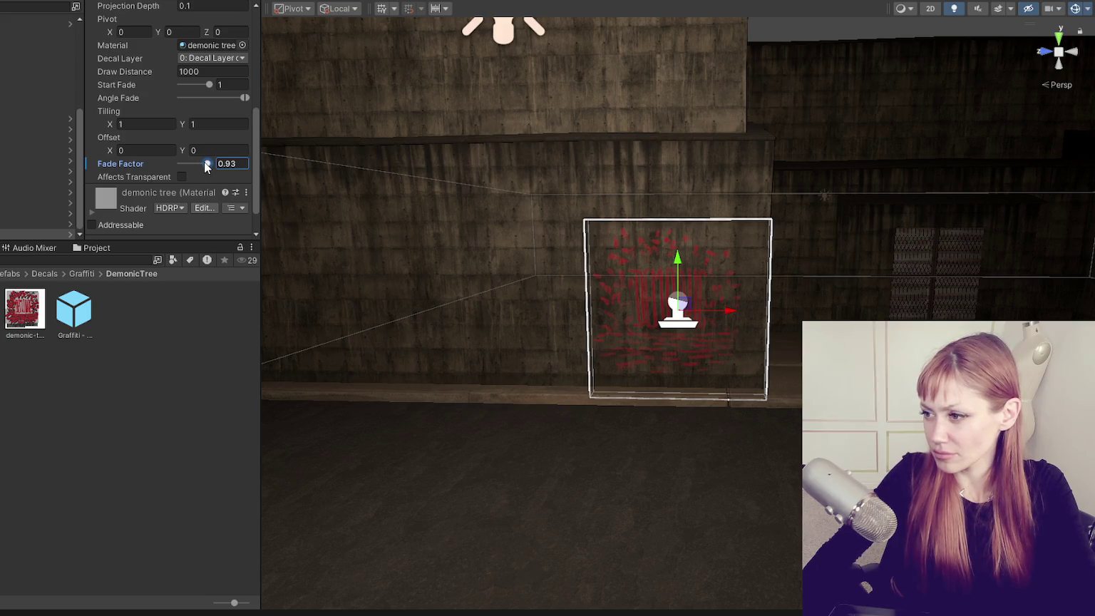
# Deselect the decal and orbit the view to check it on the wall.
pyautogui.click(269, 390)
pyautogui.moveTo(269, 390)
pyautogui.mouseDown()
pyautogui.moveTo(476, 391)
pyautogui.moveTo(476, 408)
pyautogui.moveTo(575, 429)
pyautogui.moveTo(604, 395)
pyautogui.mouseUp()
pyautogui.scroll(3, 616, 334)
pyautogui.scroll(2, 621, 330)
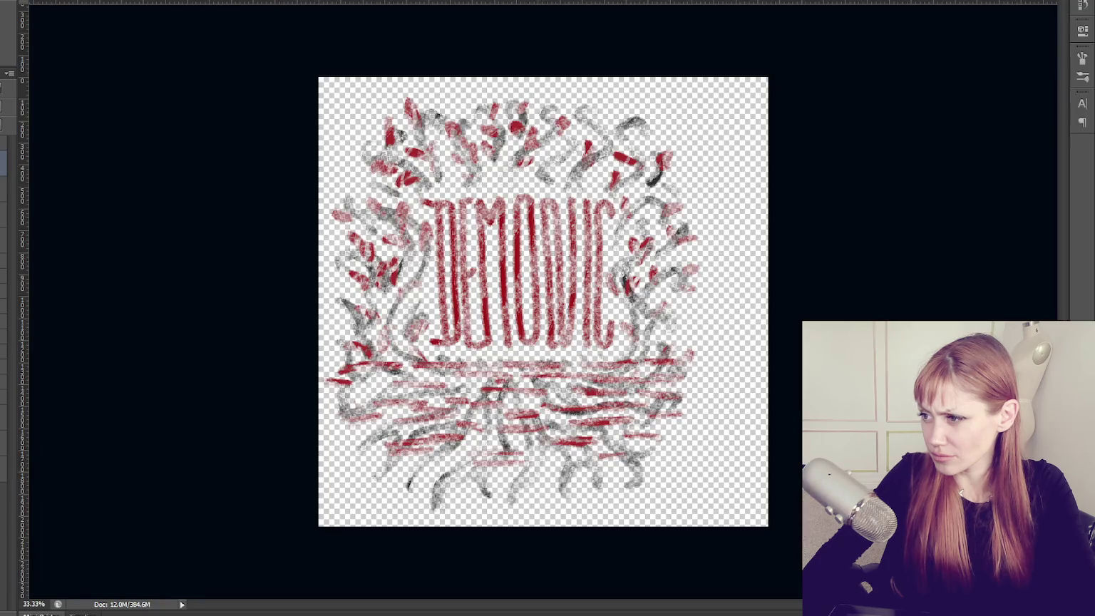
# Orbit around the decal in Unity, then restore the artwork on the Photoshop canvas.
pyautogui.scroll(-3, 762, 331)
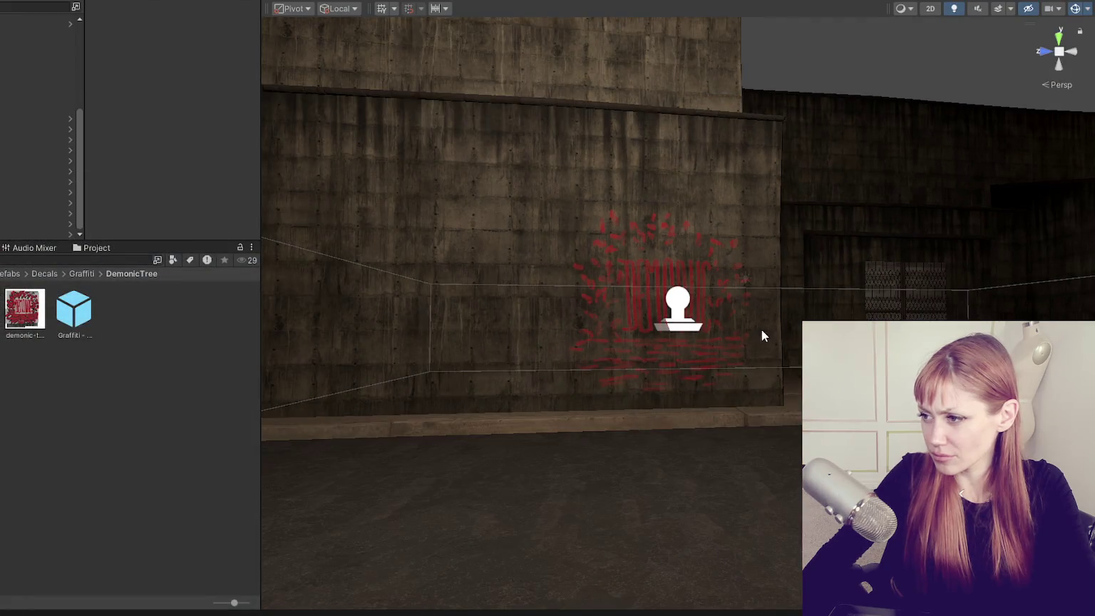
pyautogui.moveTo(752, 284); pyautogui.dragTo(236, 538)
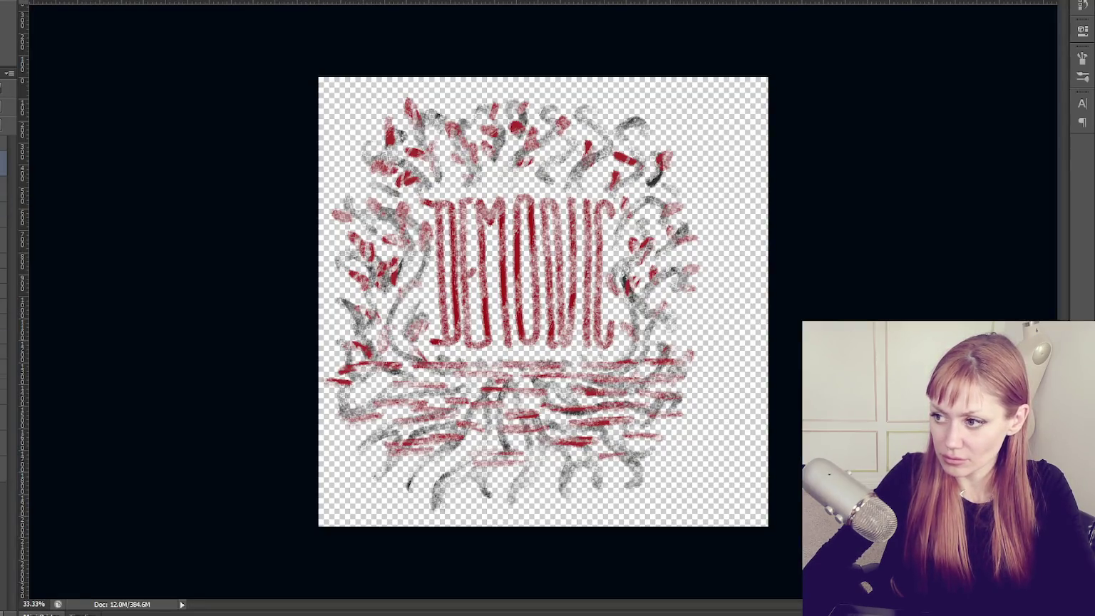
pyautogui.hotkey('ctrl', 'z')
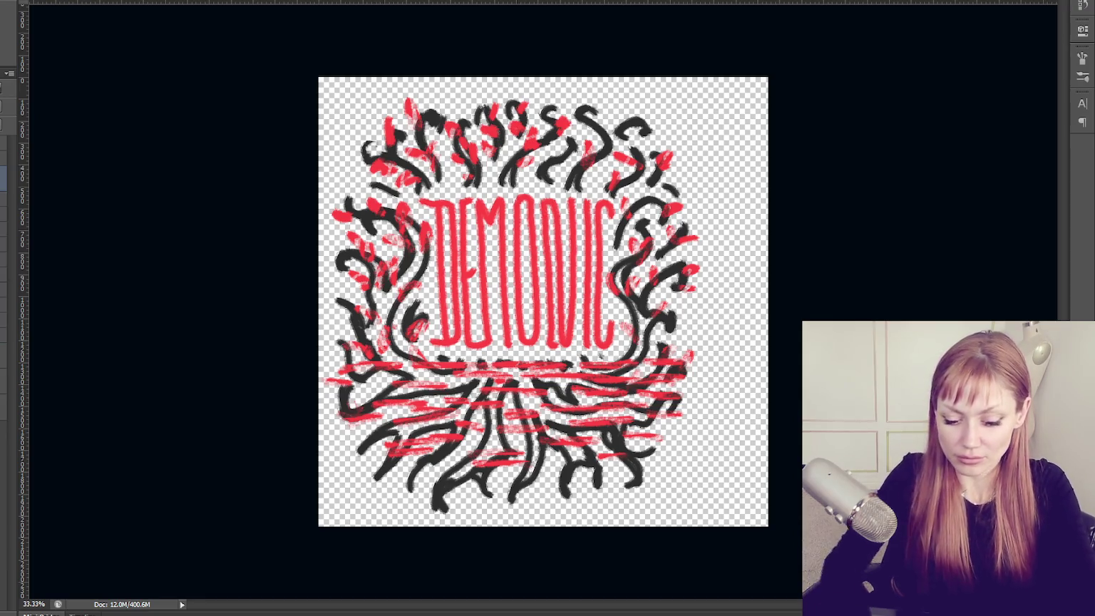
# Deepen the artwork's reds with Hue/Saturation: Saturation +12, Lightness -39.
pyautogui.hotkey('ctrl', 'u')
pyautogui.moveTo(68, 367)
pyautogui.mouseDown()
pyautogui.moveTo(49, 369)
pyautogui.moveTo(87, 338)
pyautogui.mouseUp()
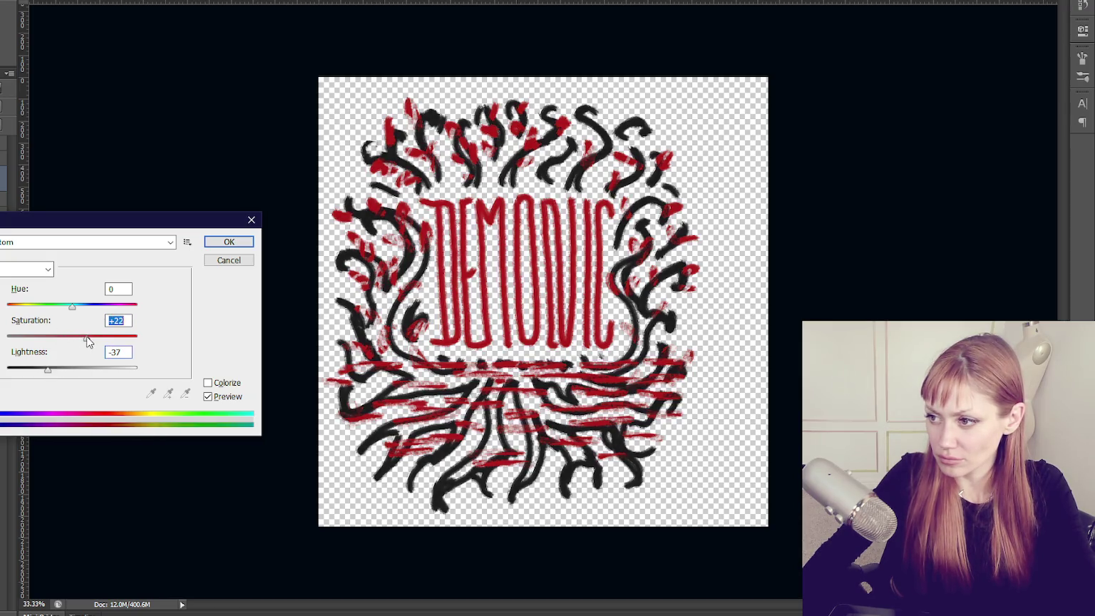
pyautogui.moveTo(48, 368)
pyautogui.mouseDown()
pyautogui.moveTo(36, 369)
pyautogui.moveTo(46, 369)
pyautogui.mouseUp()
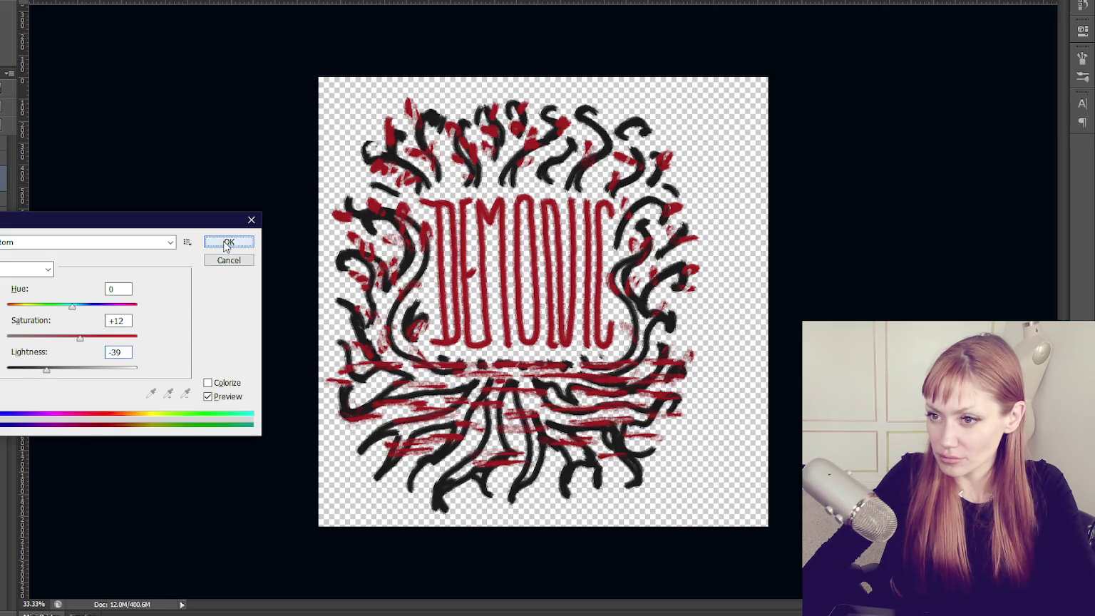
pyautogui.click(228, 242)
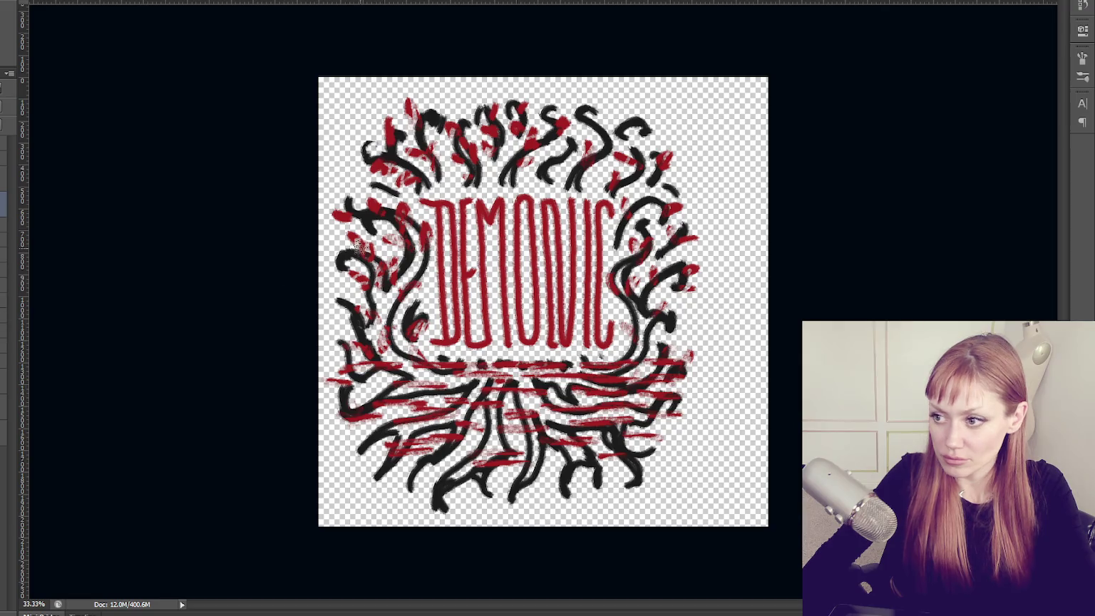
pyautogui.press('F5')
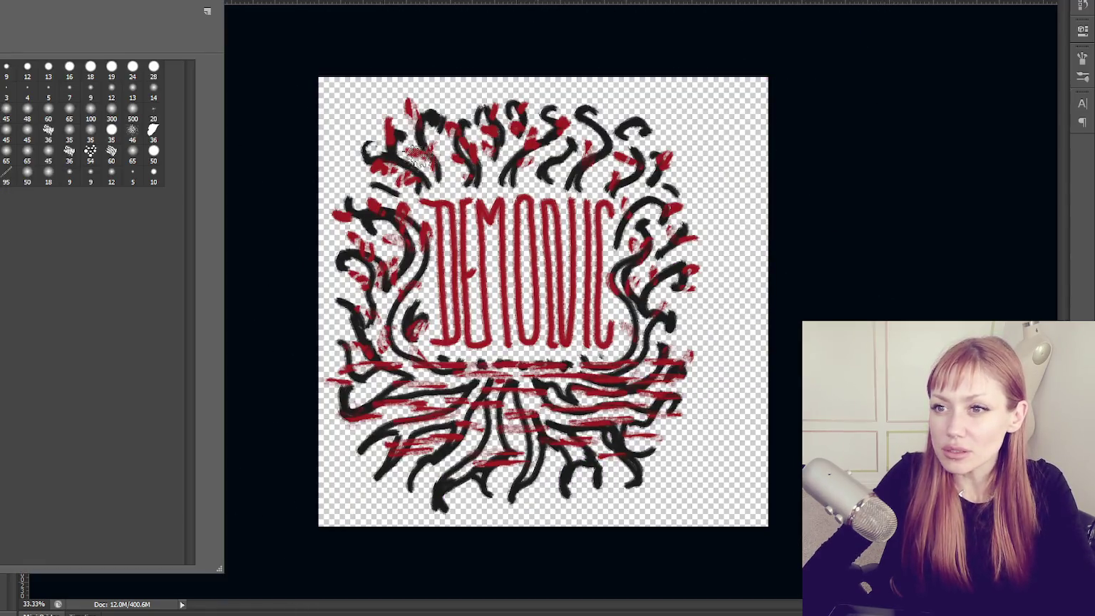
pyautogui.press('F5')
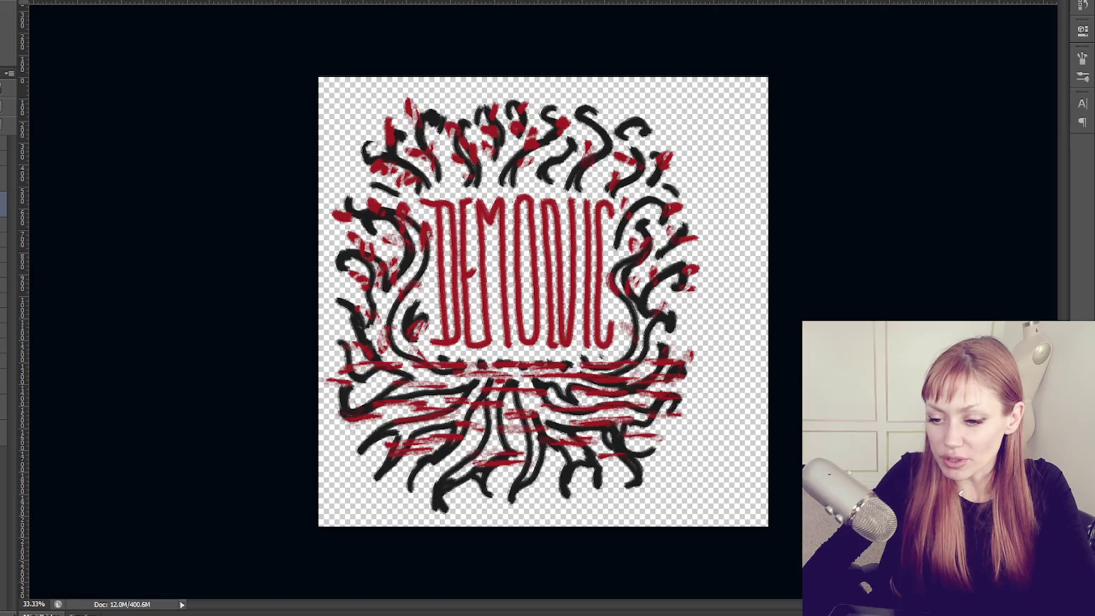
# Paint rough purple brush strokes across and around the DEMONIC artwork as a backdrop.
pyautogui.moveTo(582, 217); pyautogui.dragTo(617, 391)
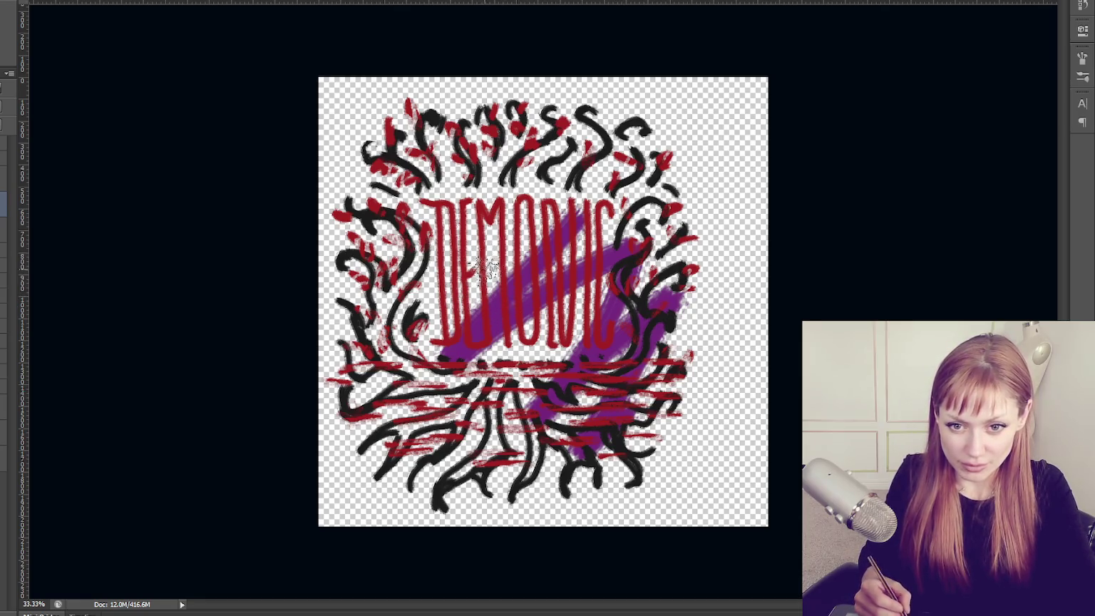
pyautogui.moveTo(518, 221)
pyautogui.mouseDown()
pyautogui.moveTo(596, 487)
pyautogui.moveTo(403, 472)
pyautogui.moveTo(360, 305)
pyautogui.moveTo(668, 270)
pyautogui.moveTo(698, 169)
pyautogui.moveTo(782, 209)
pyautogui.moveTo(620, 513)
pyautogui.moveTo(588, 510)
pyautogui.mouseUp()
pyautogui.moveTo(356, 143)
pyautogui.mouseDown()
pyautogui.moveTo(325, 370)
pyautogui.moveTo(288, 228)
pyautogui.mouseUp()
pyautogui.moveTo(400, 89)
pyautogui.mouseDown()
pyautogui.moveTo(350, 206)
pyautogui.moveTo(352, 472)
pyautogui.mouseUp()
pyautogui.moveTo(474, 110)
pyautogui.mouseDown()
pyautogui.moveTo(738, 122)
pyautogui.moveTo(741, 335)
pyautogui.moveTo(620, 495)
pyautogui.mouseUp()
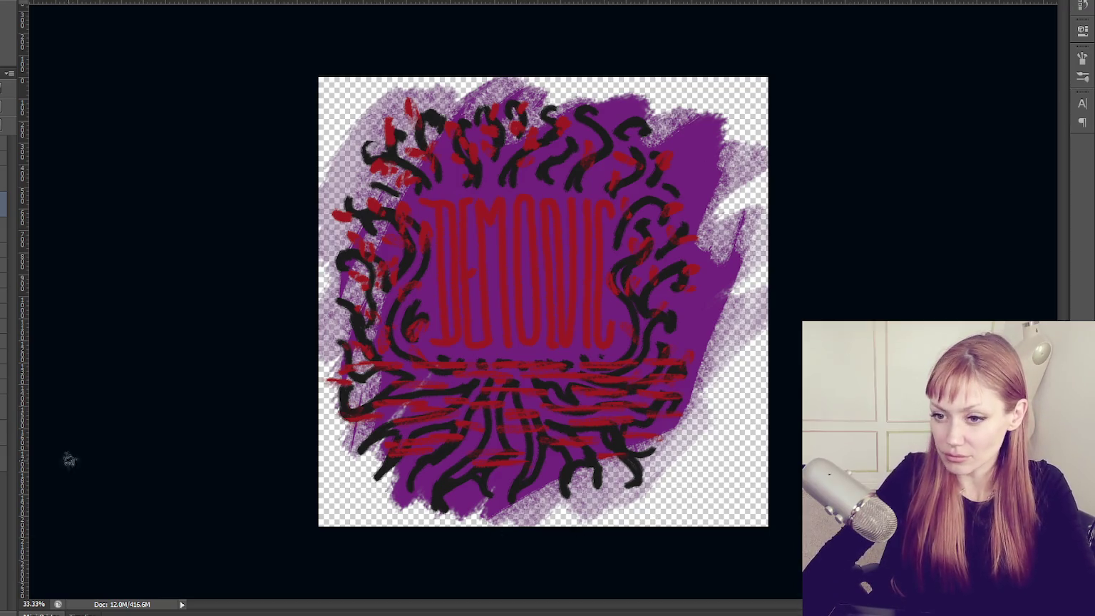
# Recolour the backdrop pale grey with Hue +120, Saturation -66 and Lightness +70.
pyautogui.hotkey('ctrl', 'u')
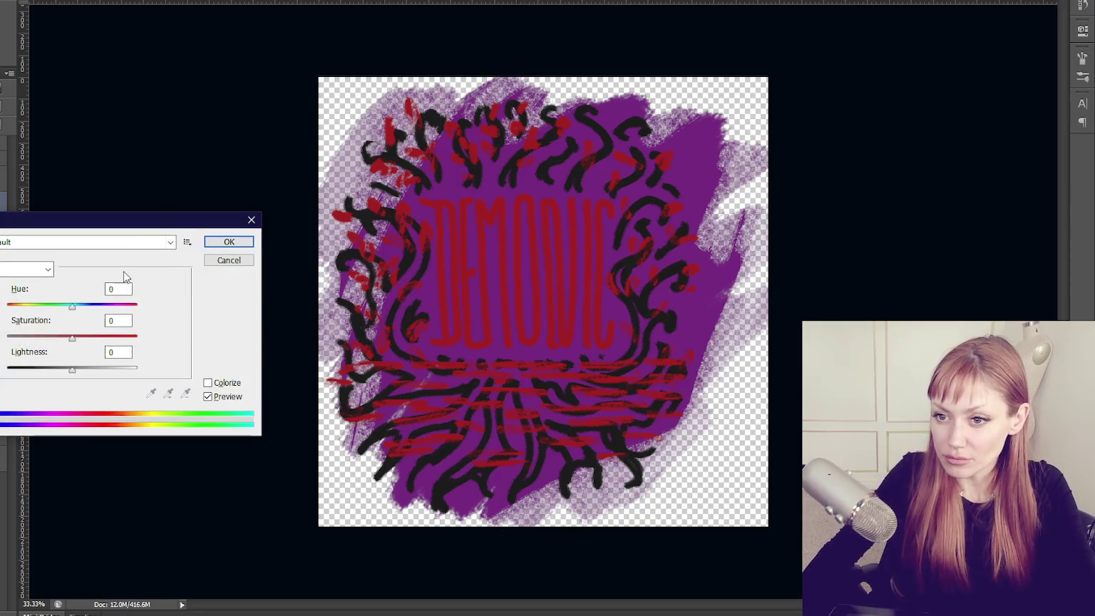
pyautogui.moveTo(54, 306); pyautogui.dragTo(121, 306)
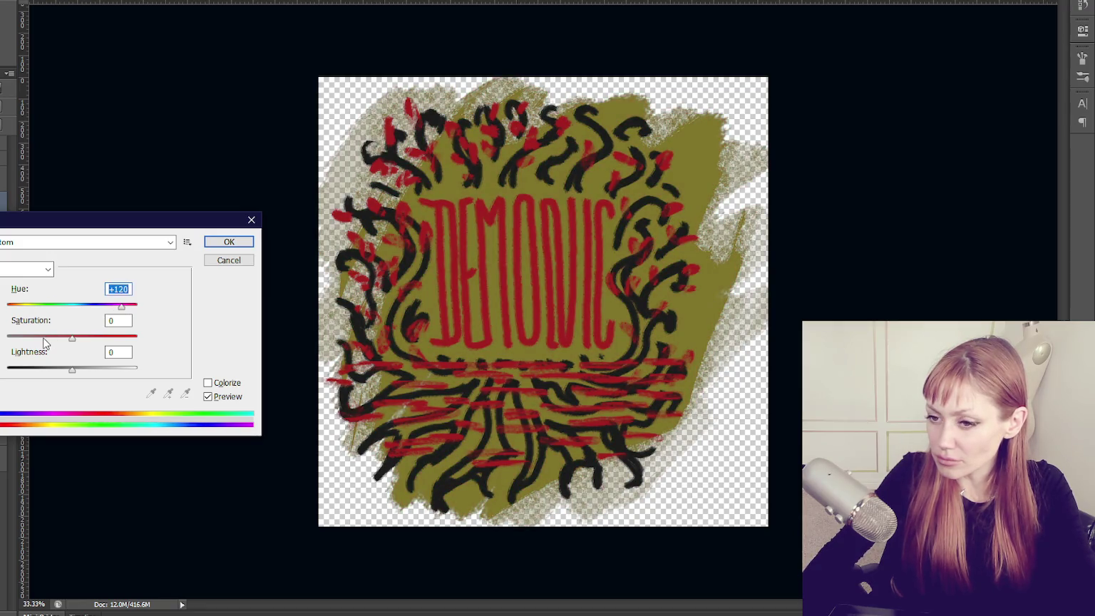
pyautogui.moveTo(97, 307); pyautogui.dragTo(122, 308)
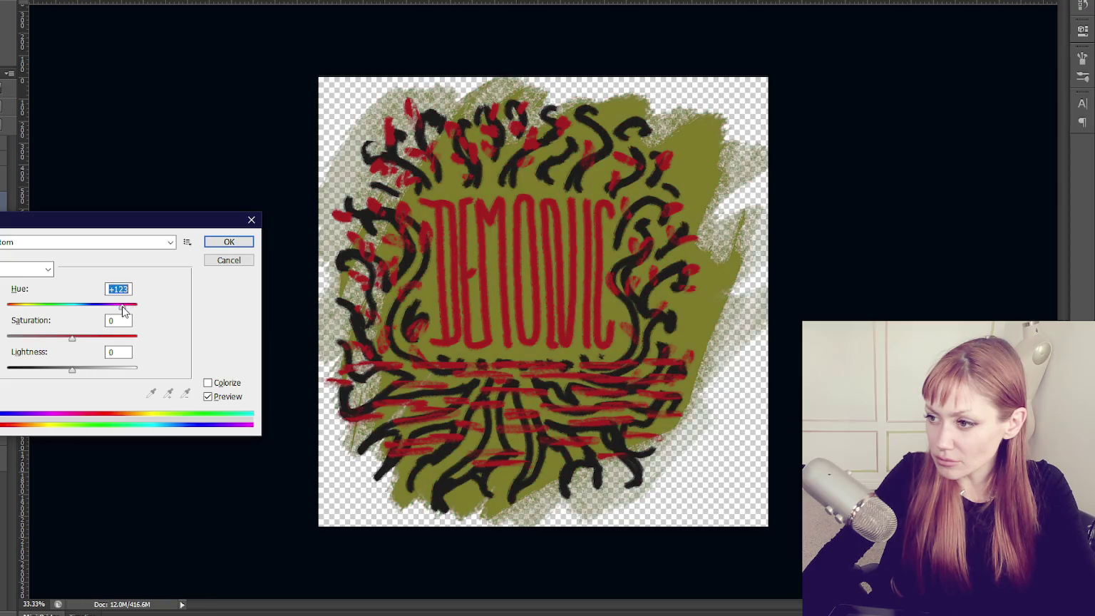
pyautogui.click(29, 336)
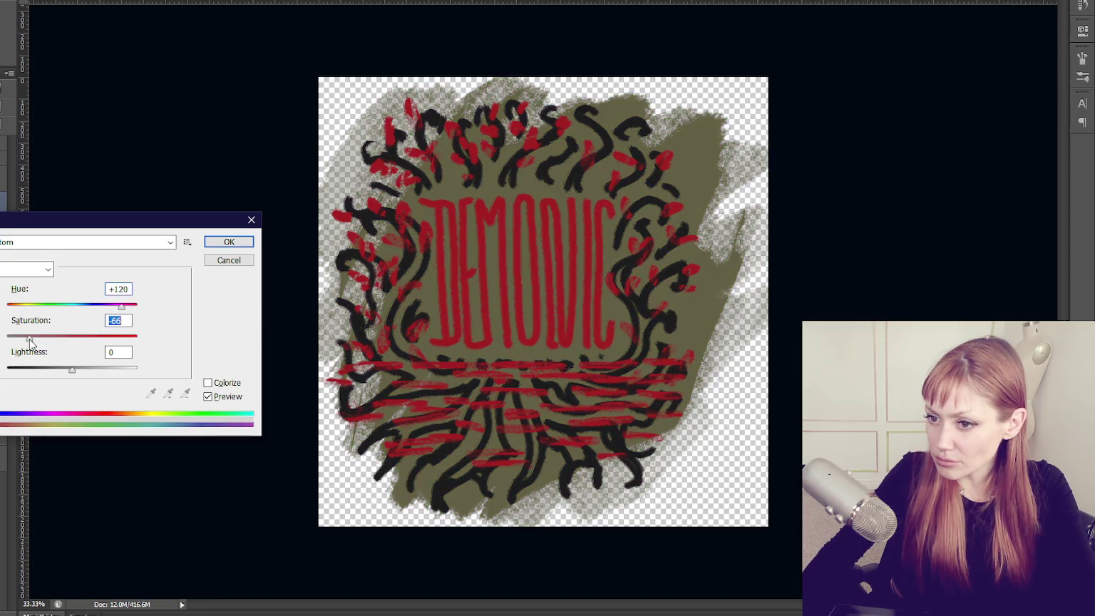
pyautogui.moveTo(77, 371); pyautogui.dragTo(111, 366)
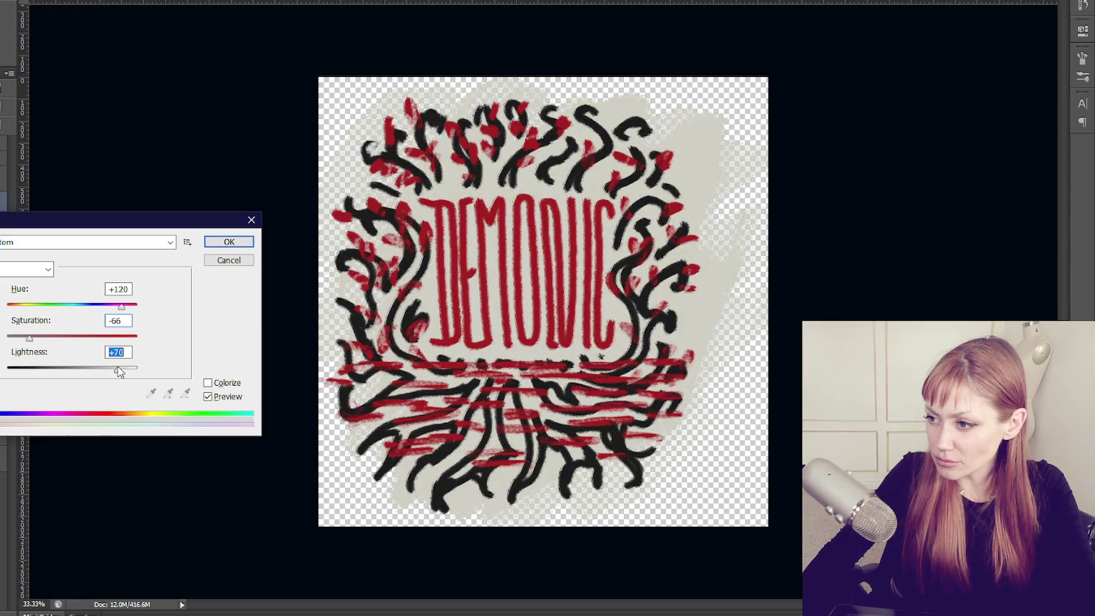
pyautogui.click(235, 243)
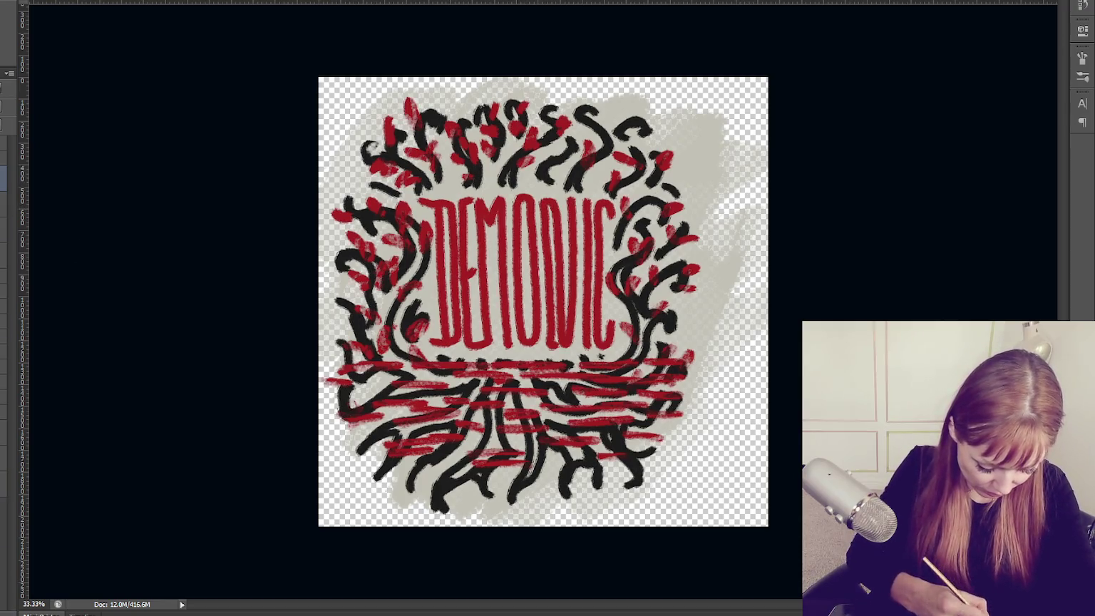
# Fade the black branch strokes and parts of the red DEMONIC letters with low-opacity eraser strokes.
pyautogui.click(643, 133)
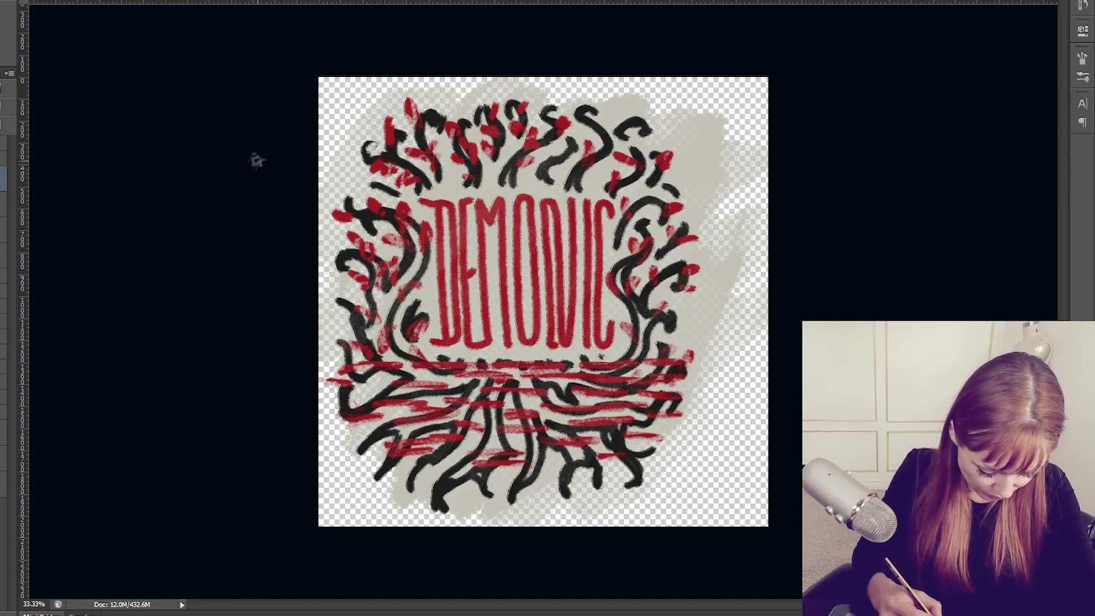
pyautogui.moveTo(410, 242); pyautogui.dragTo(563, 513)
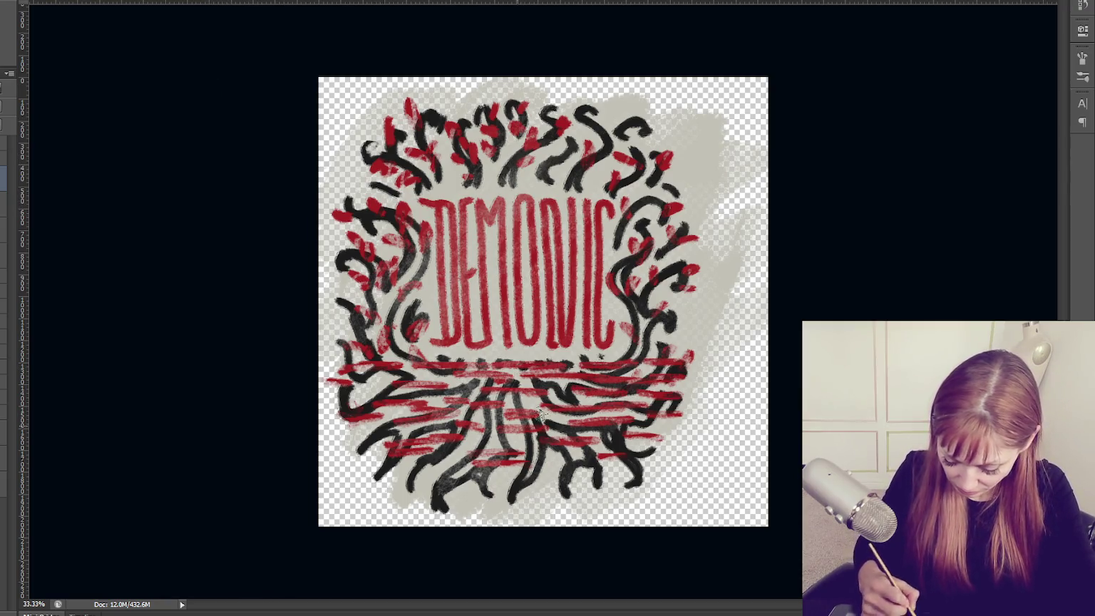
pyautogui.moveTo(674, 429)
pyautogui.mouseDown()
pyautogui.moveTo(615, 321)
pyautogui.moveTo(329, 415)
pyautogui.mouseUp()
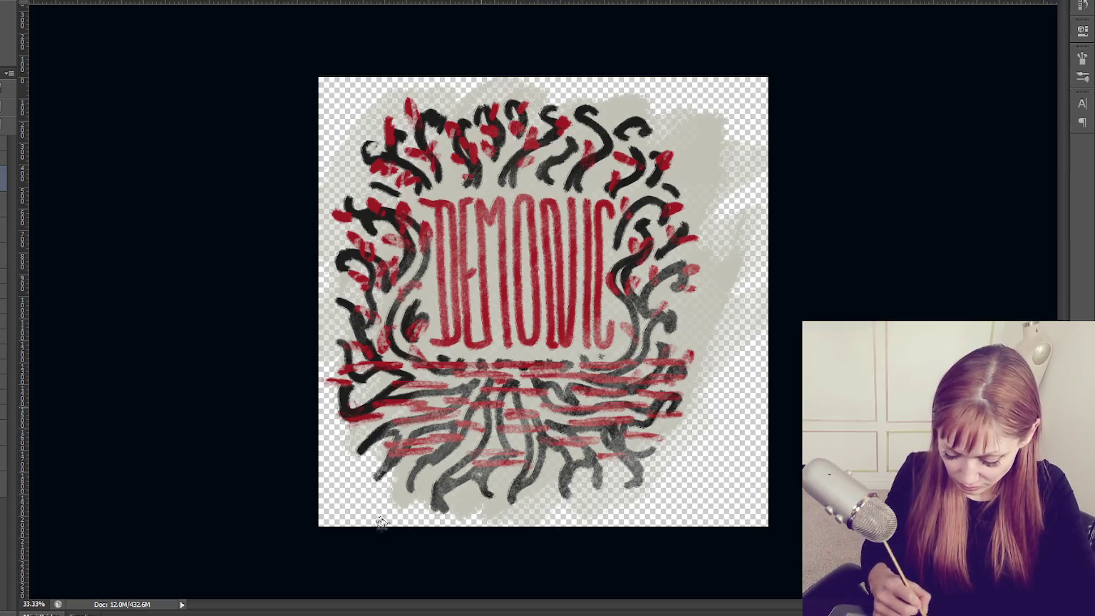
pyautogui.moveTo(404, 151)
pyautogui.mouseDown()
pyautogui.moveTo(570, 107)
pyautogui.moveTo(647, 466)
pyautogui.moveTo(412, 356)
pyautogui.moveTo(421, 253)
pyautogui.moveTo(326, 153)
pyautogui.mouseUp()
pyautogui.moveTo(342, 191)
pyautogui.mouseDown()
pyautogui.moveTo(504, 331)
pyautogui.moveTo(586, 307)
pyautogui.moveTo(437, 209)
pyautogui.mouseUp()
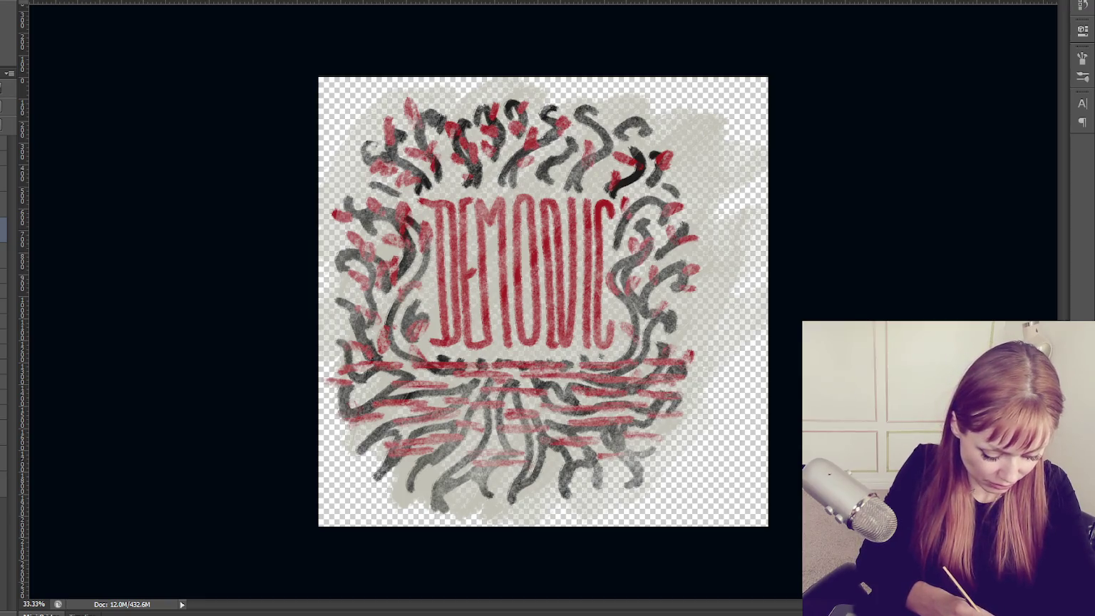
pyautogui.press('0')
pyautogui.press('5')
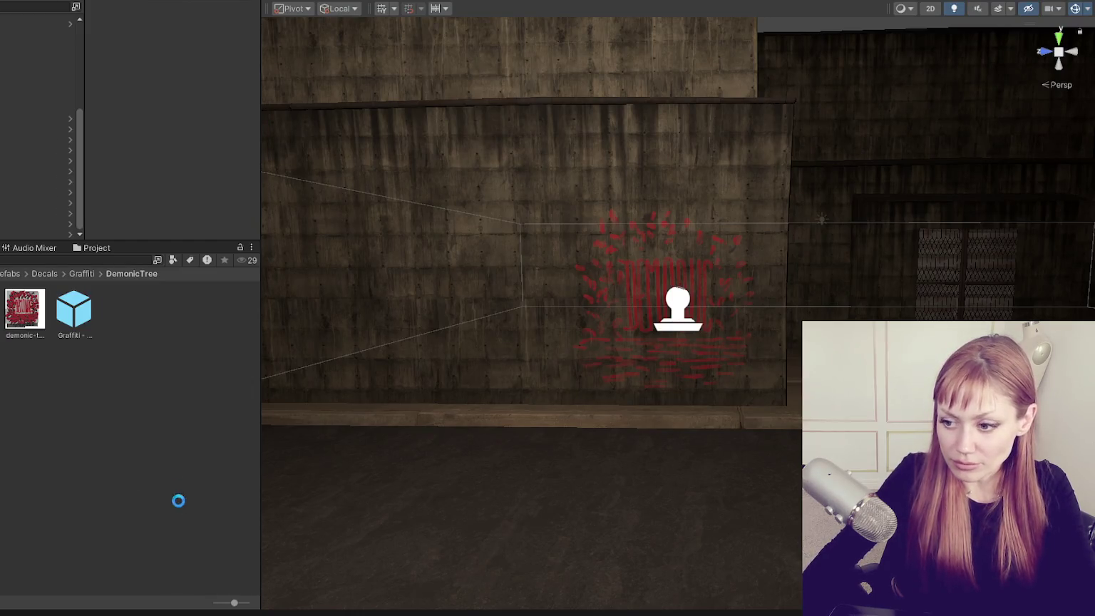
# Assign the updated graffiti texture as the Base Map of the decal's demonic tree material.
pyautogui.click(136, 314)
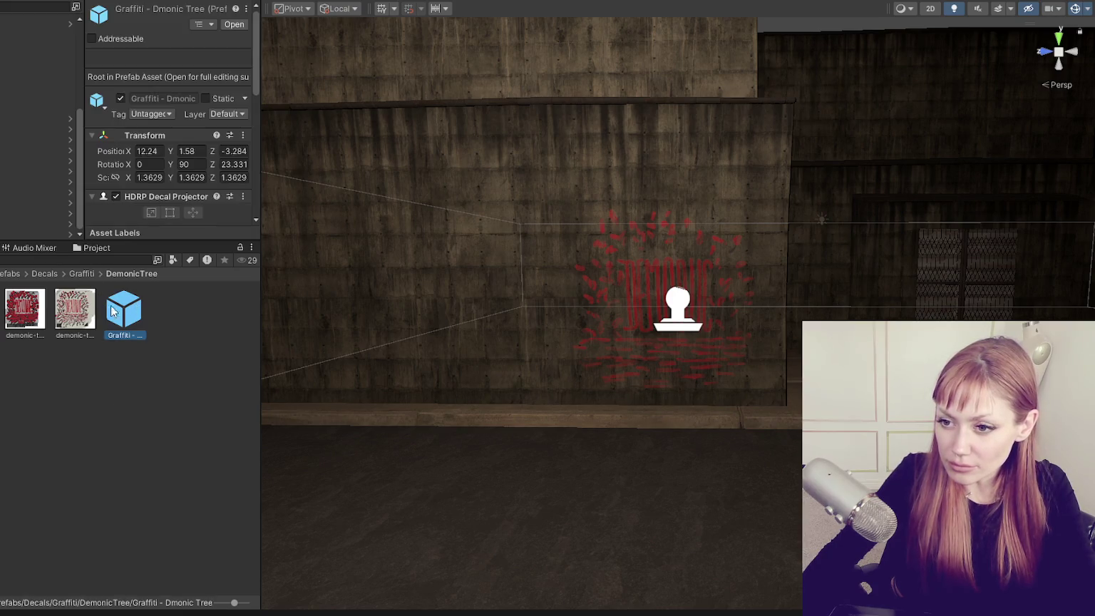
pyautogui.scroll(-4, 124, 227)
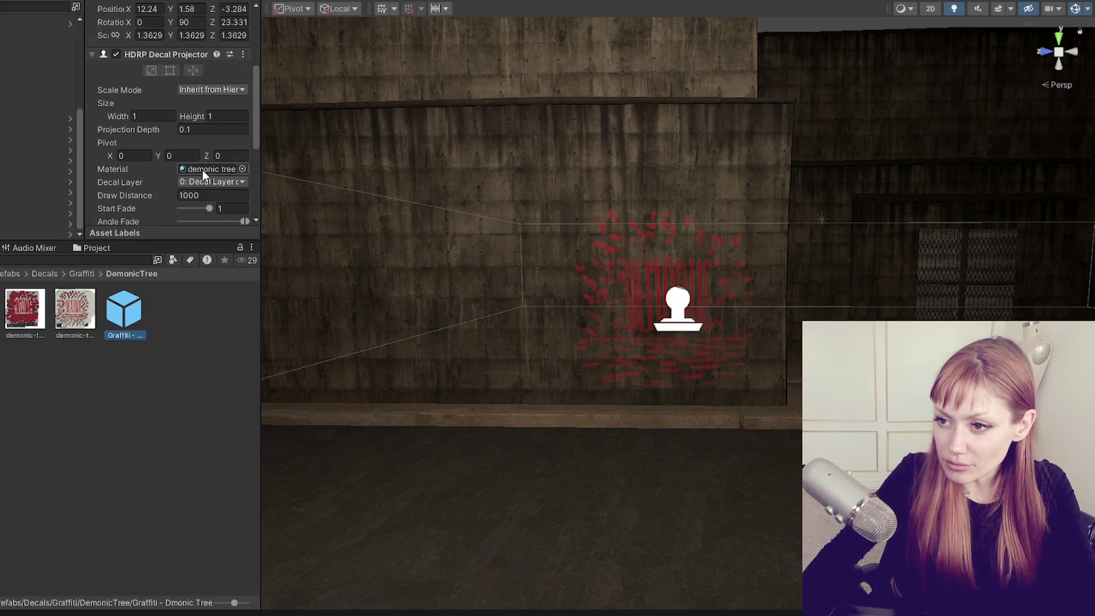
pyautogui.click(25, 308)
pyautogui.moveTo(75, 308); pyautogui.dragTo(90, 87)
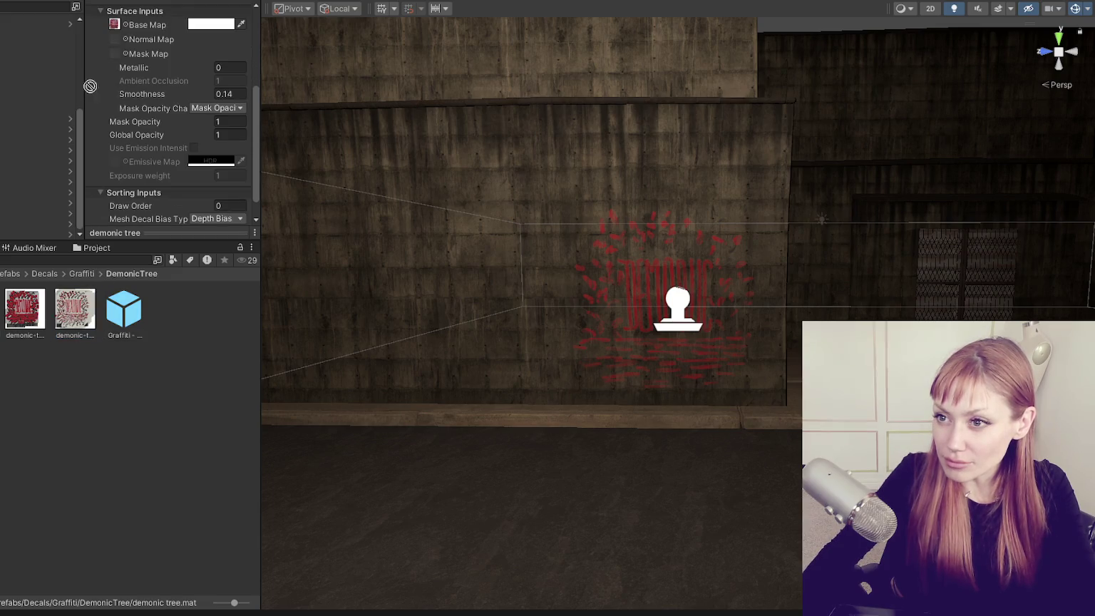
pyautogui.moveTo(117, 33); pyautogui.dragTo(117, 33)
# Zoom the Scene view in and out on the decal wall to inspect it.
pyautogui.scroll(-3, 610, 272)
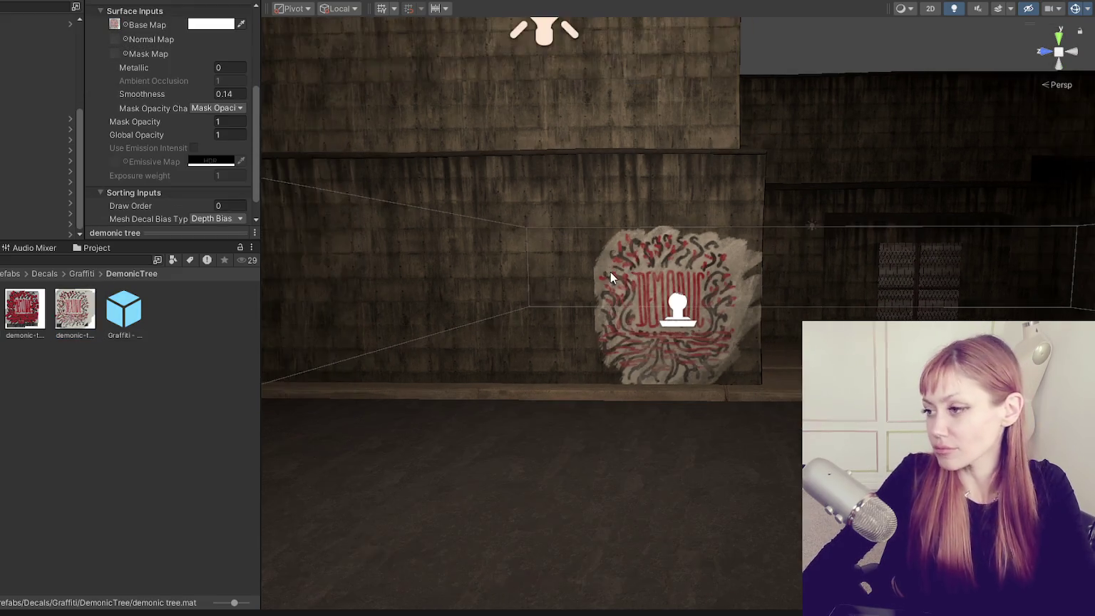
pyautogui.scroll(-3, 611, 273)
pyautogui.scroll(-3, 716, 254)
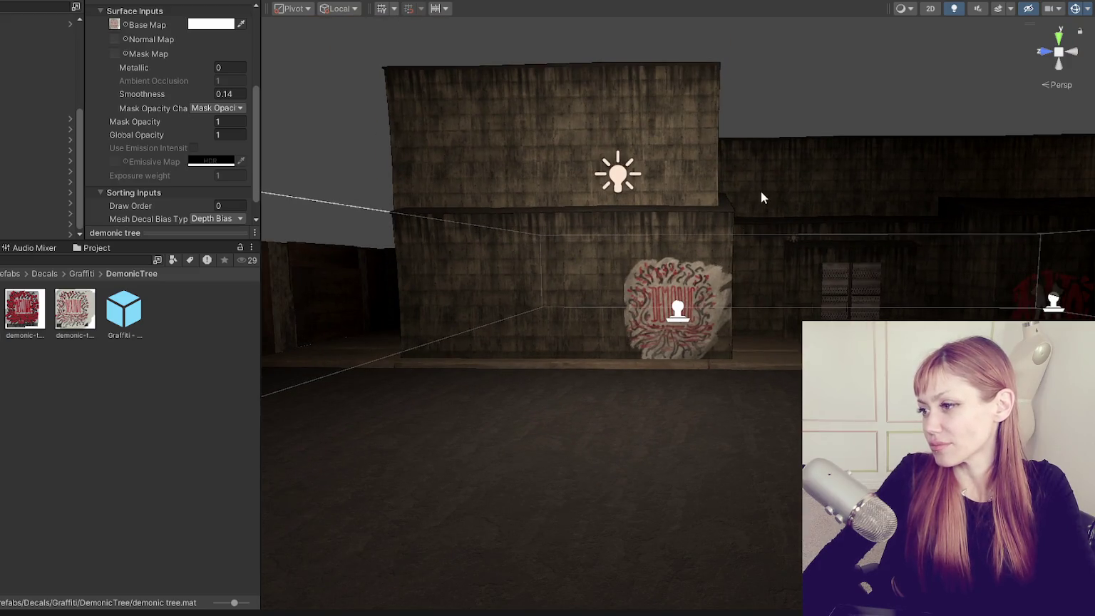
pyautogui.scroll(2, 741, 214)
pyautogui.scroll(2, 603, 295)
pyautogui.scroll(2, 499, 401)
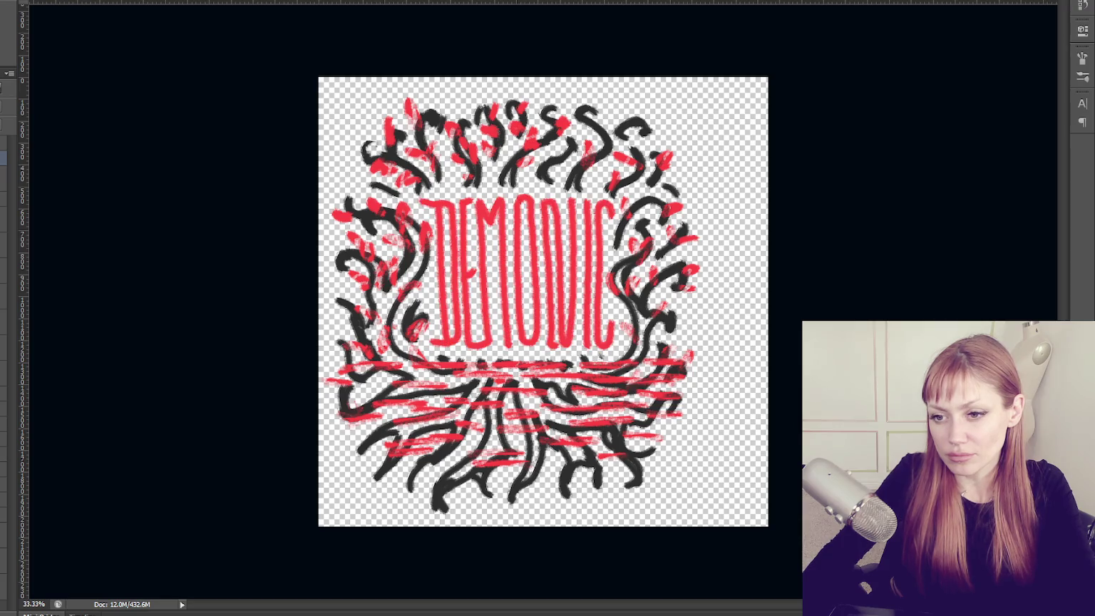
# Show only the red DEMONIC lettering, zoom in, and choose dark purple and a brush tip.
pyautogui.hotkey('ctrl', 'j')
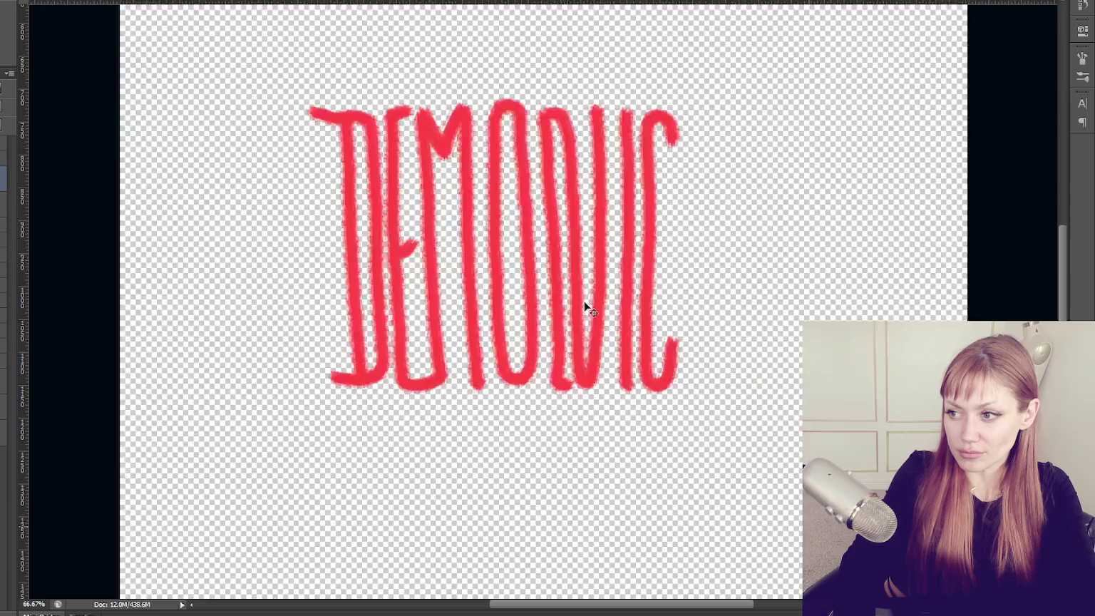
pyautogui.hotkey('ctrl', '+')
pyautogui.hotkey('ctrl', '+')
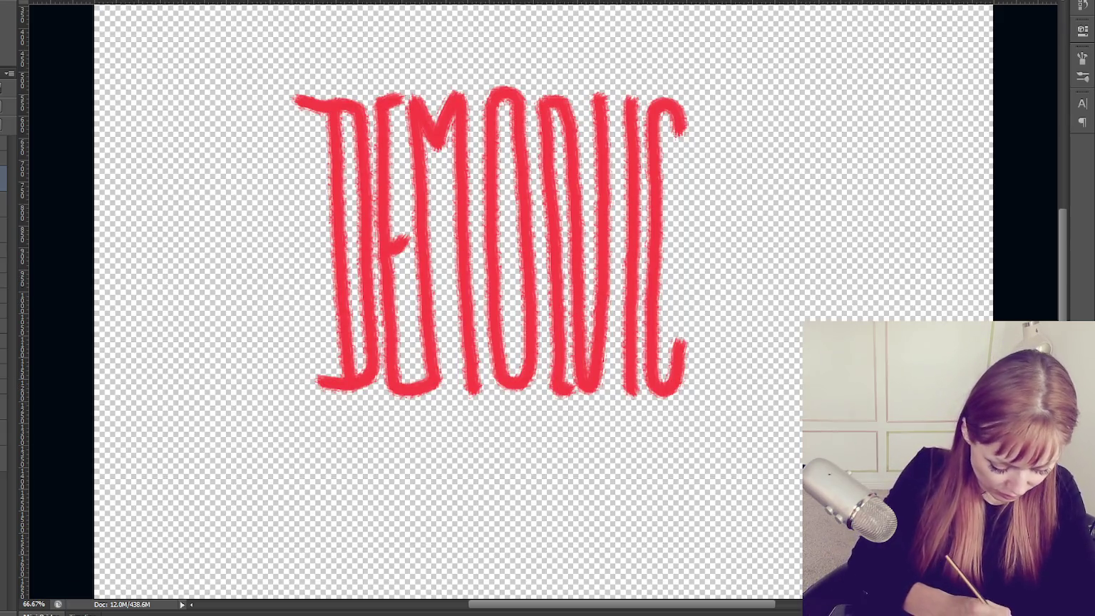
pyautogui.click(624, 269)
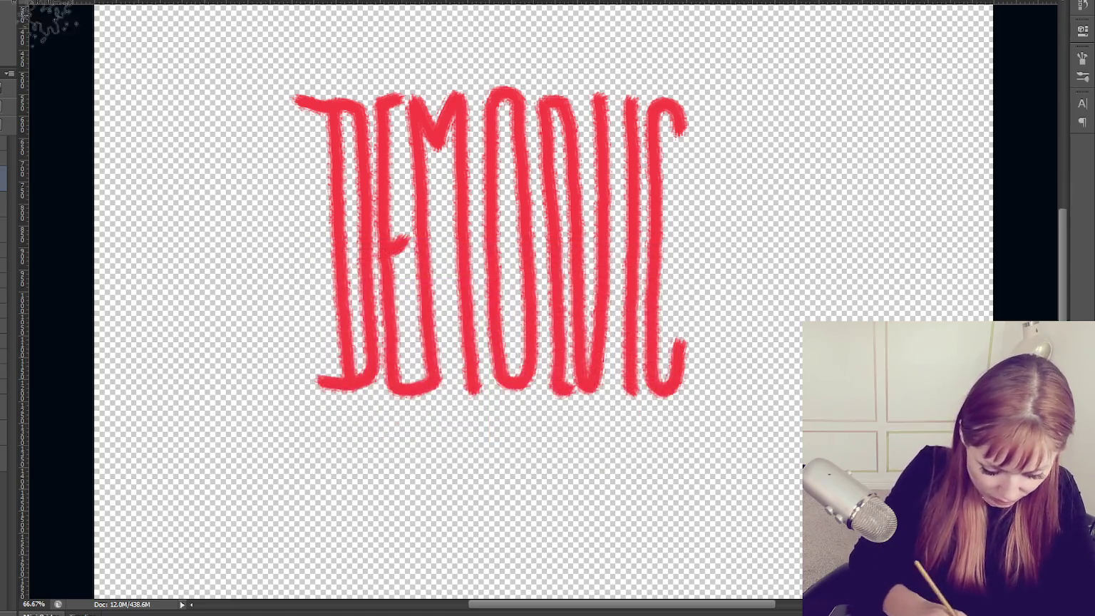
pyautogui.rightClick(62, 25)
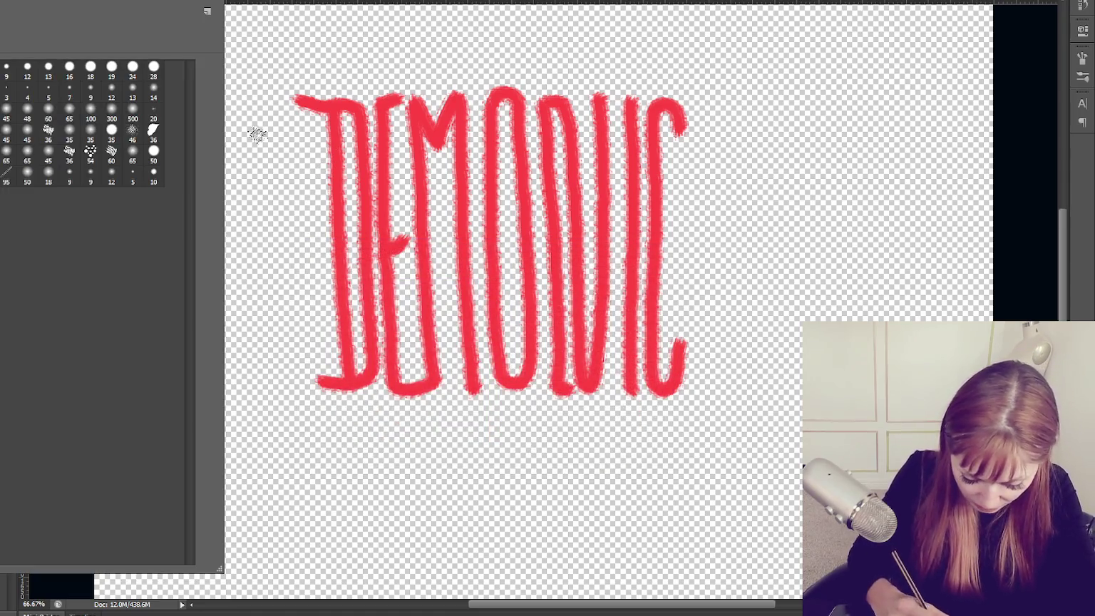
# Paint dark purple shading strokes down the left edge and inside of the D.
pyautogui.moveTo(325, 107); pyautogui.dragTo(329, 196)
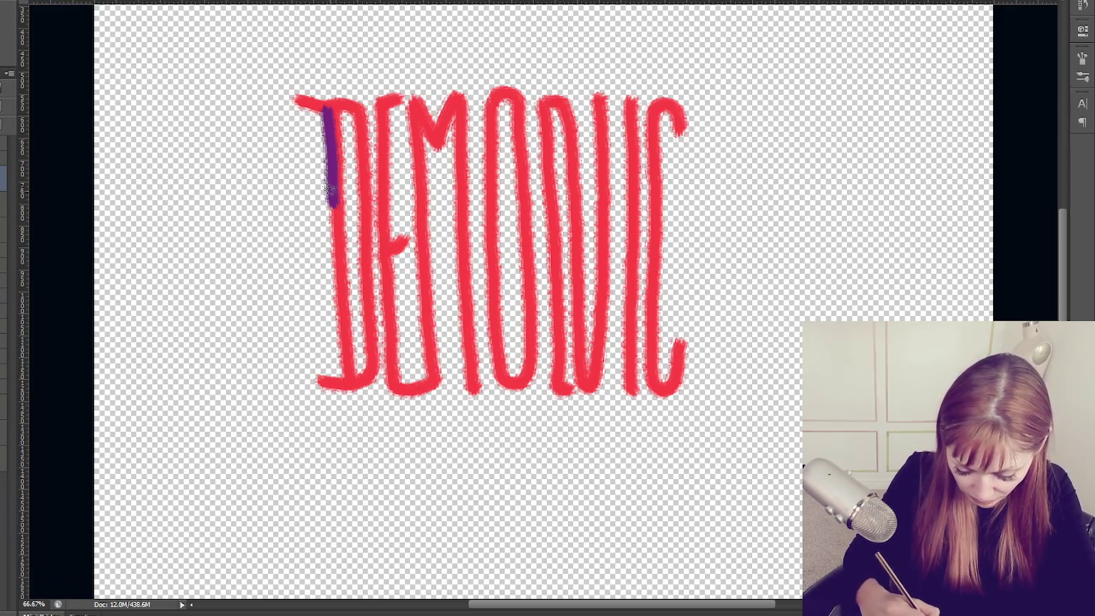
pyautogui.hotkey('ctrl', 'z')
pyautogui.press('F5')
pyautogui.moveTo(325, 111); pyautogui.dragTo(338, 369)
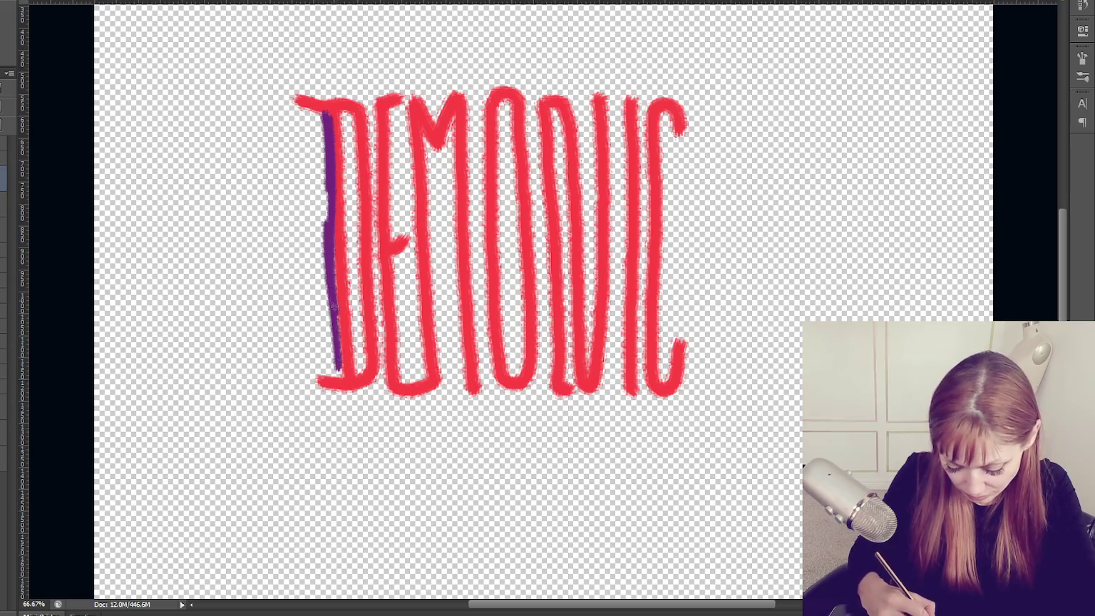
pyautogui.moveTo(345, 149); pyautogui.dragTo(358, 369)
pyautogui.moveTo(343, 126); pyautogui.dragTo(358, 279)
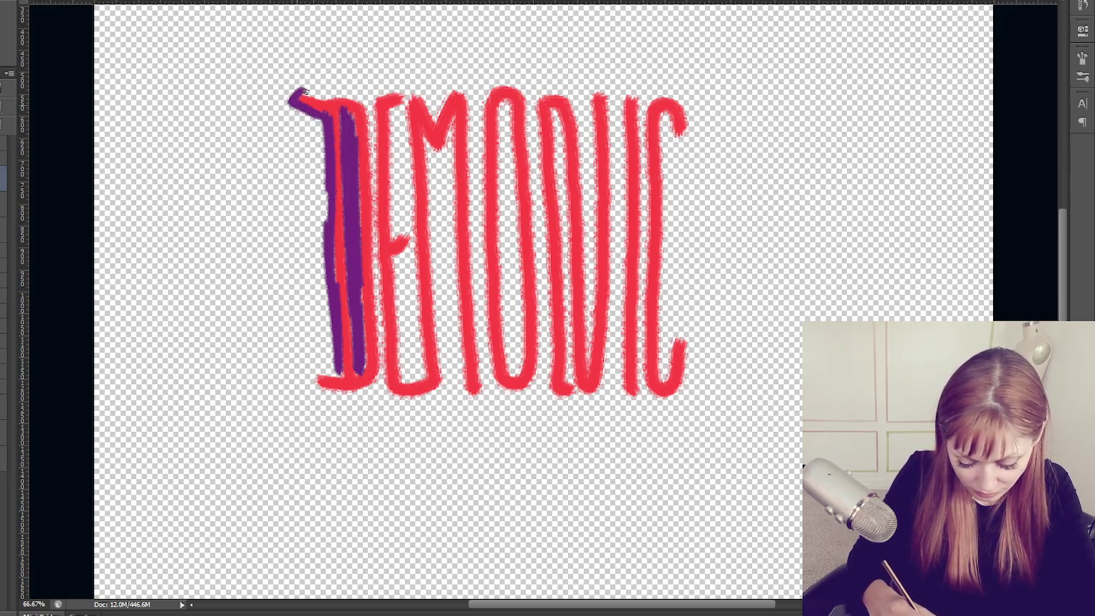
# Paint red back over the D's top serif and the purple strokes inside it.
pyautogui.moveTo(369, 105)
pyautogui.mouseDown()
pyautogui.moveTo(293, 97)
pyautogui.moveTo(345, 153)
pyautogui.moveTo(362, 375)
pyautogui.mouseUp()
pyautogui.moveTo(353, 210); pyautogui.dragTo(356, 370)
pyautogui.moveTo(347, 150); pyautogui.dragTo(332, 375)
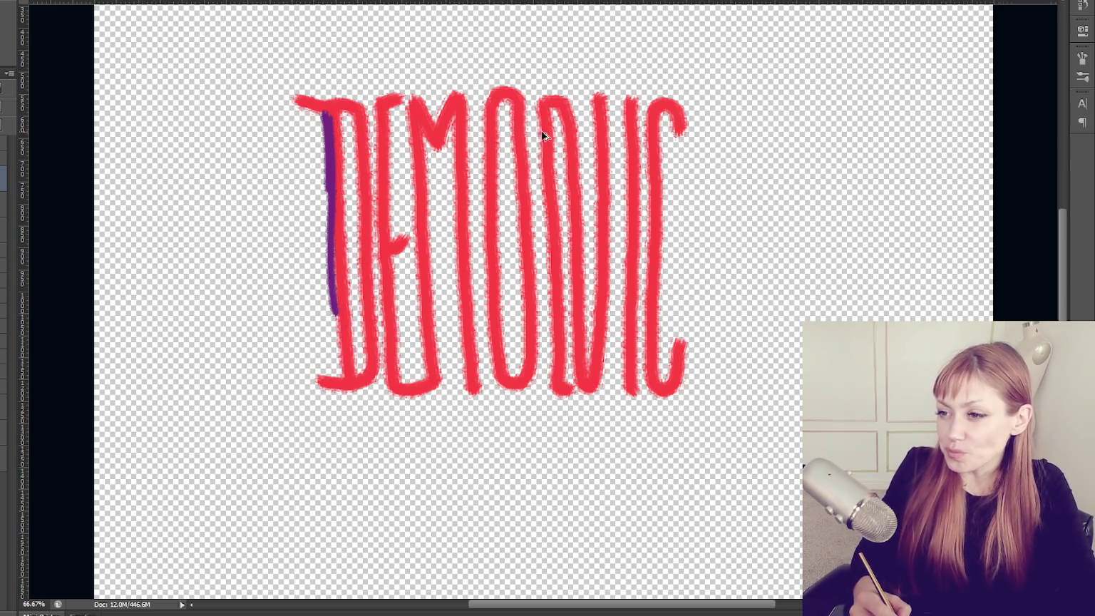
pyautogui.moveTo(333, 114); pyautogui.dragTo(327, 314)
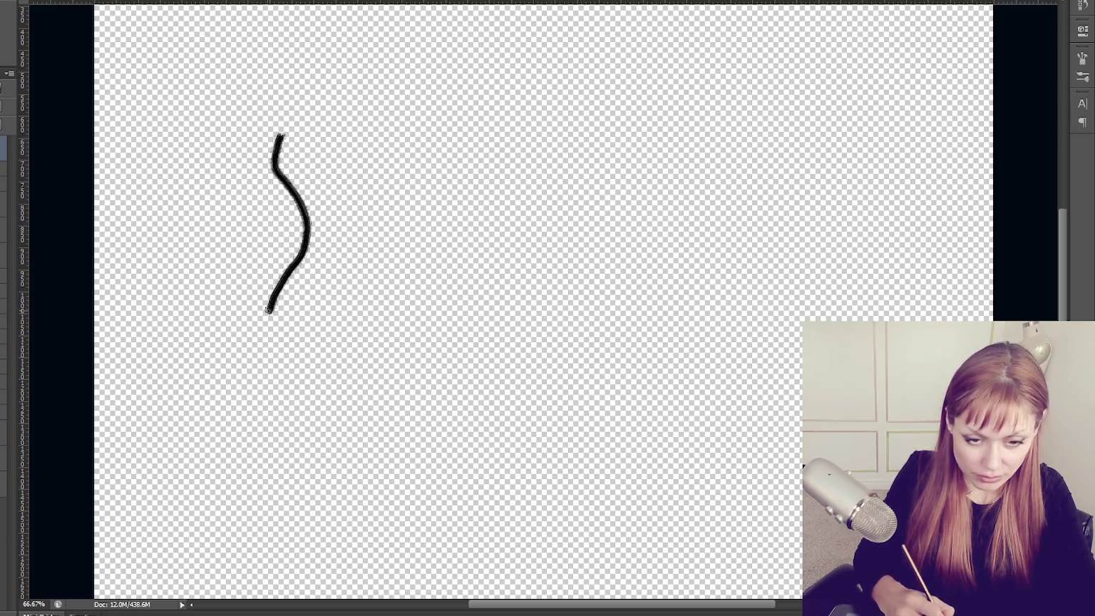
# Try and undo black brush test strokes, settling on a thick rough stroke for the D's stem.
pyautogui.hotkey('ctrl', 'z')
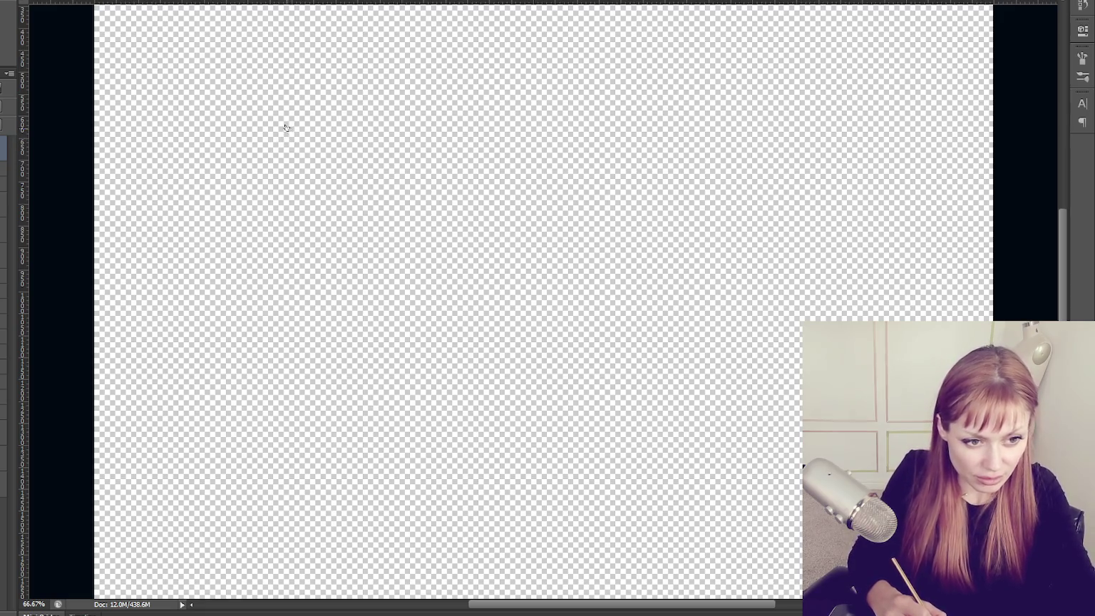
pyautogui.moveTo(296, 115); pyautogui.dragTo(279, 177)
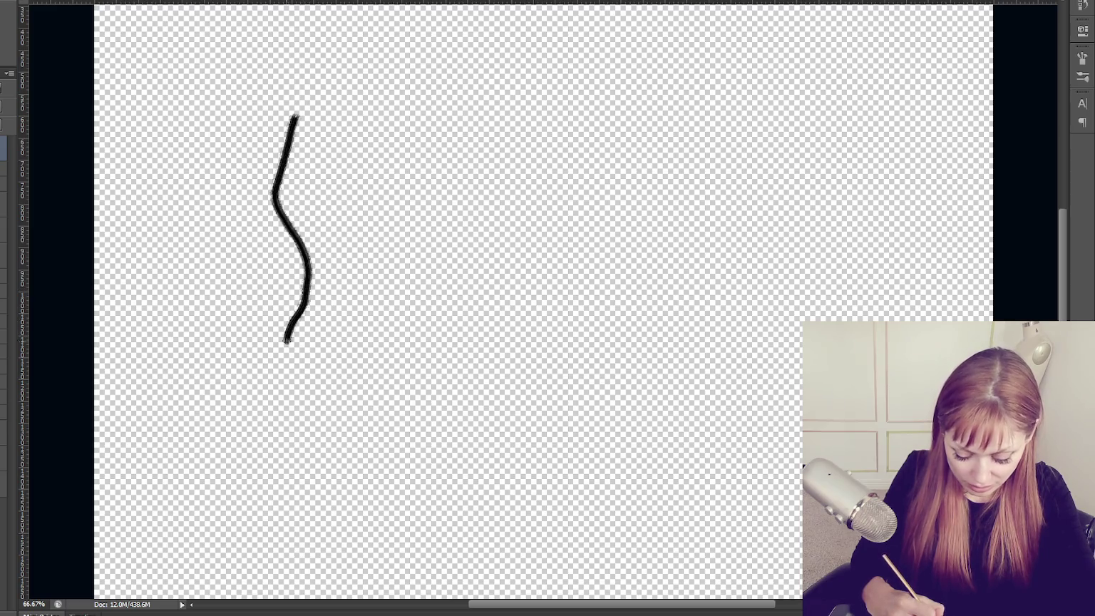
pyautogui.hotkey('ctrl', 'z')
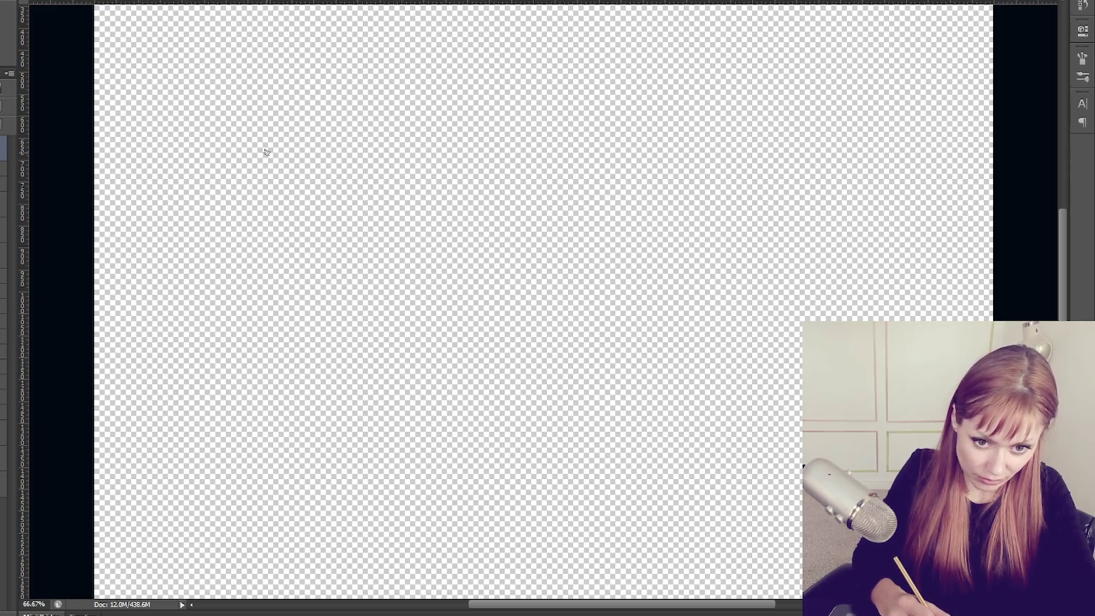
pyautogui.moveTo(248, 171); pyautogui.dragTo(233, 269)
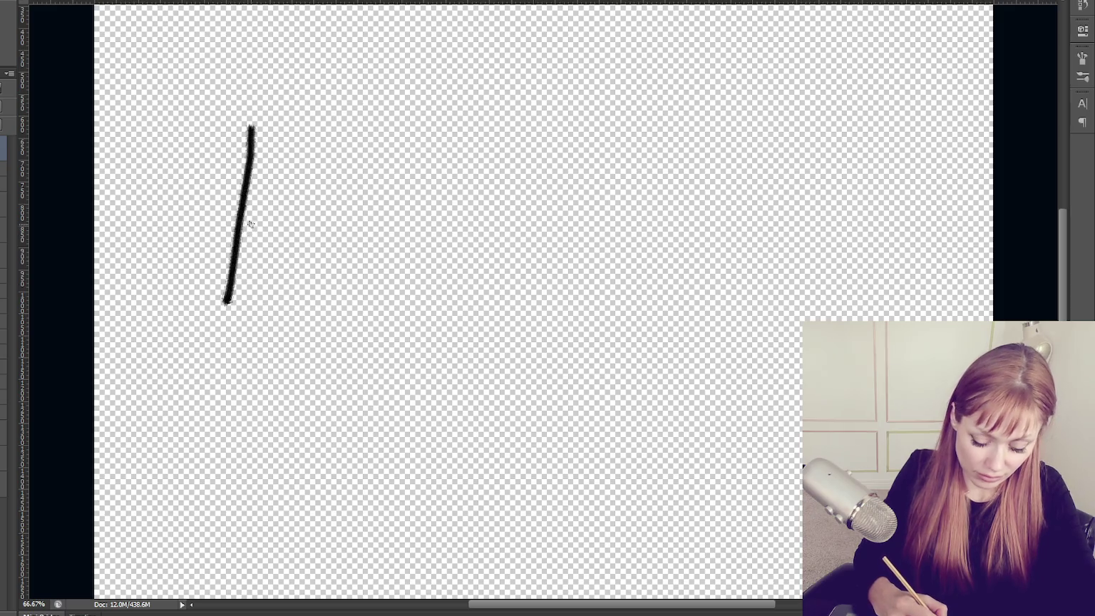
pyautogui.hotkey('ctrl', 'z')
pyautogui.press('F5')
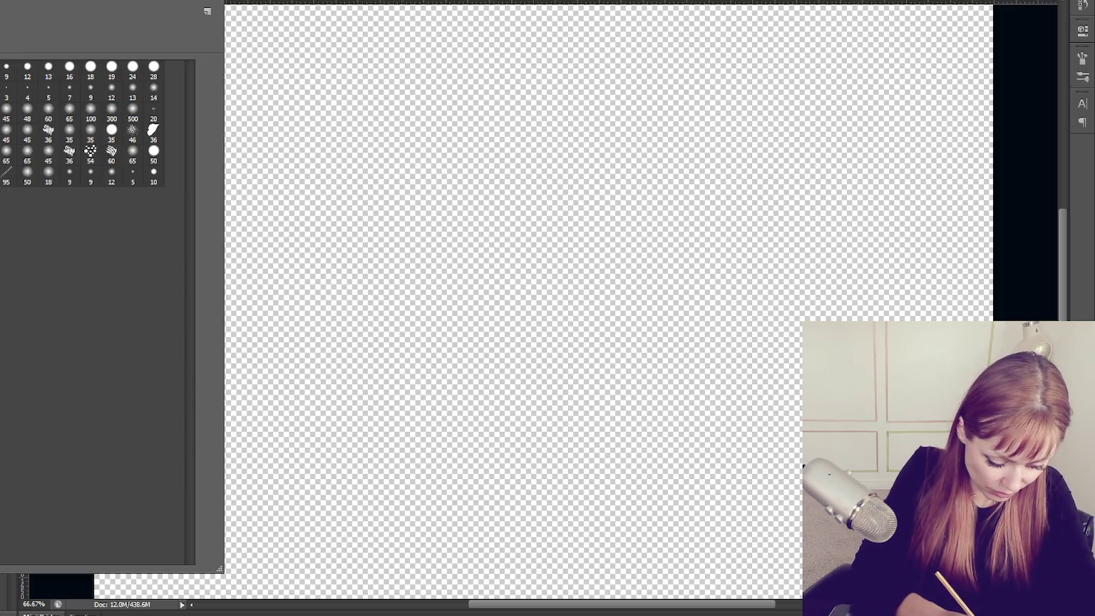
pyautogui.press('F5')
pyautogui.moveTo(269, 127)
pyautogui.mouseDown()
pyautogui.moveTo(271, 191)
pyautogui.moveTo(250, 308)
pyautogui.moveTo(278, 126)
pyautogui.mouseUp()
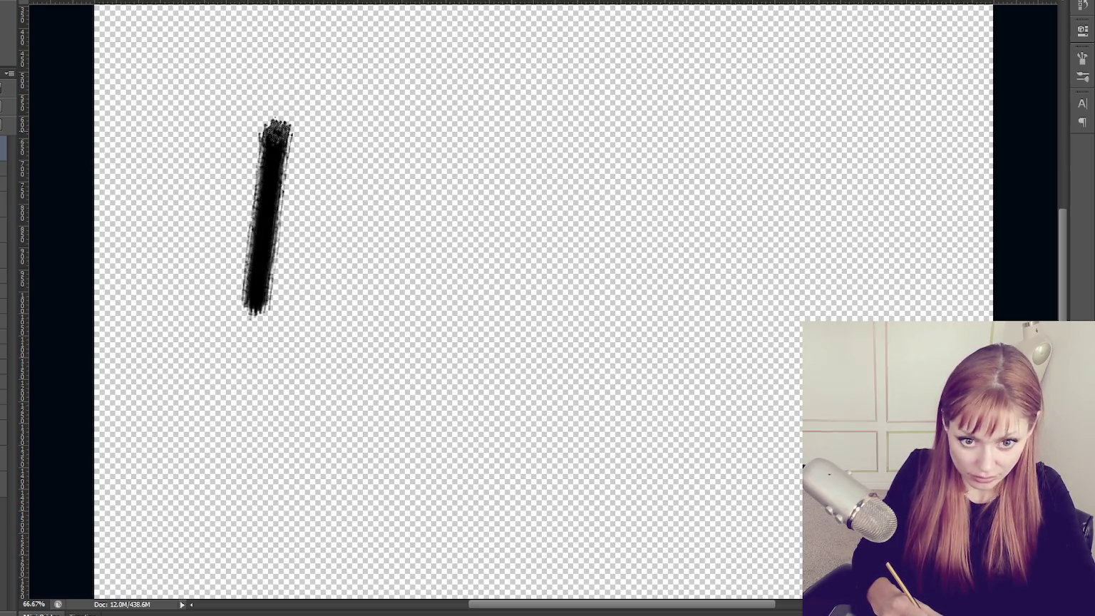
pyautogui.hotkey('ctrl', 'z')
pyautogui.moveTo(264, 152); pyautogui.dragTo(265, 314)
# Paint the brushy black D and curled E of the top word.
pyautogui.moveTo(271, 122)
pyautogui.mouseDown()
pyautogui.moveTo(269, 103)
pyautogui.moveTo(366, 238)
pyautogui.moveTo(365, 294)
pyautogui.mouseUp()
pyautogui.moveTo(275, 294)
pyautogui.mouseDown()
pyautogui.moveTo(246, 325)
pyautogui.moveTo(367, 300)
pyautogui.moveTo(213, 290)
pyautogui.moveTo(367, 306)
pyautogui.mouseUp()
pyautogui.moveTo(256, 95)
pyautogui.mouseDown()
pyautogui.moveTo(367, 238)
pyautogui.moveTo(357, 303)
pyautogui.mouseUp()
pyautogui.moveTo(349, 228)
pyautogui.mouseDown()
pyautogui.moveTo(254, 75)
pyautogui.moveTo(326, 293)
pyautogui.mouseUp()
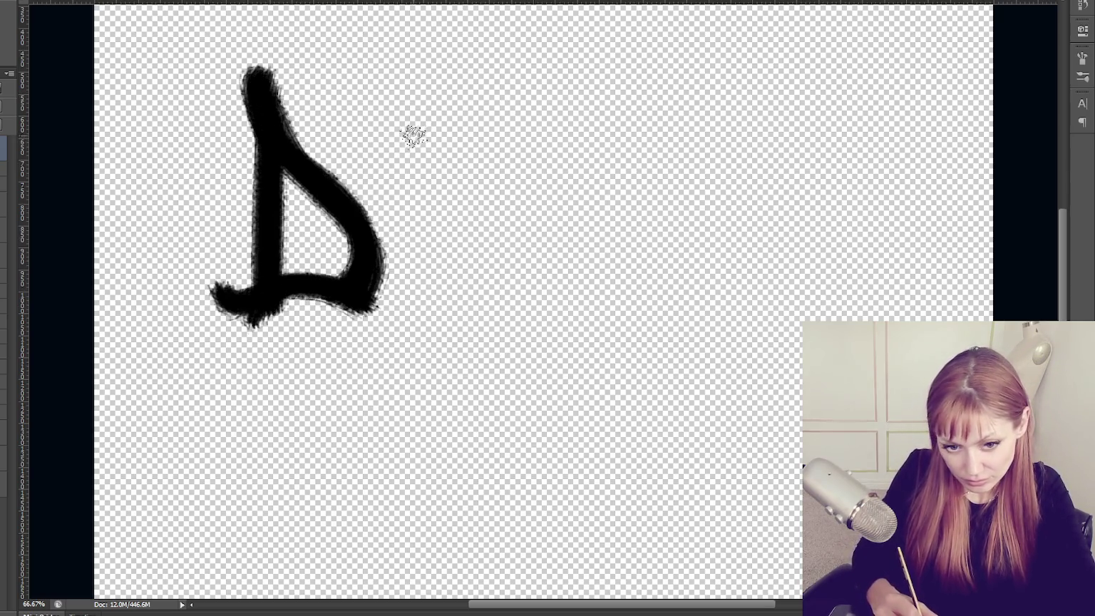
pyautogui.moveTo(391, 109)
pyautogui.mouseDown()
pyautogui.moveTo(384, 143)
pyautogui.moveTo(431, 214)
pyautogui.moveTo(395, 313)
pyautogui.moveTo(493, 265)
pyautogui.mouseUp()
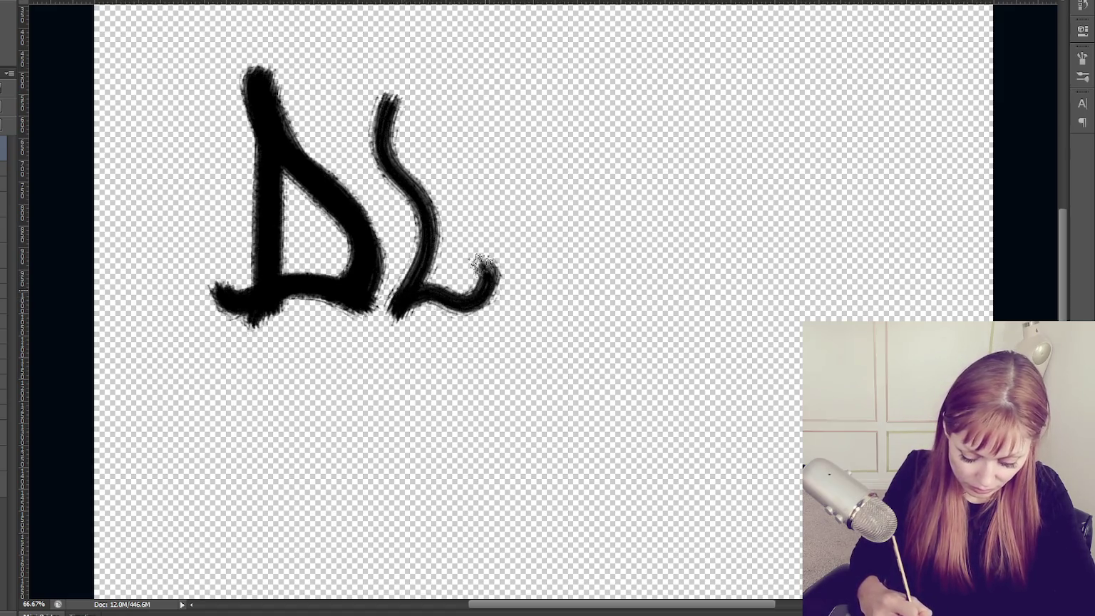
pyautogui.moveTo(419, 199); pyautogui.dragTo(467, 188)
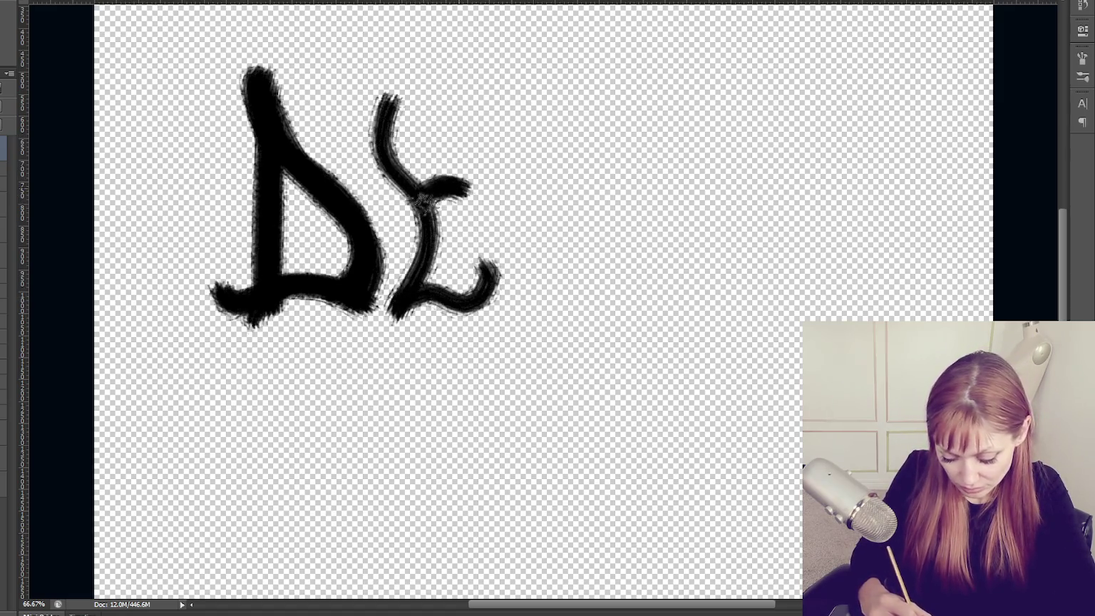
pyautogui.moveTo(381, 114)
pyautogui.mouseDown()
pyautogui.moveTo(466, 70)
pyautogui.moveTo(378, 139)
pyautogui.moveTo(404, 262)
pyautogui.moveTo(421, 208)
pyautogui.moveTo(470, 189)
pyautogui.moveTo(435, 288)
pyautogui.moveTo(466, 299)
pyautogui.moveTo(442, 285)
pyautogui.mouseUp()
pyautogui.moveTo(393, 136)
pyautogui.mouseDown()
pyautogui.moveTo(353, 96)
pyautogui.moveTo(392, 160)
pyautogui.mouseUp()
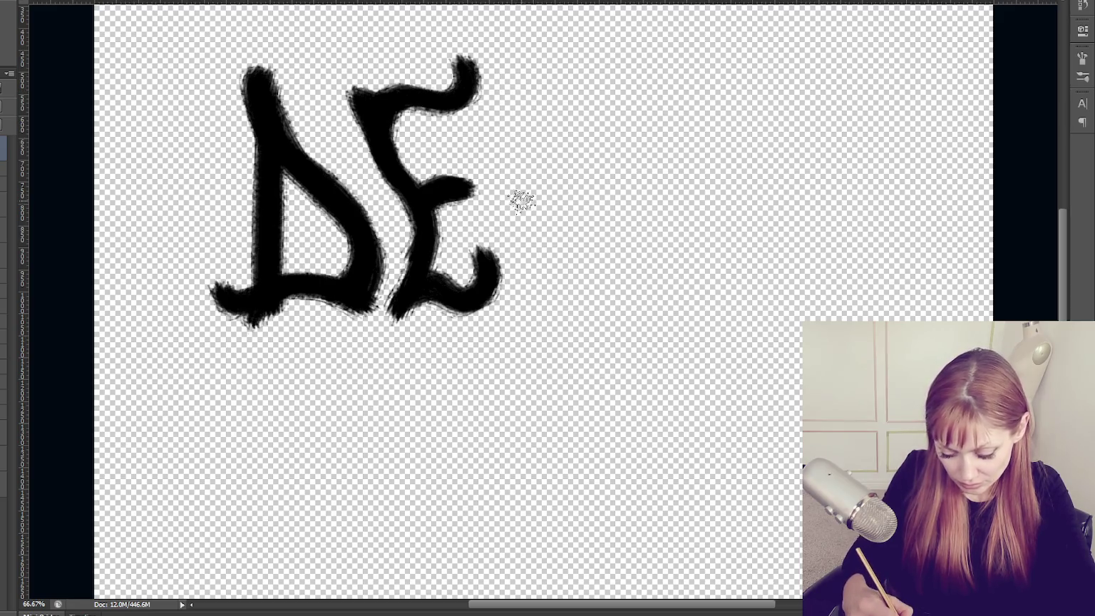
# Paint the M beside the E, redoing it twice before thickening its strokes.
pyautogui.moveTo(515, 306)
pyautogui.mouseDown()
pyautogui.moveTo(538, 265)
pyautogui.moveTo(509, 186)
pyautogui.moveTo(508, 50)
pyautogui.moveTo(552, 125)
pyautogui.moveTo(571, 189)
pyautogui.moveTo(599, 67)
pyautogui.moveTo(627, 164)
pyautogui.moveTo(622, 296)
pyautogui.mouseUp()
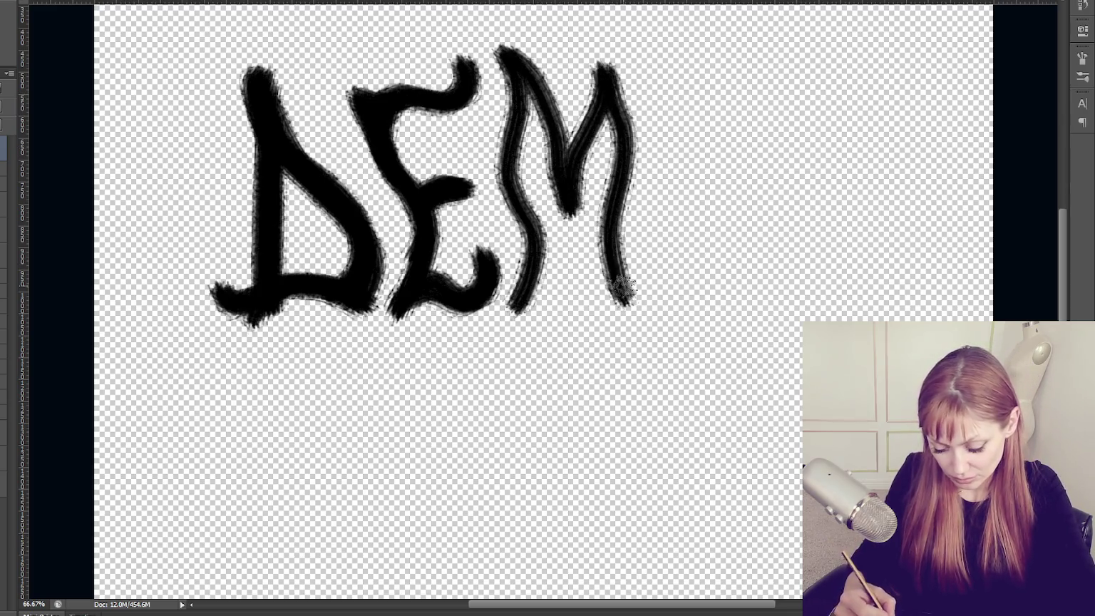
pyautogui.hotkey('ctrl', 'z')
pyautogui.moveTo(512, 319)
pyautogui.mouseDown()
pyautogui.moveTo(508, 171)
pyautogui.moveTo(521, 97)
pyautogui.moveTo(570, 230)
pyautogui.moveTo(595, 82)
pyautogui.mouseUp()
pyautogui.hotkey('ctrl', 'z')
pyautogui.moveTo(526, 315)
pyautogui.mouseDown()
pyautogui.moveTo(540, 114)
pyautogui.moveTo(562, 171)
pyautogui.moveTo(599, 218)
pyautogui.moveTo(616, 92)
pyautogui.moveTo(660, 292)
pyautogui.moveTo(682, 281)
pyautogui.mouseUp()
pyautogui.moveTo(647, 236)
pyautogui.mouseDown()
pyautogui.moveTo(663, 303)
pyautogui.moveTo(696, 271)
pyautogui.mouseUp()
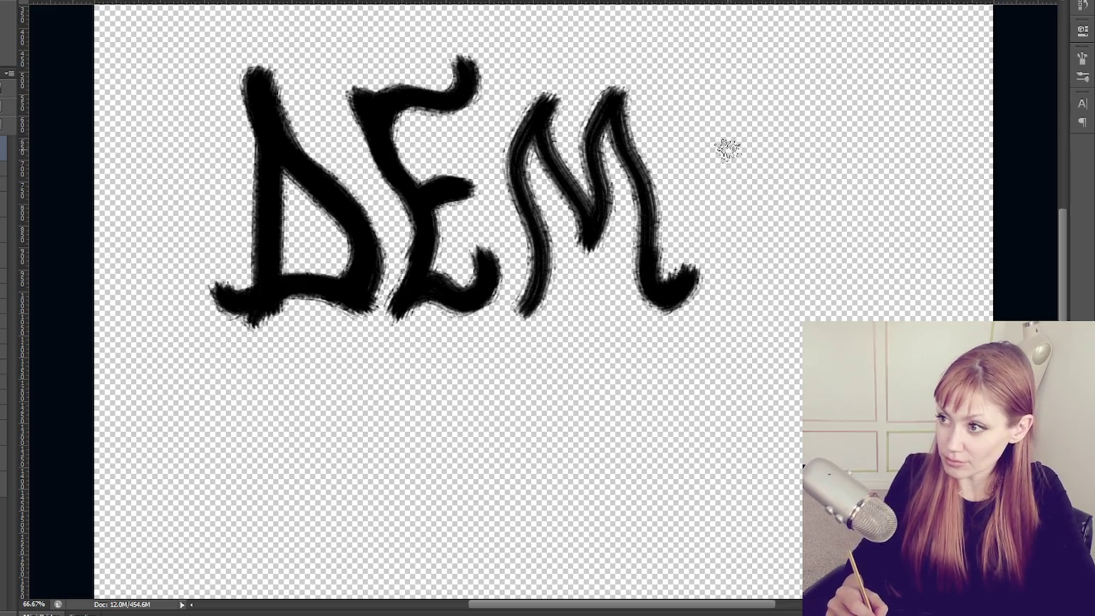
pyautogui.moveTo(627, 125); pyautogui.dragTo(653, 275)
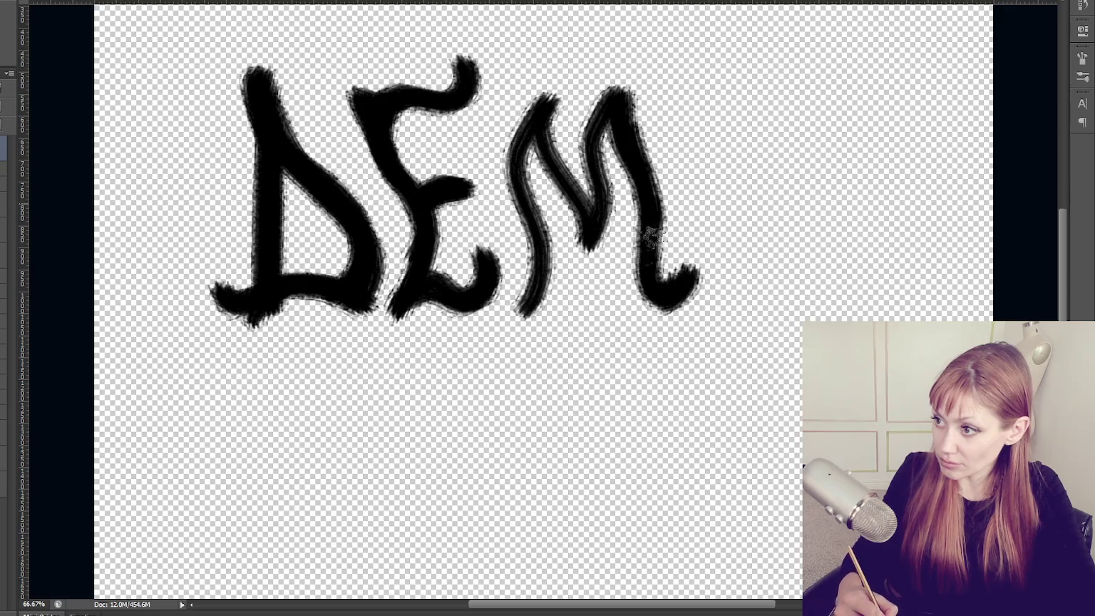
pyautogui.moveTo(551, 98); pyautogui.dragTo(559, 151)
pyautogui.moveTo(571, 182); pyautogui.dragTo(586, 241)
pyautogui.moveTo(532, 103); pyautogui.dragTo(529, 278)
# Paint the wavy T and the R of TREE below the top word.
pyautogui.moveTo(250, 390)
pyautogui.mouseDown()
pyautogui.moveTo(318, 343)
pyautogui.moveTo(421, 356)
pyautogui.moveTo(442, 345)
pyautogui.mouseUp()
pyautogui.moveTo(336, 360); pyautogui.dragTo(367, 531)
pyautogui.hotkey('ctrl', 'z')
pyautogui.moveTo(343, 360)
pyautogui.mouseDown()
pyautogui.moveTo(325, 459)
pyautogui.moveTo(367, 540)
pyautogui.moveTo(337, 497)
pyautogui.mouseUp()
pyautogui.moveTo(414, 401); pyautogui.dragTo(407, 538)
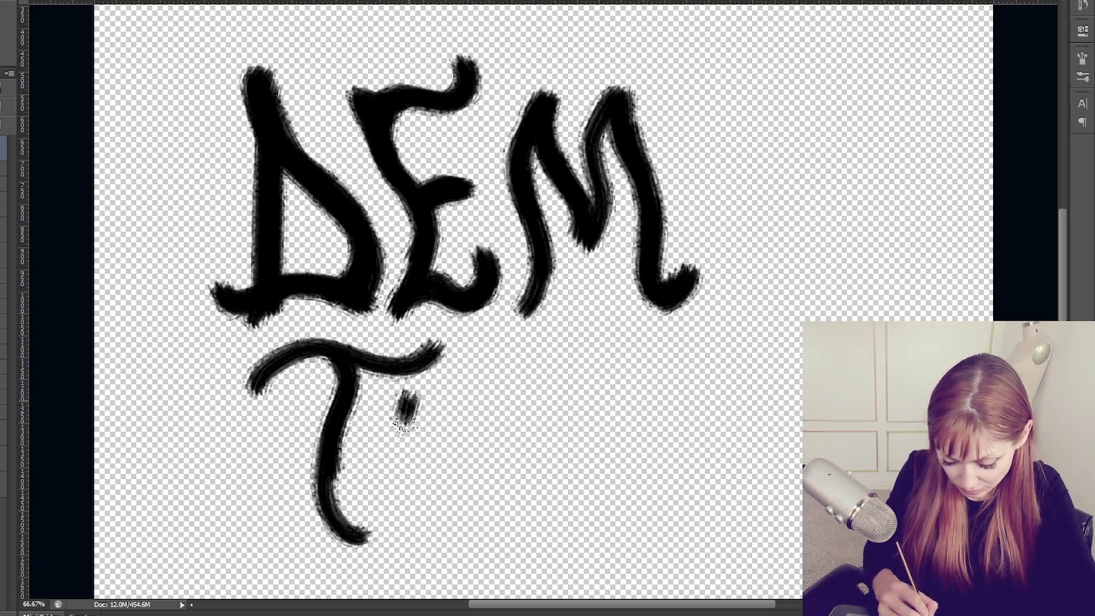
pyautogui.moveTo(400, 417)
pyautogui.mouseDown()
pyautogui.moveTo(479, 360)
pyautogui.moveTo(428, 456)
pyautogui.mouseUp()
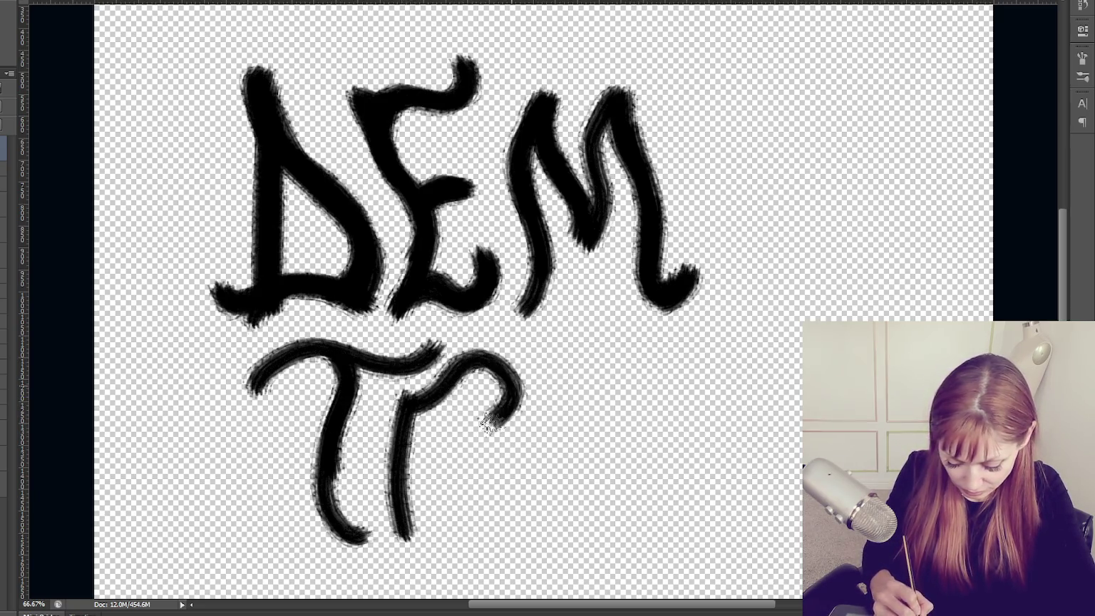
pyautogui.hotkey('ctrl', 'z')
pyautogui.moveTo(403, 410); pyautogui.dragTo(531, 485)
# Paint the two curled E letters that finish TREE.
pyautogui.moveTo(557, 347); pyautogui.dragTo(553, 542)
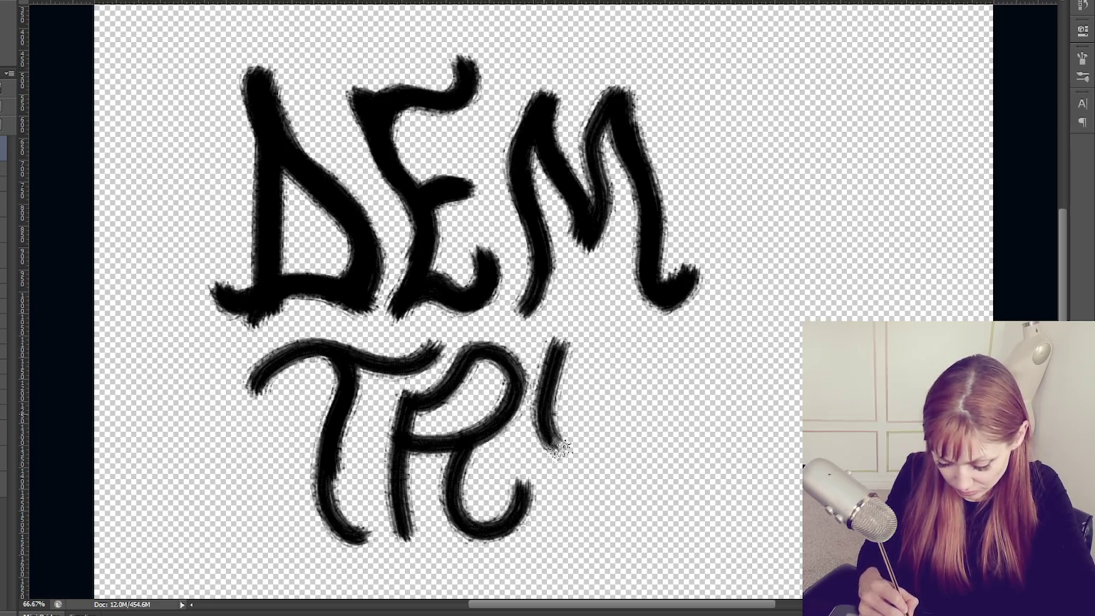
pyautogui.moveTo(547, 349)
pyautogui.mouseDown()
pyautogui.moveTo(632, 360)
pyautogui.moveTo(649, 330)
pyautogui.mouseUp()
pyautogui.moveTo(552, 442); pyautogui.dragTo(645, 422)
pyautogui.moveTo(550, 545); pyautogui.dragTo(674, 492)
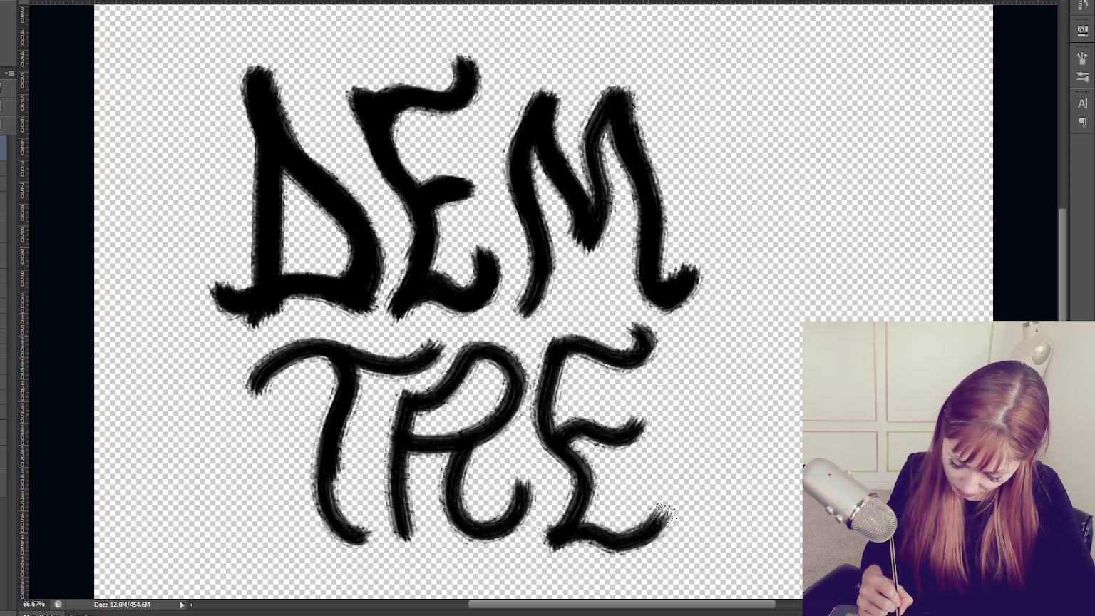
pyautogui.moveTo(692, 331)
pyautogui.mouseDown()
pyautogui.moveTo(678, 440)
pyautogui.moveTo(715, 544)
pyautogui.mouseUp()
pyautogui.moveTo(674, 356); pyautogui.dragTo(775, 292)
pyautogui.moveTo(677, 431); pyautogui.dragTo(755, 407)
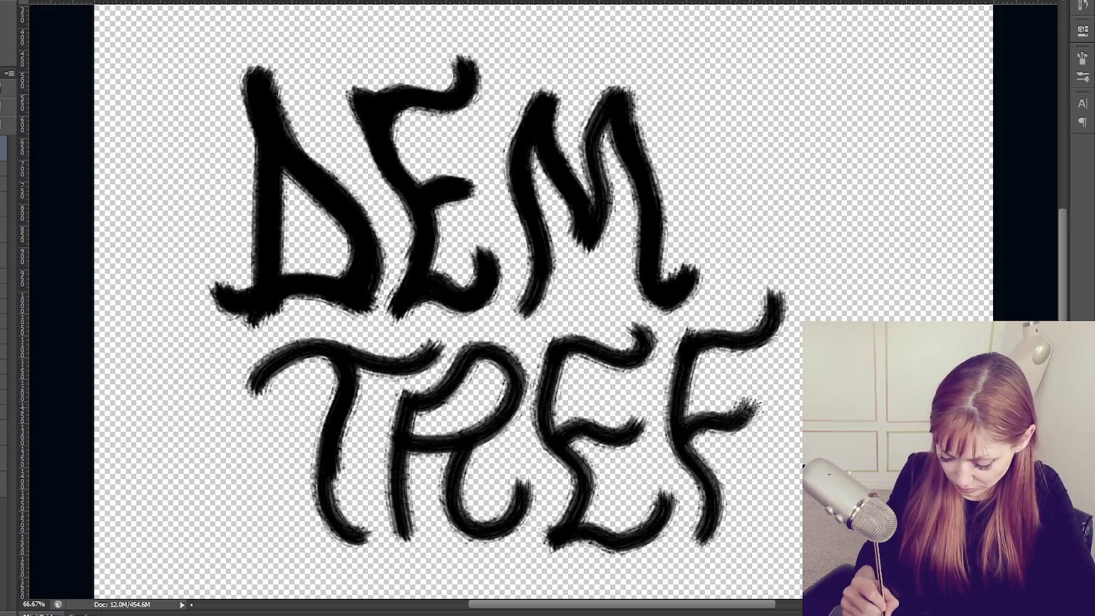
pyautogui.moveTo(695, 528); pyautogui.dragTo(802, 507)
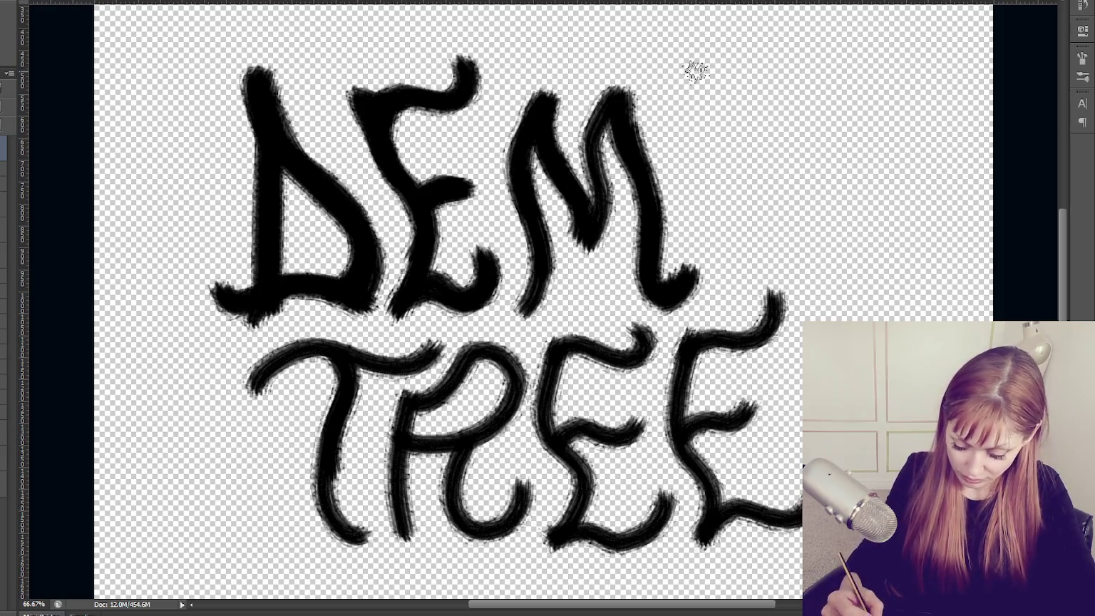
# Add the final letter stroke after the M, then check Canvas Size at 2048×2048 pixels.
pyautogui.moveTo(720, 78); pyautogui.dragTo(713, 249)
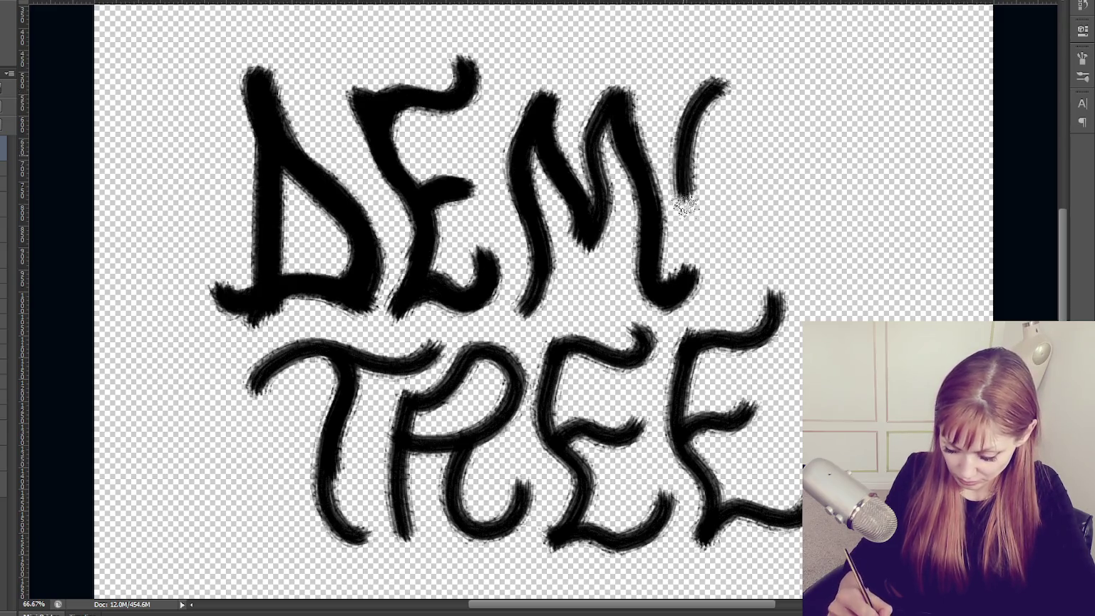
pyautogui.hotkey('ctrl', 'z')
pyautogui.moveTo(720, 64)
pyautogui.mouseDown()
pyautogui.moveTo(713, 191)
pyautogui.moveTo(737, 256)
pyautogui.mouseUp()
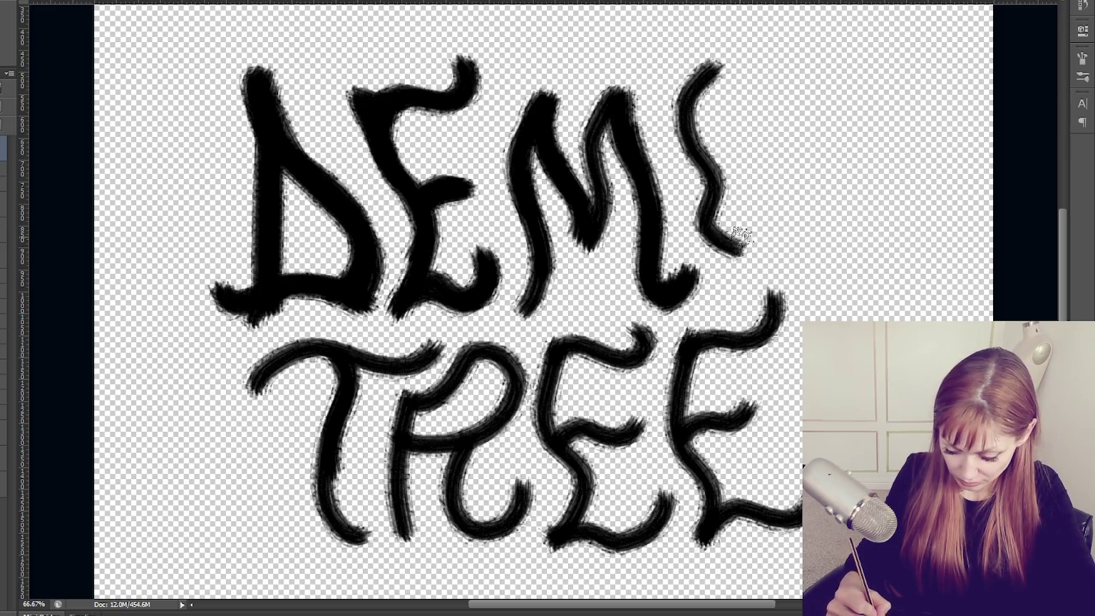
pyautogui.hotkey('ctrl', 'z')
pyautogui.moveTo(702, 59)
pyautogui.mouseDown()
pyautogui.moveTo(706, 169)
pyautogui.moveTo(736, 257)
pyautogui.moveTo(791, 136)
pyautogui.moveTo(713, 53)
pyautogui.moveTo(681, 114)
pyautogui.mouseUp()
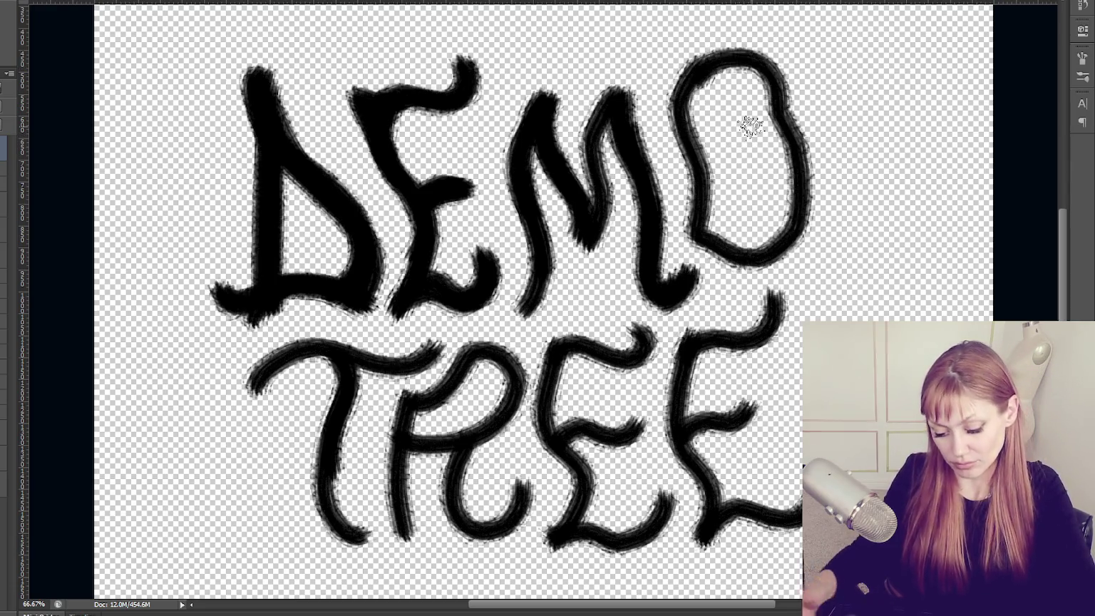
pyautogui.moveTo(590, 607)
pyautogui.mouseDown()
pyautogui.moveTo(660, 604)
pyautogui.moveTo(631, 608)
pyautogui.mouseUp()
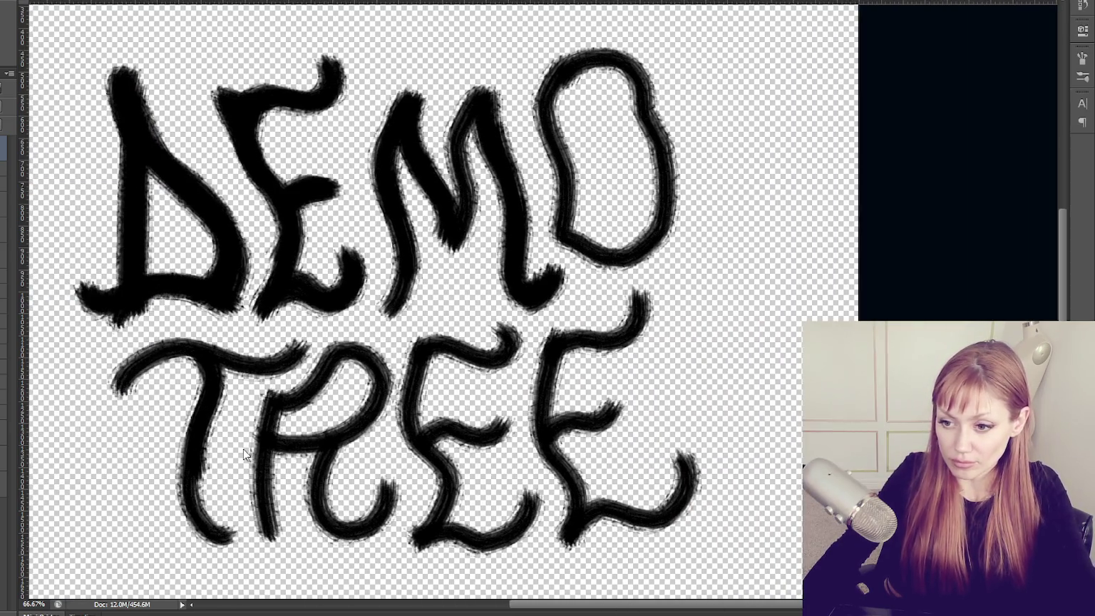
pyautogui.hotkey('ctrl', 'alt', 'c')
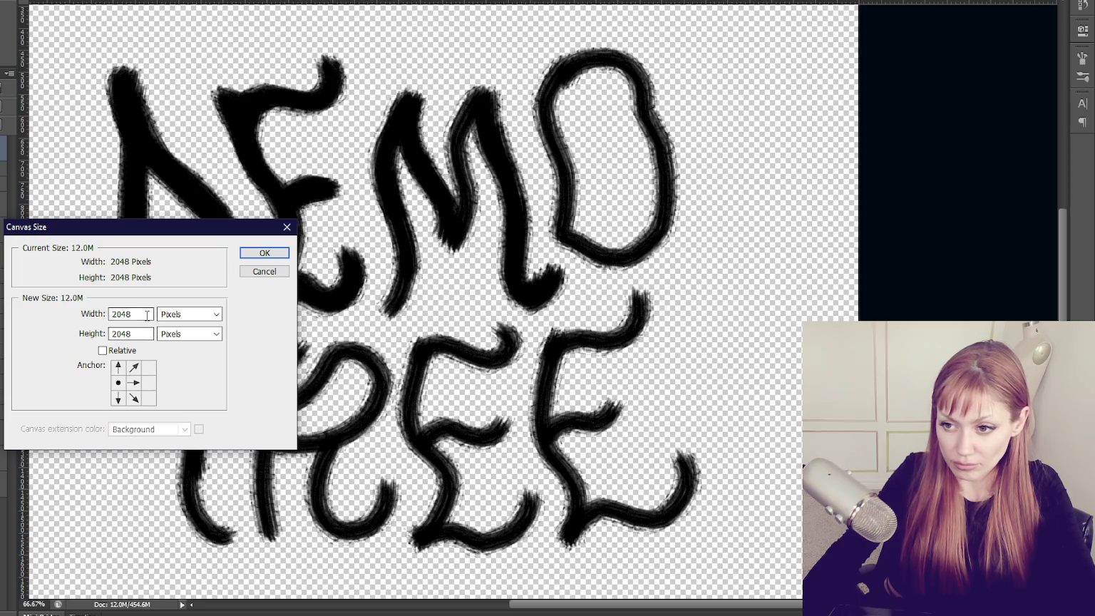
# Widen the canvas to 40000 and thicken the strokes of the O.
pyautogui.write('40000')
pyautogui.press('Return')
pyautogui.press('Return')
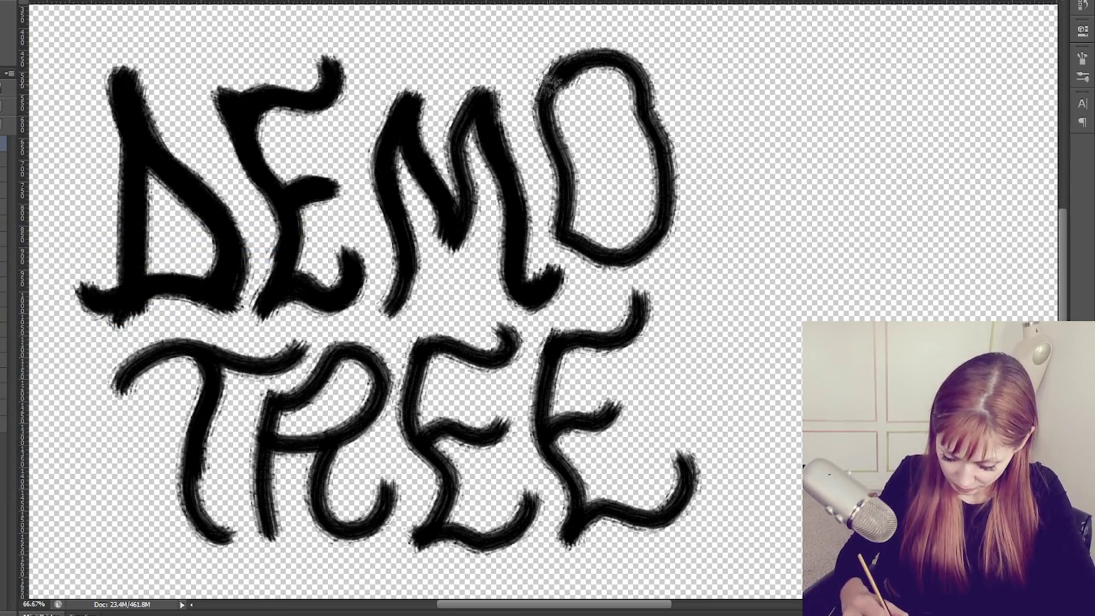
pyautogui.moveTo(550, 85); pyautogui.dragTo(635, 260)
pyautogui.moveTo(616, 72); pyautogui.dragTo(611, 267)
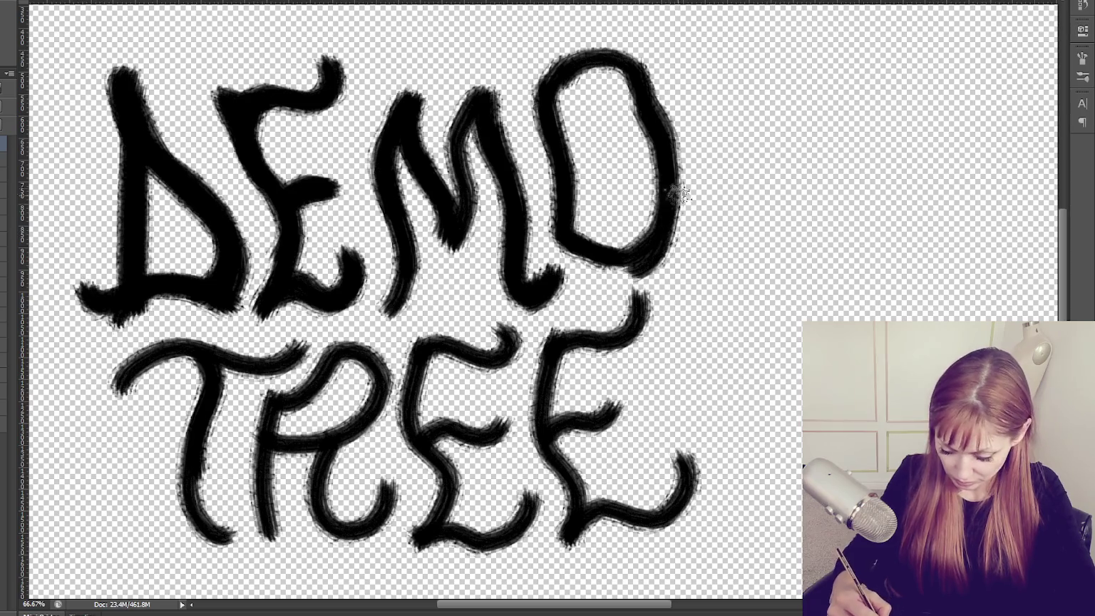
# Try, then undo, several trial strokes right of the O for the N.
pyautogui.moveTo(680, 65); pyautogui.dragTo(690, 289)
pyautogui.hotkey('ctrl', 'z')
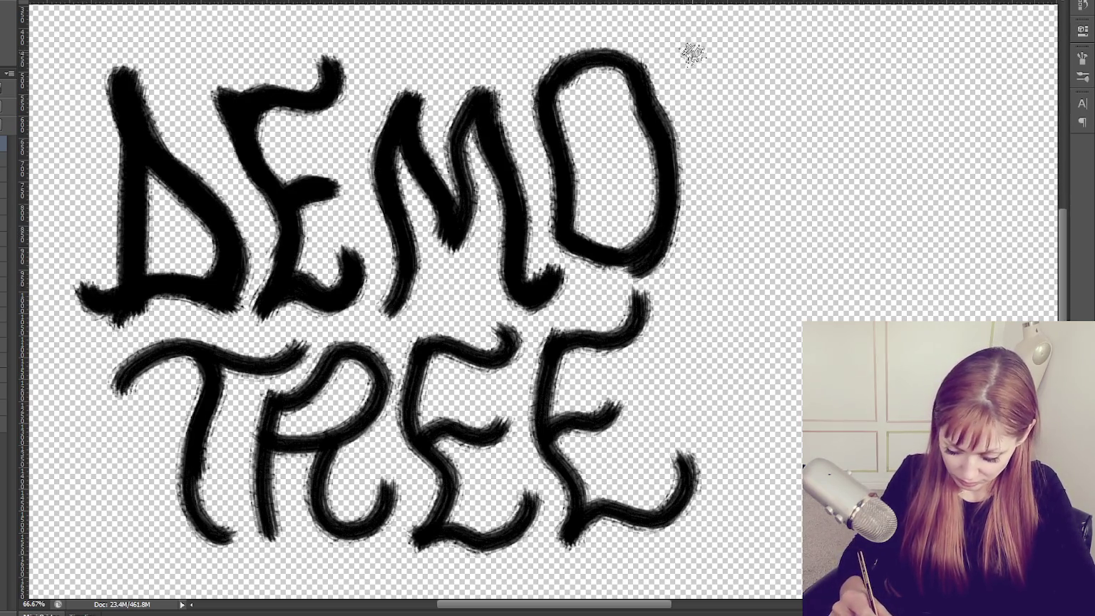
pyautogui.moveTo(690, 44); pyautogui.dragTo(668, 289)
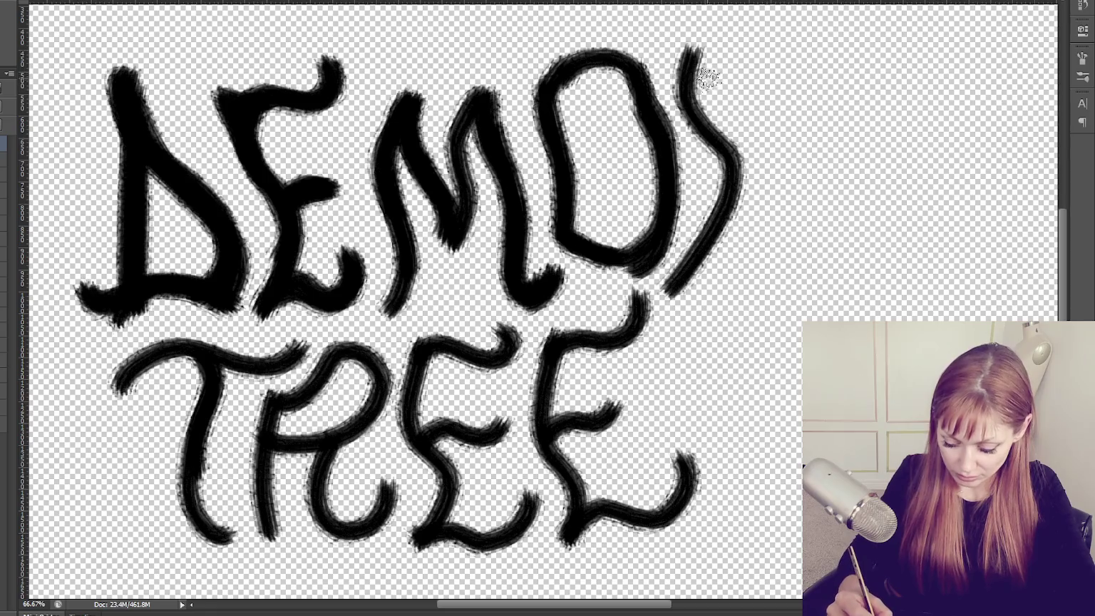
pyautogui.hotkey('ctrl', 'z')
pyautogui.moveTo(708, 82); pyautogui.dragTo(683, 314)
pyautogui.moveTo(712, 89)
pyautogui.mouseDown()
pyautogui.moveTo(708, 51)
pyautogui.moveTo(806, 243)
pyautogui.moveTo(852, 200)
pyautogui.moveTo(816, 51)
pyautogui.mouseUp()
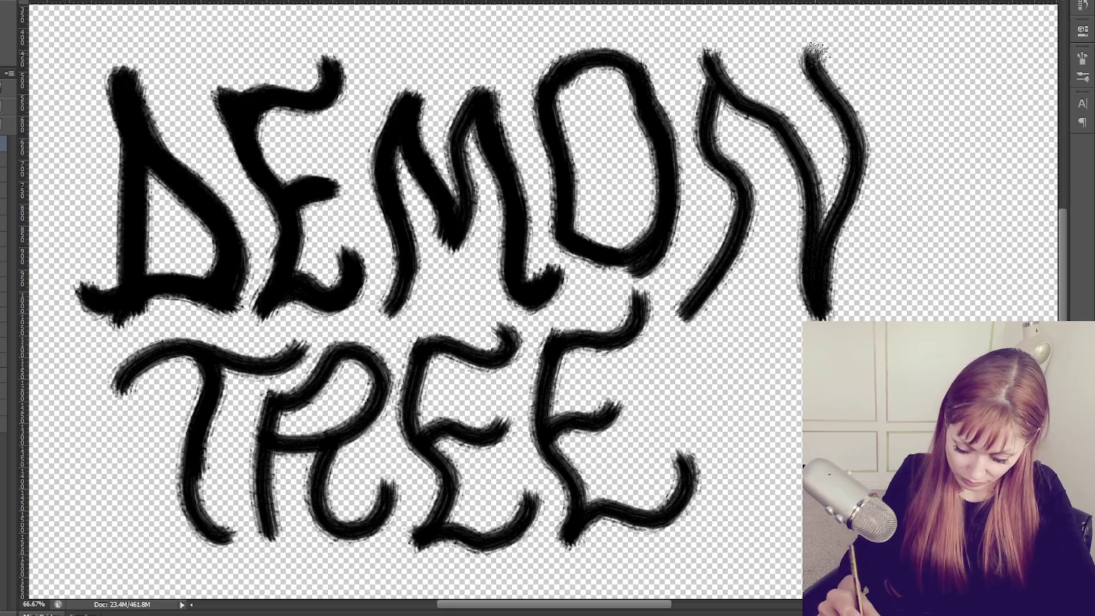
pyautogui.hotkey('ctrl', 'z')
pyautogui.hotkey('ctrl', 'alt', 'z')
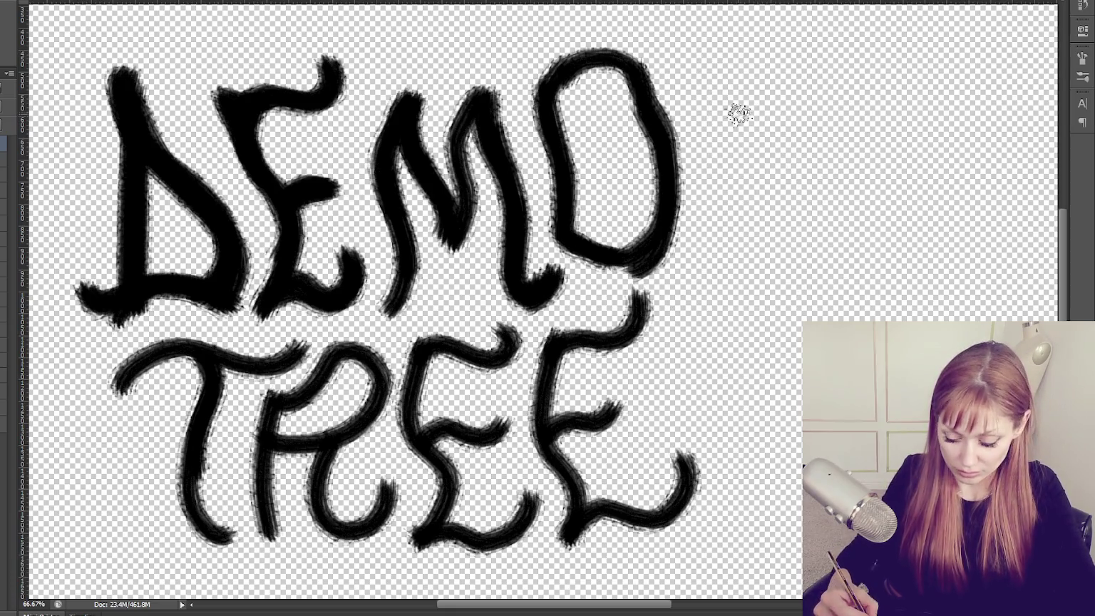
# Paint the N's left leg, diagonal and right leg, thickening both legs.
pyautogui.moveTo(709, 82)
pyautogui.mouseDown()
pyautogui.moveTo(704, 243)
pyautogui.moveTo(690, 303)
pyautogui.mouseUp()
pyautogui.moveTo(720, 159)
pyautogui.mouseDown()
pyautogui.moveTo(704, 53)
pyautogui.moveTo(770, 171)
pyautogui.moveTo(813, 314)
pyautogui.moveTo(827, 164)
pyautogui.mouseUp()
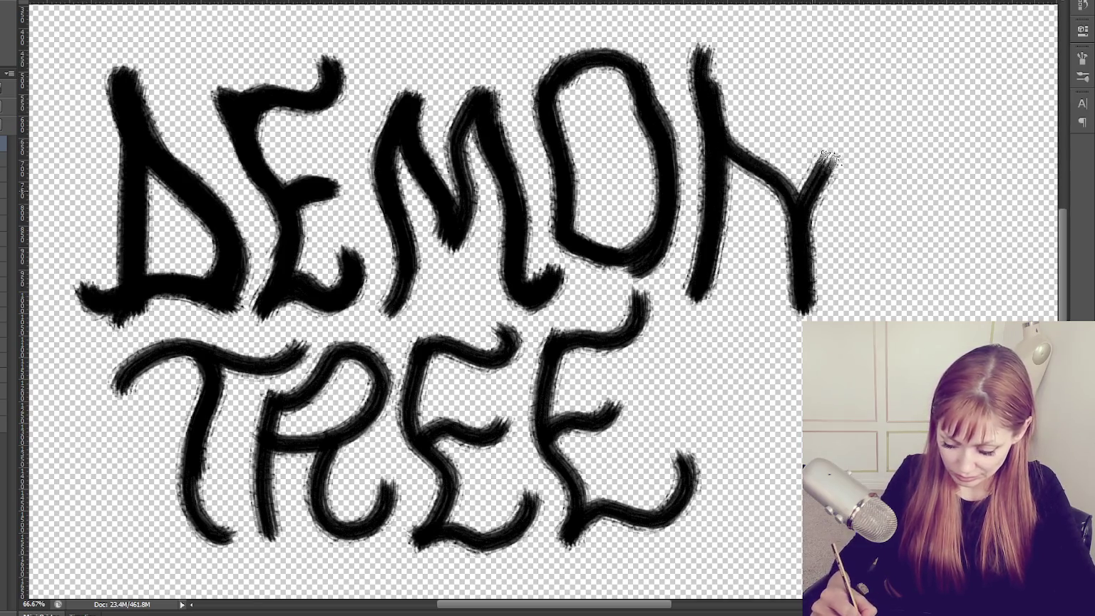
pyautogui.hotkey('ctrl', 'z')
pyautogui.moveTo(708, 68)
pyautogui.mouseDown()
pyautogui.moveTo(779, 191)
pyautogui.moveTo(820, 292)
pyautogui.mouseUp()
pyautogui.moveTo(770, 40); pyautogui.dragTo(823, 288)
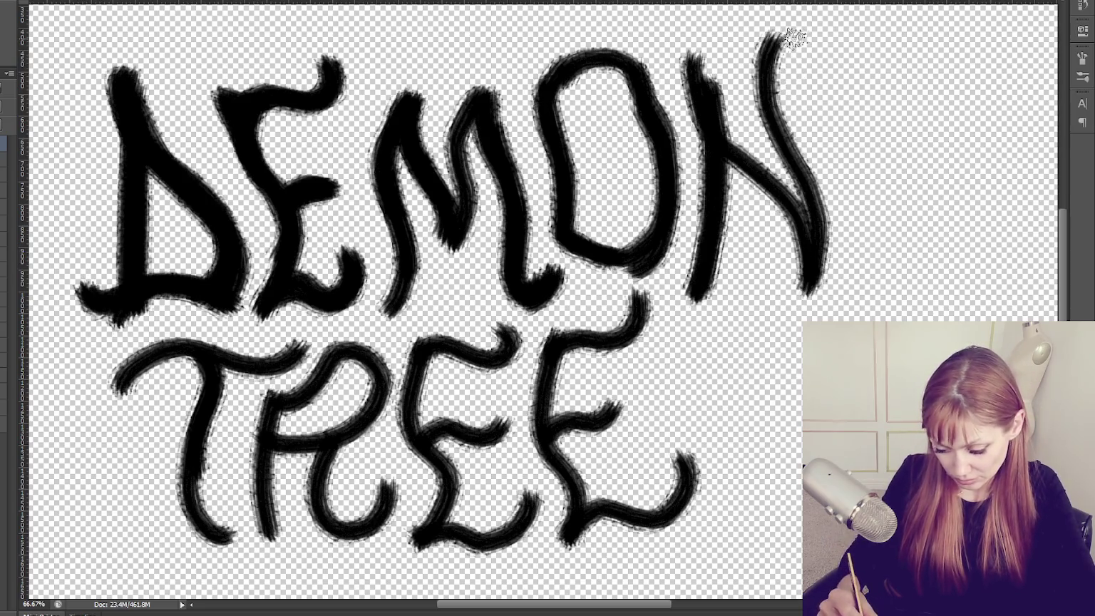
pyautogui.moveTo(791, 39); pyautogui.dragTo(793, 275)
pyautogui.moveTo(690, 54); pyautogui.dragTo(713, 281)
pyautogui.moveTo(715, 62)
pyautogui.mouseDown()
pyautogui.moveTo(716, 88)
pyautogui.moveTo(713, 45)
pyautogui.mouseUp()
# Make the N solid, extending and filling in its right leg.
pyautogui.moveTo(709, 110); pyautogui.dragTo(734, 179)
pyautogui.moveTo(695, 68)
pyautogui.mouseDown()
pyautogui.moveTo(724, 228)
pyautogui.moveTo(809, 235)
pyautogui.moveTo(788, 306)
pyautogui.mouseUp()
pyautogui.moveTo(819, 171)
pyautogui.mouseDown()
pyautogui.moveTo(833, 241)
pyautogui.moveTo(788, 314)
pyautogui.mouseUp()
pyautogui.moveTo(773, 193)
pyautogui.mouseDown()
pyautogui.moveTo(785, 296)
pyautogui.moveTo(770, 134)
pyautogui.mouseUp()
pyautogui.moveTo(783, 35)
pyautogui.mouseDown()
pyautogui.moveTo(799, 193)
pyautogui.moveTo(777, 303)
pyautogui.mouseUp()
pyautogui.moveTo(771, 175); pyautogui.dragTo(760, 307)
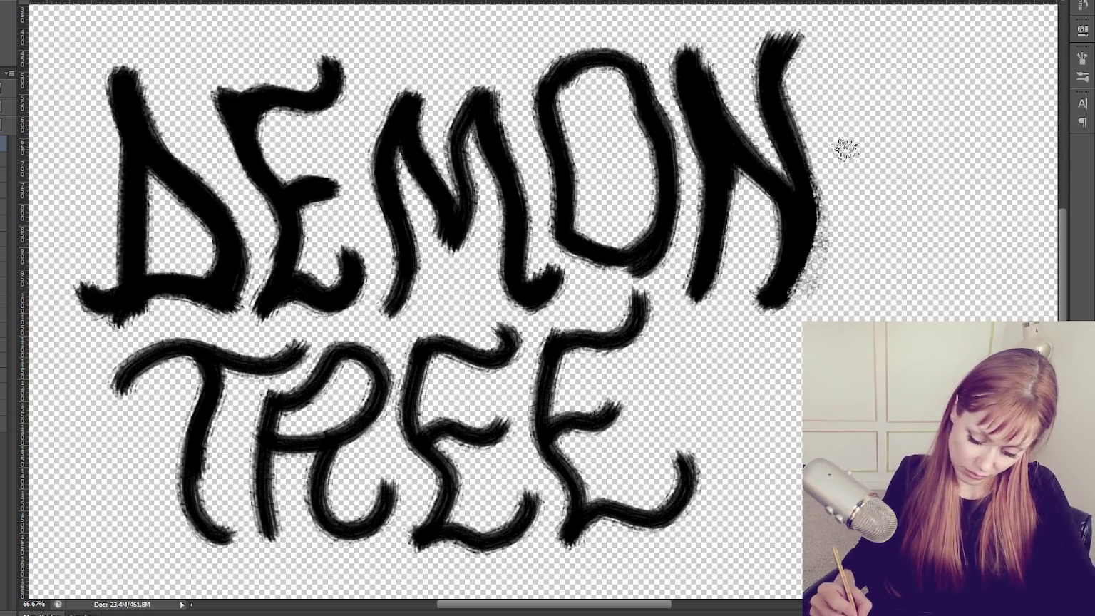
# Paint the I and C after the N to complete DEMONIC.
pyautogui.moveTo(842, 124); pyautogui.dragTo(821, 313)
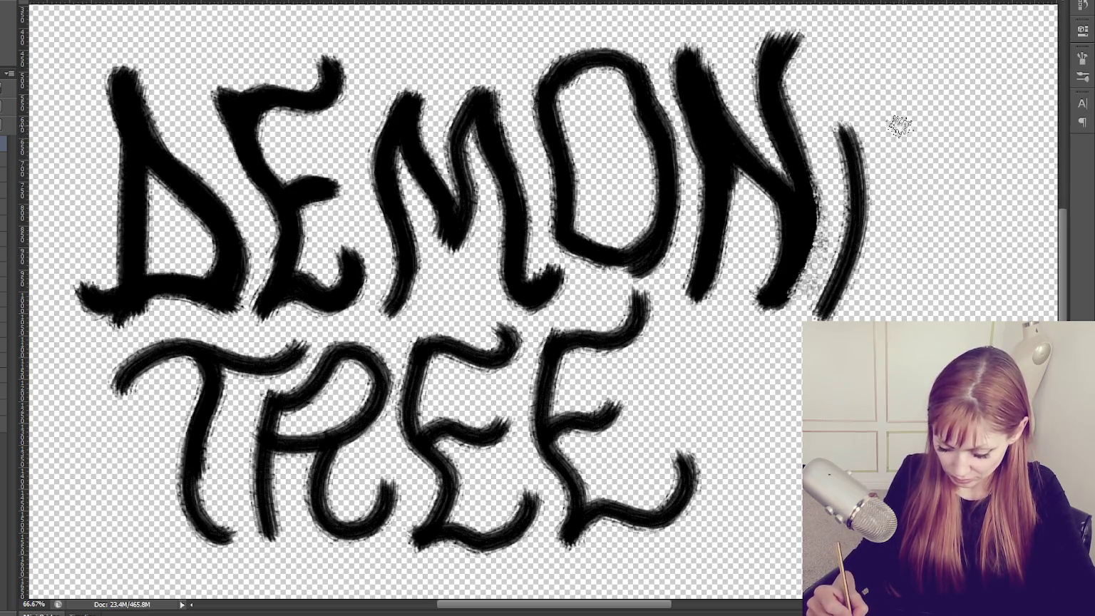
pyautogui.moveTo(845, 117); pyautogui.dragTo(845, 265)
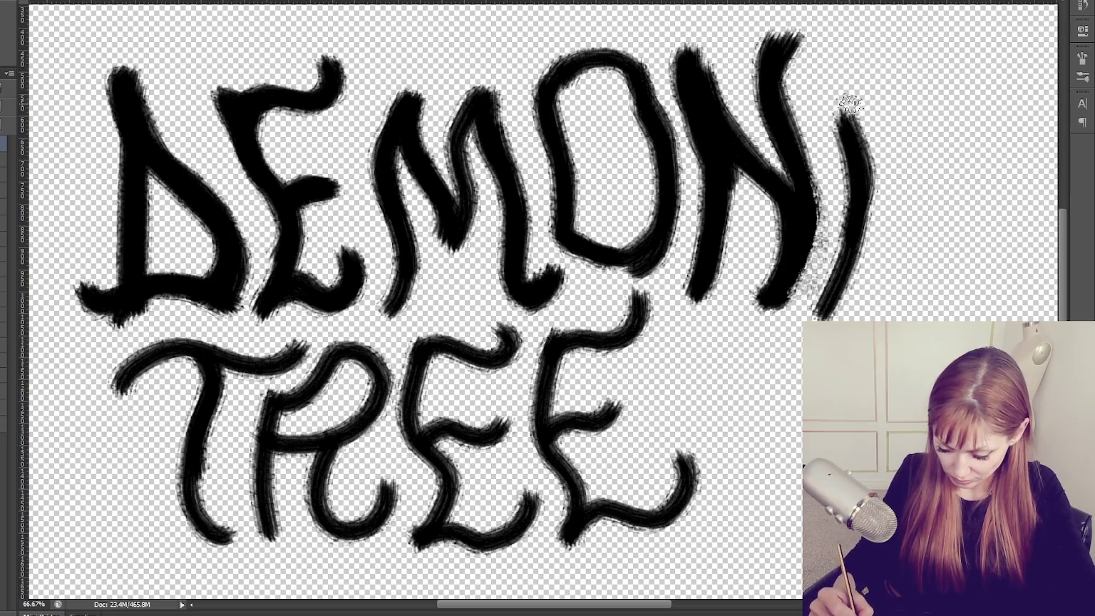
pyautogui.hotkey('ctrl', 'alt', 'z')
pyautogui.hotkey('ctrl', 'alt', 'z')
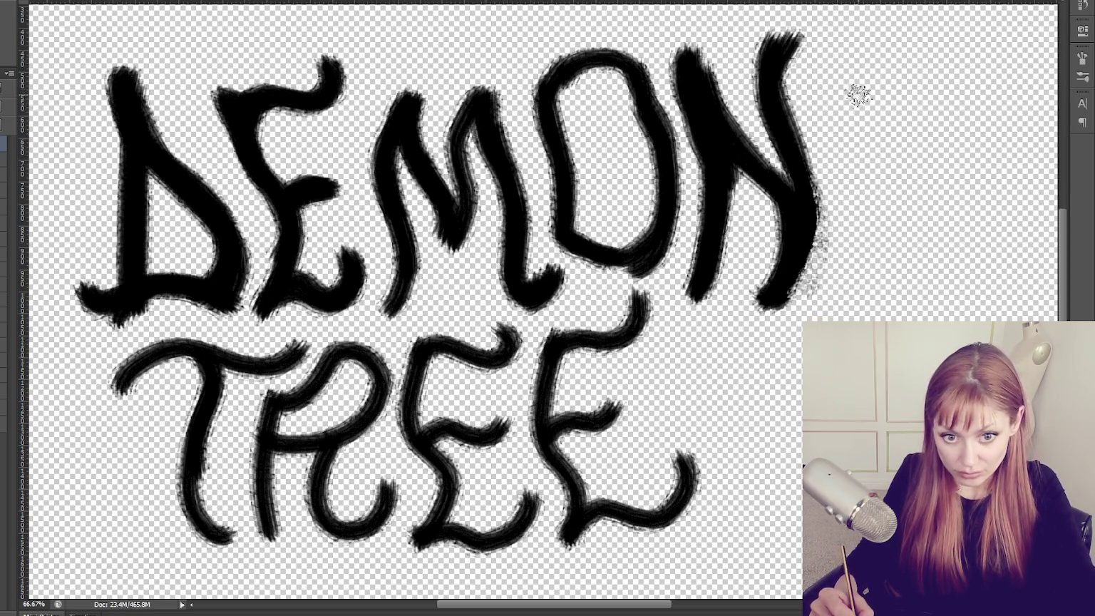
pyautogui.moveTo(852, 75); pyautogui.dragTo(848, 86)
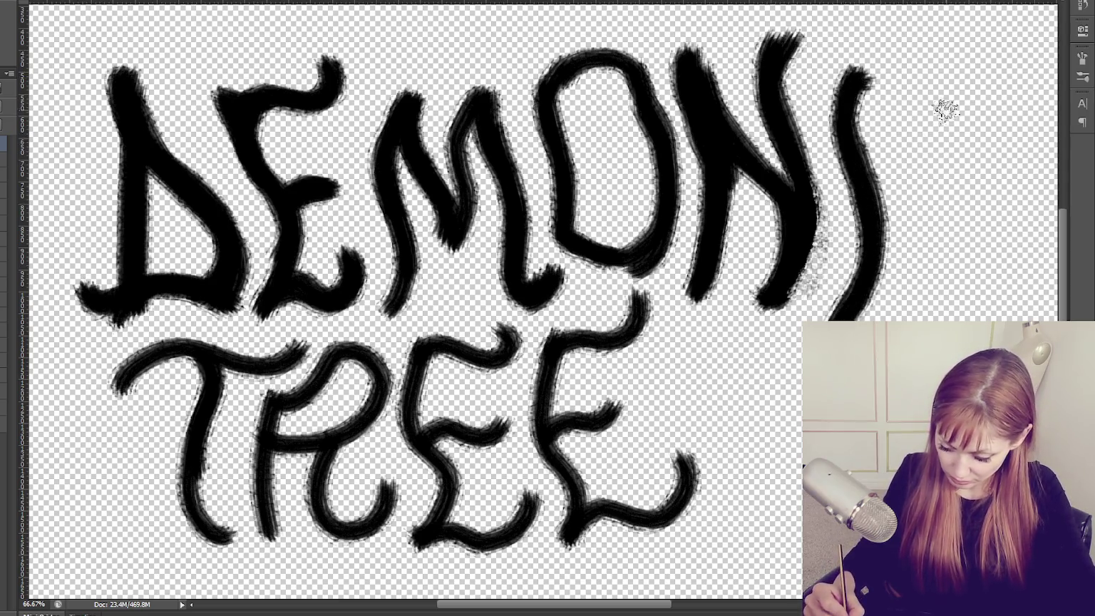
pyautogui.moveTo(962, 121); pyautogui.dragTo(904, 322)
pyautogui.moveTo(982, 274); pyautogui.dragTo(963, 321)
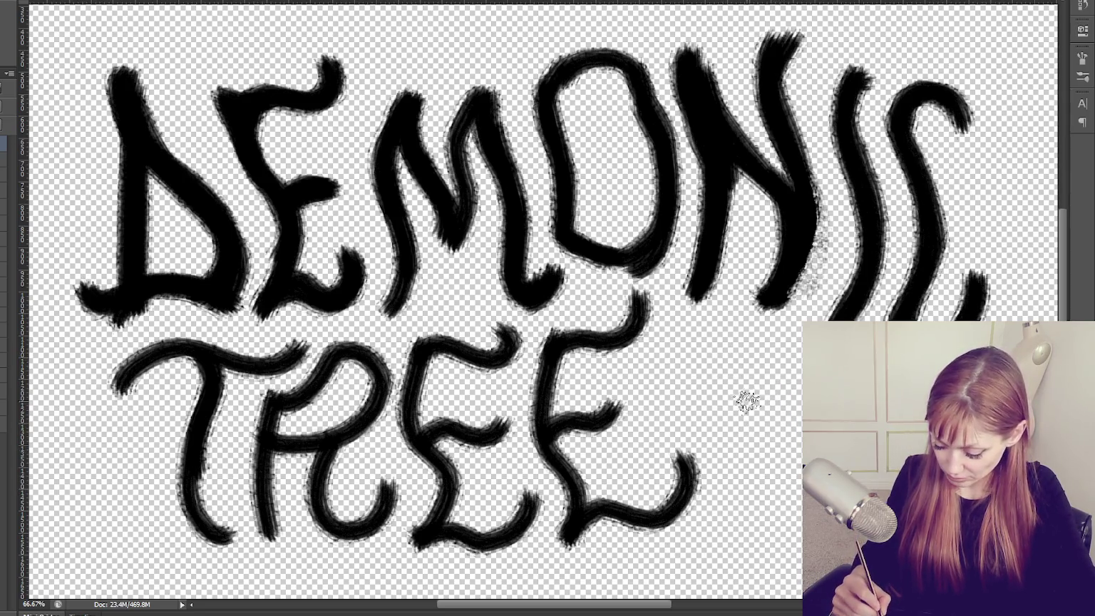
# Paint a V-shaped tree symbol with a thick stem right of TREE.
pyautogui.moveTo(731, 363); pyautogui.dragTo(766, 427)
pyautogui.moveTo(786, 335); pyautogui.dragTo(778, 531)
pyautogui.moveTo(763, 445)
pyautogui.mouseDown()
pyautogui.moveTo(770, 549)
pyautogui.moveTo(784, 539)
pyautogui.mouseUp()
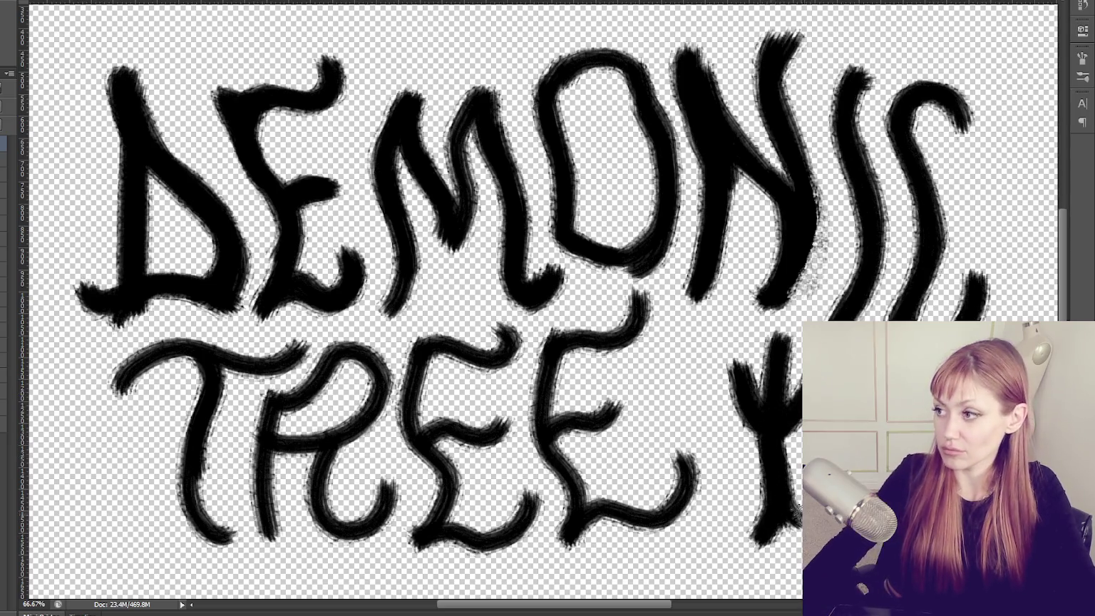
pyautogui.scroll(-1, 679, 362)
# Undo the tree symbol, repaint DEMONIC's final C and erase stray paint near the N.
pyautogui.hotkey('ctrl', '-')
pyautogui.hotkey('ctrl', '-')
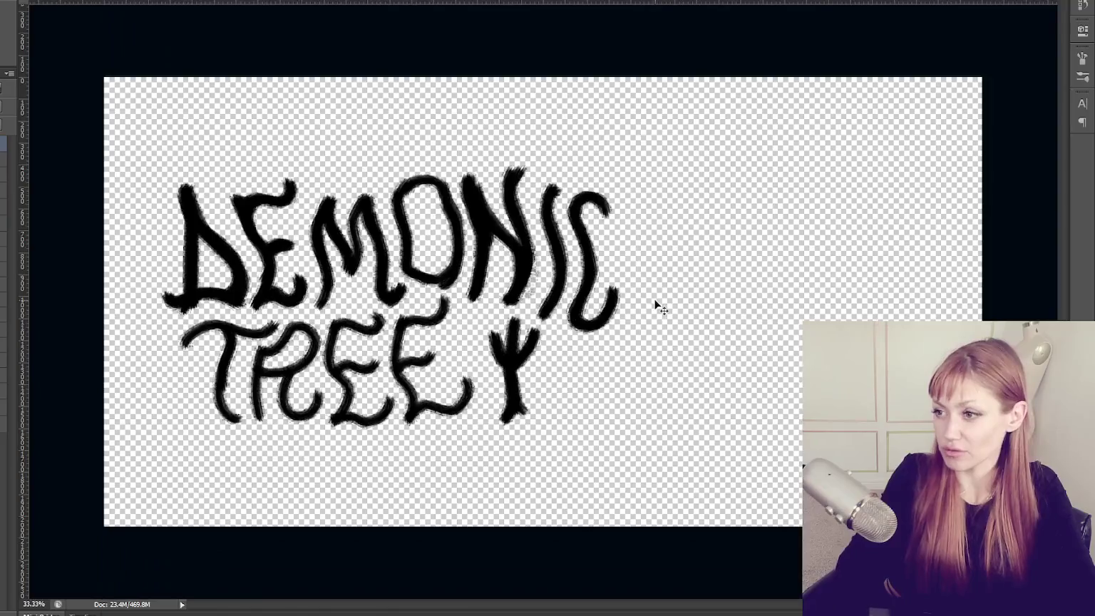
pyautogui.hotkey('ctrl', 'z')
pyautogui.hotkey('ctrl', 'alt', 'z')
pyautogui.hotkey('ctrl', 'alt', 'z')
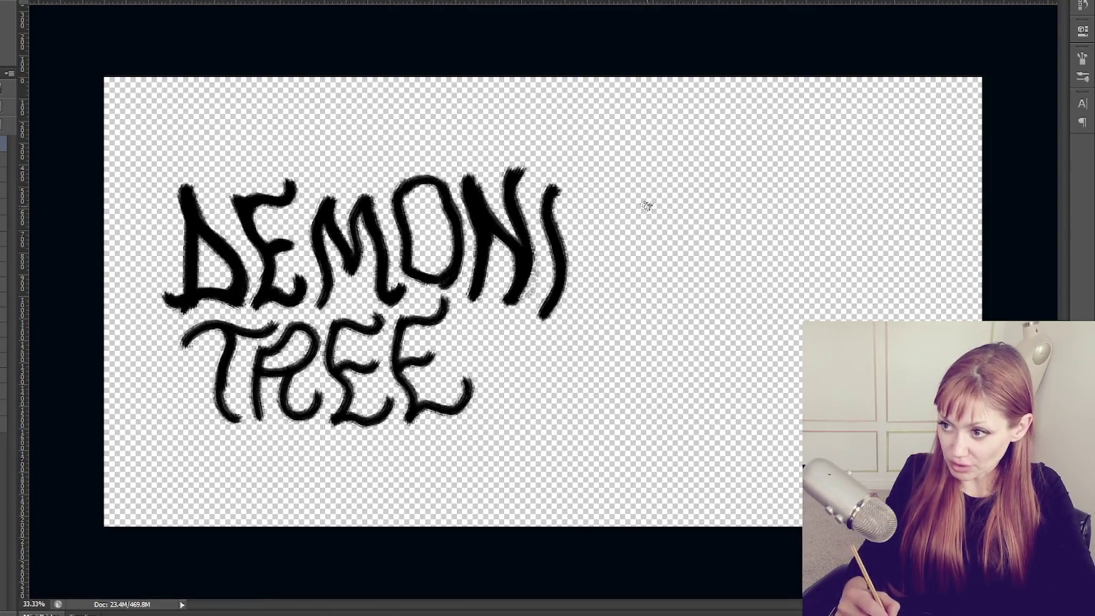
pyautogui.moveTo(602, 194)
pyautogui.mouseDown()
pyautogui.moveTo(574, 250)
pyautogui.moveTo(618, 285)
pyautogui.mouseUp()
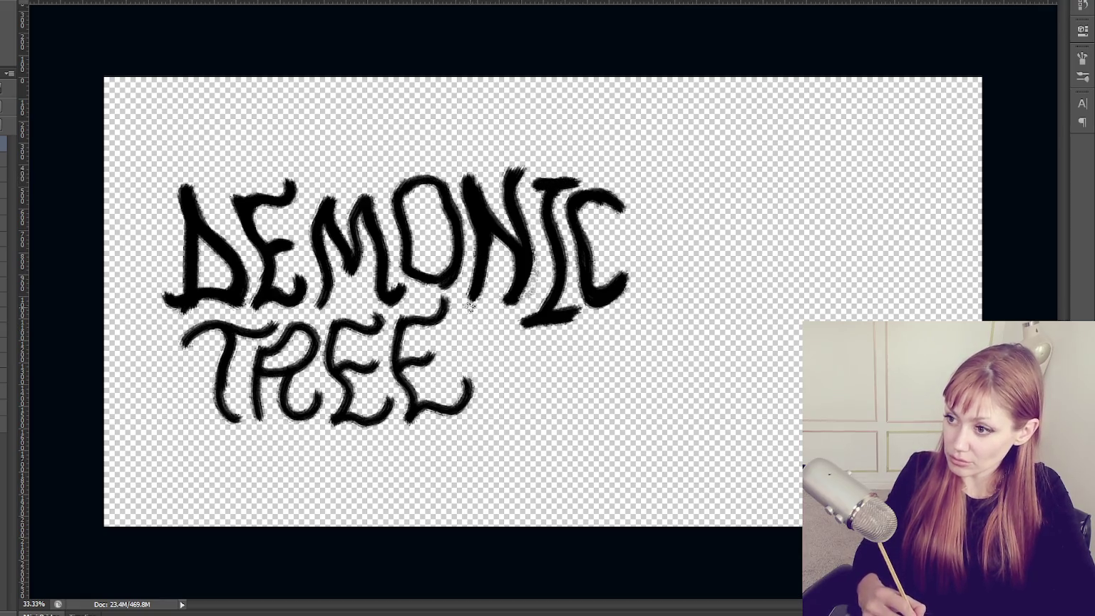
pyautogui.moveTo(474, 300)
pyautogui.mouseDown()
pyautogui.moveTo(515, 294)
pyautogui.moveTo(522, 318)
pyautogui.mouseUp()
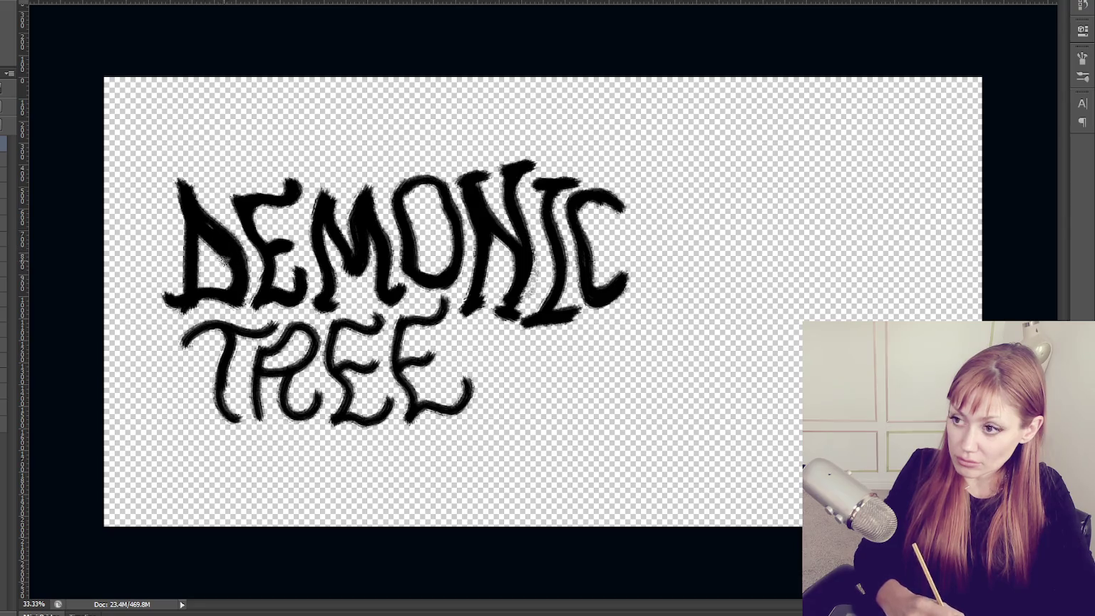
pyautogui.hotkey('ctrl', 'z')
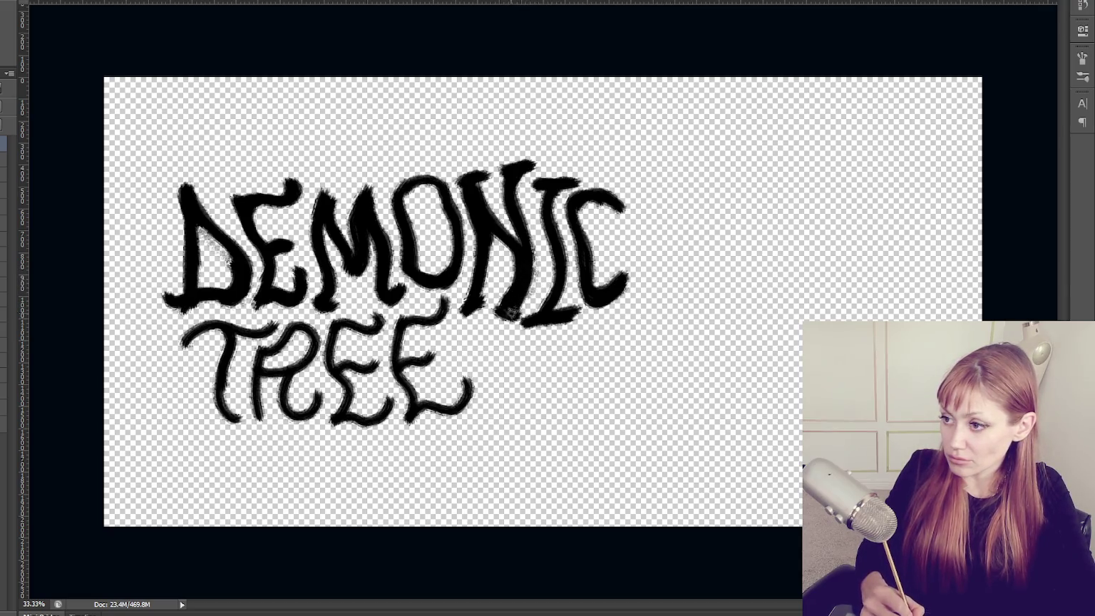
pyautogui.moveTo(540, 266)
pyautogui.mouseDown()
pyautogui.moveTo(531, 293)
pyautogui.moveTo(489, 314)
pyautogui.moveTo(498, 320)
pyautogui.mouseUp()
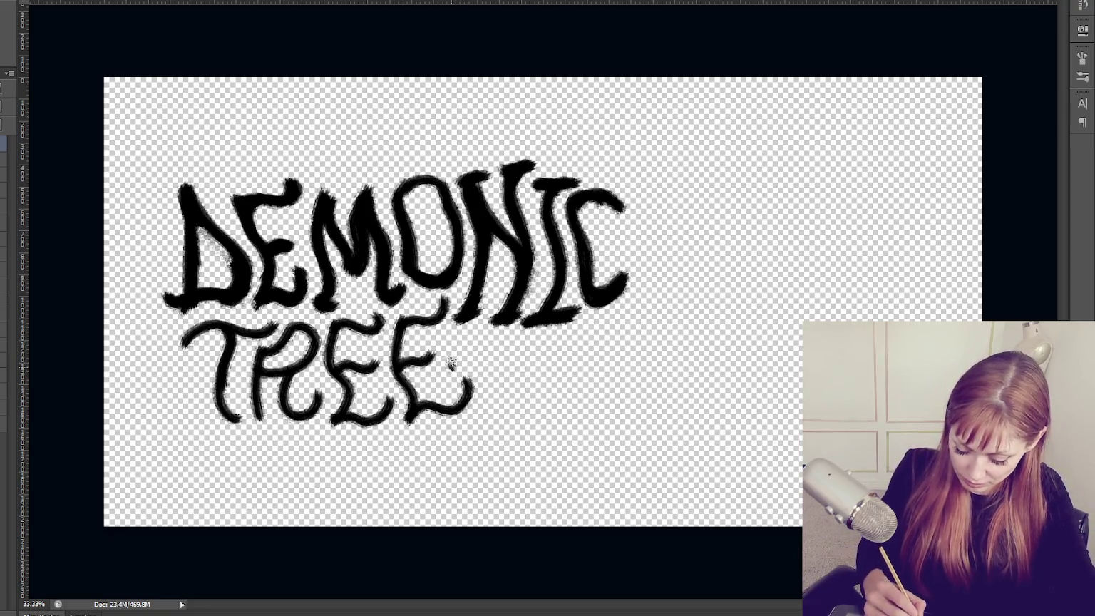
# Try several curved tails from the last E, settling on a branch stroke.
pyautogui.moveTo(448, 363); pyautogui.dragTo(606, 344)
pyautogui.hotkey('ctrl', 'z')
pyautogui.moveTo(449, 364)
pyautogui.mouseDown()
pyautogui.moveTo(528, 345)
pyautogui.moveTo(625, 346)
pyautogui.mouseUp()
pyautogui.hotkey('ctrl', 'z')
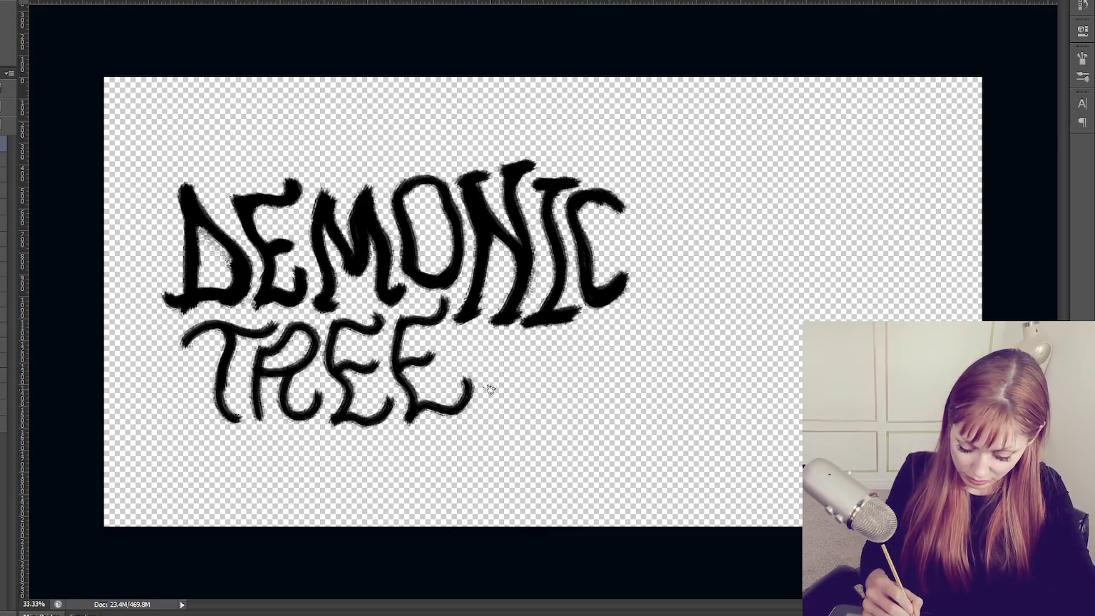
pyautogui.moveTo(504, 398); pyautogui.dragTo(626, 329)
pyautogui.hotkey('ctrl', 'z')
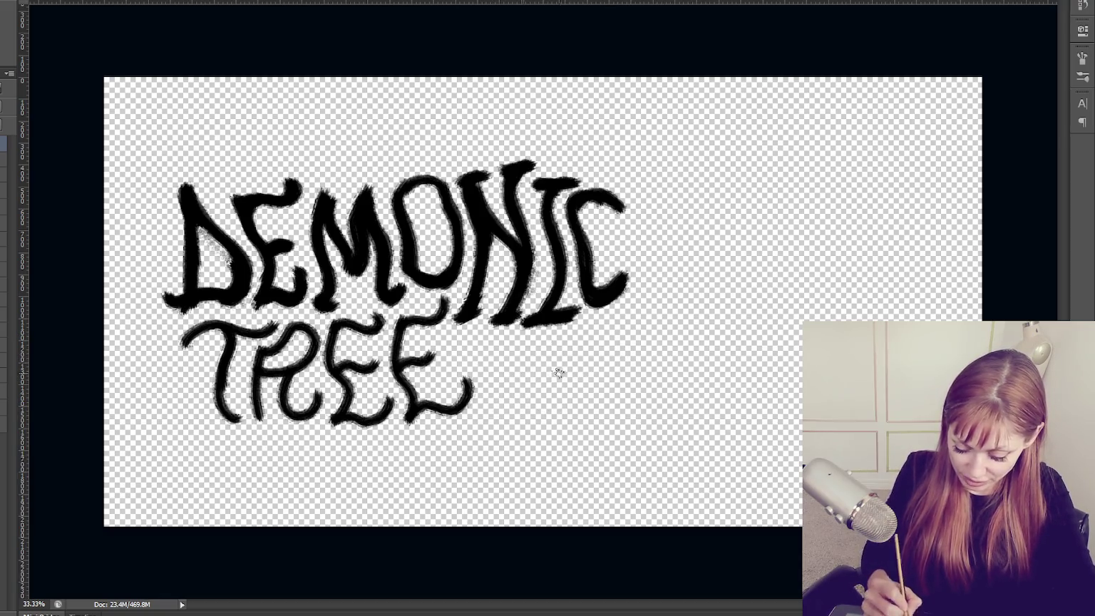
pyautogui.moveTo(483, 352)
pyautogui.mouseDown()
pyautogui.moveTo(520, 416)
pyautogui.moveTo(588, 335)
pyautogui.mouseUp()
# Paint a curling, hooked branch from after TREE up to DEMONIC's C.
pyautogui.moveTo(535, 364)
pyautogui.mouseDown()
pyautogui.moveTo(640, 340)
pyautogui.moveTo(655, 267)
pyautogui.mouseUp()
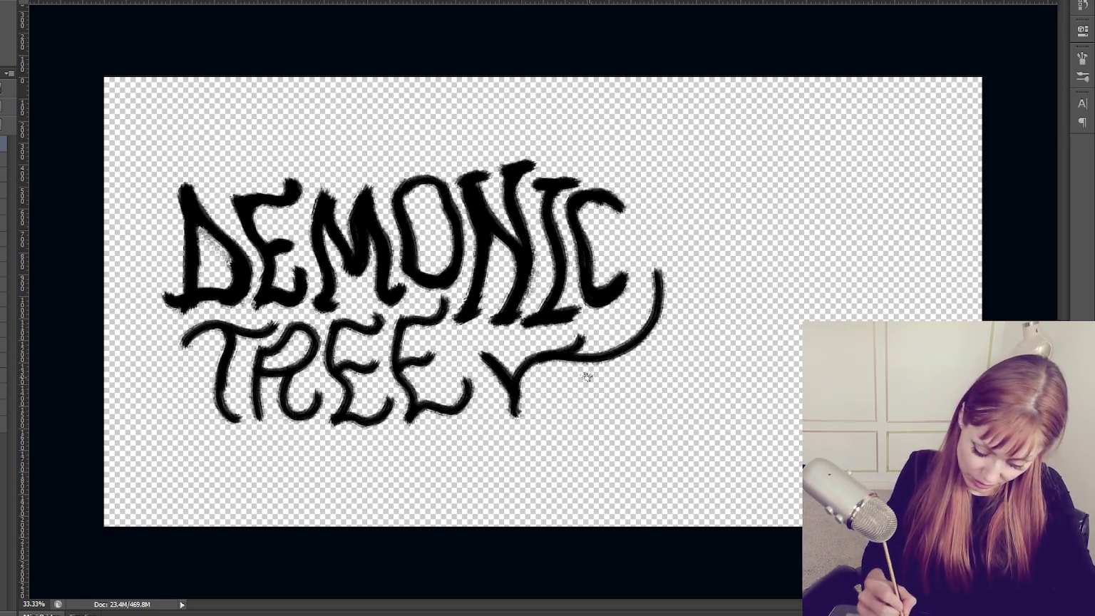
pyautogui.moveTo(620, 345); pyautogui.dragTo(644, 302)
pyautogui.moveTo(691, 271); pyautogui.dragTo(727, 271)
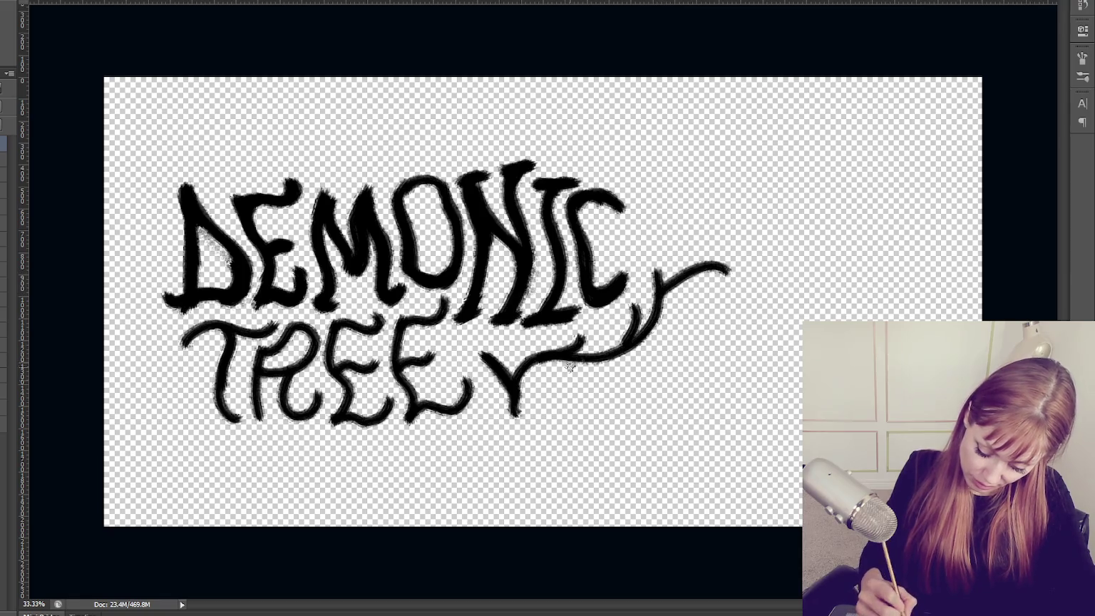
pyautogui.moveTo(512, 378); pyautogui.dragTo(546, 421)
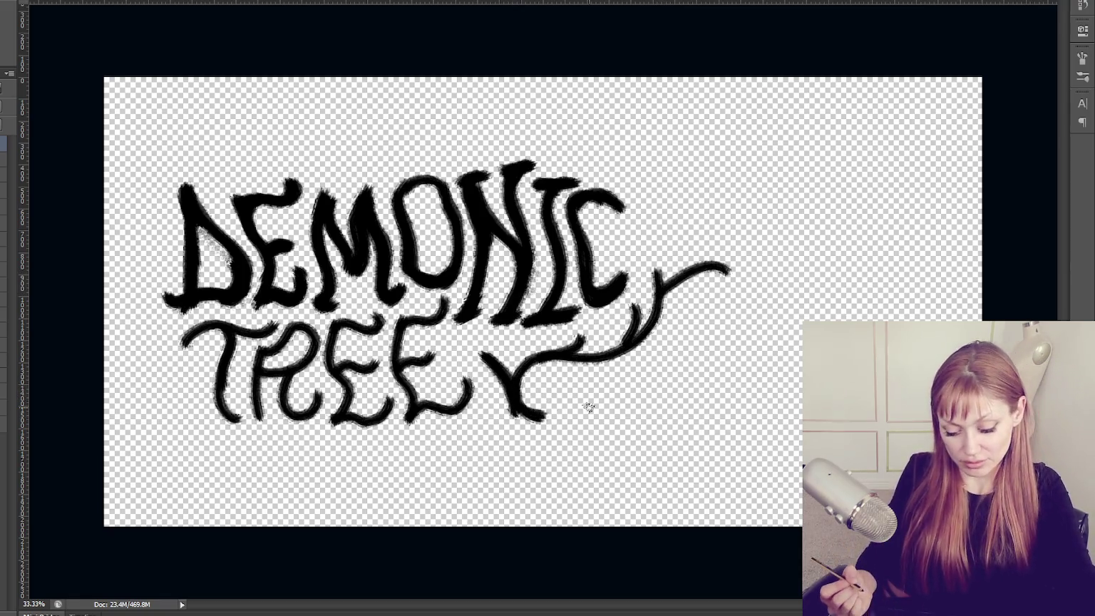
pyautogui.moveTo(484, 360); pyautogui.dragTo(465, 350)
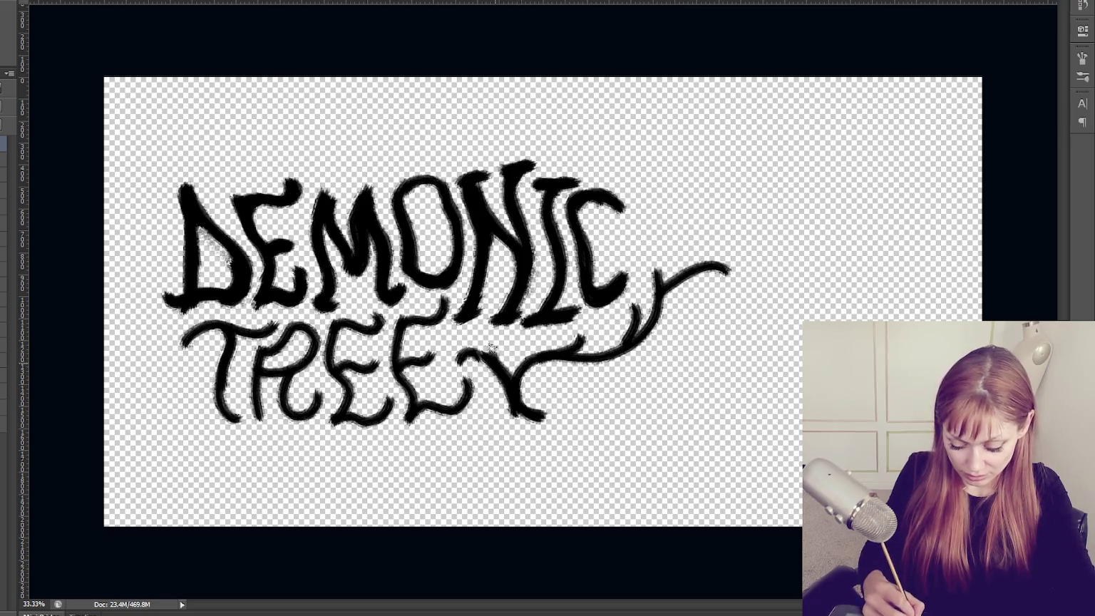
pyautogui.moveTo(661, 261); pyautogui.dragTo(621, 236)
# Add forked branches rising above DEMONIC, then undo most of them.
pyautogui.moveTo(427, 162)
pyautogui.mouseDown()
pyautogui.moveTo(383, 129)
pyautogui.moveTo(394, 78)
pyautogui.moveTo(413, 74)
pyautogui.mouseUp()
pyautogui.moveTo(524, 148); pyautogui.dragTo(568, 65)
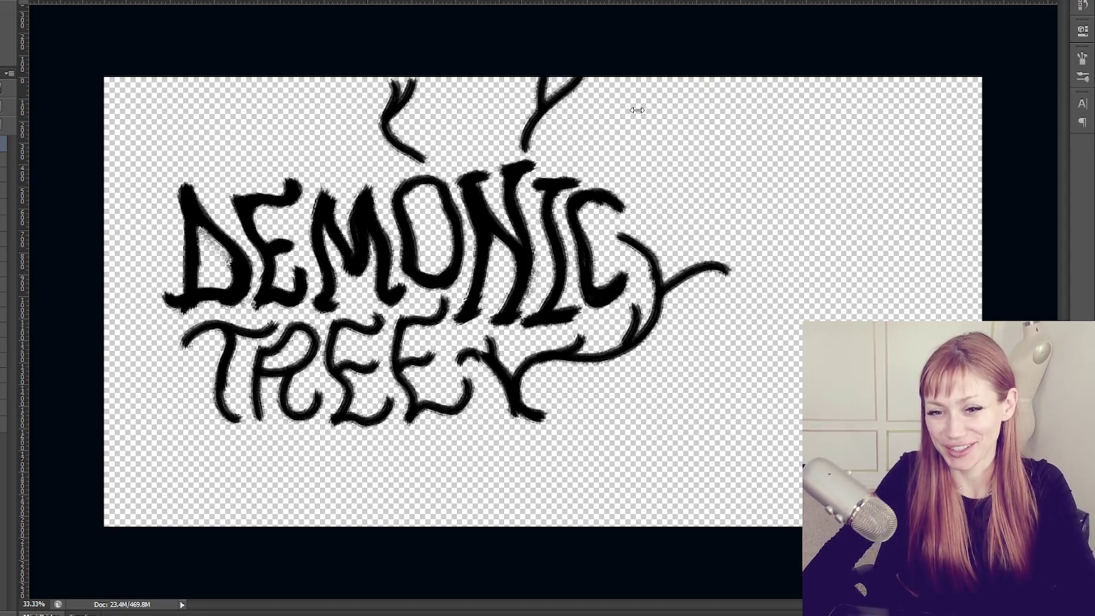
pyautogui.hotkey('ctrl', 'alt', 'z')
pyautogui.hotkey('ctrl', 'alt', 'z')
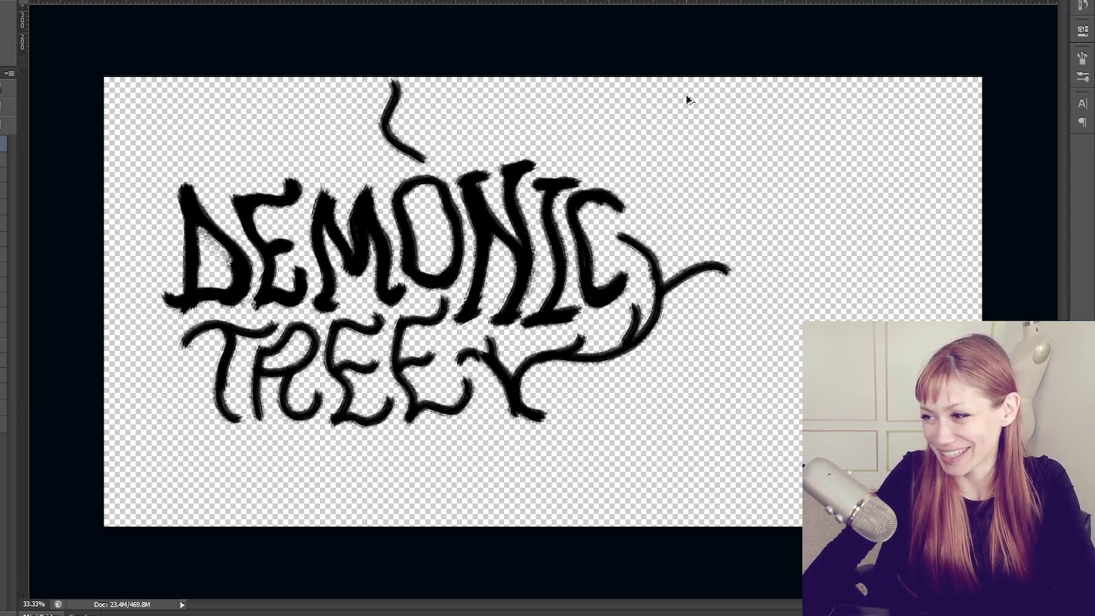
pyautogui.hotkey('ctrl', 'alt', 'z')
pyautogui.hotkey('ctrl', 'alt', 'z')
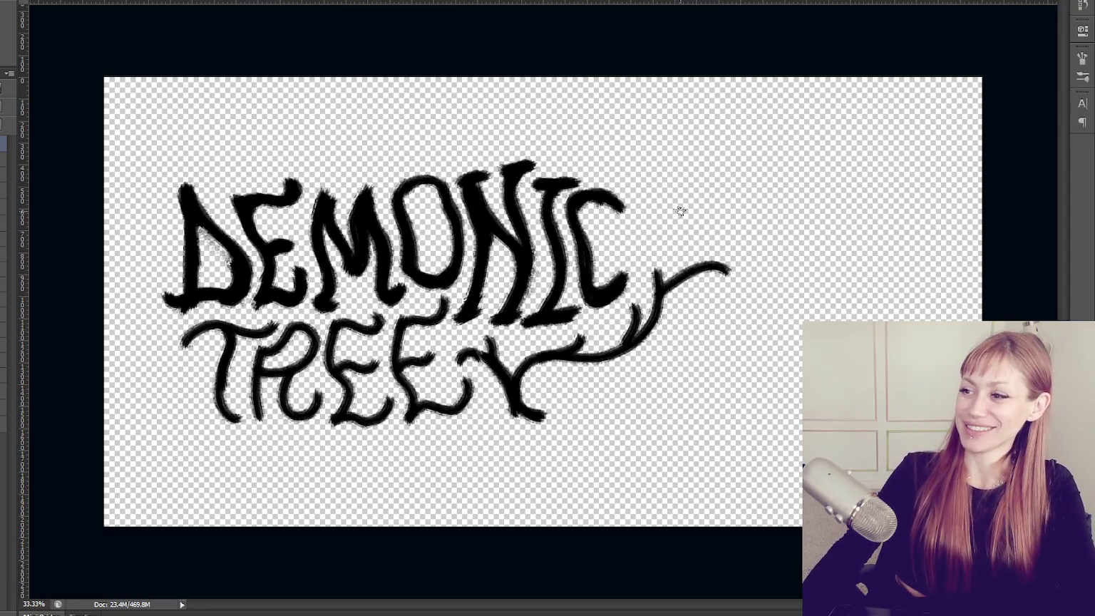
# Paint a Y-shaped branch with curled tips beside the C and a rooted base below TREE.
pyautogui.moveTo(659, 282); pyautogui.dragTo(633, 237)
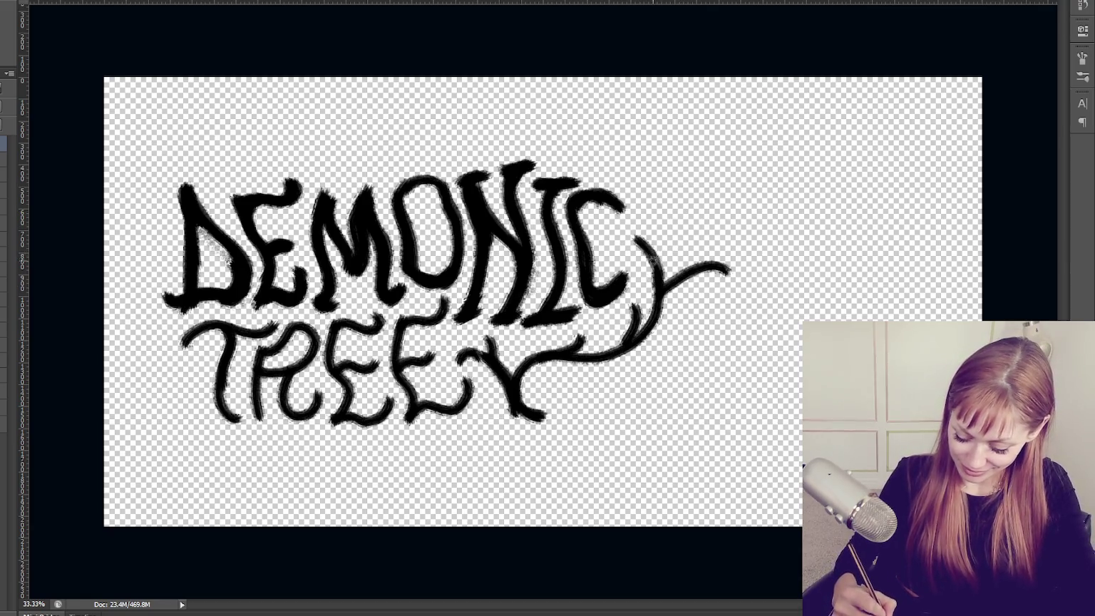
pyautogui.moveTo(687, 190); pyautogui.dragTo(650, 265)
pyautogui.moveTo(677, 208); pyautogui.dragTo(705, 201)
pyautogui.moveTo(726, 266); pyautogui.dragTo(710, 279)
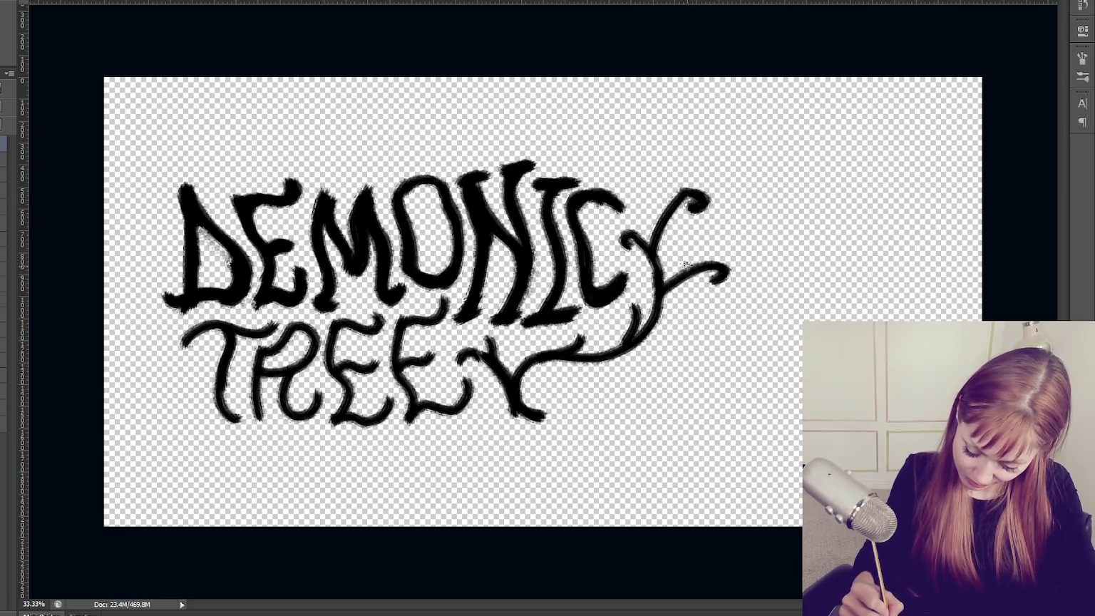
pyautogui.moveTo(527, 410)
pyautogui.mouseDown()
pyautogui.moveTo(472, 428)
pyautogui.moveTo(534, 413)
pyautogui.moveTo(503, 442)
pyautogui.moveTo(447, 430)
pyautogui.mouseUp()
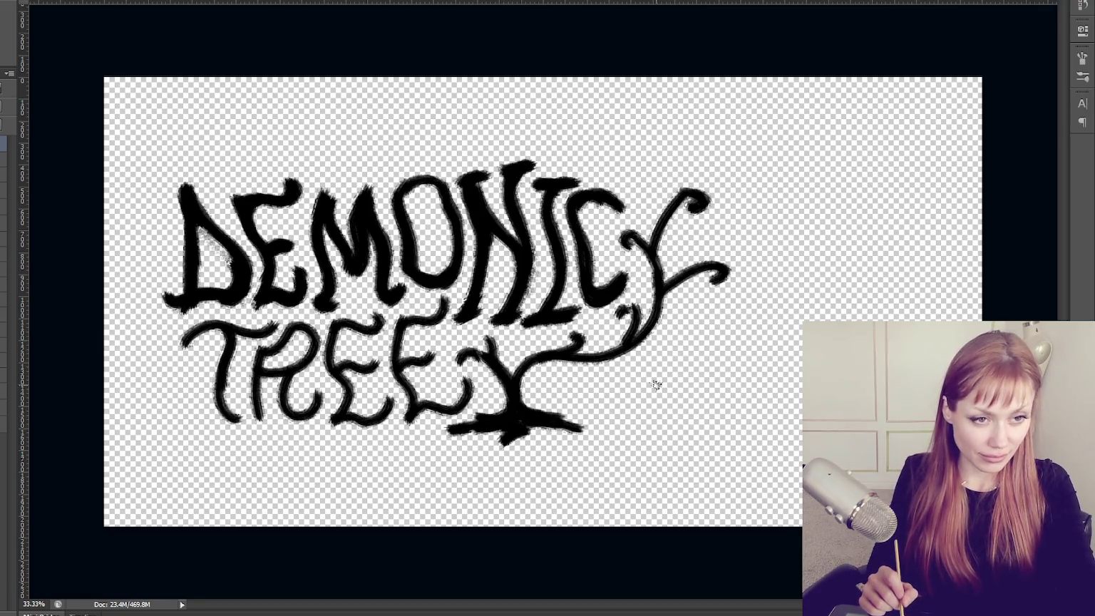
pyautogui.moveTo(456, 368)
pyautogui.mouseDown()
pyautogui.moveTo(462, 351)
pyautogui.moveTo(522, 373)
pyautogui.moveTo(606, 356)
pyautogui.moveTo(624, 338)
pyautogui.moveTo(614, 347)
pyautogui.mouseUp()
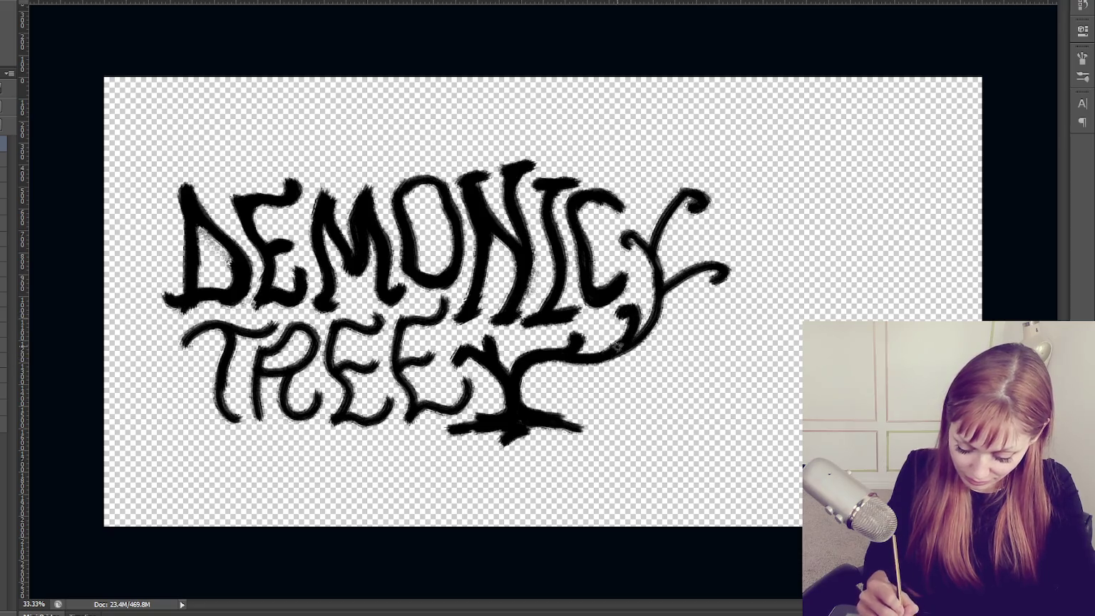
# Erase the branch's curled ends into points and tidy where the C joins it.
pyautogui.moveTo(667, 298)
pyautogui.mouseDown()
pyautogui.moveTo(709, 269)
pyautogui.moveTo(654, 316)
pyautogui.mouseUp()
pyautogui.moveTo(734, 265); pyautogui.dragTo(720, 278)
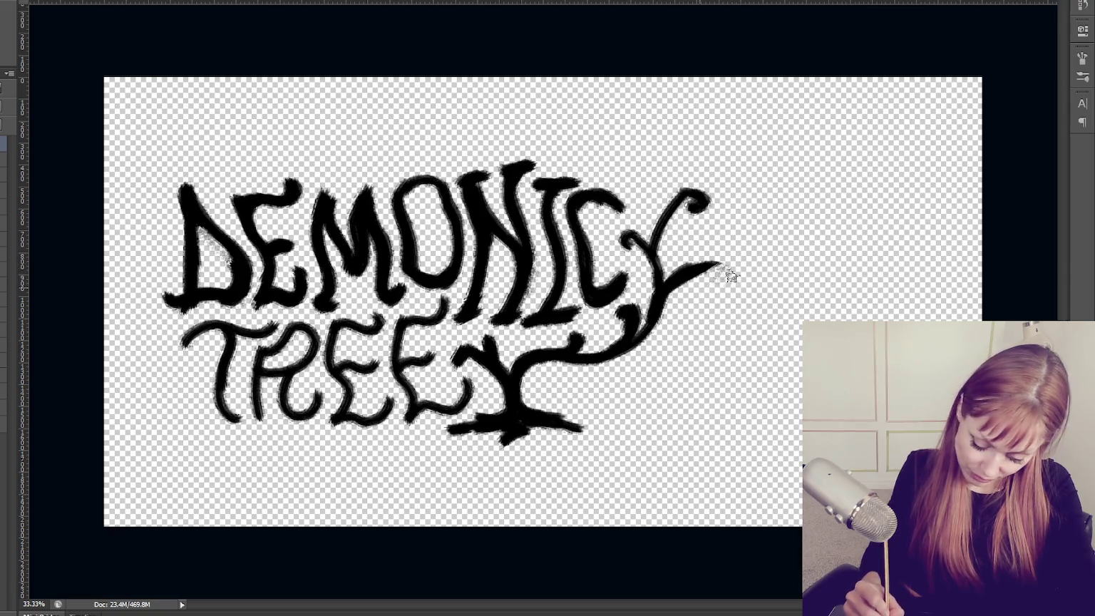
pyautogui.moveTo(702, 199)
pyautogui.mouseDown()
pyautogui.moveTo(659, 243)
pyautogui.moveTo(659, 278)
pyautogui.mouseUp()
pyautogui.moveTo(653, 228); pyautogui.dragTo(620, 249)
pyautogui.moveTo(667, 282)
pyautogui.mouseDown()
pyautogui.moveTo(722, 268)
pyautogui.moveTo(723, 282)
pyautogui.mouseUp()
pyautogui.moveTo(624, 310)
pyautogui.mouseDown()
pyautogui.moveTo(645, 321)
pyautogui.moveTo(627, 303)
pyautogui.moveTo(617, 314)
pyautogui.moveTo(638, 342)
pyautogui.moveTo(611, 353)
pyautogui.mouseUp()
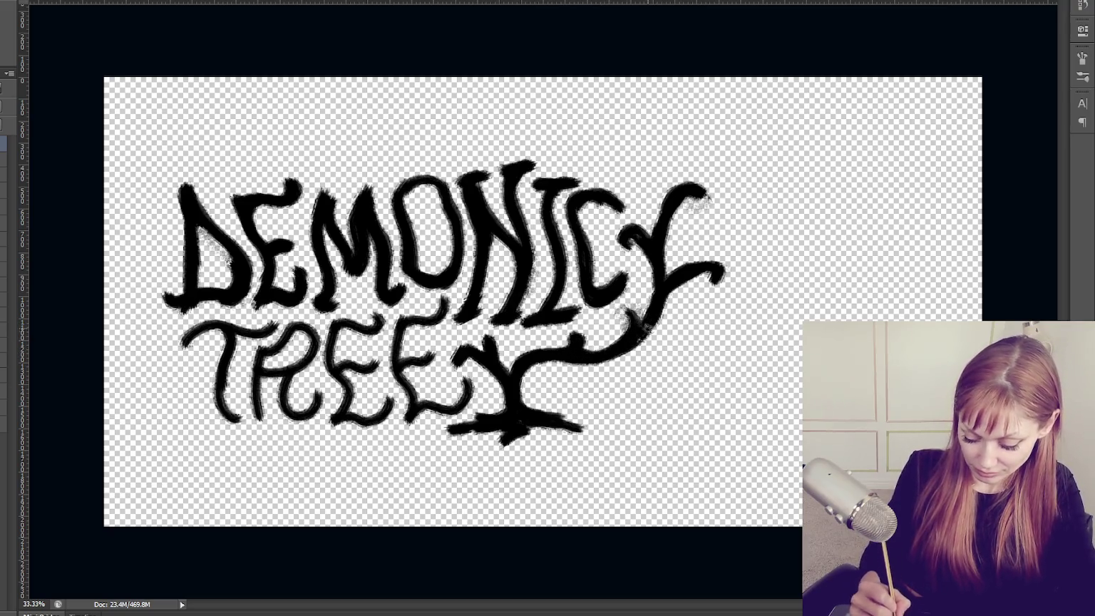
# Darken the T, R and both Es of TREE.
pyautogui.moveTo(327, 327)
pyautogui.mouseDown()
pyautogui.moveTo(349, 417)
pyautogui.moveTo(395, 413)
pyautogui.mouseUp()
pyautogui.moveTo(239, 366); pyautogui.dragTo(251, 375)
pyautogui.moveTo(230, 328)
pyautogui.mouseDown()
pyautogui.moveTo(236, 421)
pyautogui.moveTo(223, 403)
pyautogui.mouseUp()
pyautogui.moveTo(178, 339)
pyautogui.mouseDown()
pyautogui.moveTo(269, 327)
pyautogui.moveTo(253, 420)
pyautogui.mouseUp()
pyautogui.moveTo(261, 379)
pyautogui.mouseDown()
pyautogui.moveTo(306, 353)
pyautogui.moveTo(300, 324)
pyautogui.moveTo(306, 420)
pyautogui.moveTo(310, 410)
pyautogui.mouseUp()
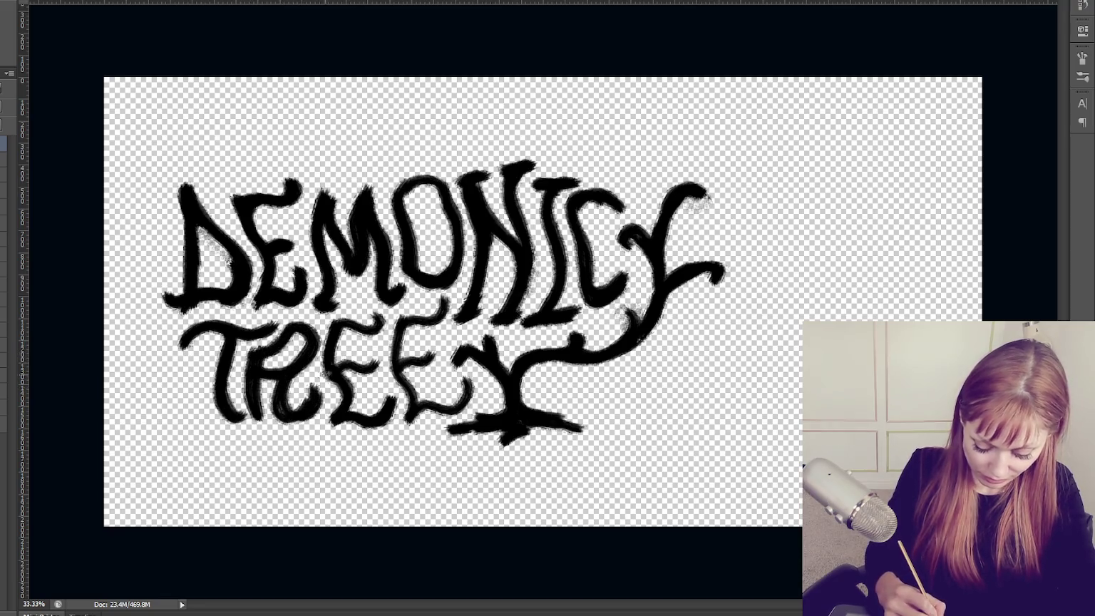
pyautogui.moveTo(328, 328); pyautogui.dragTo(341, 412)
pyautogui.moveTo(335, 374)
pyautogui.mouseDown()
pyautogui.moveTo(382, 356)
pyautogui.moveTo(385, 321)
pyautogui.moveTo(392, 385)
pyautogui.mouseUp()
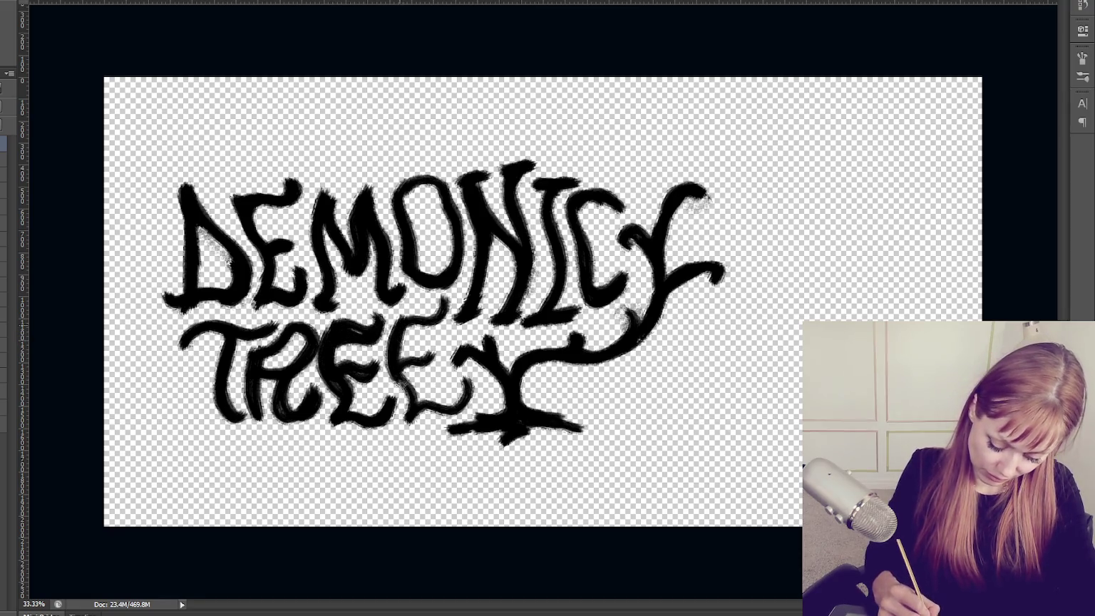
pyautogui.moveTo(412, 332); pyautogui.dragTo(449, 305)
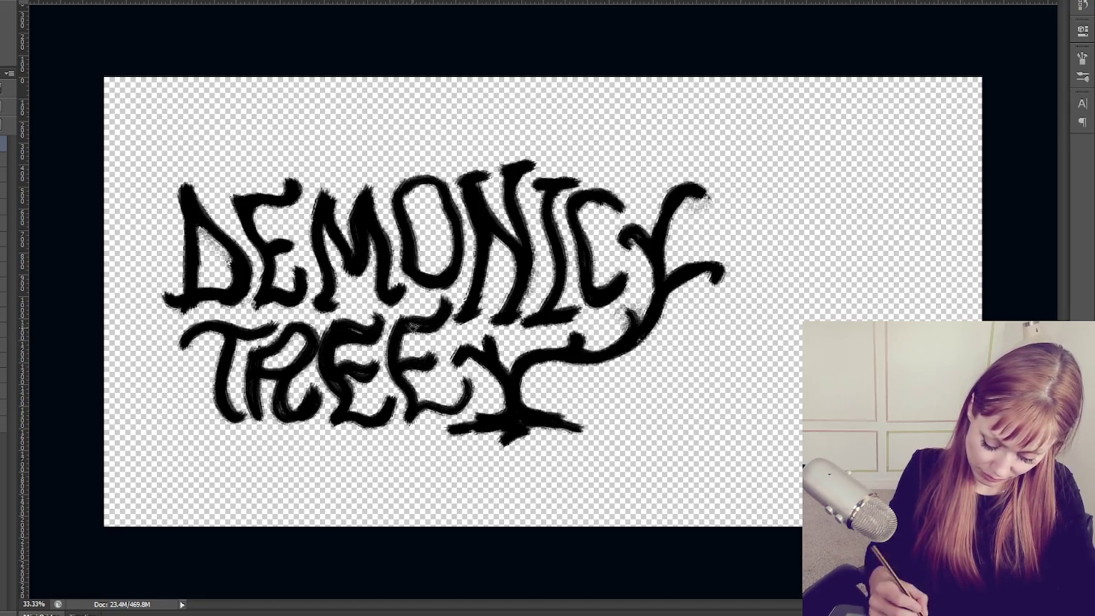
pyautogui.moveTo(447, 404); pyautogui.dragTo(410, 419)
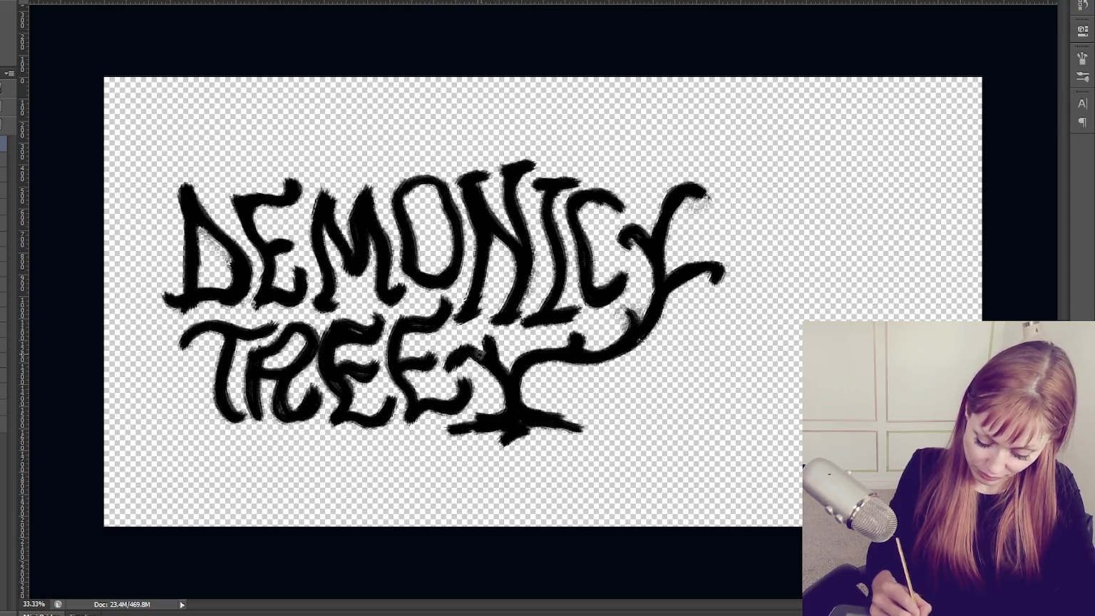
# Darken the D, E, M, O and N of DEMONIC, then return to the layer style settings.
pyautogui.moveTo(301, 190); pyautogui.dragTo(268, 197)
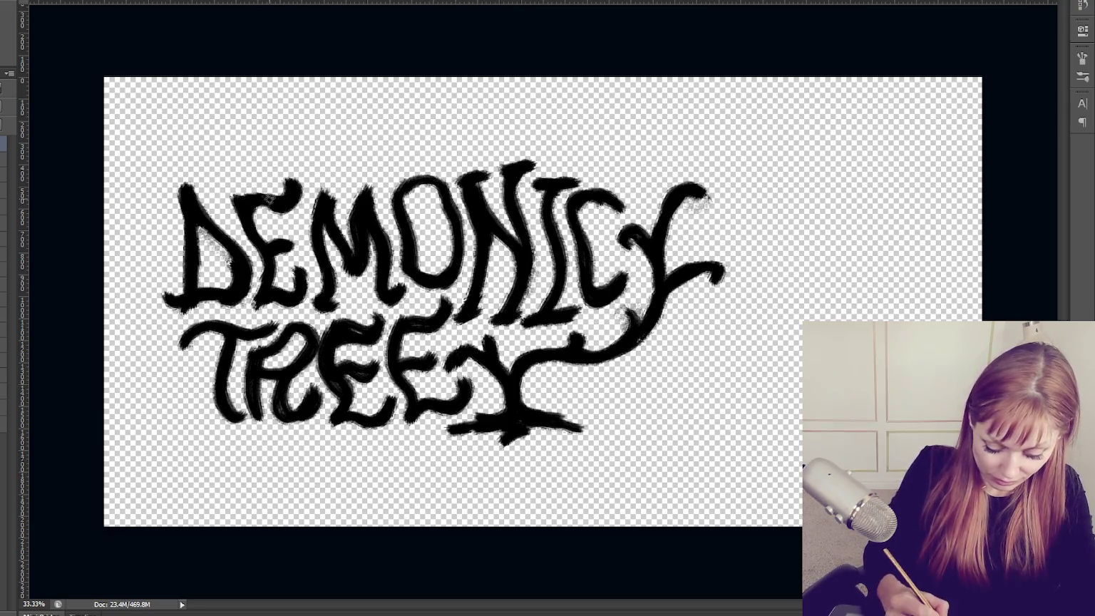
pyautogui.moveTo(184, 187); pyautogui.dragTo(235, 247)
pyautogui.moveTo(166, 292); pyautogui.dragTo(246, 298)
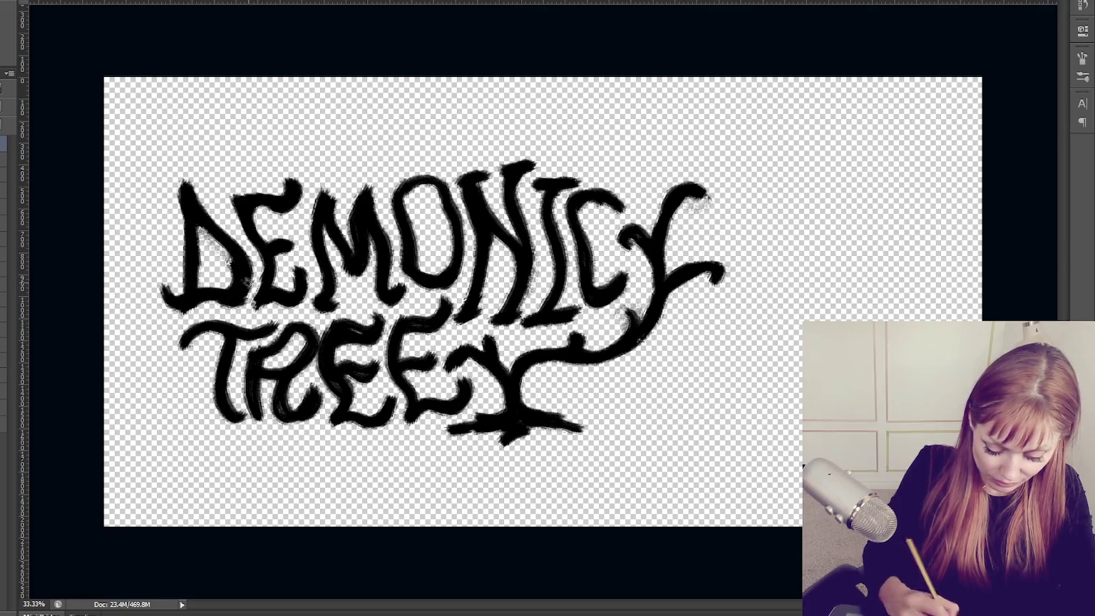
pyautogui.moveTo(251, 256); pyautogui.dragTo(271, 299)
pyautogui.moveTo(288, 264); pyautogui.dragTo(299, 286)
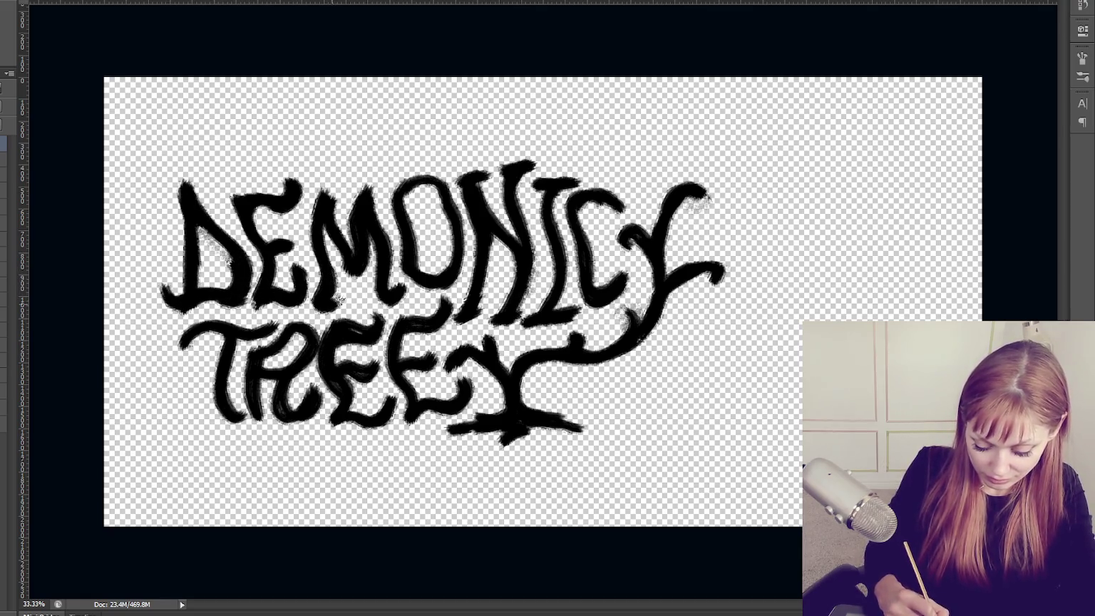
pyautogui.moveTo(323, 214); pyautogui.dragTo(349, 285)
pyautogui.moveTo(397, 185)
pyautogui.mouseDown()
pyautogui.moveTo(456, 236)
pyautogui.moveTo(456, 269)
pyautogui.mouseUp()
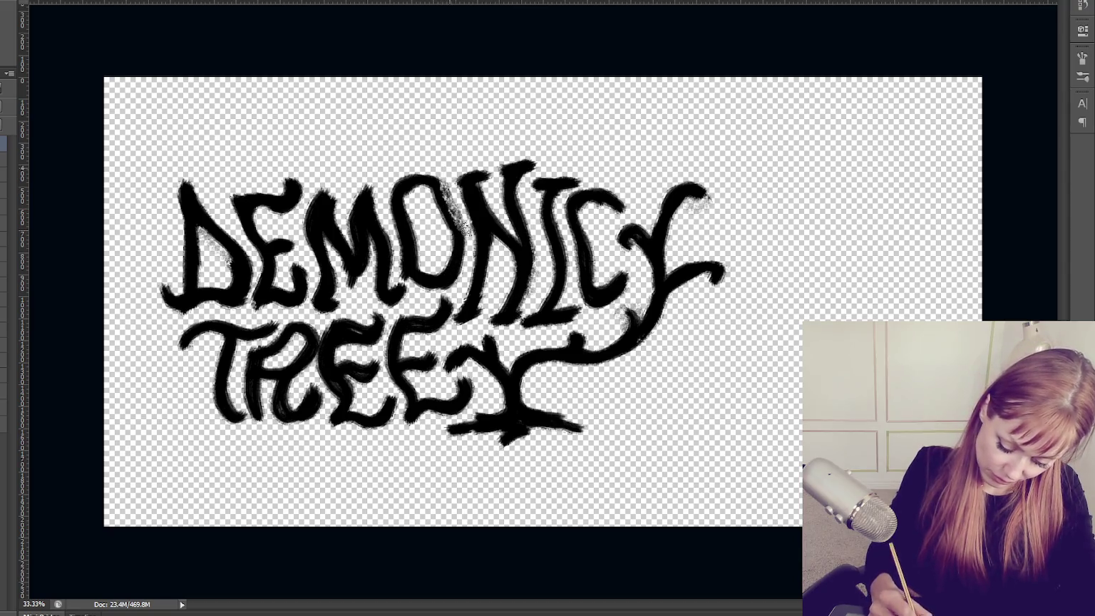
pyautogui.moveTo(431, 189); pyautogui.dragTo(455, 258)
pyautogui.moveTo(391, 239); pyautogui.dragTo(420, 257)
pyautogui.moveTo(369, 227); pyautogui.dragTo(385, 275)
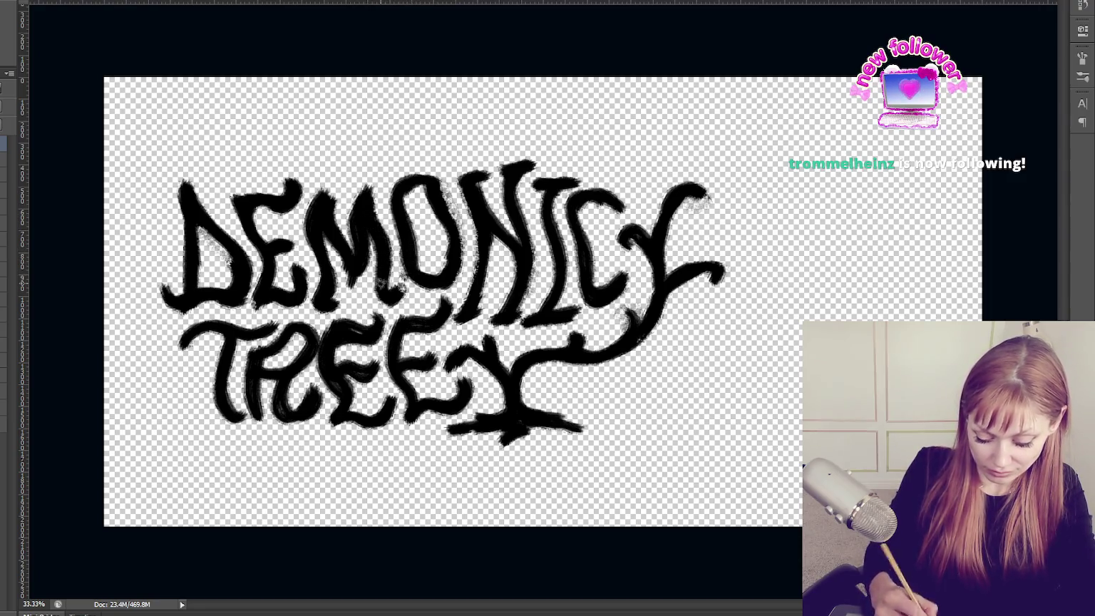
pyautogui.moveTo(481, 222); pyautogui.dragTo(476, 303)
pyautogui.moveTo(489, 228); pyautogui.dragTo(484, 300)
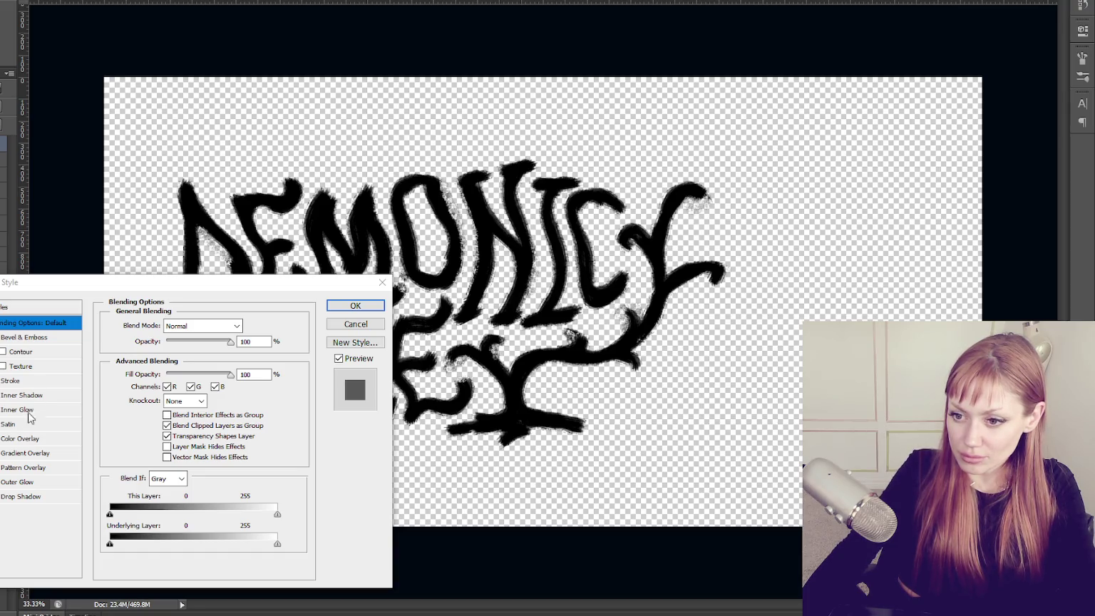
pyautogui.hotkey('alt', 'Tab')
# Enable Gradient Overlay and set the gradient's starting stop to purple.
pyautogui.click(5, 454)
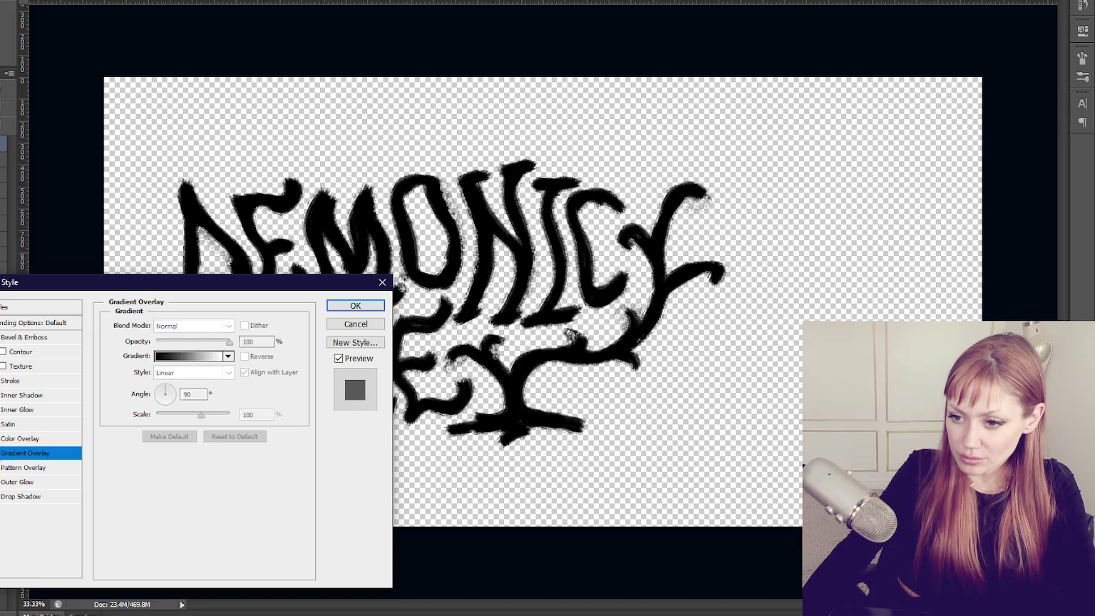
pyautogui.click(180, 359)
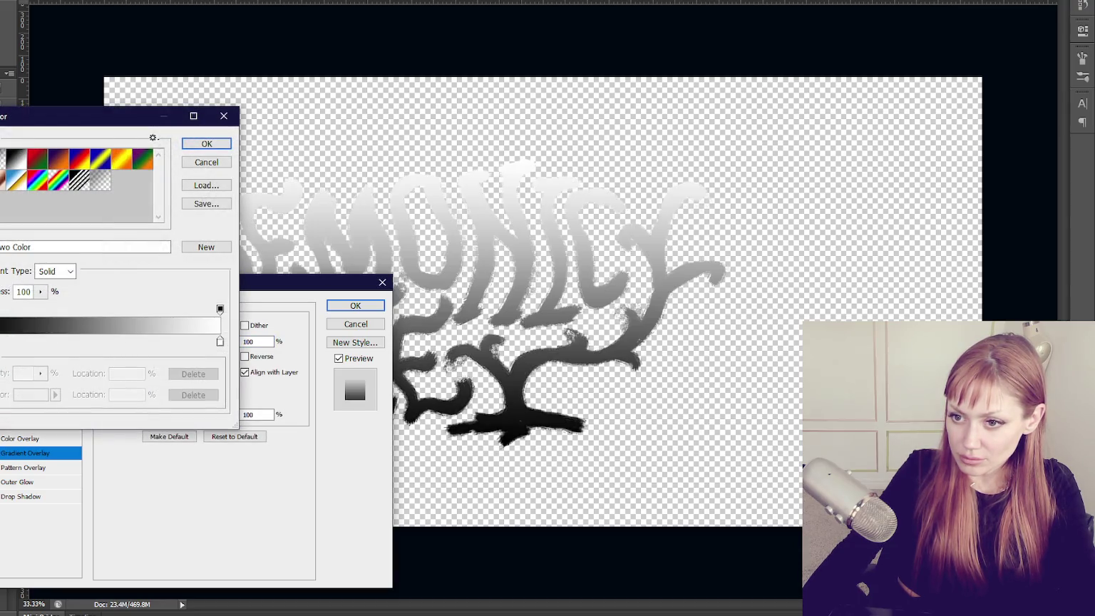
pyautogui.doubleClick(2, 341)
pyautogui.moveTo(503, 349); pyautogui.dragTo(503, 319)
pyautogui.moveTo(447, 293); pyautogui.dragTo(437, 290)
pyautogui.click(623, 271)
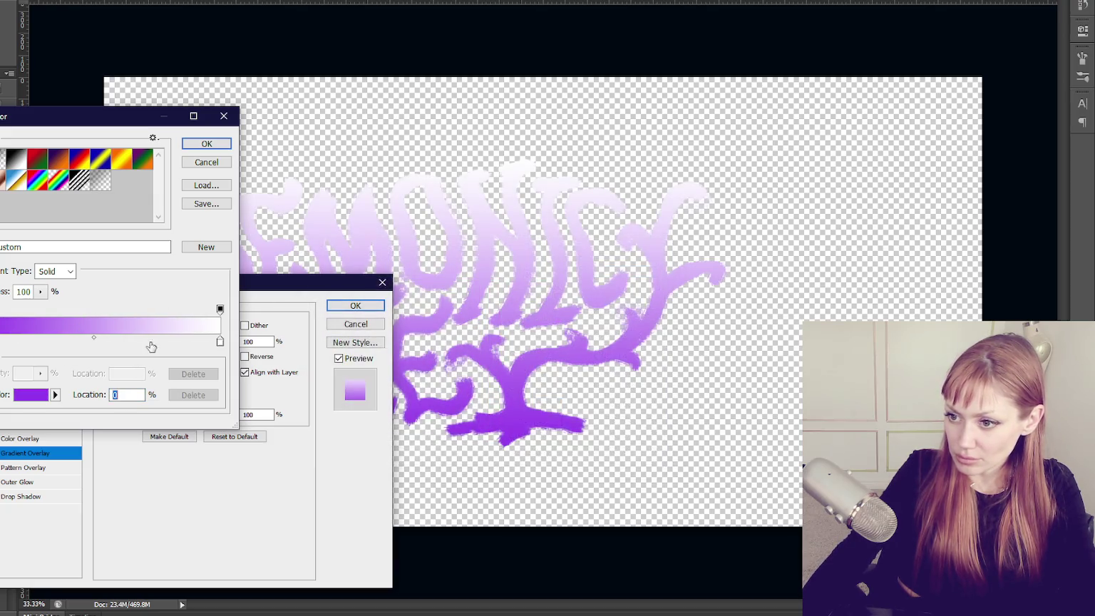
# Set the gradient's end stop to blue, then reopen the purple stop to set 953bea.
pyautogui.doubleClick(220, 342)
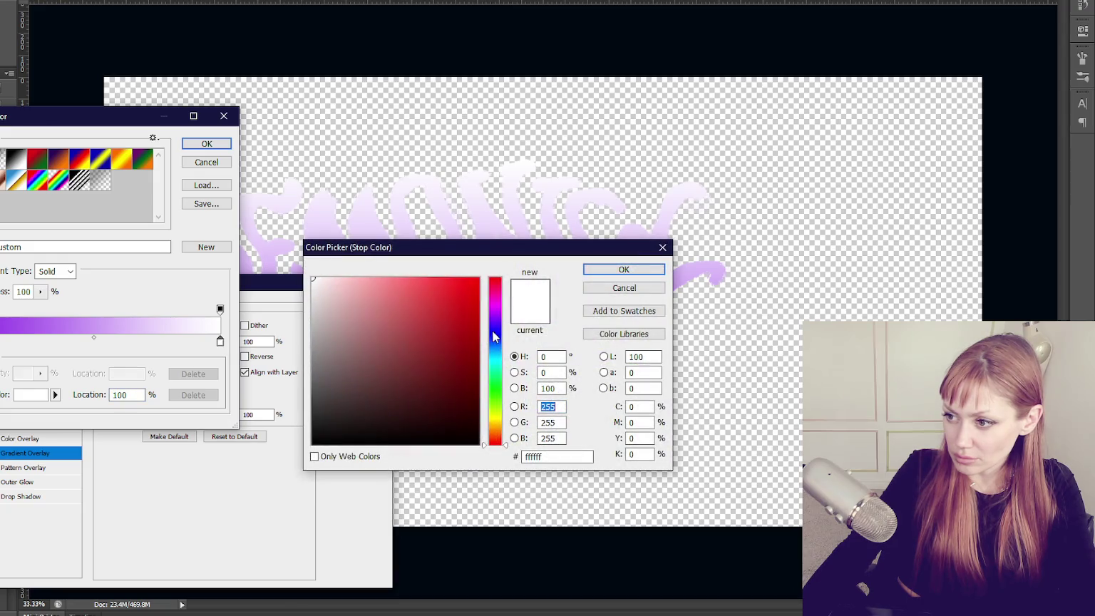
pyautogui.click(494, 337)
pyautogui.click(428, 300)
pyautogui.click(648, 271)
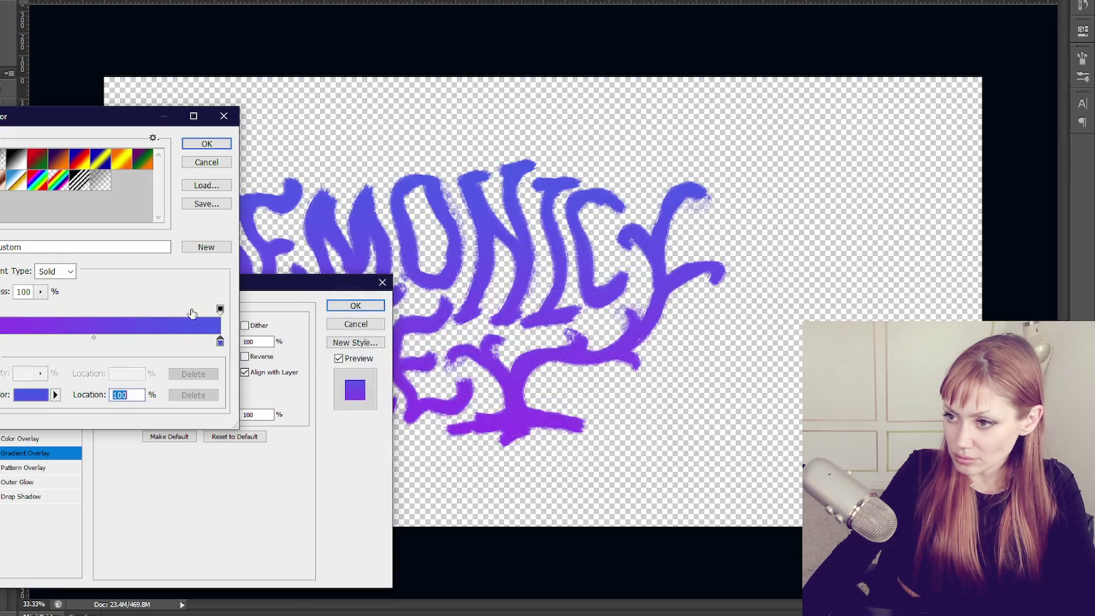
pyautogui.click(206, 143)
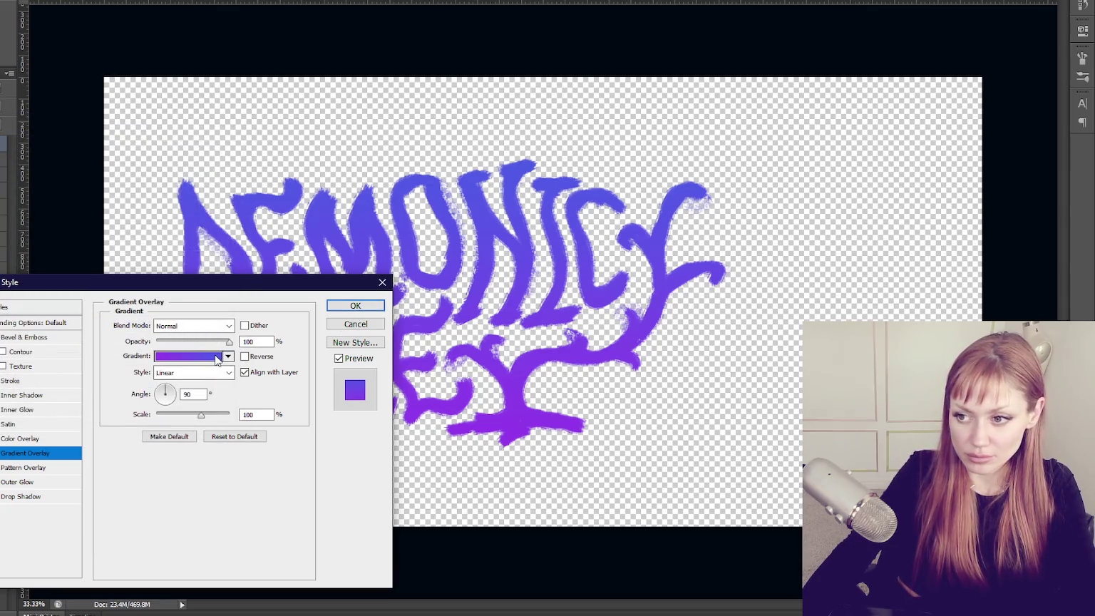
pyautogui.click(216, 357)
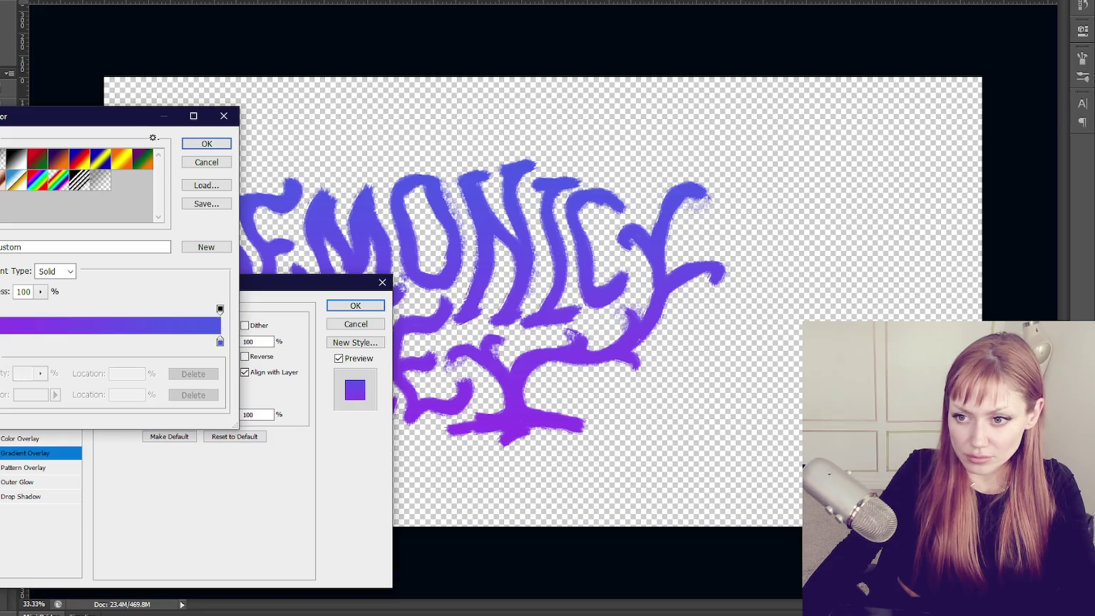
pyautogui.doubleClick(2, 342)
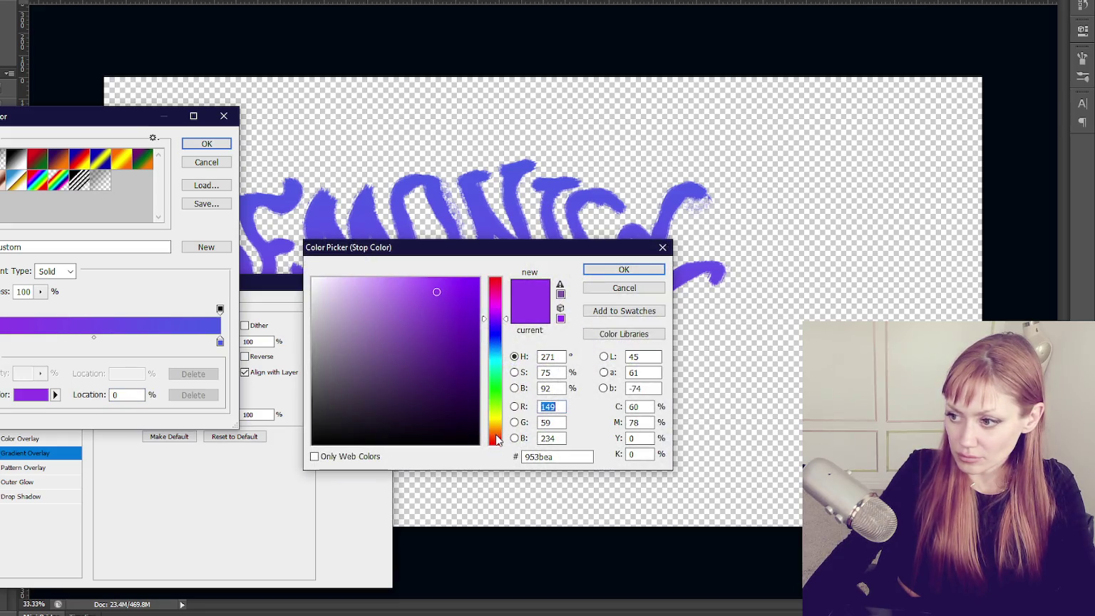